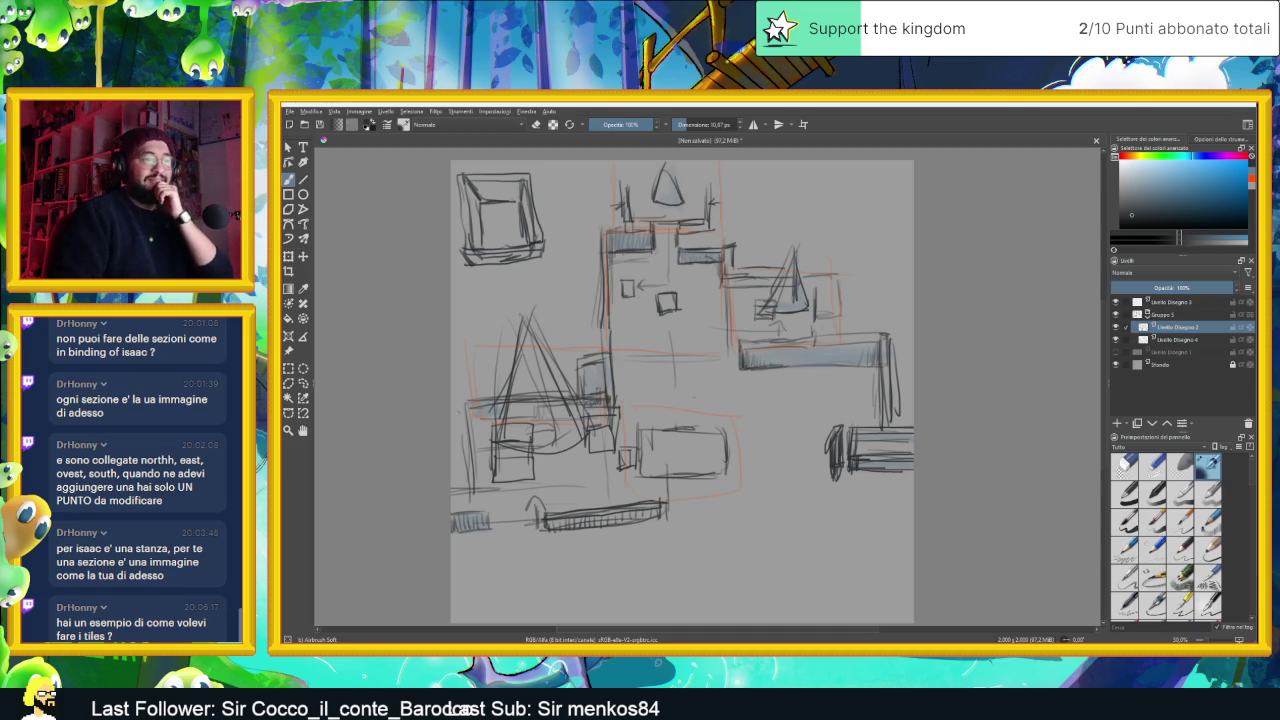
Search the browser for 'binding of' images and preview two Binding of Isaac room screenshots
key(alt+Tab)
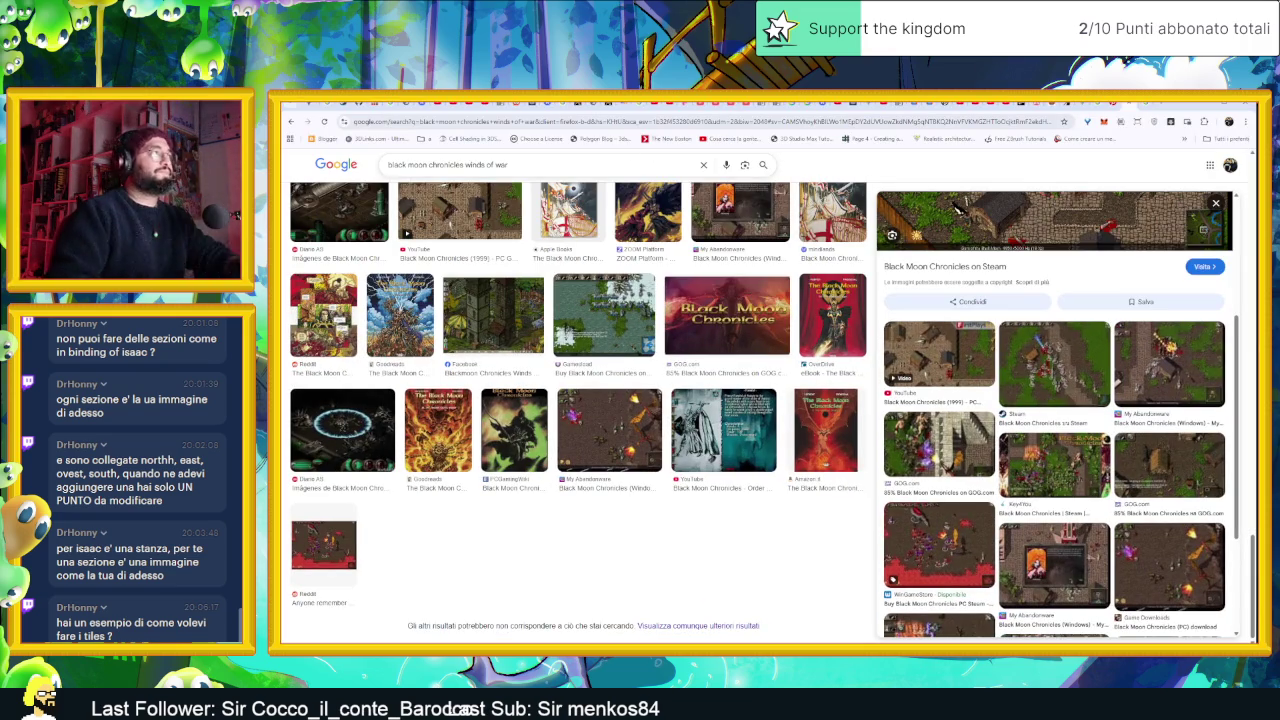
key(ctrl+a)
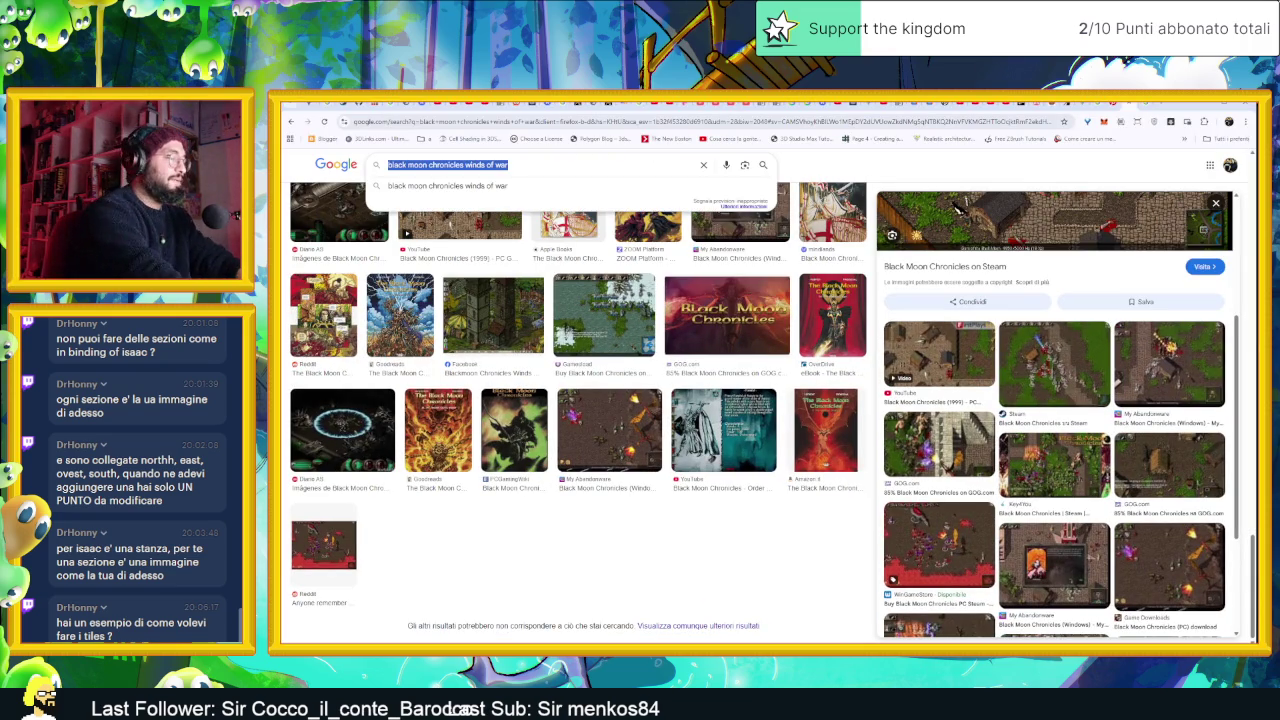
text(bi)
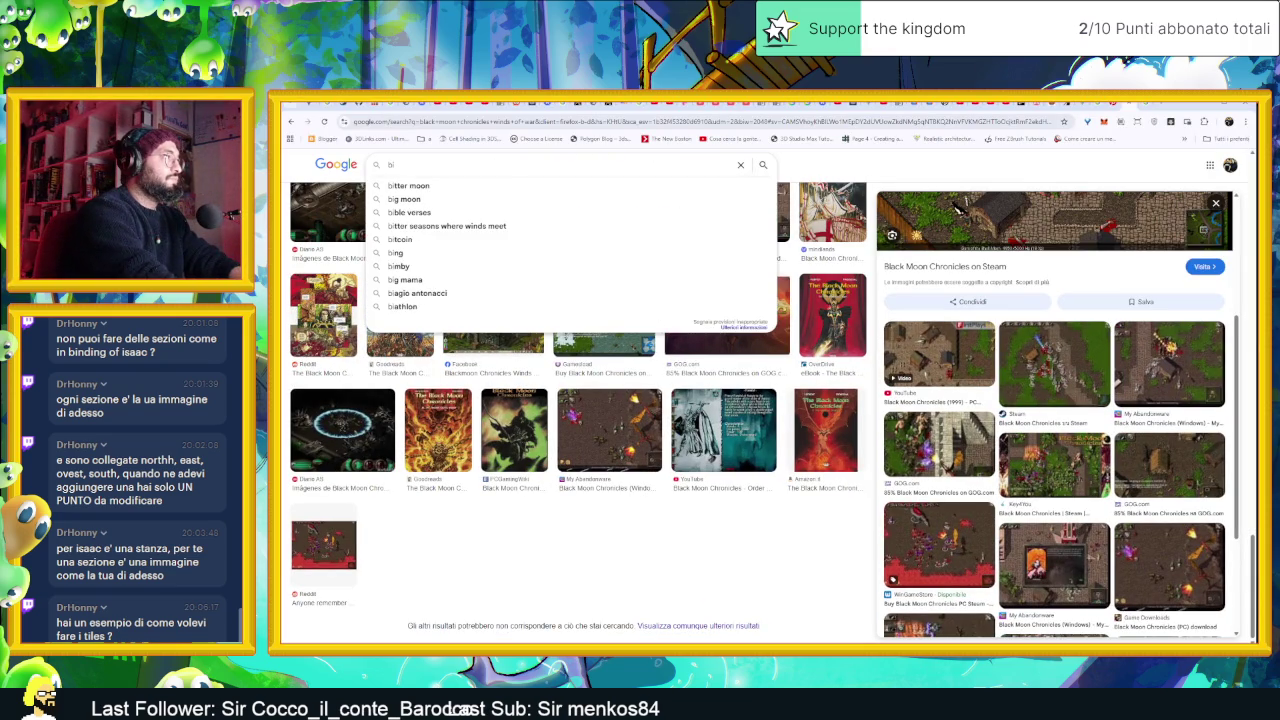
text(ndin)
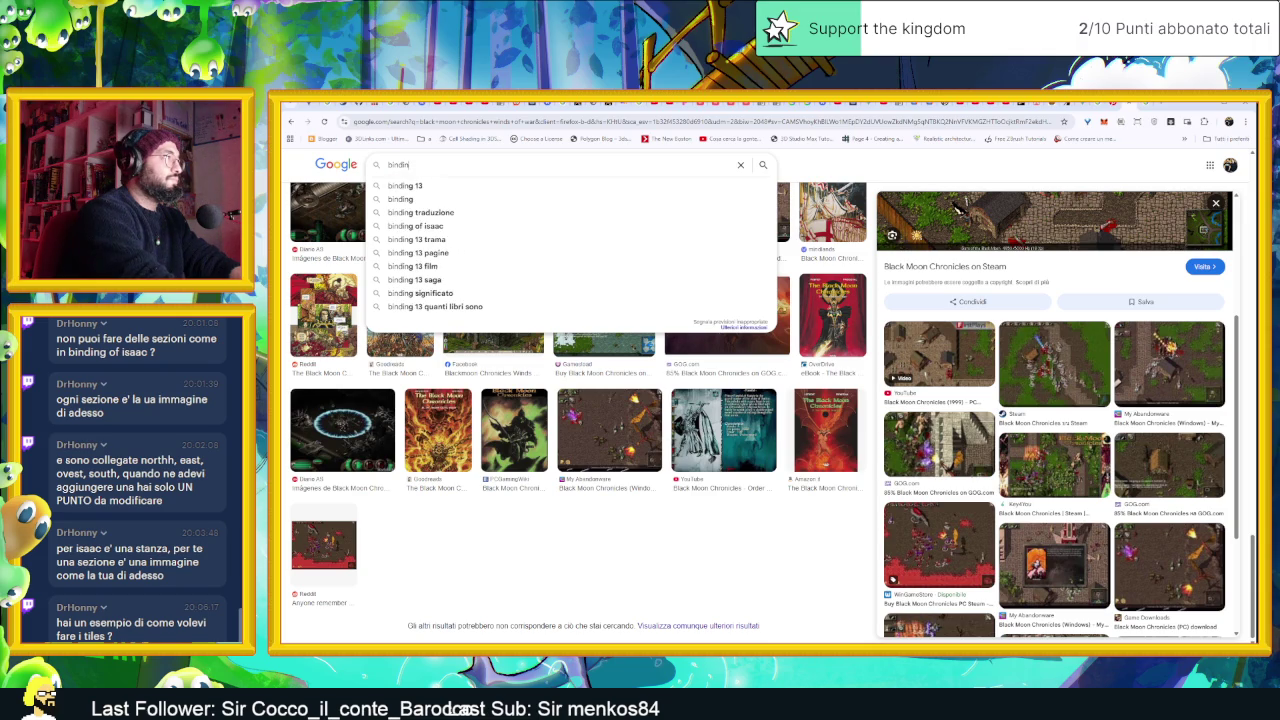
text(g of)
key(Down)
key(Return)
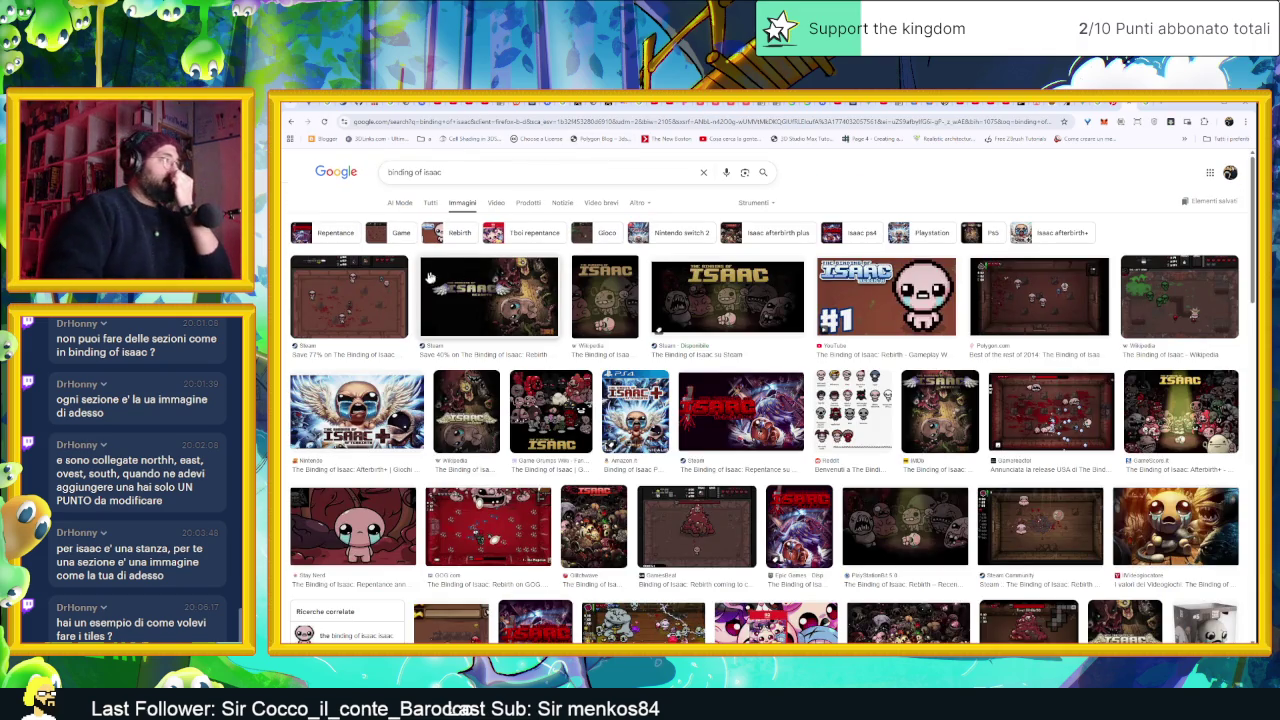
click(365, 295)
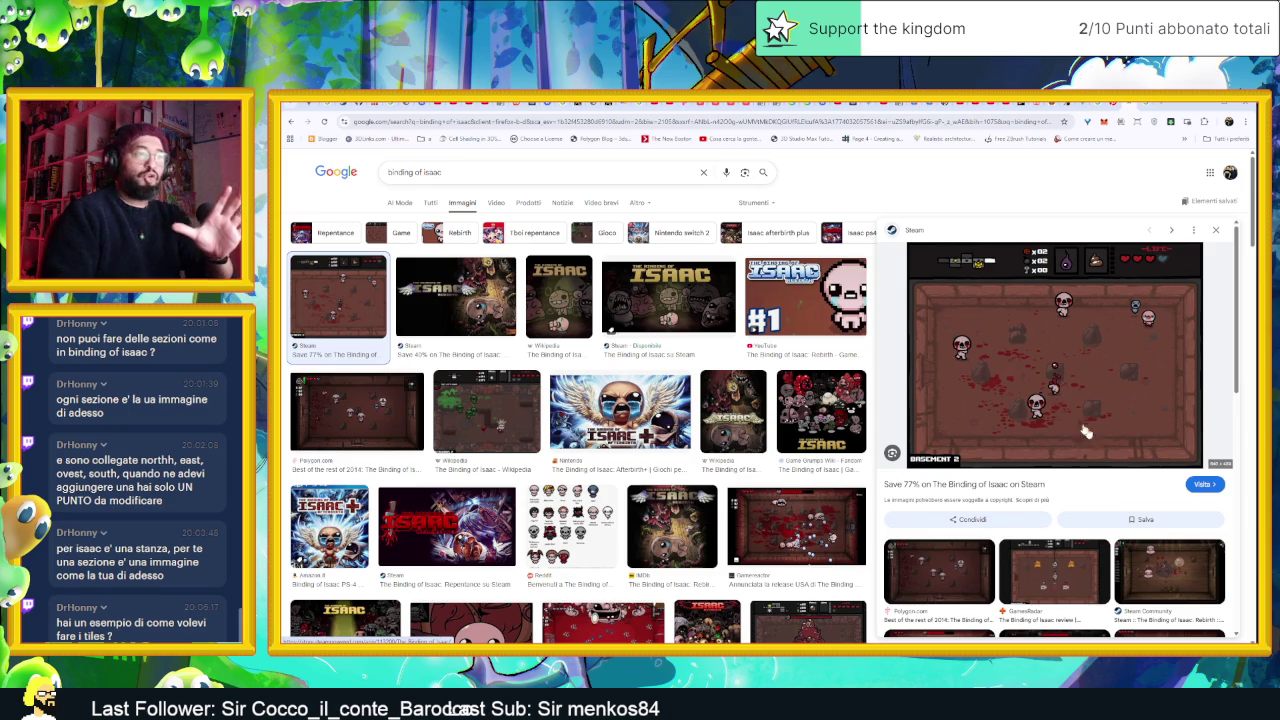
click(1164, 562)
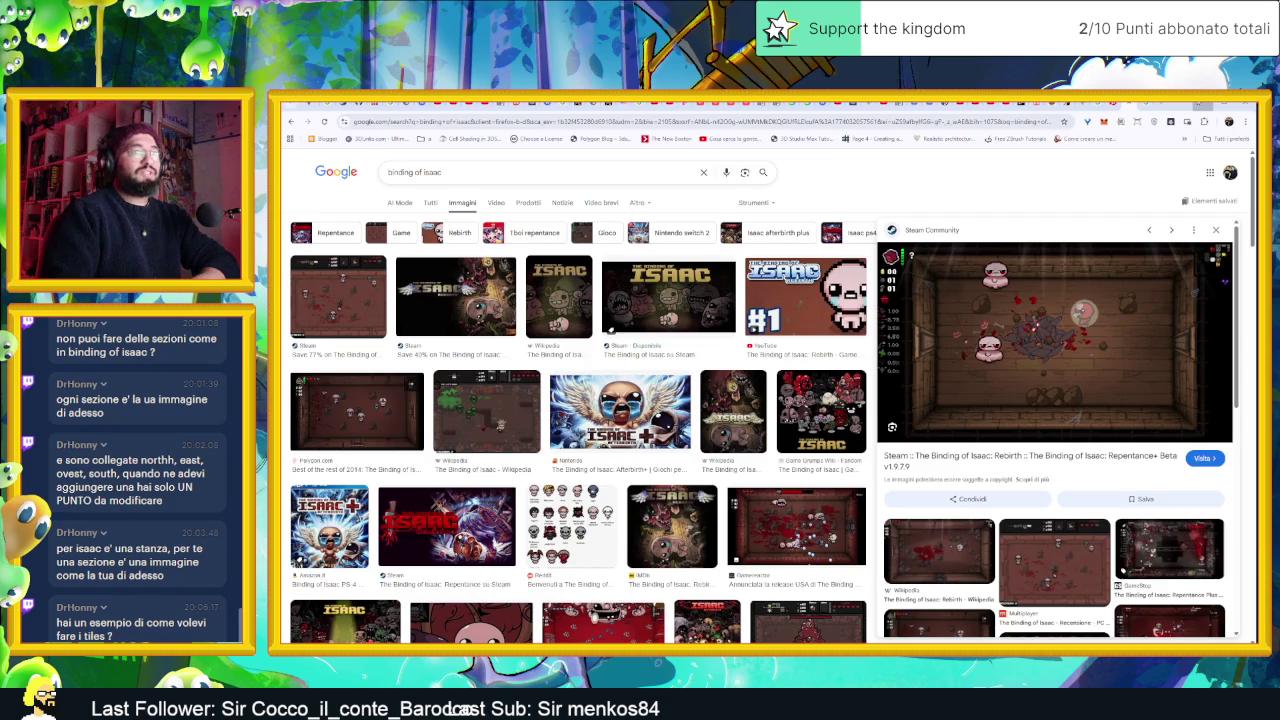
Back in Krita, zoom out to the whole canvas and add a new empty paint layer
key(alt+Tab)
drag(718, 518, 736, 398)
key(minus)
key(minus)
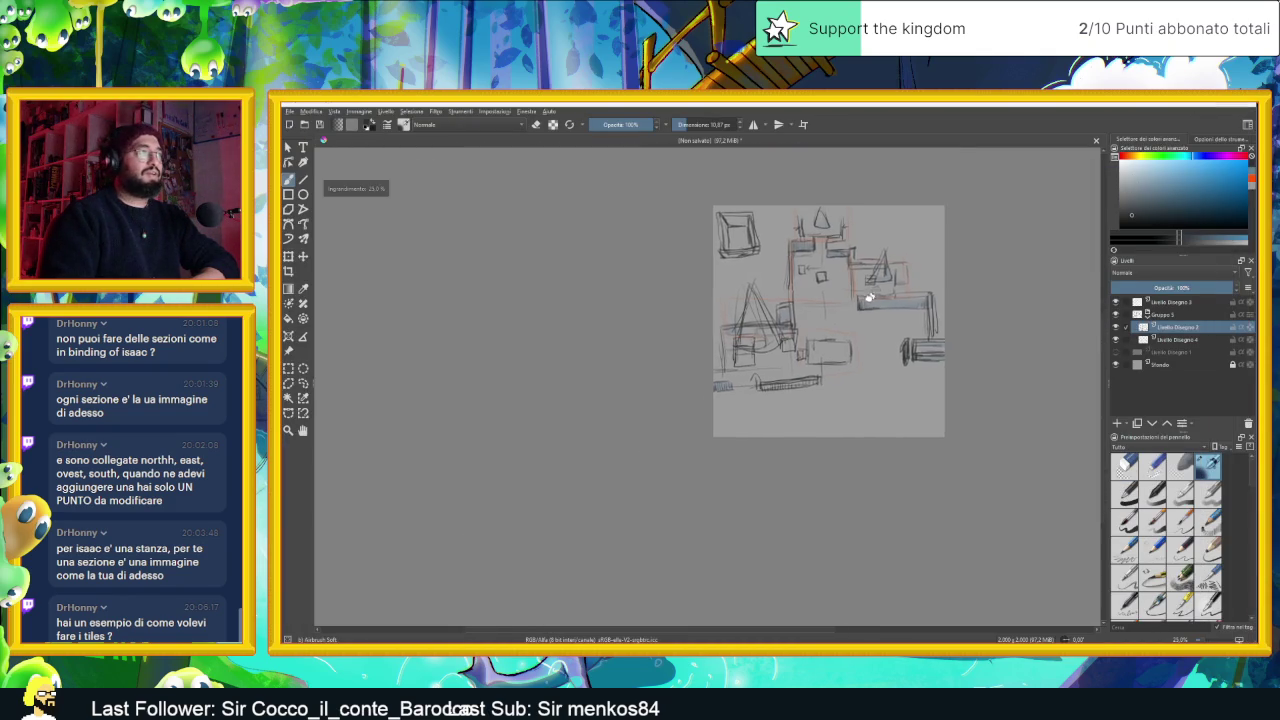
click(1150, 303)
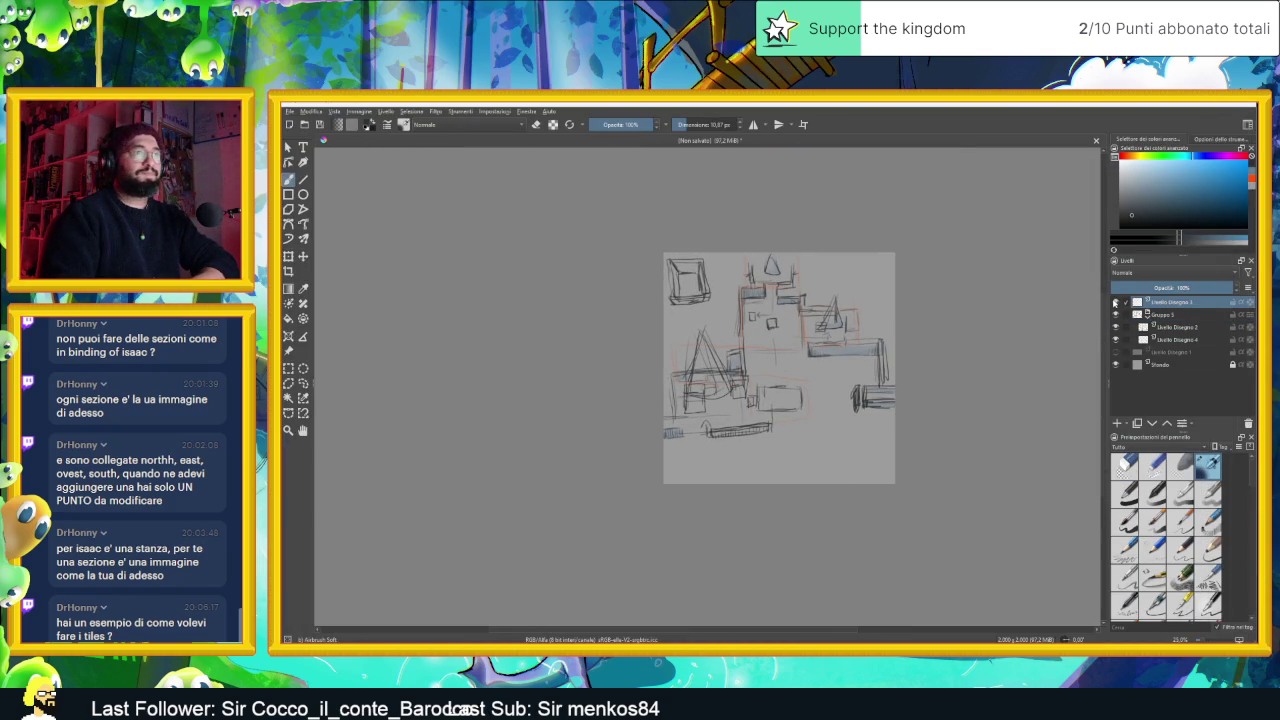
click(1160, 314)
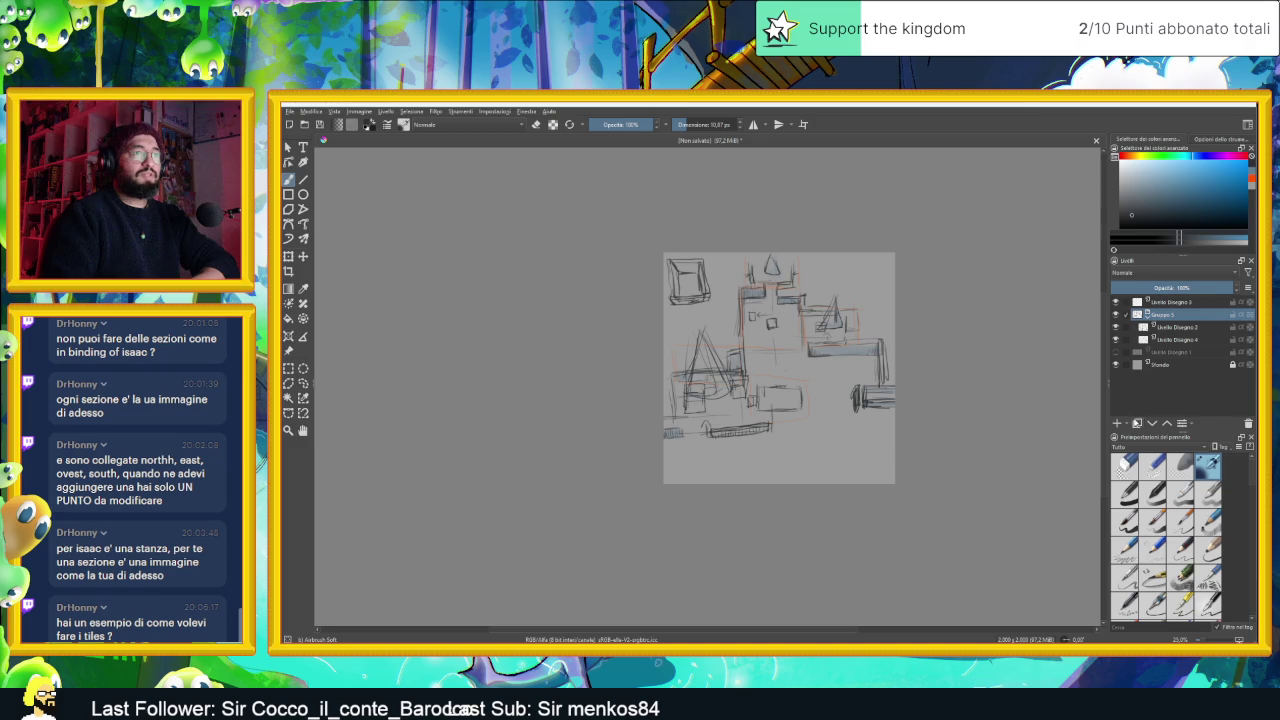
click(1117, 423)
Move Livello Disegno 6 to the top, hide the sketch group, and tuck Livello Disegno 3 into Gruppo 1
drag(1163, 328, 1158, 313)
click(1116, 327)
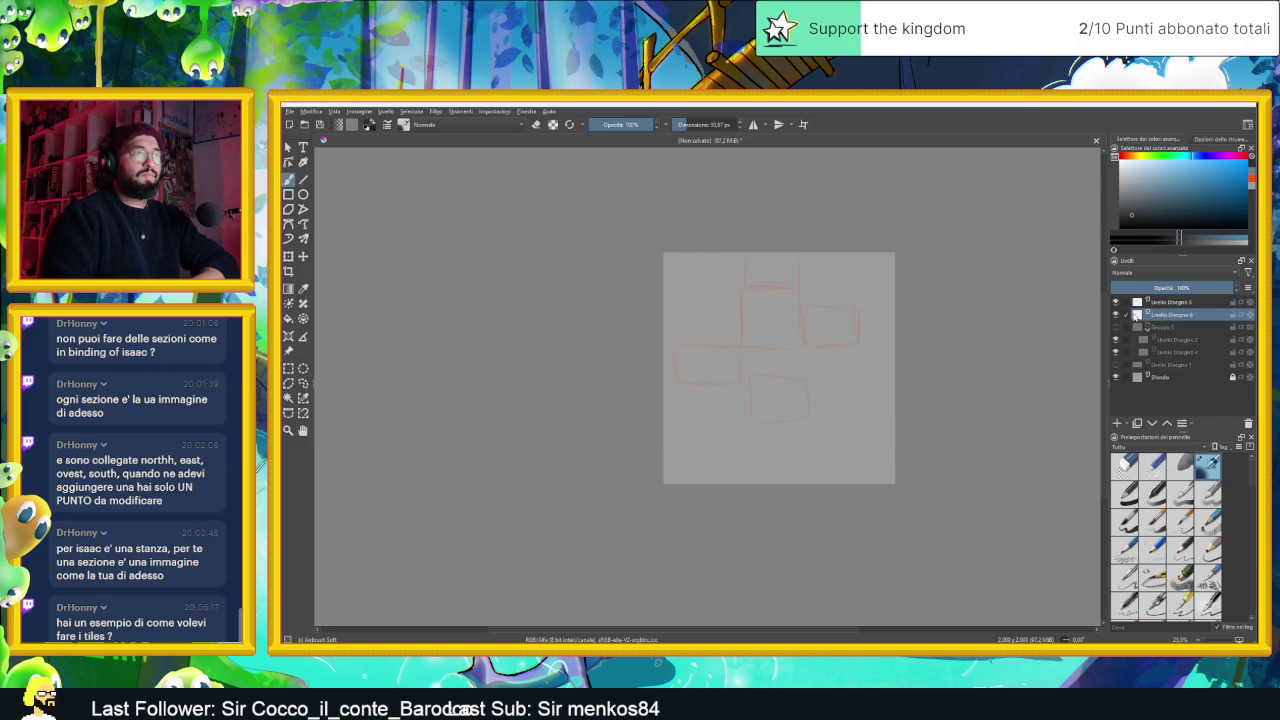
mouse_move(1150, 302)
mouse_down()
mouse_move(1148, 345)
mouse_move(1147, 333)
mouse_up()
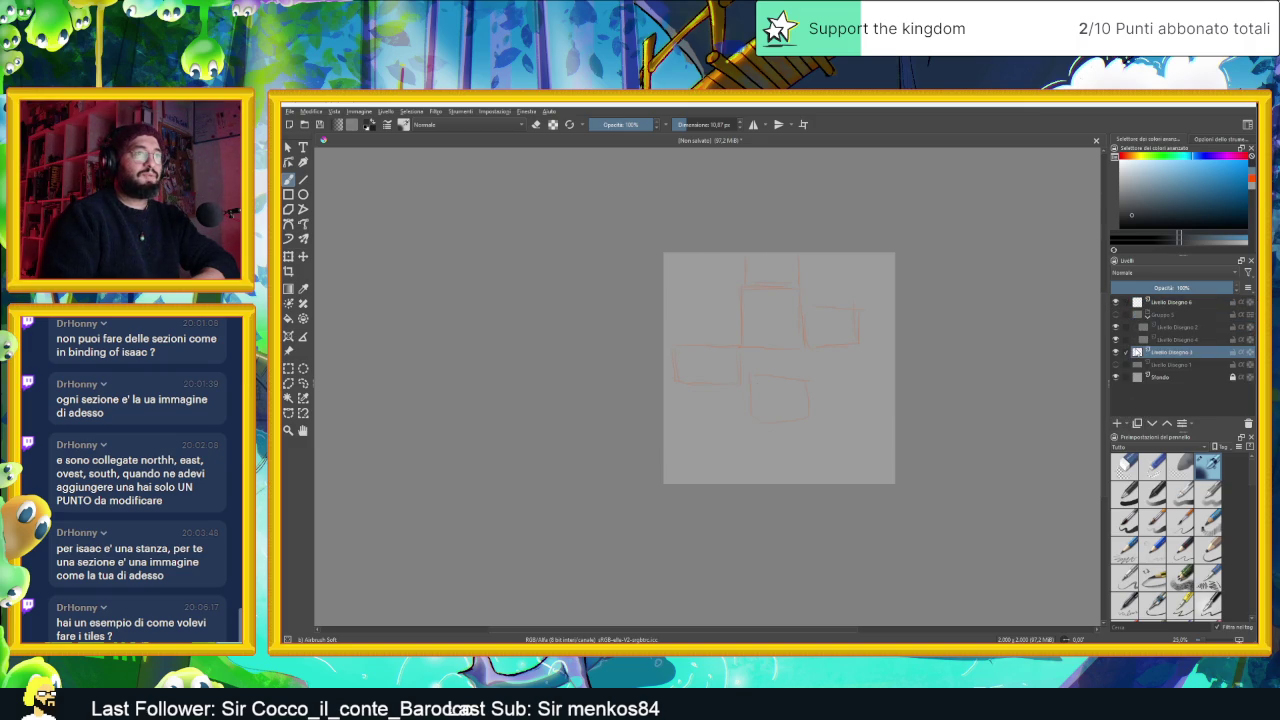
drag(1140, 353, 1138, 325)
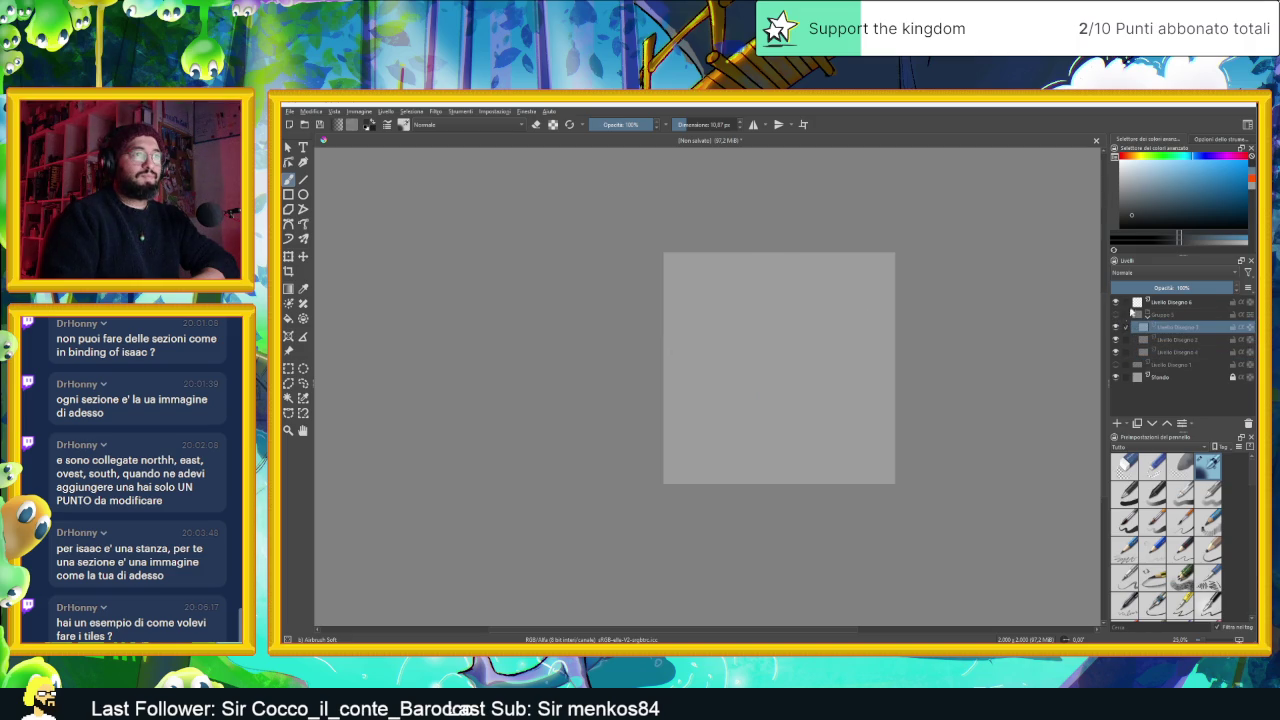
click(1126, 316)
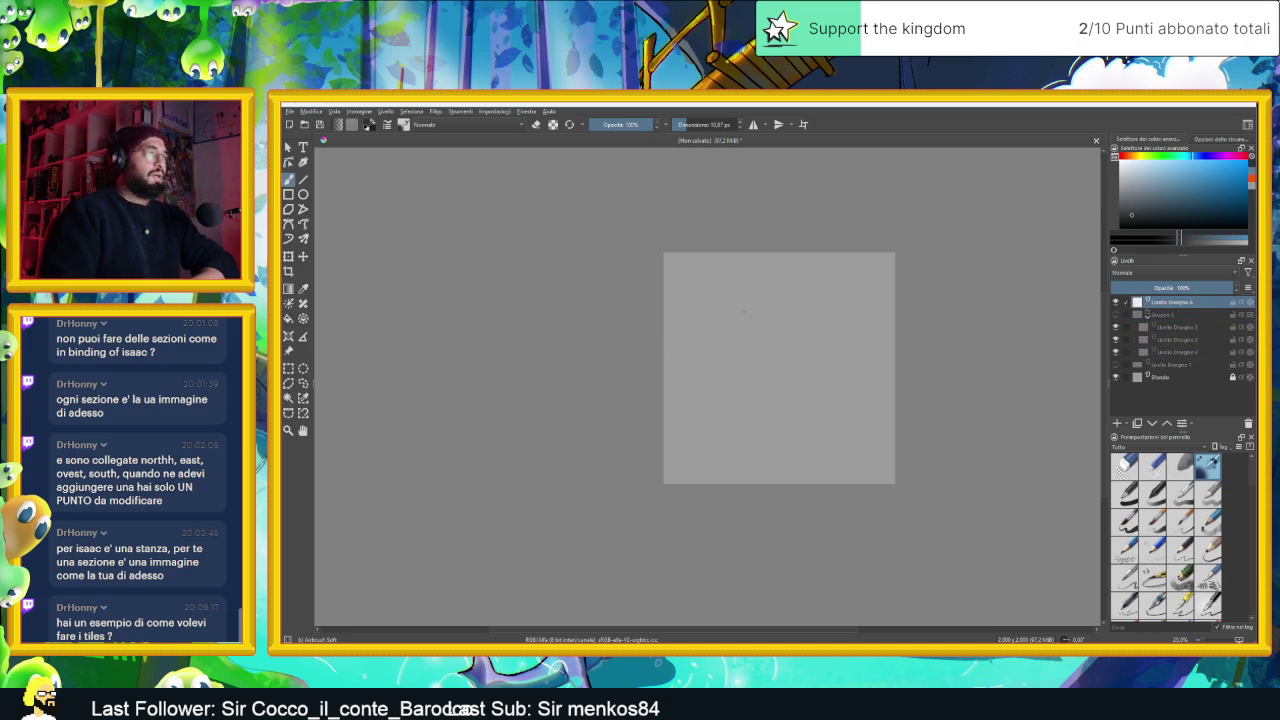
scroll(756, 340, up, 2)
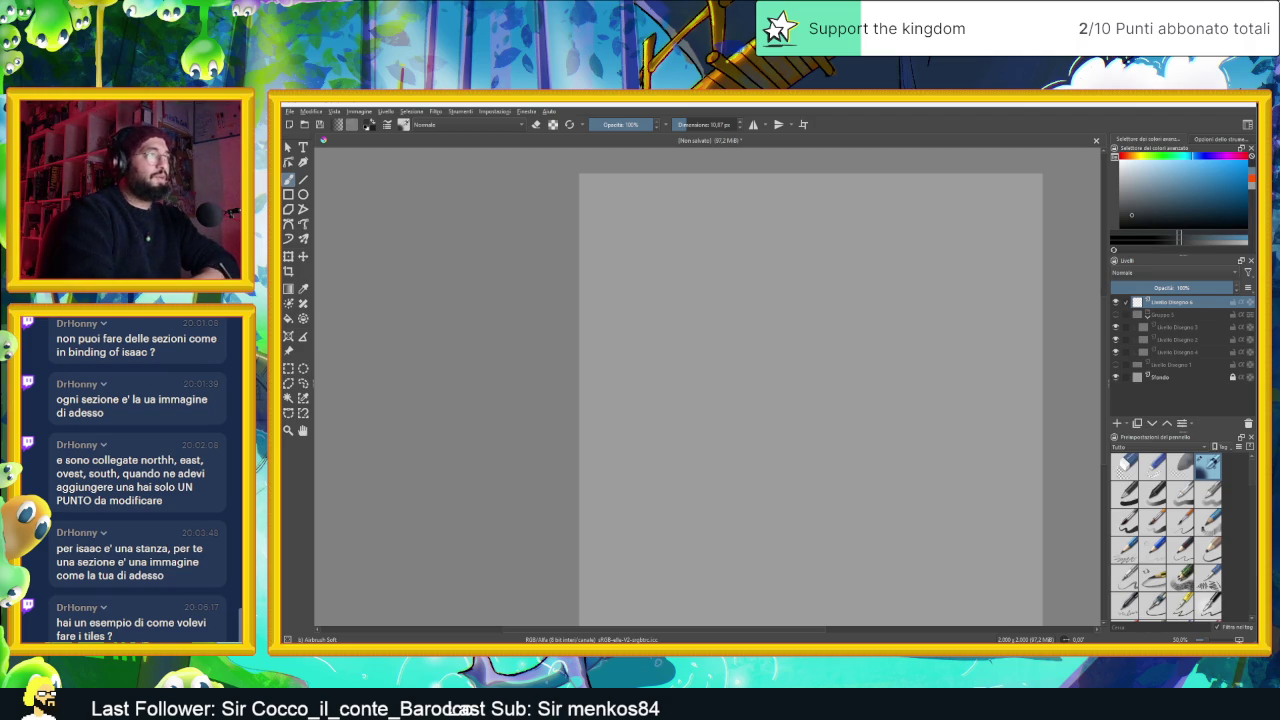
Sketch the tile's box with side pillars, a top capping line and the base row edge
mouse_move(725, 261)
mouse_down()
mouse_move(725, 286)
mouse_move(772, 297)
mouse_move(831, 294)
mouse_move(843, 280)
mouse_move(842, 257)
mouse_move(719, 261)
mouse_move(715, 342)
mouse_up()
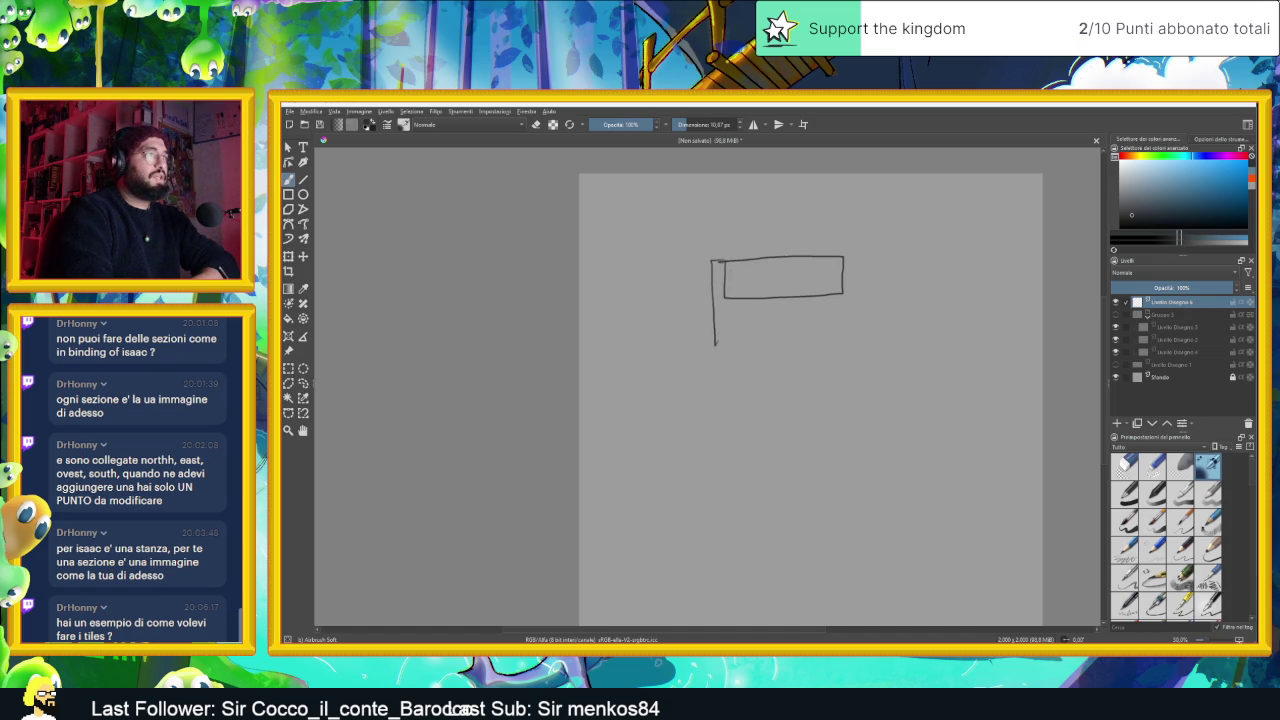
mouse_move(724, 264)
mouse_down()
mouse_move(725, 365)
mouse_move(832, 363)
mouse_up()
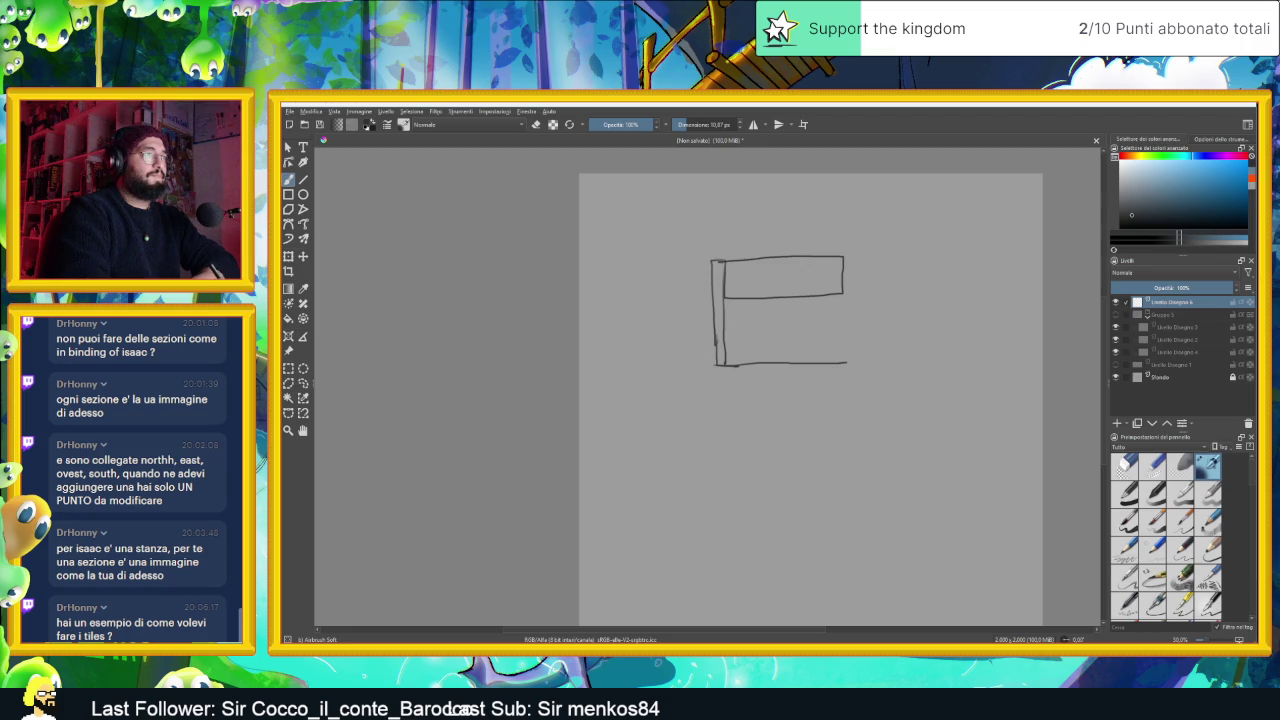
drag(844, 288, 846, 362)
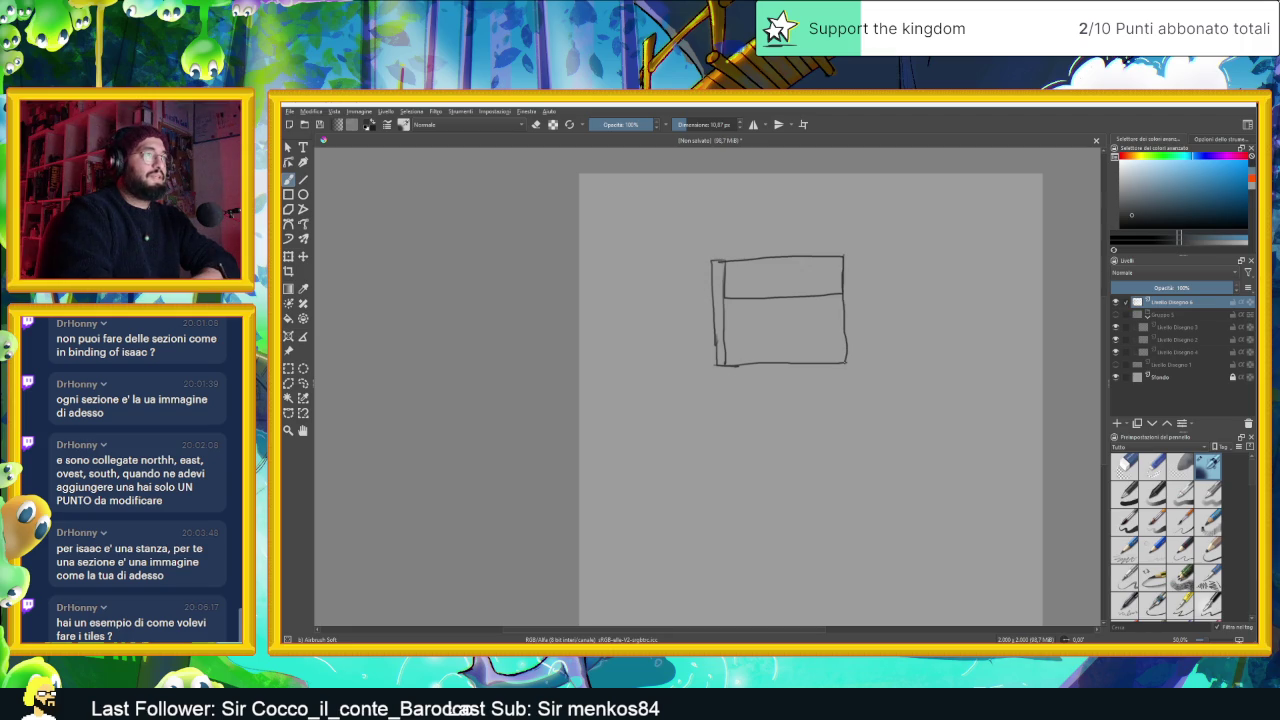
mouse_move(851, 257)
mouse_down()
mouse_move(860, 390)
mouse_move(718, 402)
mouse_move(742, 402)
mouse_up()
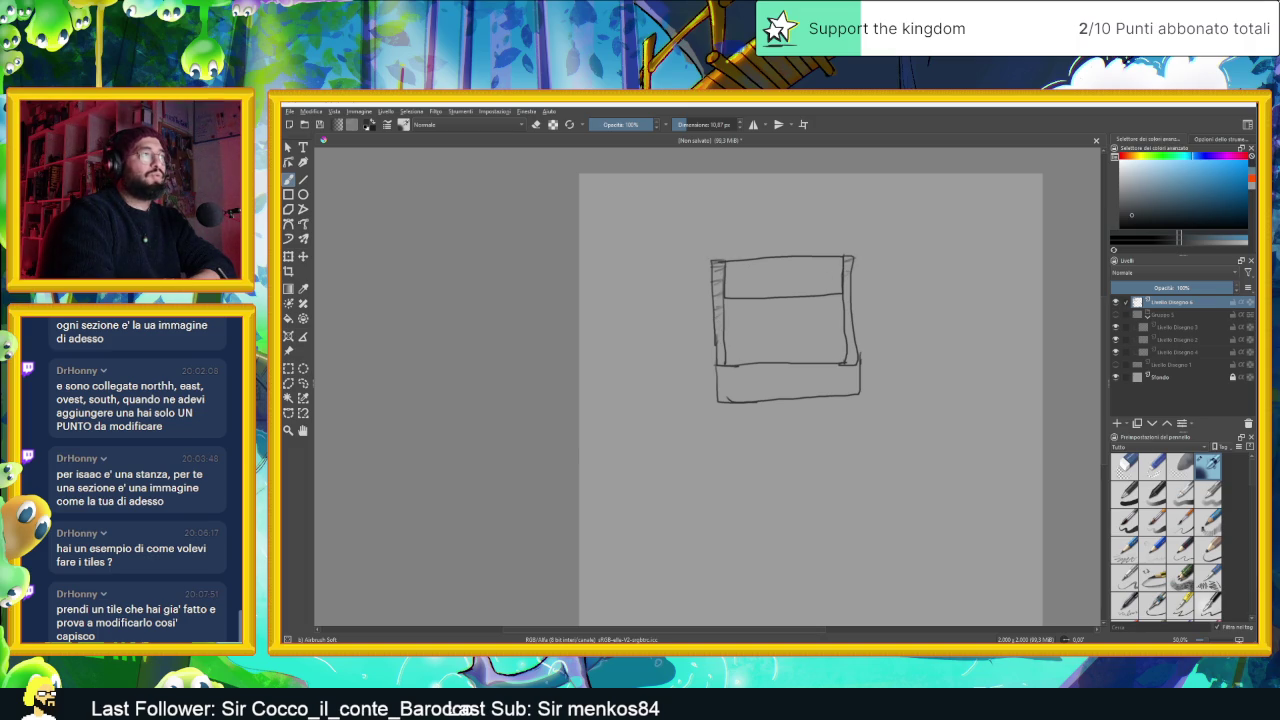
drag(710, 255, 854, 247)
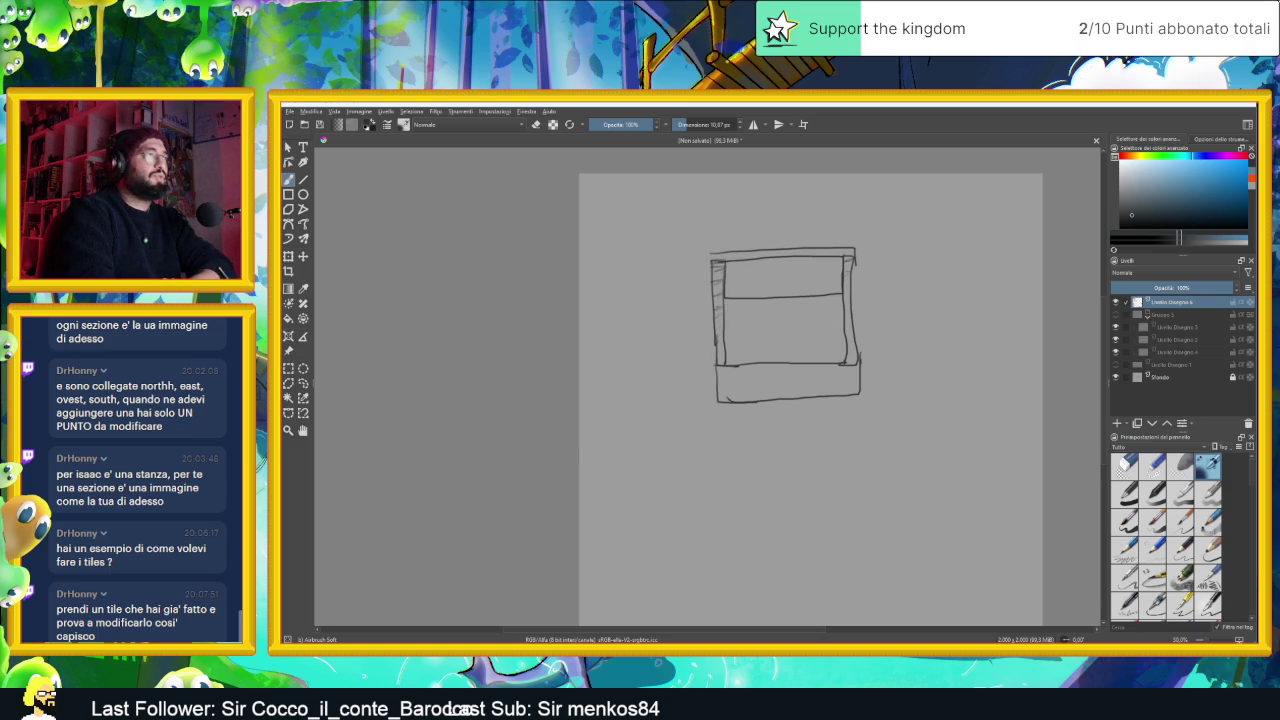
drag(708, 257, 708, 271)
drag(716, 372, 840, 367)
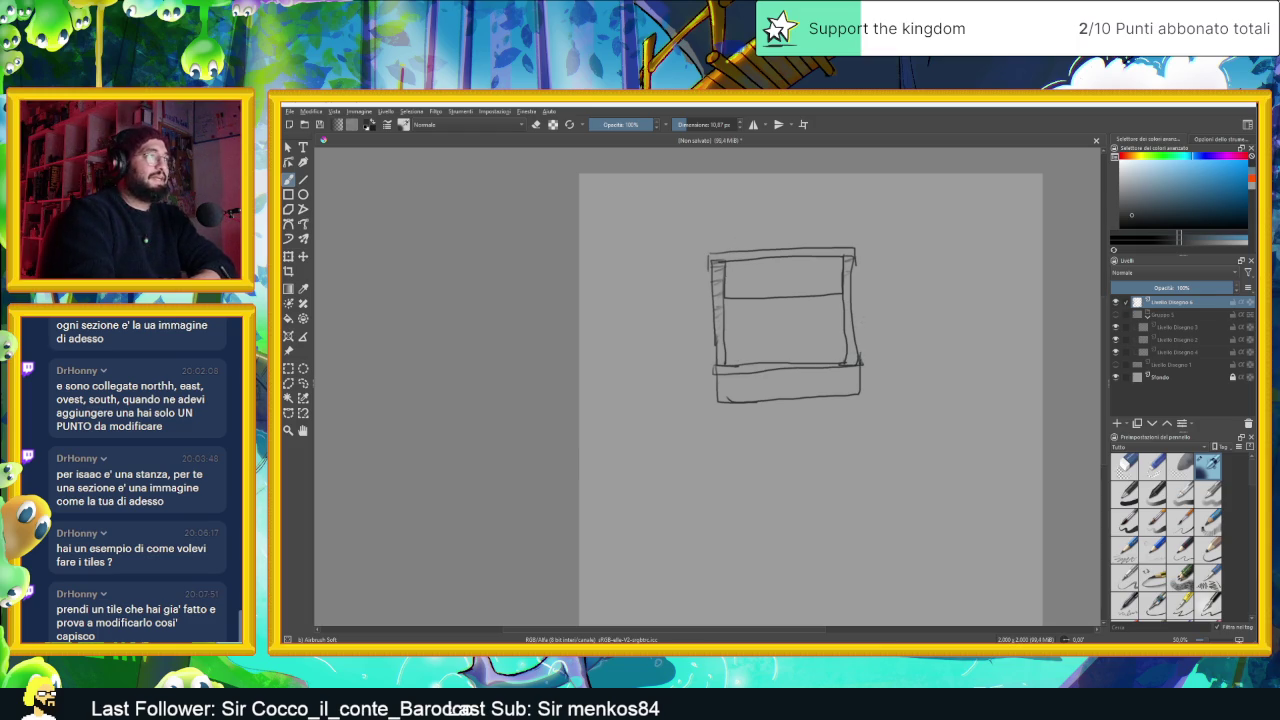
Hatch the top band with short vertical strokes and move the tile sketch to the upper left
mouse_move(729, 268)
mouse_down()
mouse_move(729, 296)
mouse_move(768, 295)
mouse_up()
drag(776, 271, 778, 295)
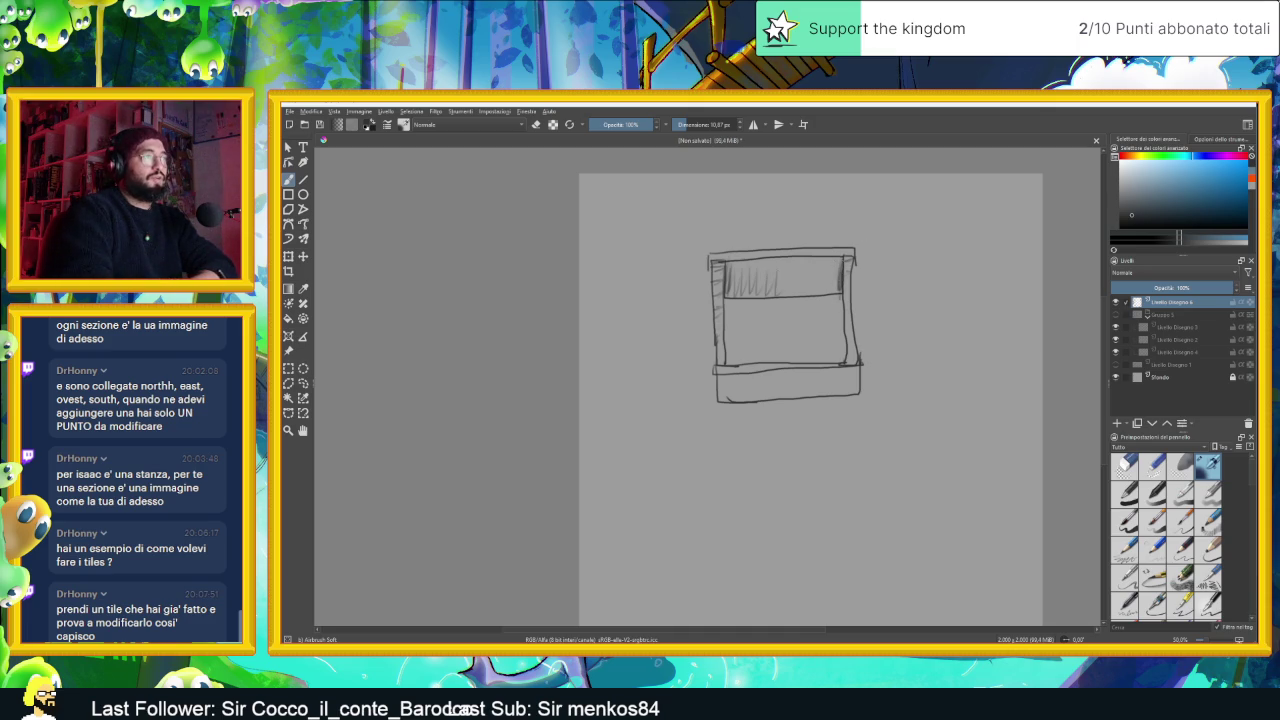
drag(834, 268, 827, 294)
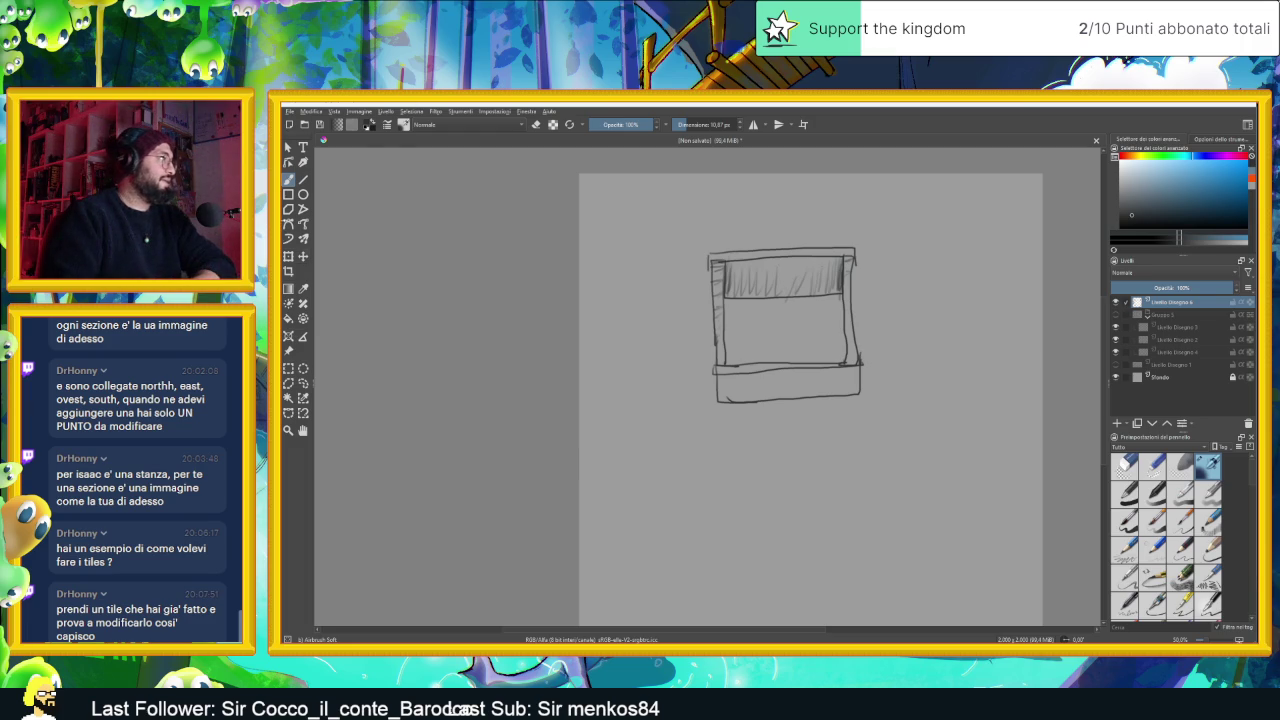
click(303, 256)
drag(773, 388, 657, 324)
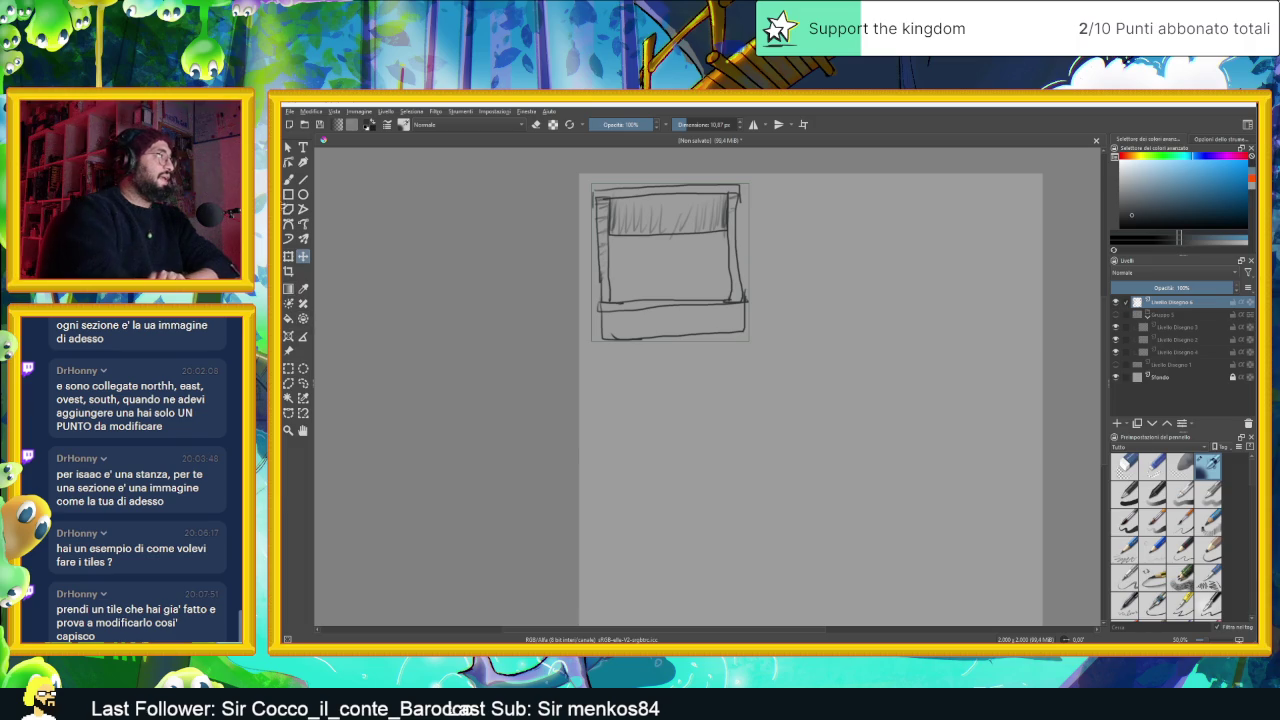
Return to the freehand brush and add a paint layer above the sketch, undoing a test stroke
click(288, 179)
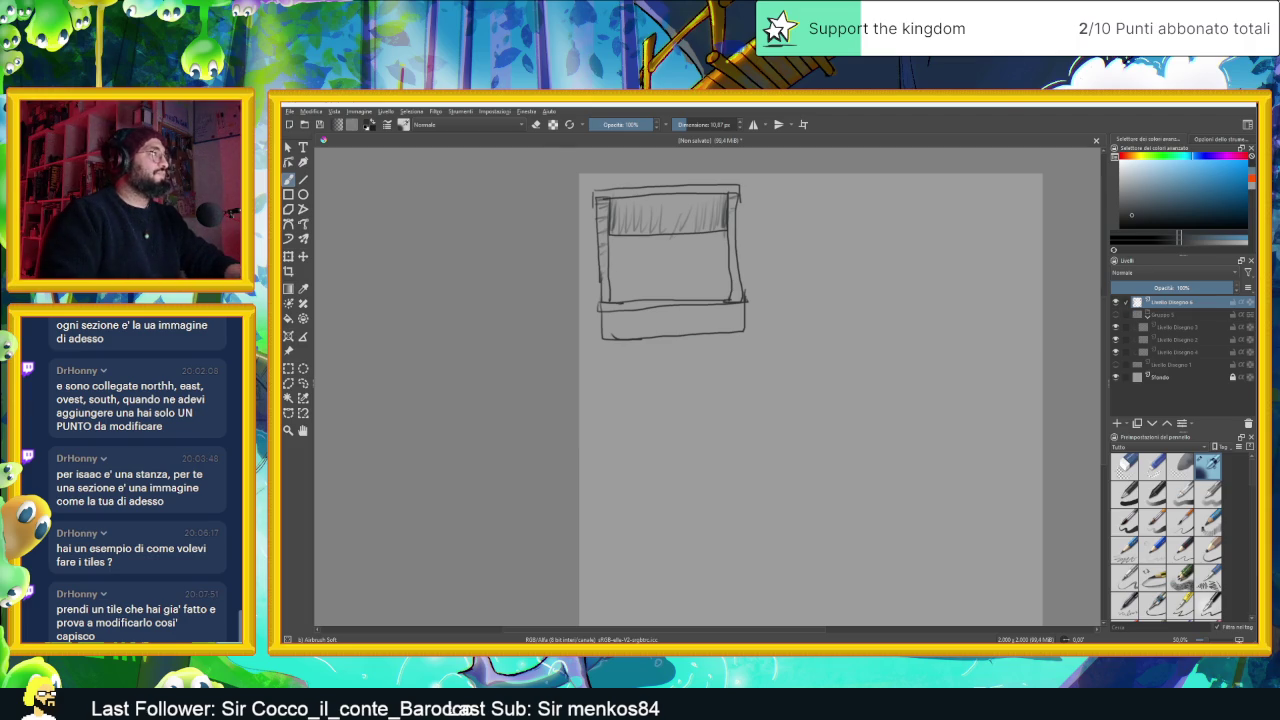
click(289, 148)
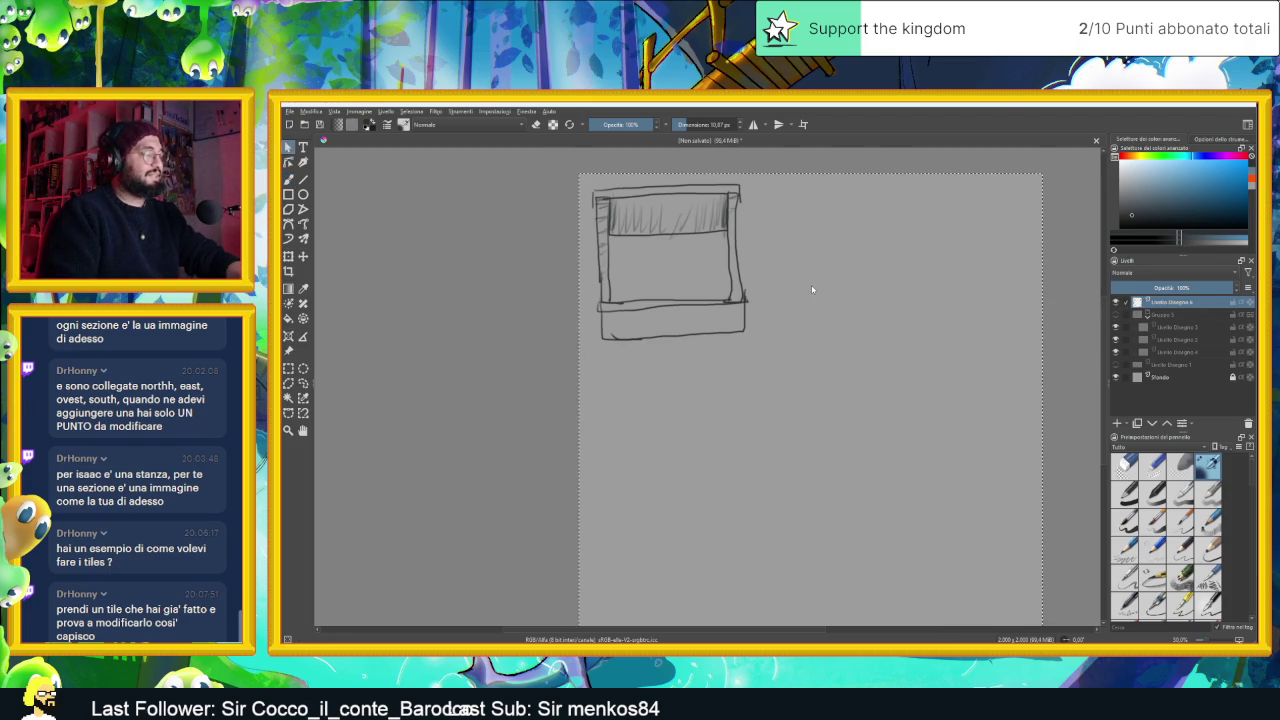
key(Insert)
key(b)
drag(750, 279, 865, 299)
key(ctrl+z)
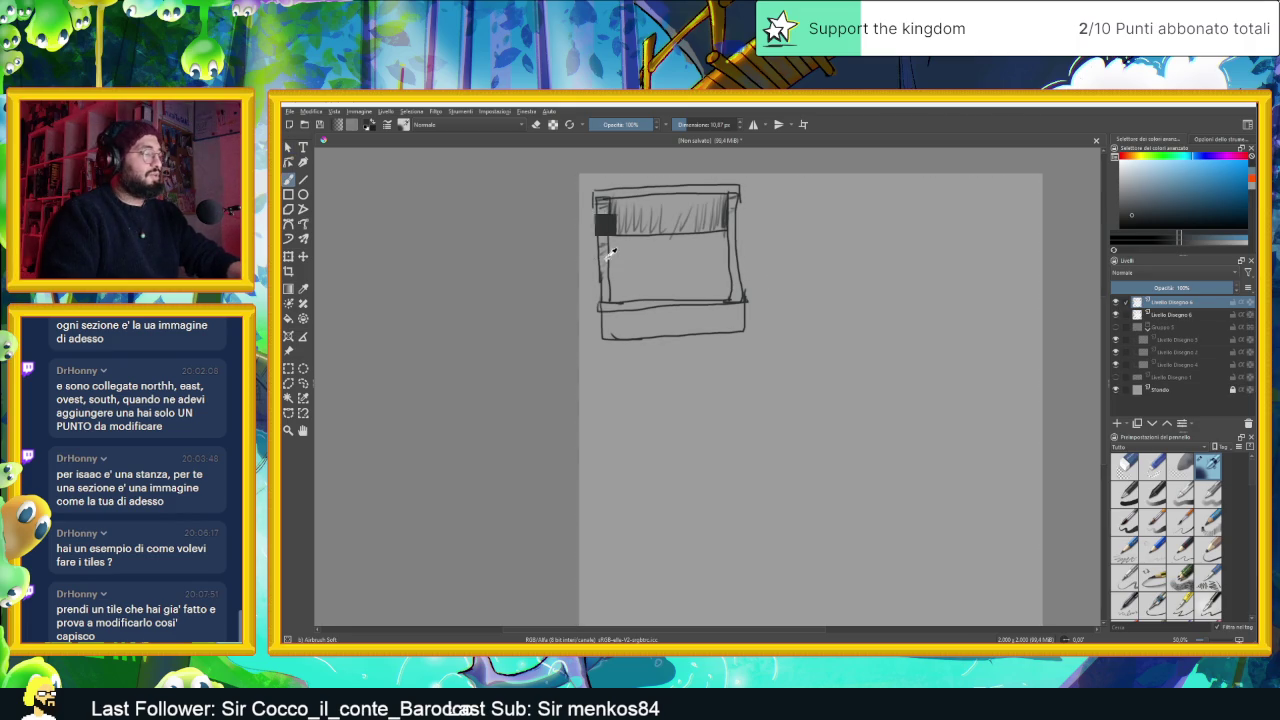
Merge the layers, copy and paste the tile, and place the copy to its right
key(ctrl+e)
key(ctrl+a)
key(ctrl+c)
key(ctrl+v)
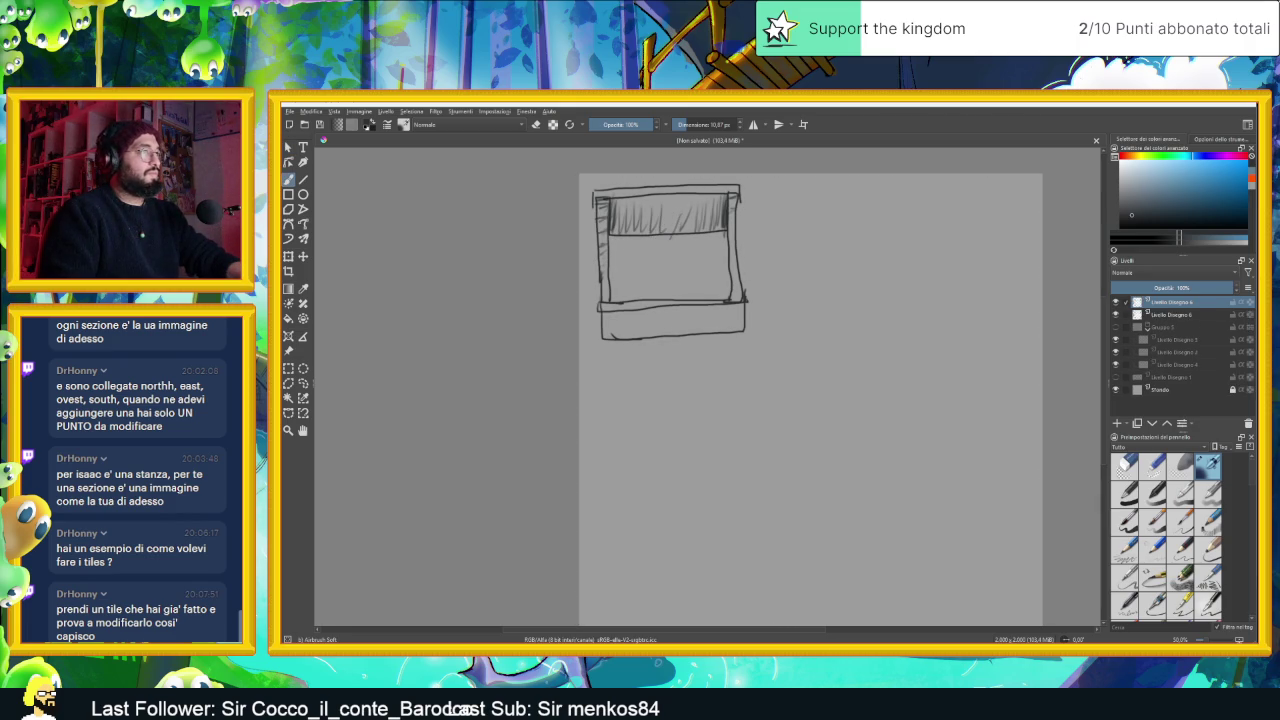
click(305, 256)
drag(718, 299, 945, 305)
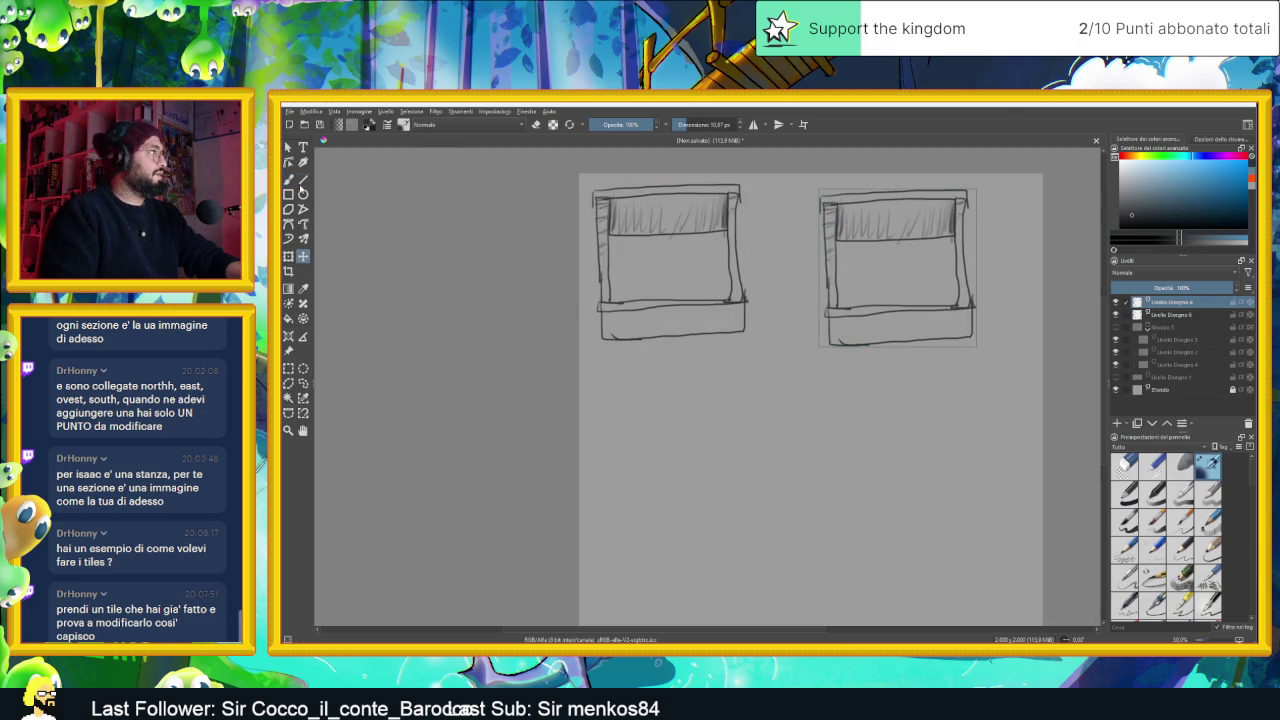
click(289, 180)
scroll(937, 290, up, 5)
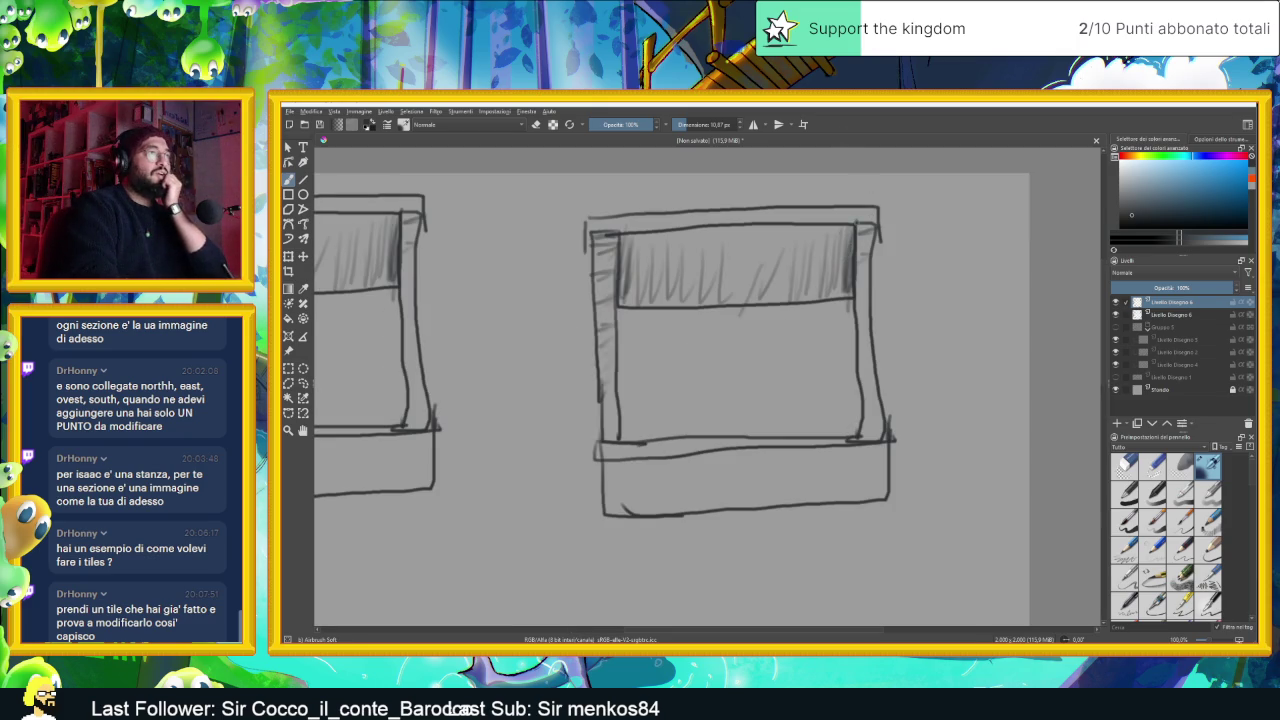
Draw dark edge lines along the right tile's top band, redrawing the left edge until clean
drag(849, 248, 842, 300)
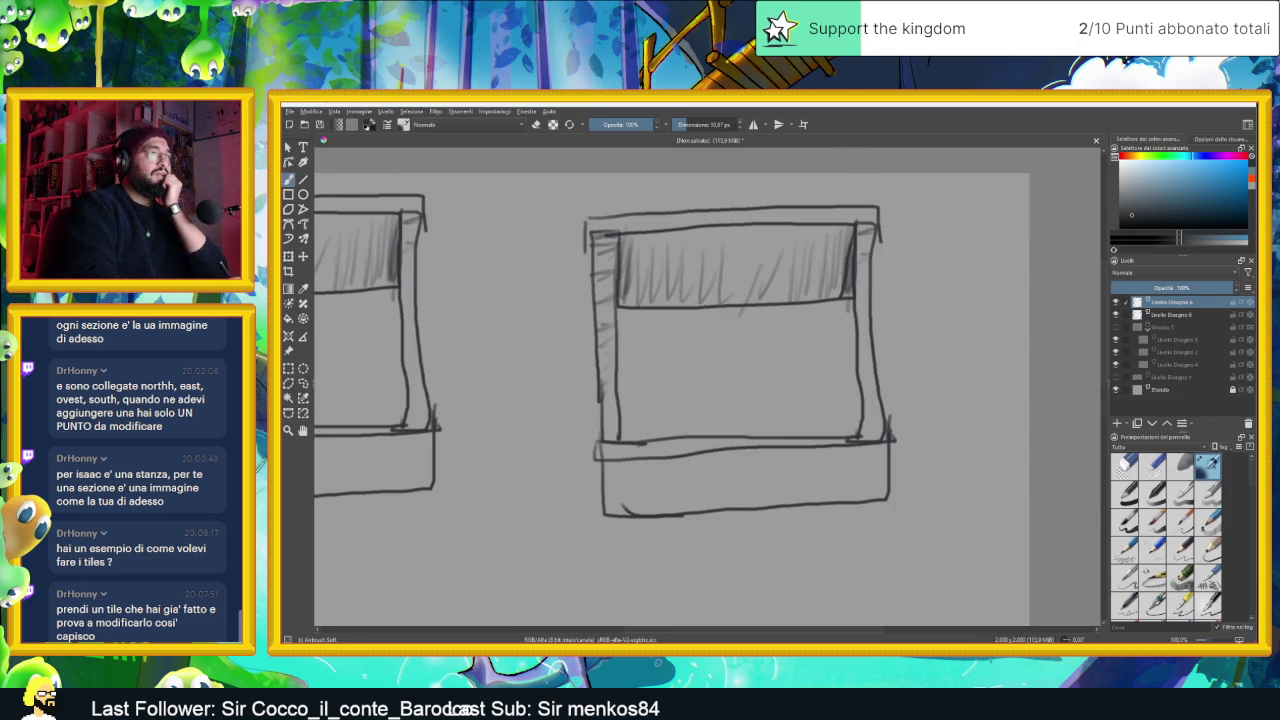
drag(618, 234, 628, 272)
key(ctrl+z)
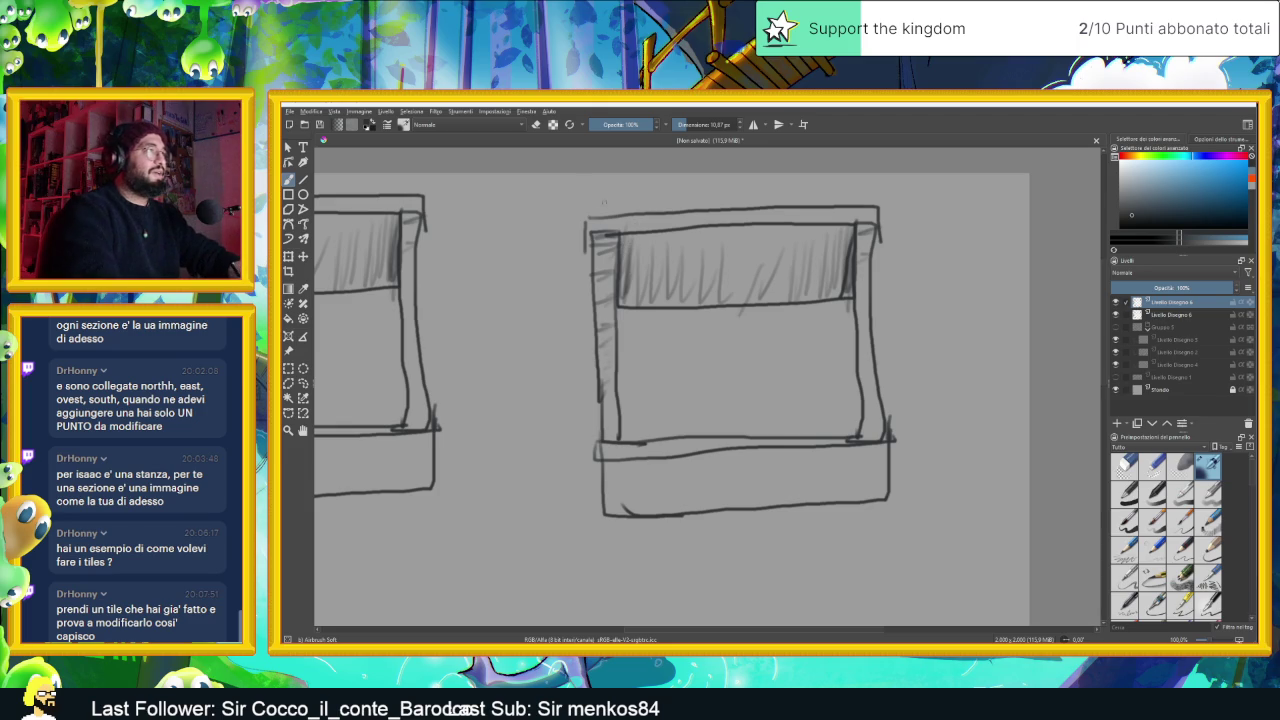
drag(619, 234, 634, 300)
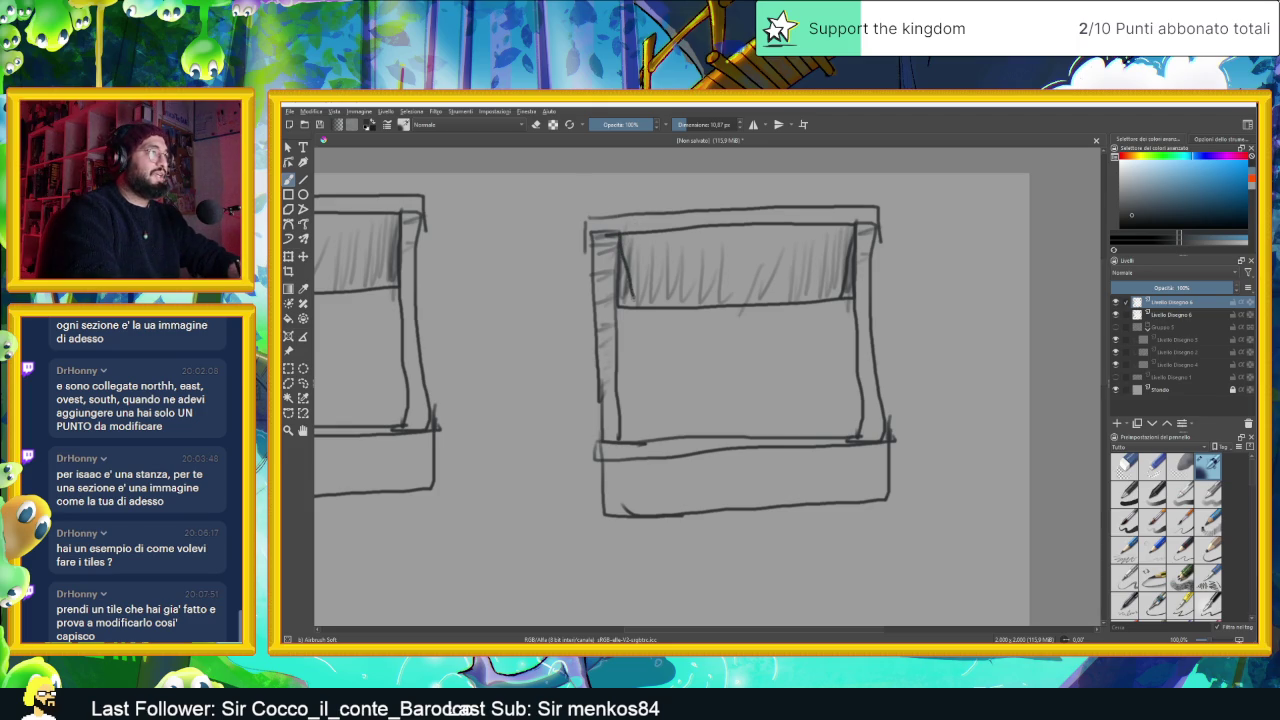
key(ctrl+z)
drag(615, 233, 632, 306)
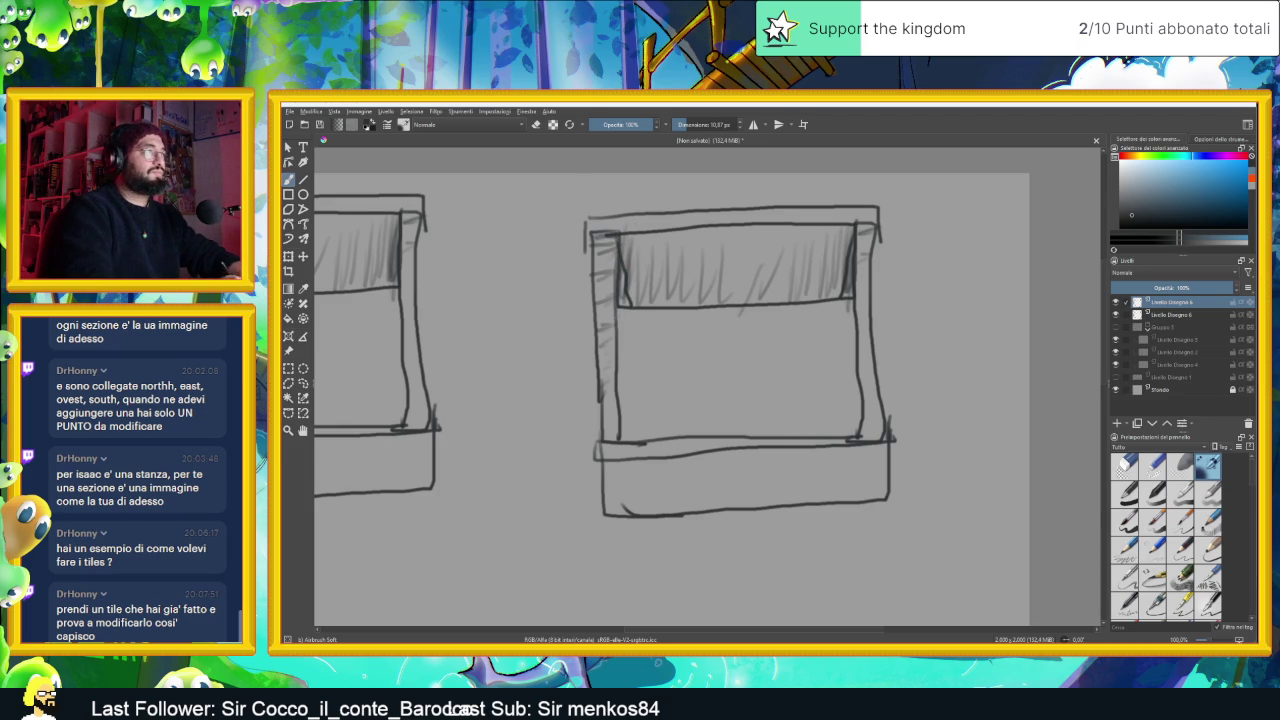
drag(617, 237, 624, 265)
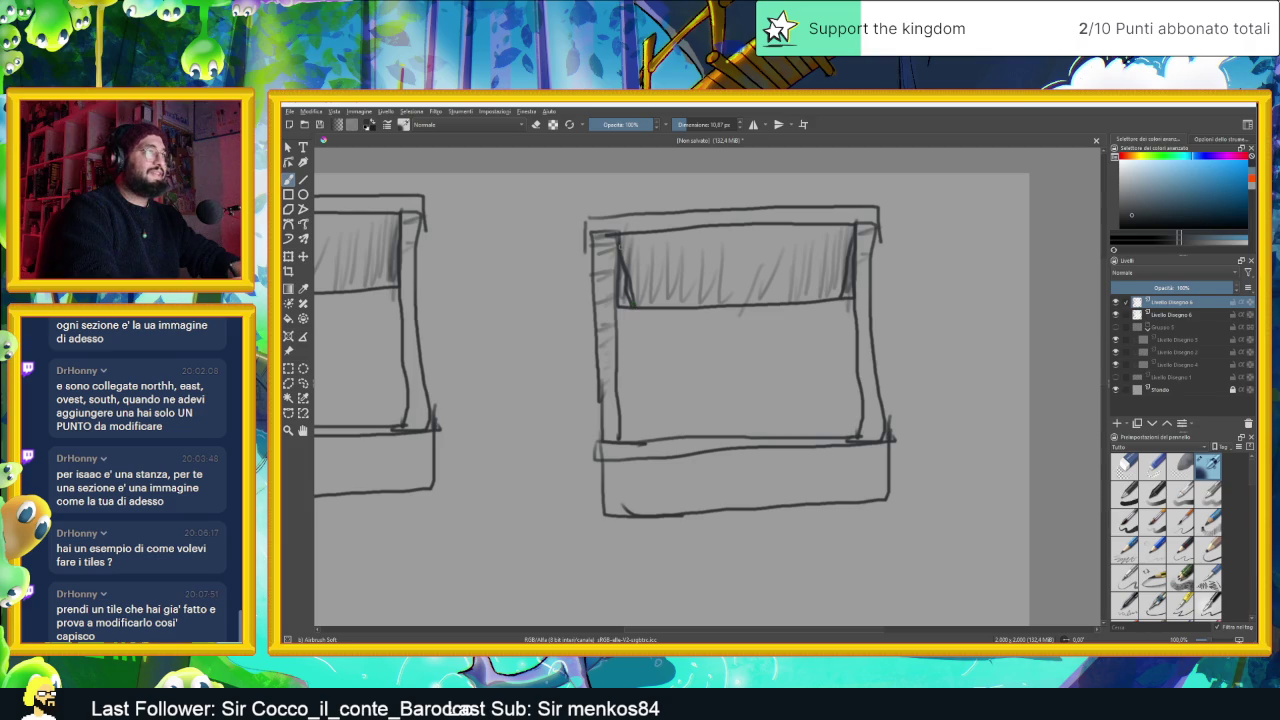
mouse_move(855, 240)
mouse_down()
mouse_move(838, 294)
mouse_move(857, 437)
mouse_up()
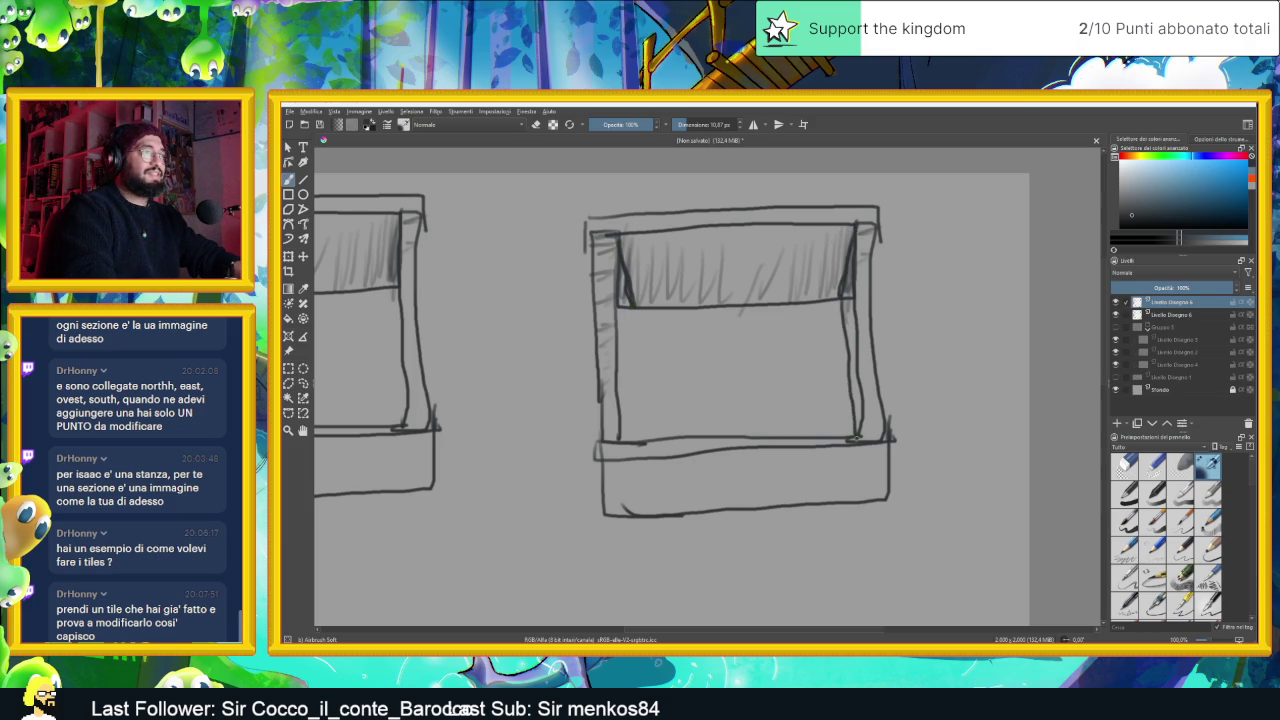
Draw the left pillar's inner edge, then shade both the left and right pillars dark
drag(628, 306, 644, 438)
key(ctrl+z)
mouse_move(630, 303)
mouse_down()
mouse_move(639, 440)
mouse_move(630, 312)
mouse_up()
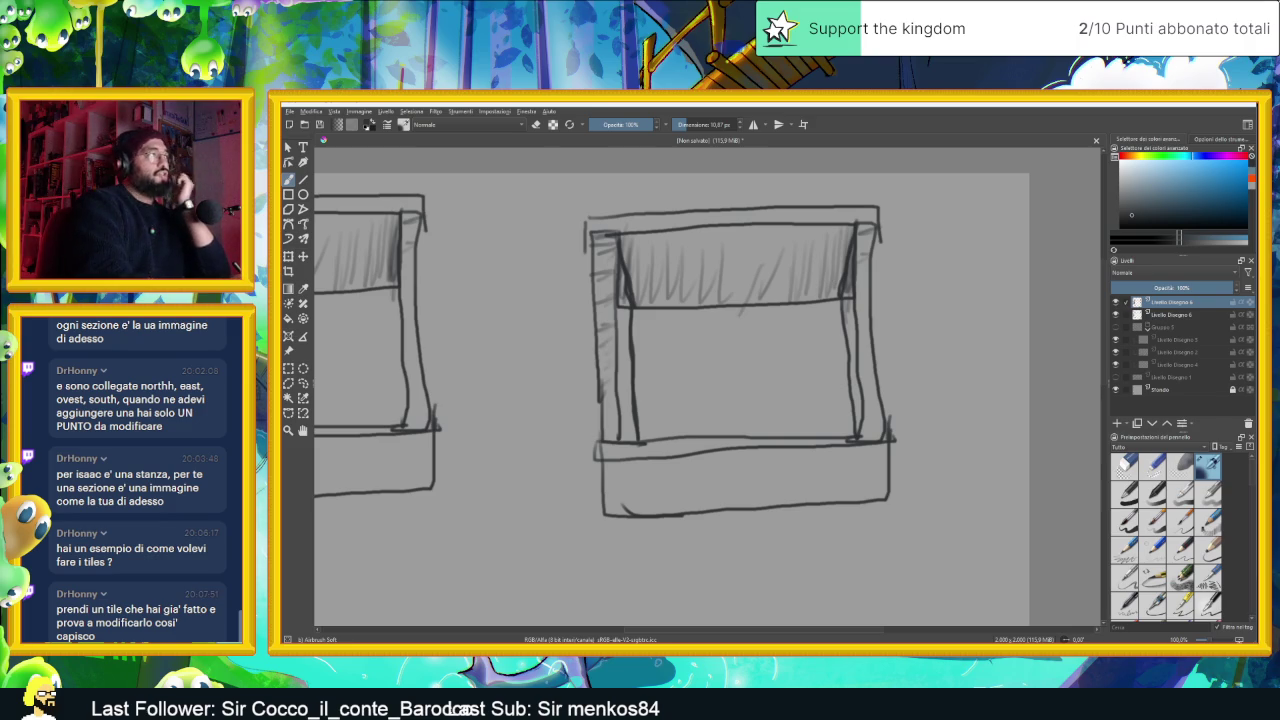
click(538, 125)
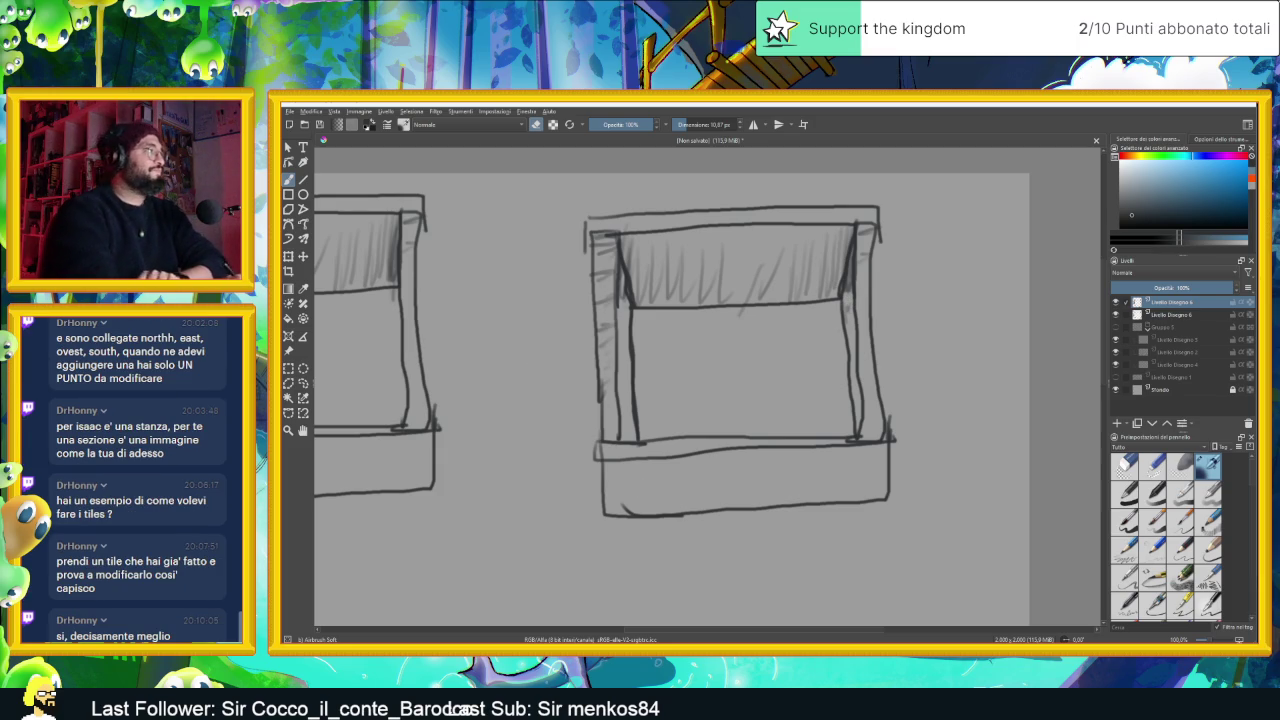
key(e)
key(e)
drag(626, 284, 628, 442)
mouse_move(856, 261)
mouse_down()
mouse_move(842, 306)
mouse_move(857, 434)
mouse_up()
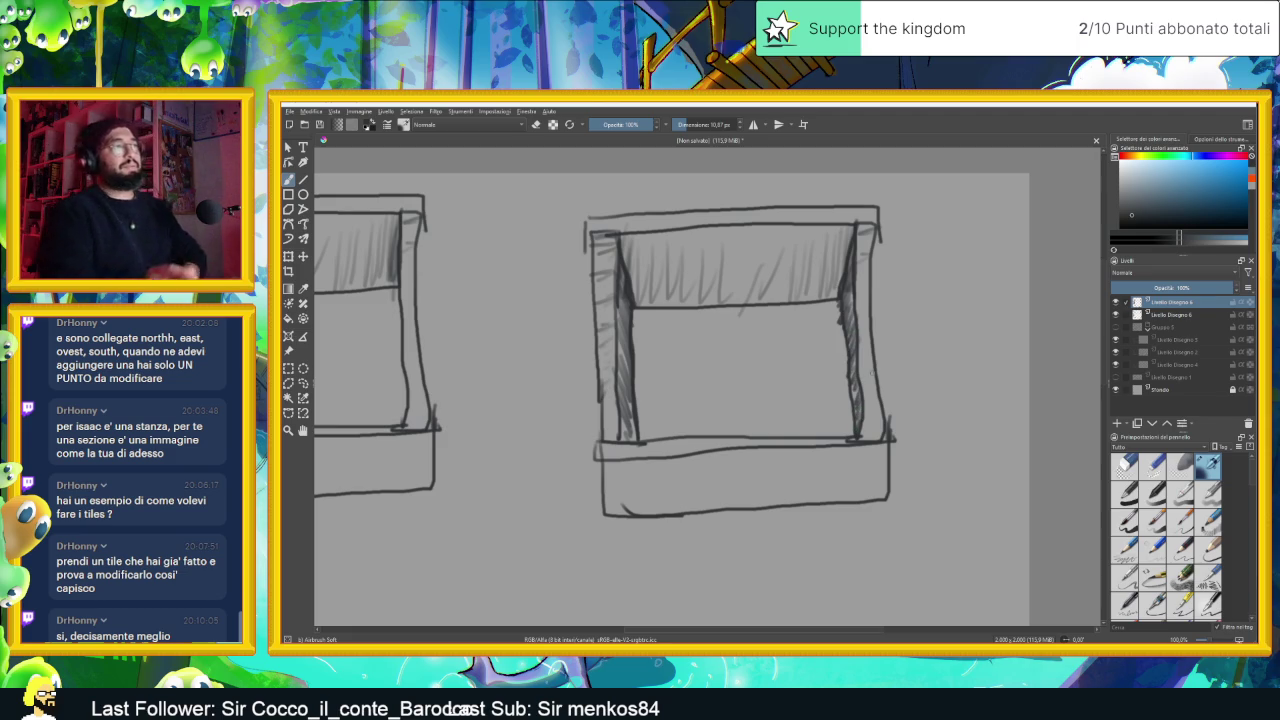
scroll(790, 401, down, 1)
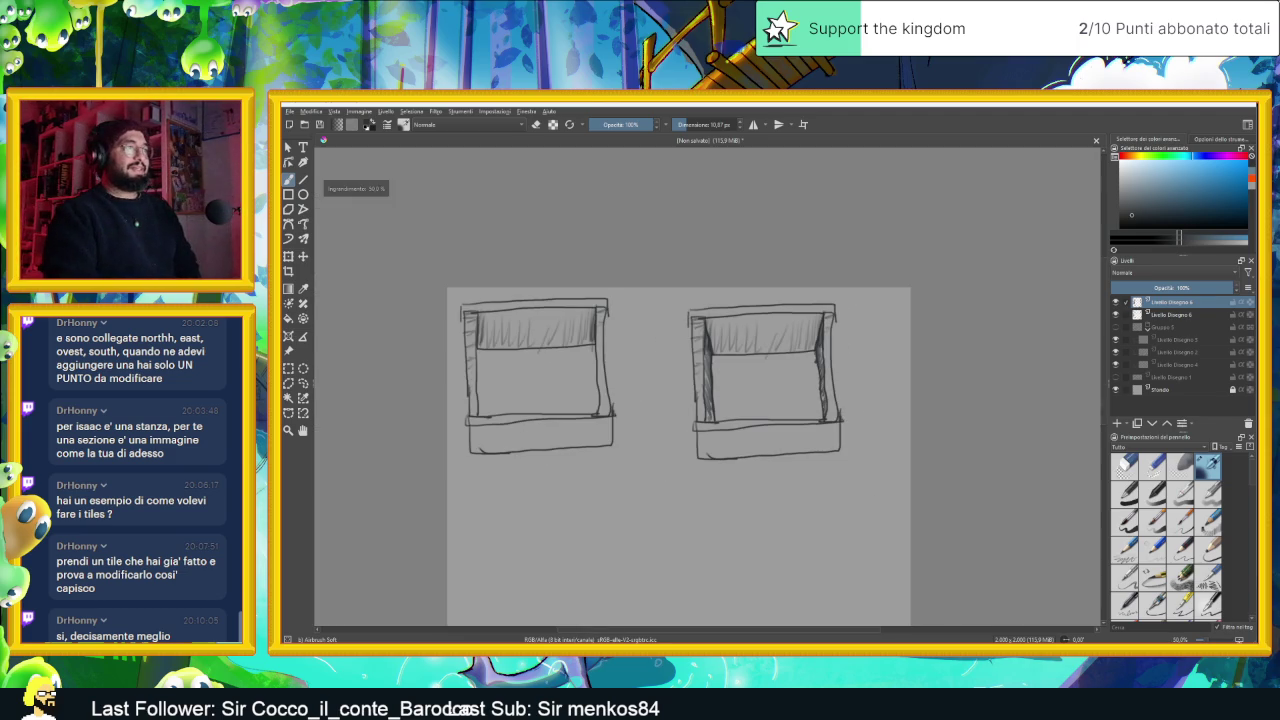
Darken the right tile's left pillar shading, then start an L-shaped outline below the tiles
scroll(781, 419, down, 1)
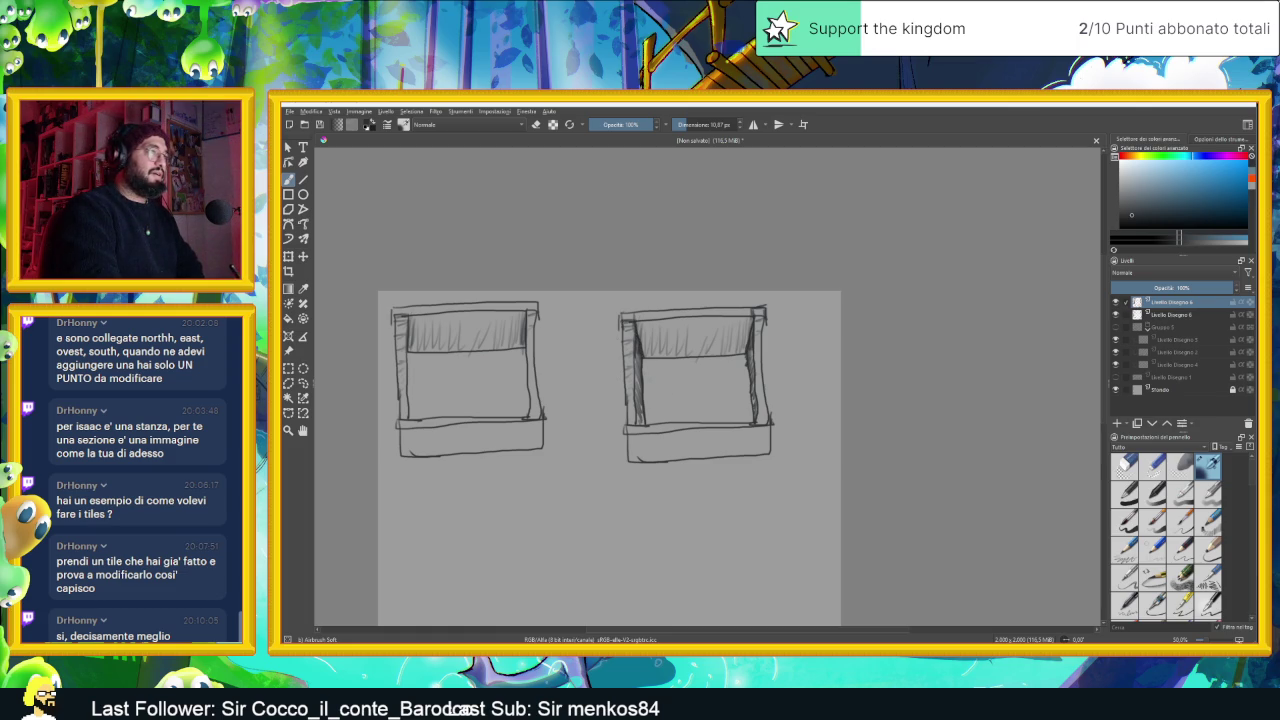
drag(628, 344, 628, 372)
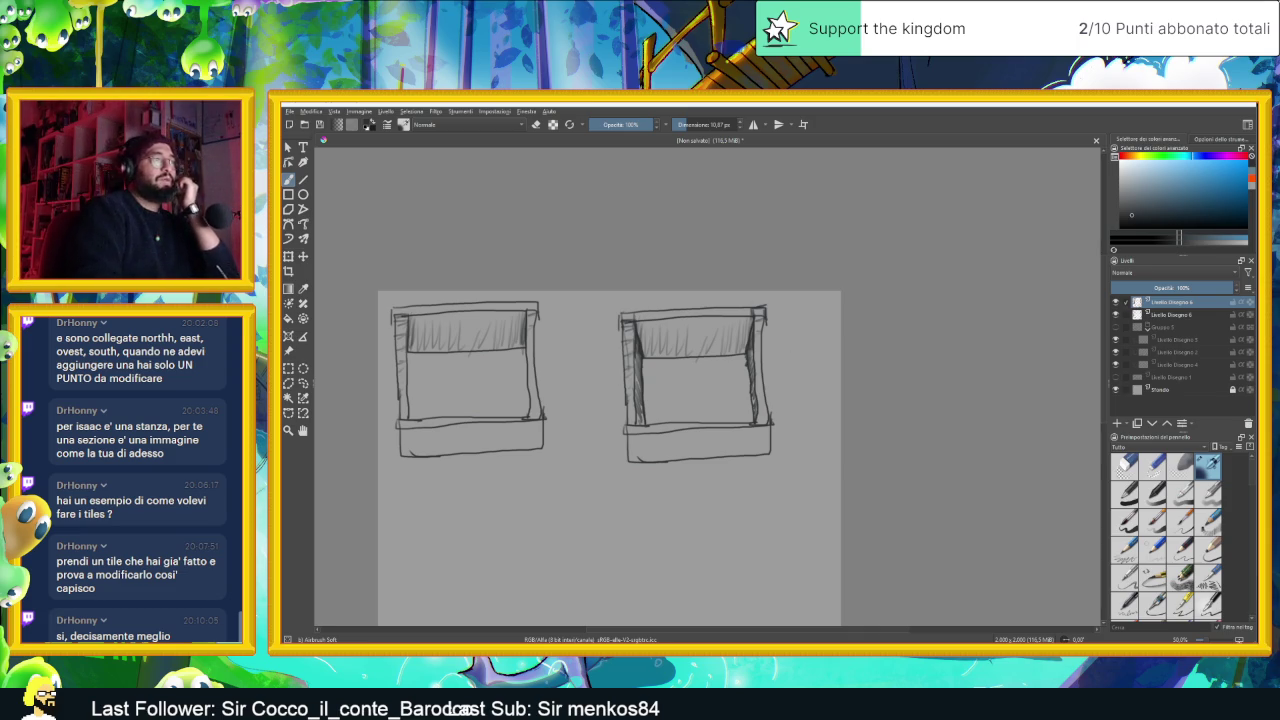
mouse_move(689, 398)
mouse_down()
mouse_move(722, 314)
mouse_move(714, 268)
mouse_up()
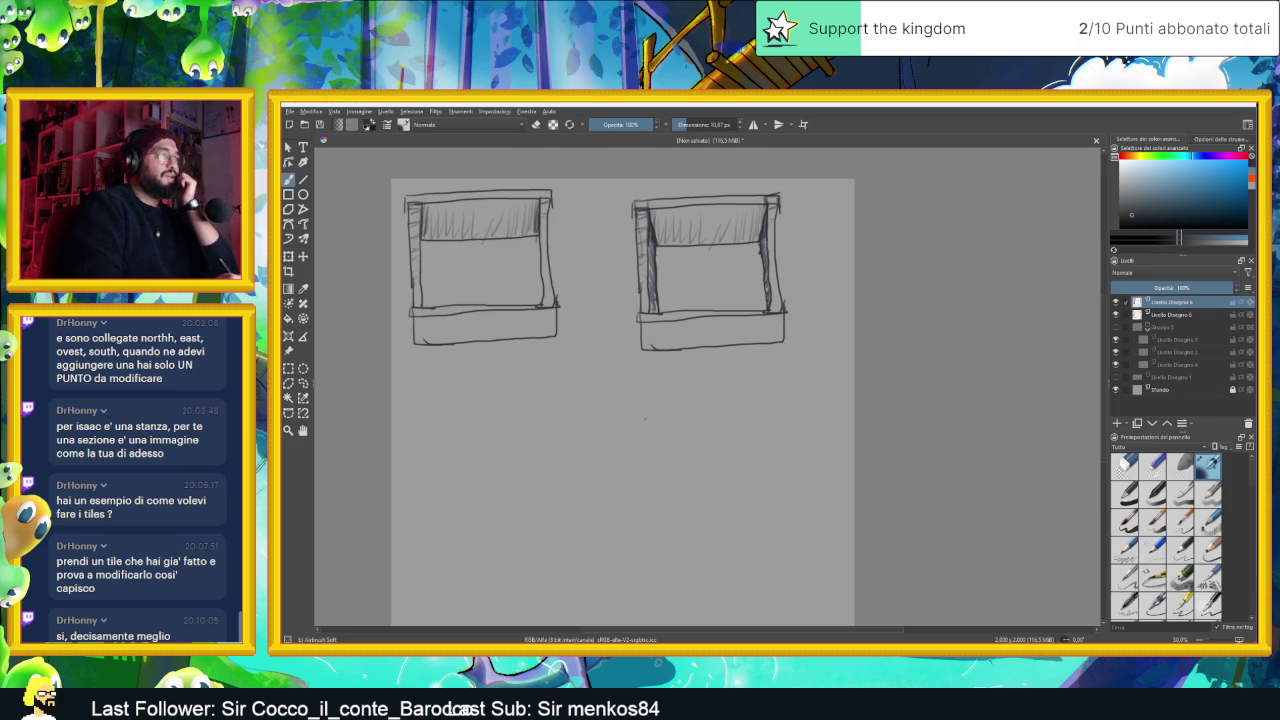
mouse_move(644, 408)
mouse_down()
mouse_move(645, 440)
mouse_move(712, 456)
mouse_up()
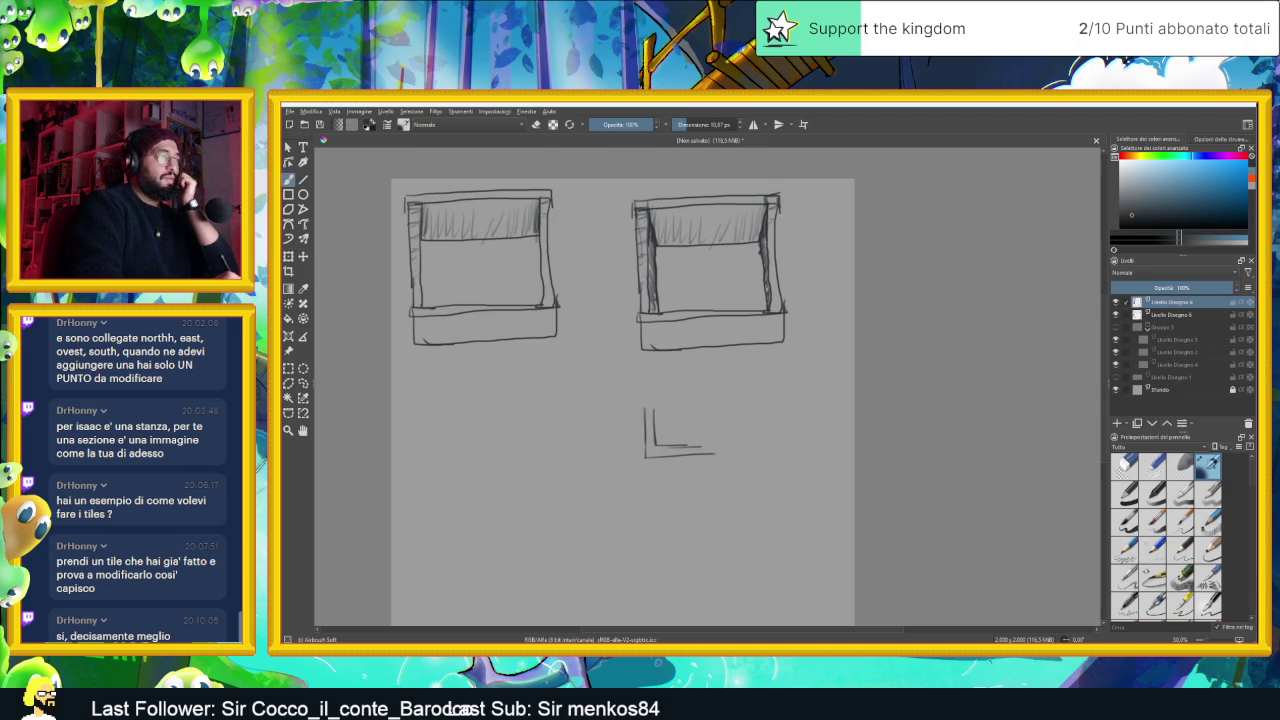
Draw the stepped L-shaped block's outline as two boxes with depth edges
mouse_move(640, 400)
mouse_down()
mouse_move(602, 401)
mouse_move(650, 390)
mouse_move(652, 418)
mouse_up()
drag(712, 448, 728, 443)
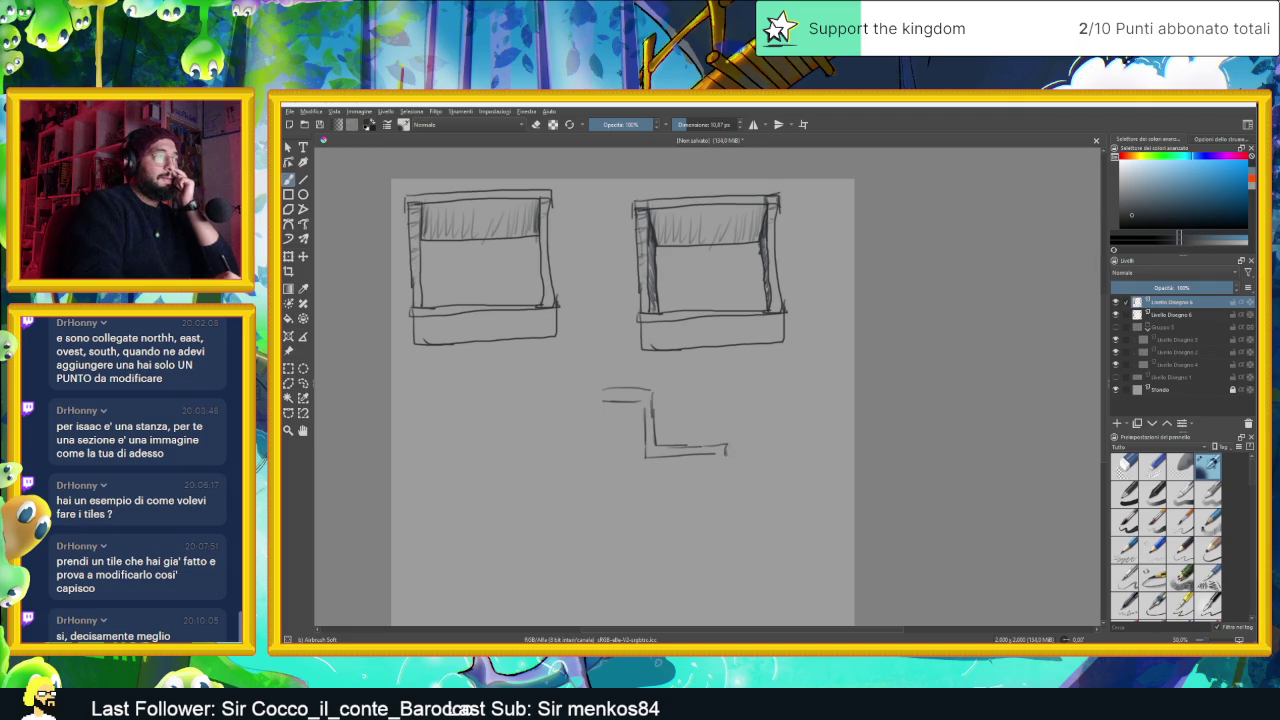
scroll(628, 478, up, 3)
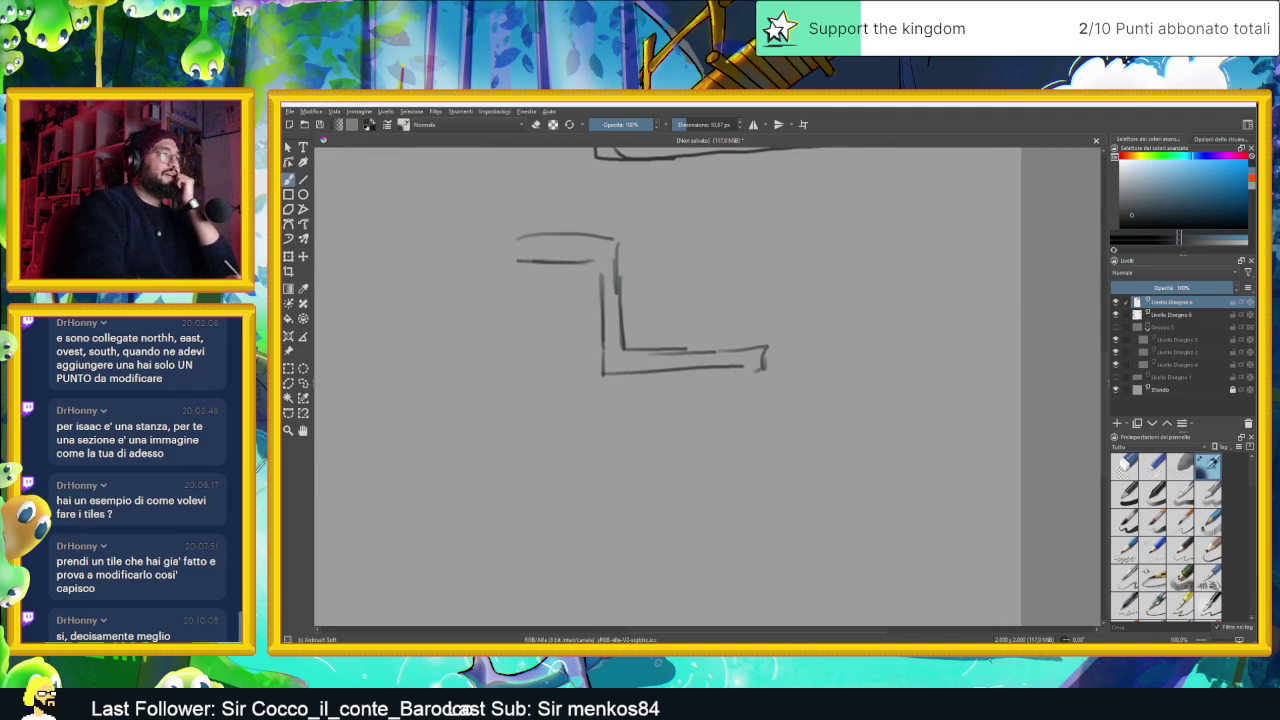
mouse_move(601, 378)
mouse_down()
mouse_move(592, 435)
mouse_move(758, 433)
mouse_up()
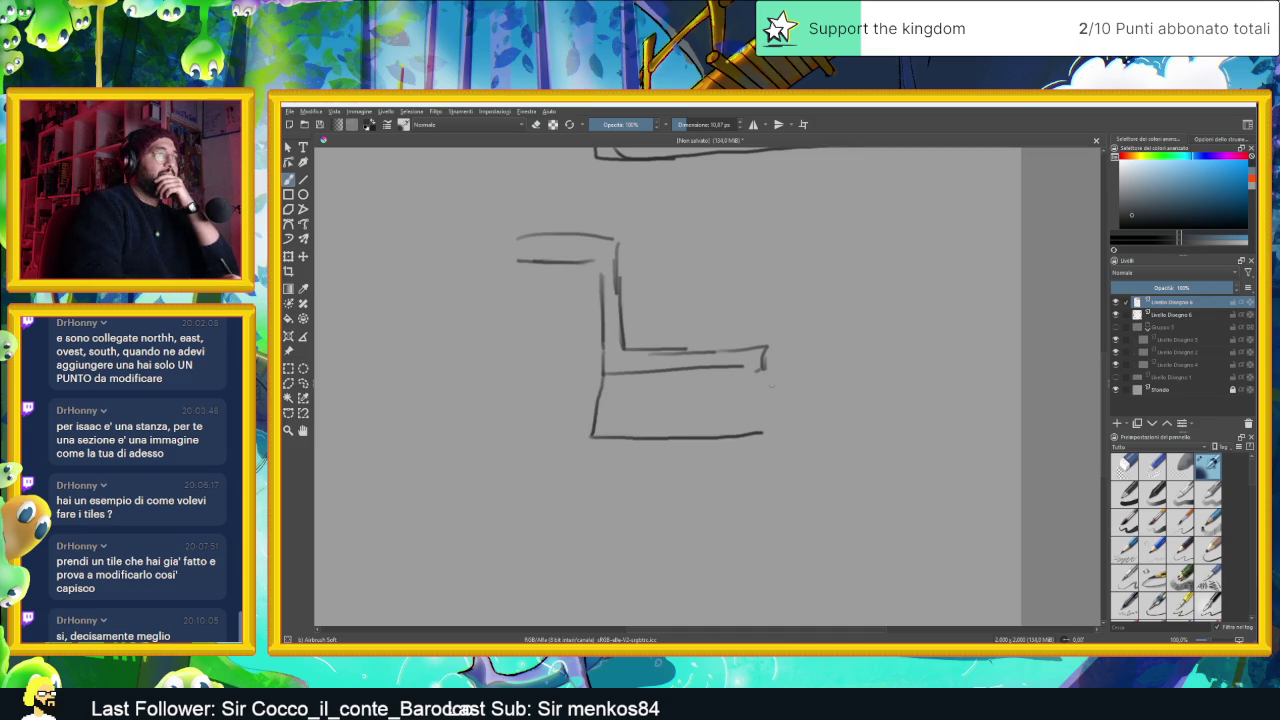
mouse_move(759, 372)
mouse_down()
mouse_move(773, 434)
mouse_move(758, 434)
mouse_up()
mouse_move(766, 348)
mouse_down()
mouse_move(772, 432)
mouse_move(774, 394)
mouse_up()
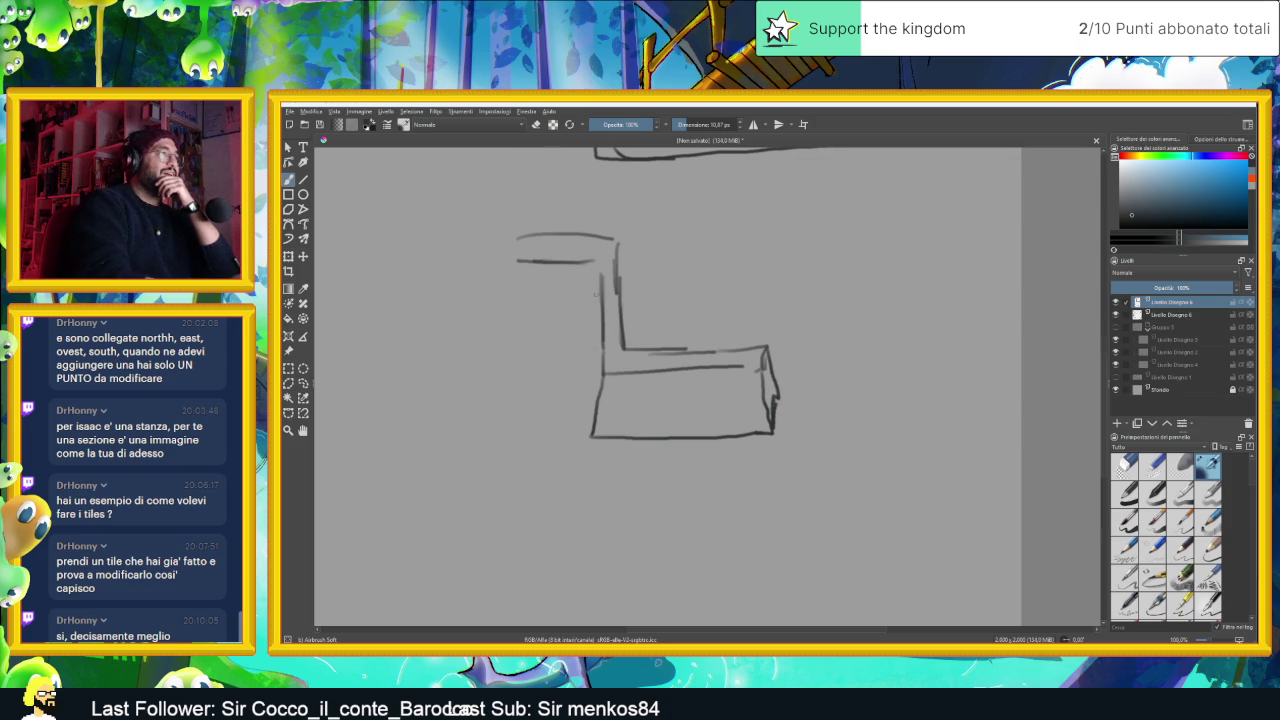
mouse_move(597, 262)
mouse_down()
mouse_move(585, 292)
mouse_move(591, 436)
mouse_up()
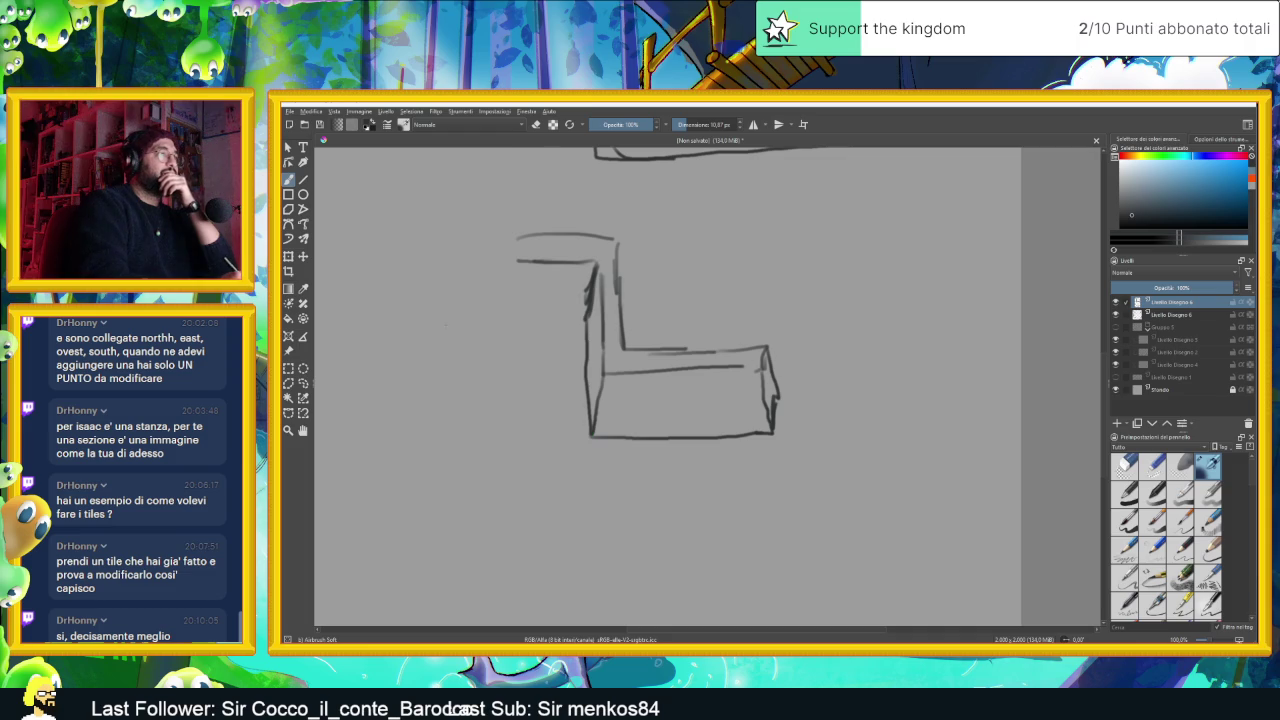
mouse_move(582, 318)
mouse_down()
mouse_move(520, 318)
mouse_move(556, 320)
mouse_up()
drag(516, 262, 506, 322)
drag(518, 235, 509, 316)
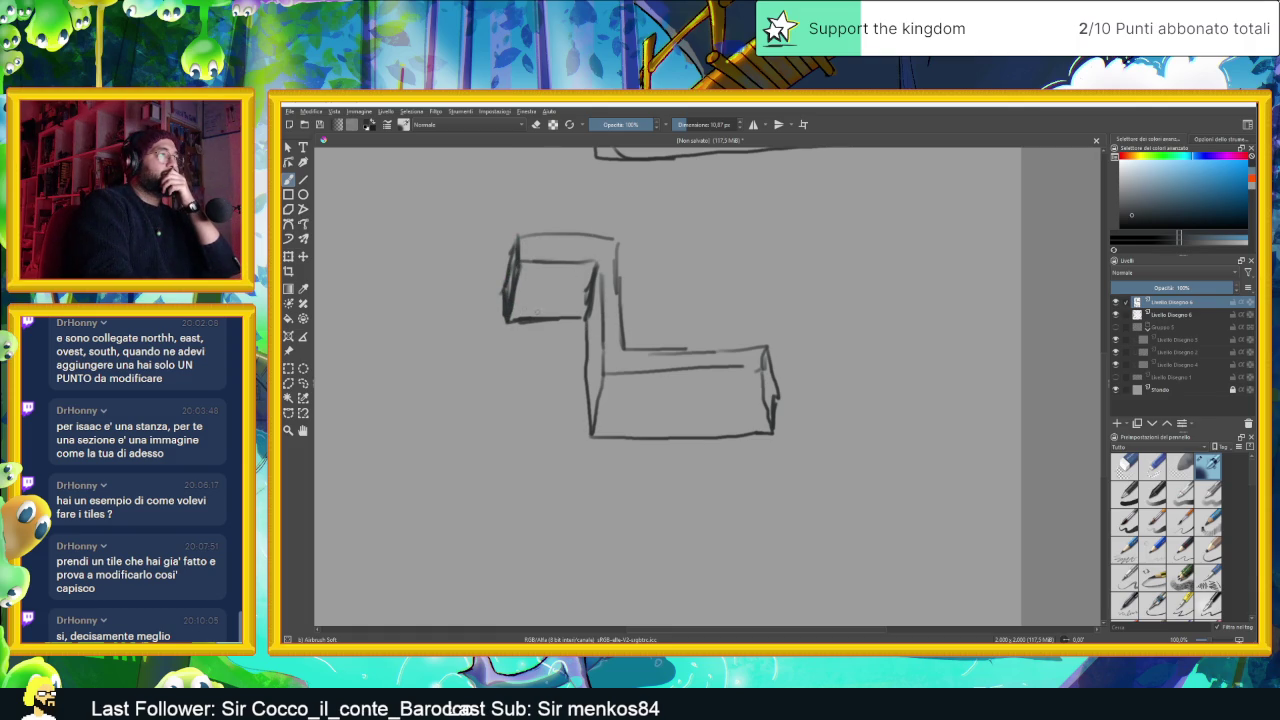
Darken the block's edges and hatch the band between the boxes and the lower box's right end
mouse_move(516, 238)
mouse_down()
mouse_move(616, 239)
mouse_move(621, 328)
mouse_up()
drag(622, 252, 624, 340)
drag(598, 268, 604, 356)
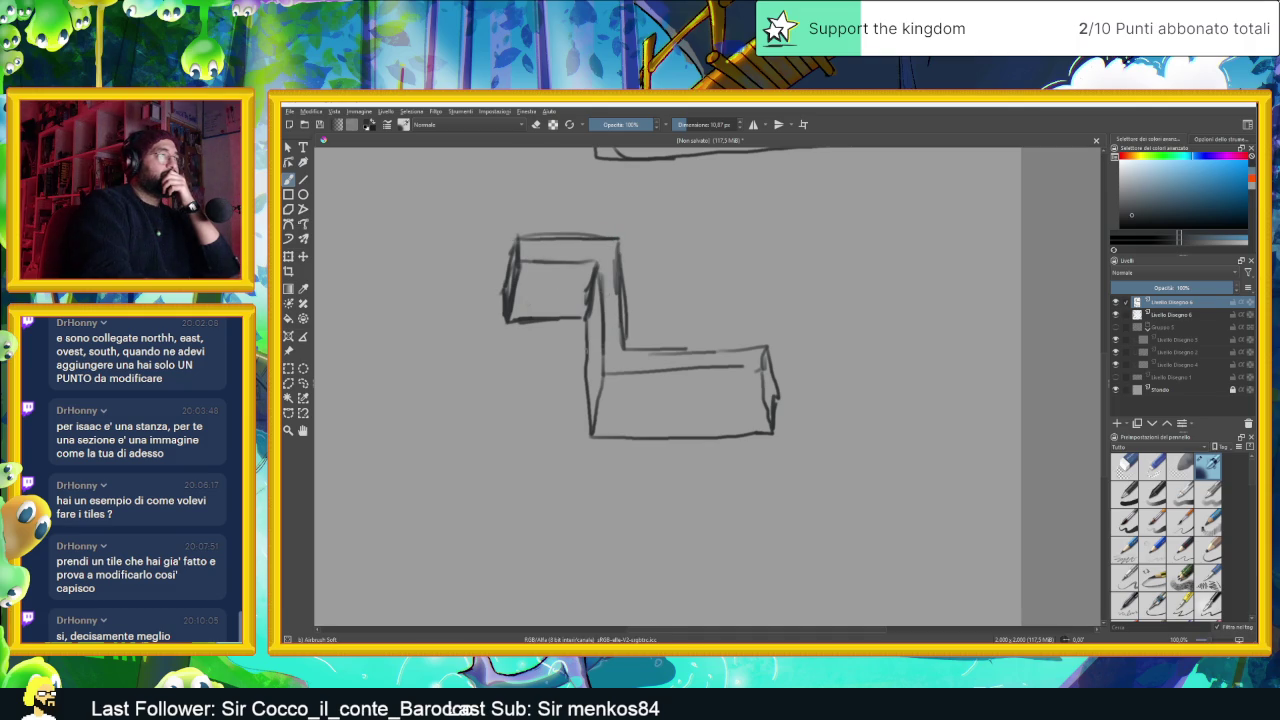
drag(586, 312, 587, 402)
drag(592, 350, 594, 428)
drag(590, 282, 595, 414)
drag(768, 354, 771, 422)
drag(768, 378, 770, 422)
mouse_move(772, 354)
mouse_down()
mouse_move(776, 434)
mouse_move(770, 366)
mouse_move(770, 420)
mouse_up()
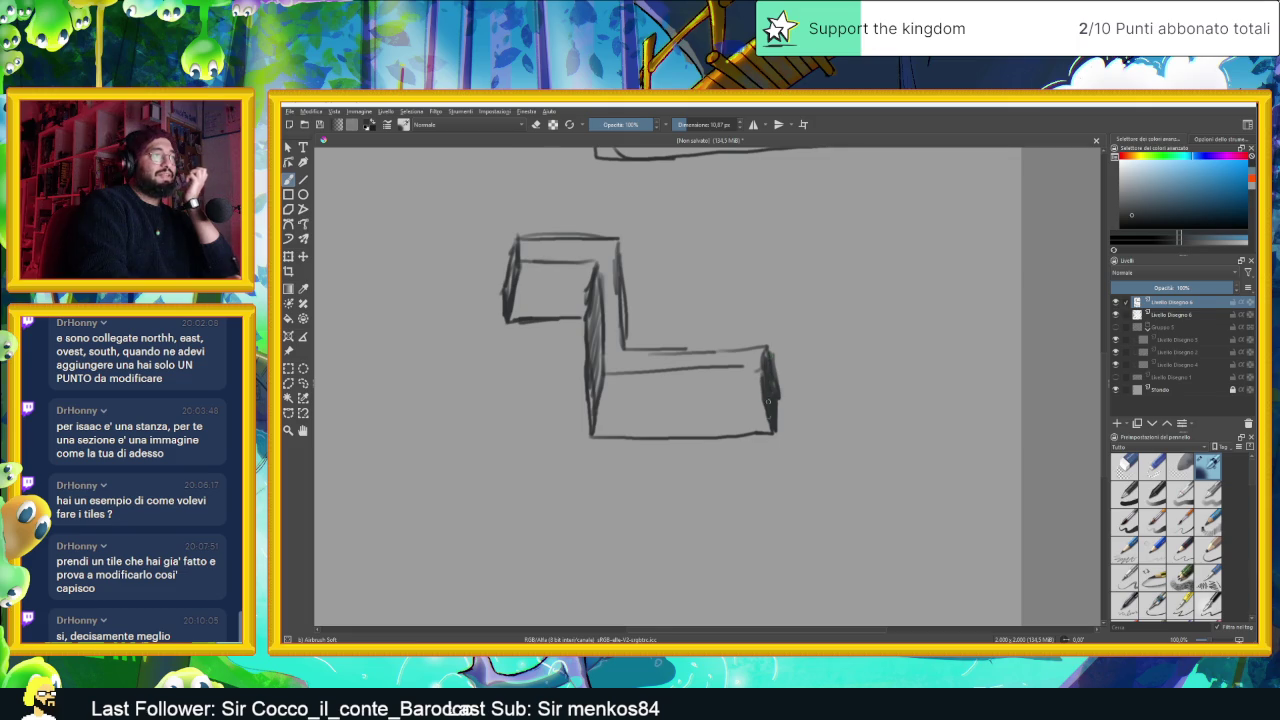
drag(516, 252, 508, 306)
Copy the L-shaped sketch with a rectangular selection, try placing it below, then undo it
scroll(544, 323, down, 1)
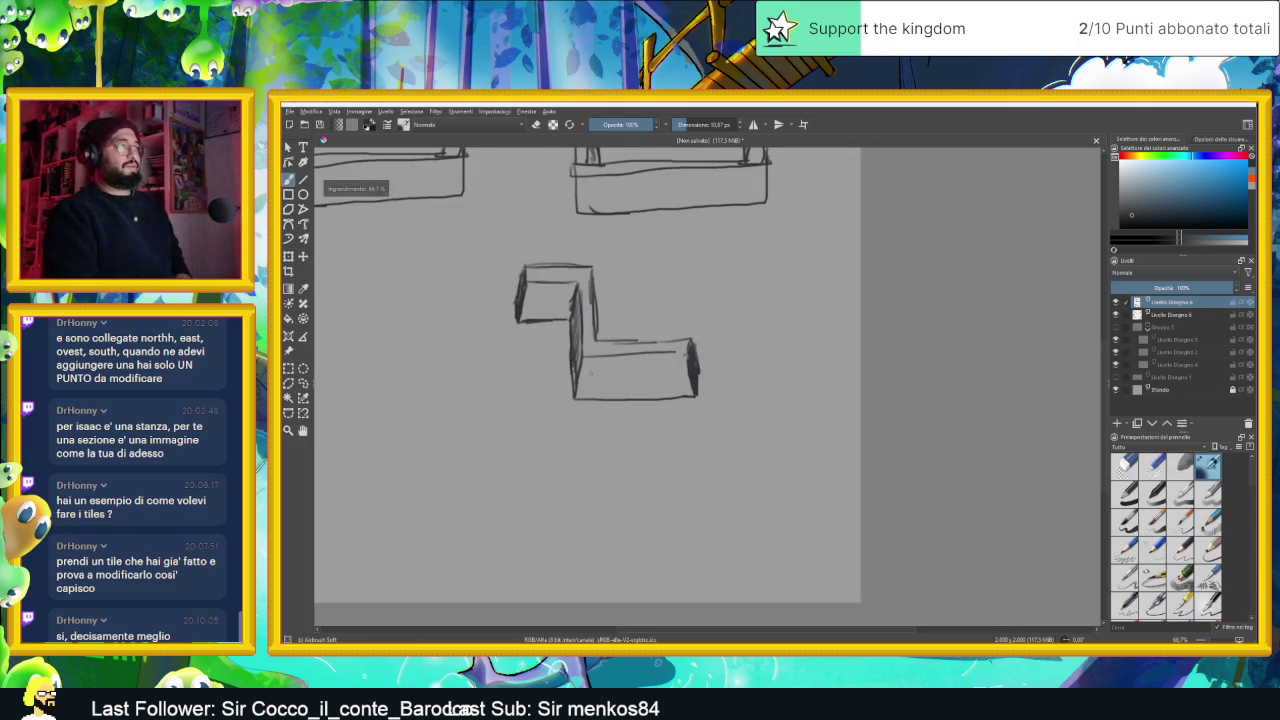
scroll(584, 376, down, 1)
scroll(584, 376, down, 1)
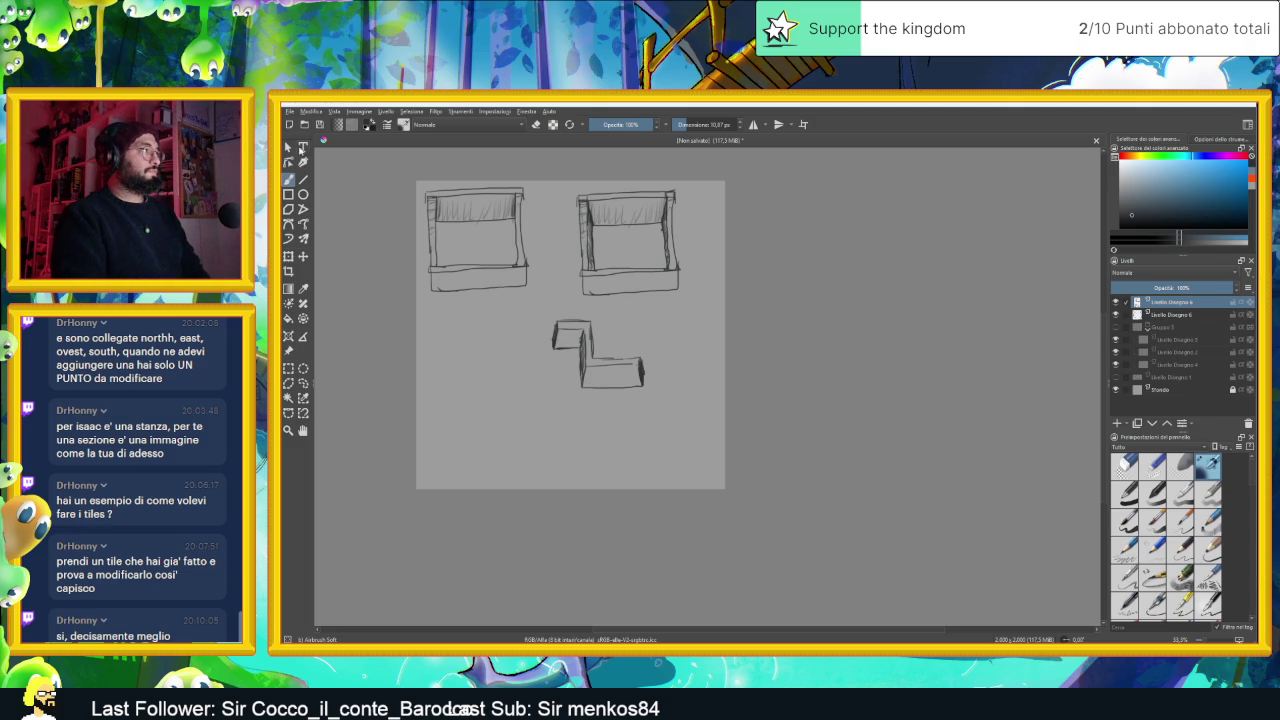
click(288, 148)
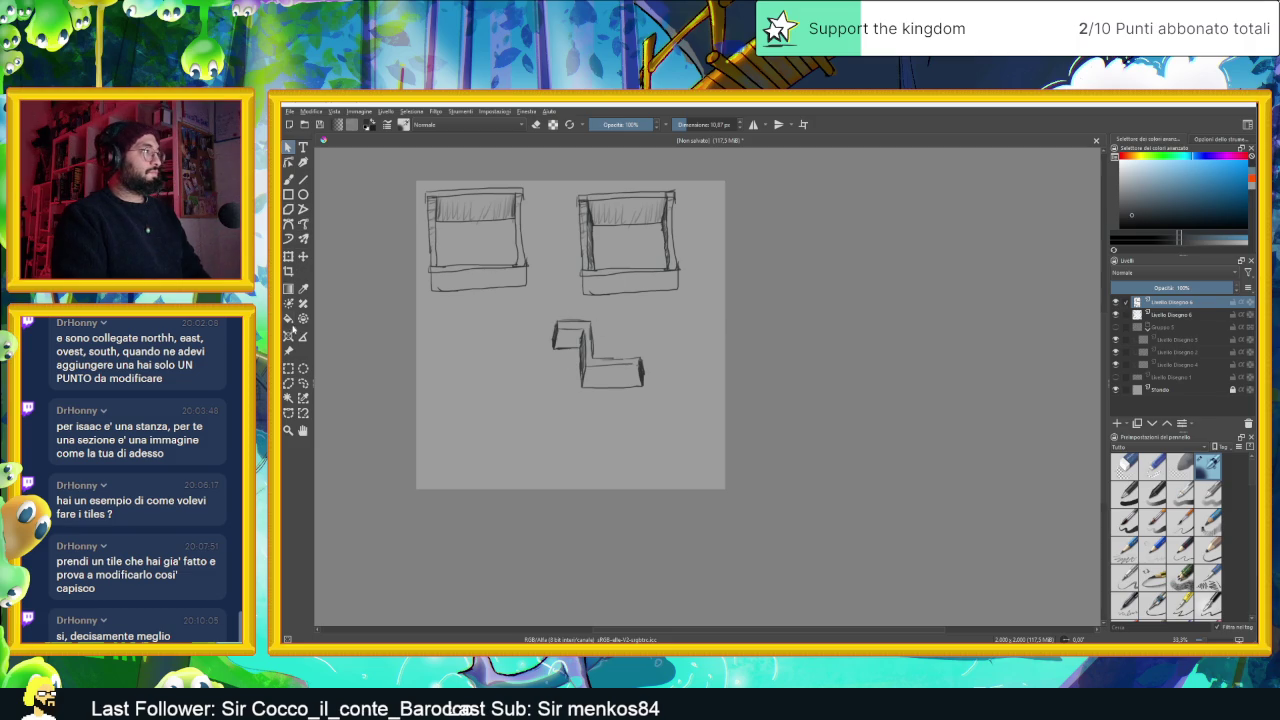
click(288, 368)
mouse_move(548, 316)
mouse_down()
mouse_move(617, 383)
mouse_move(657, 399)
mouse_up()
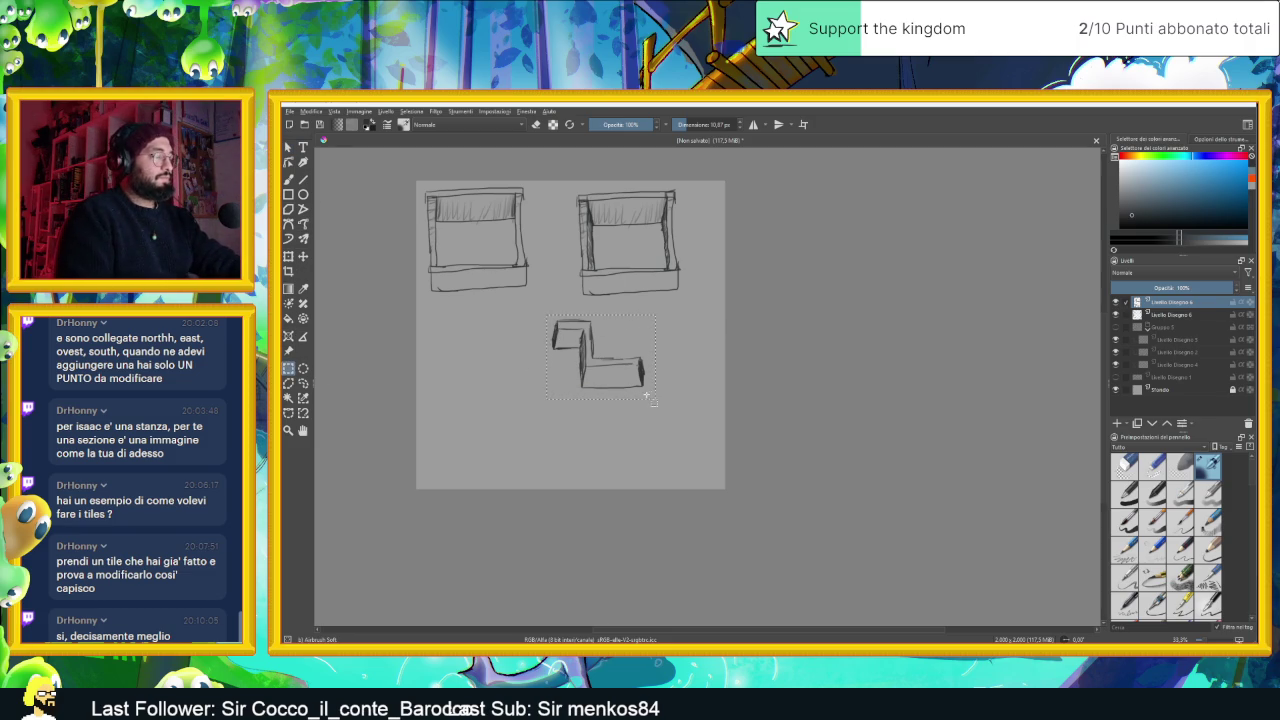
key(ctrl+c)
key(ctrl+v)
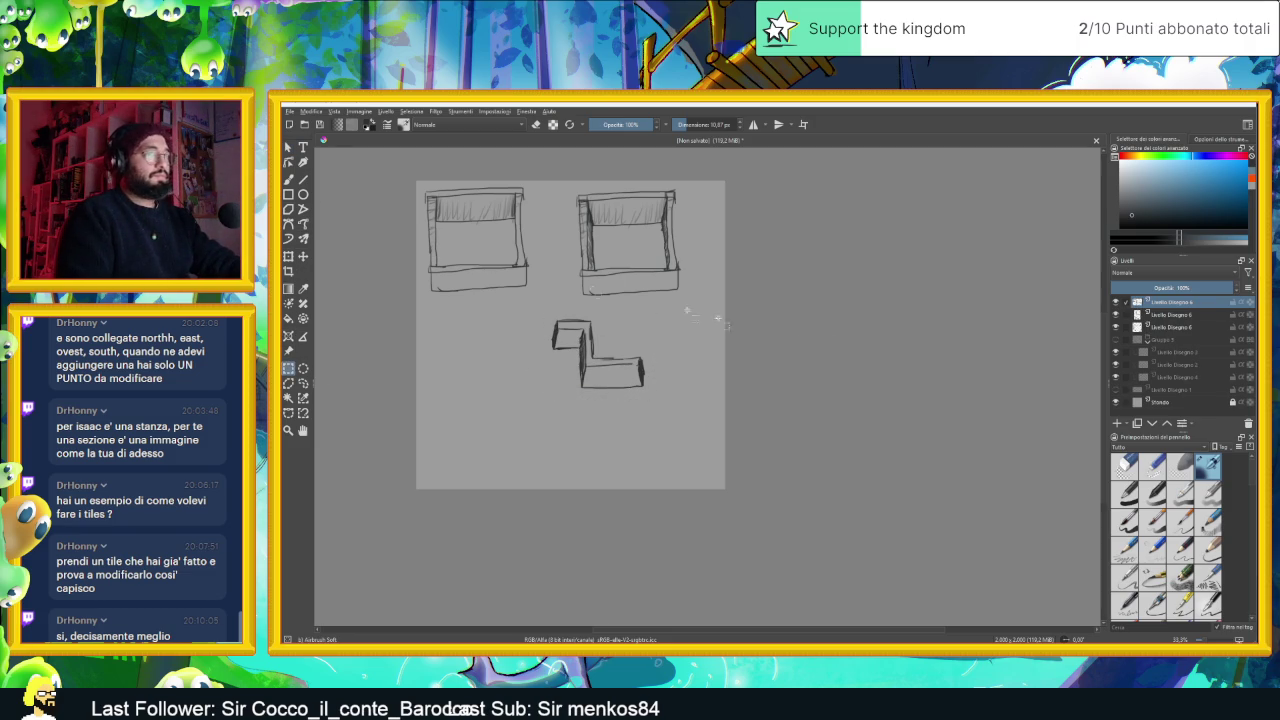
click(303, 256)
drag(602, 356, 718, 392)
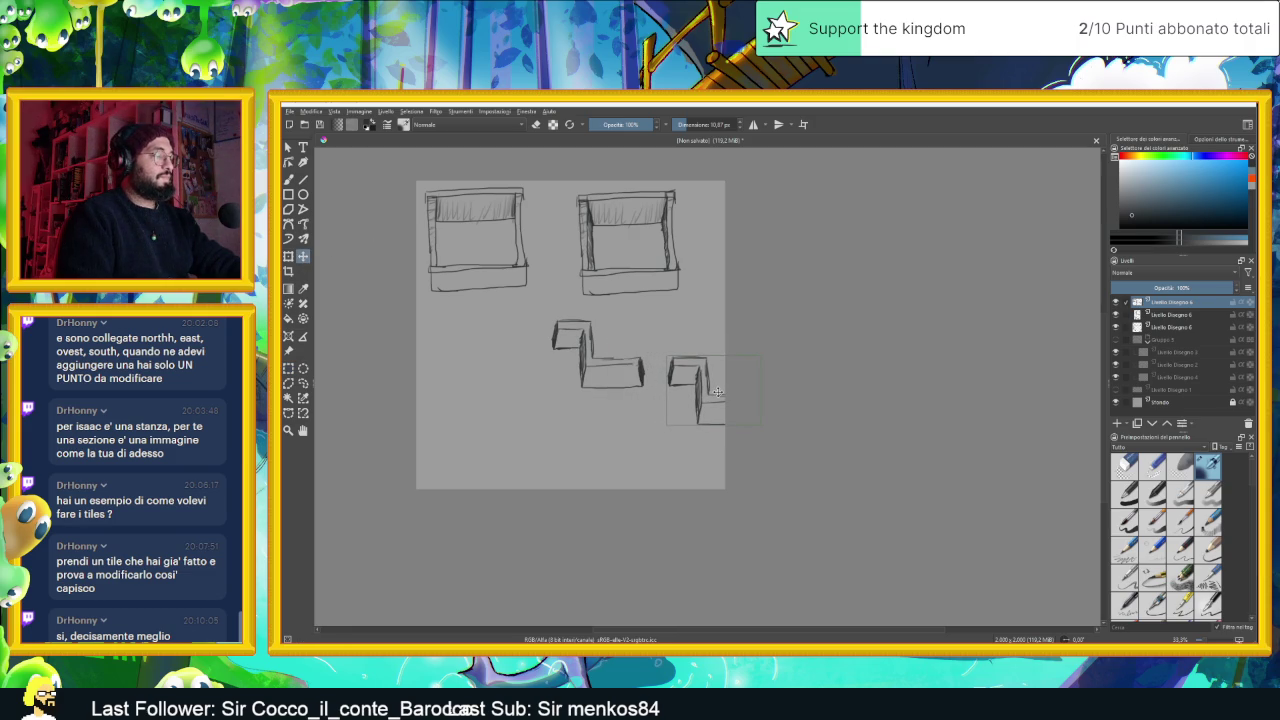
drag(717, 389, 595, 446)
key(g)
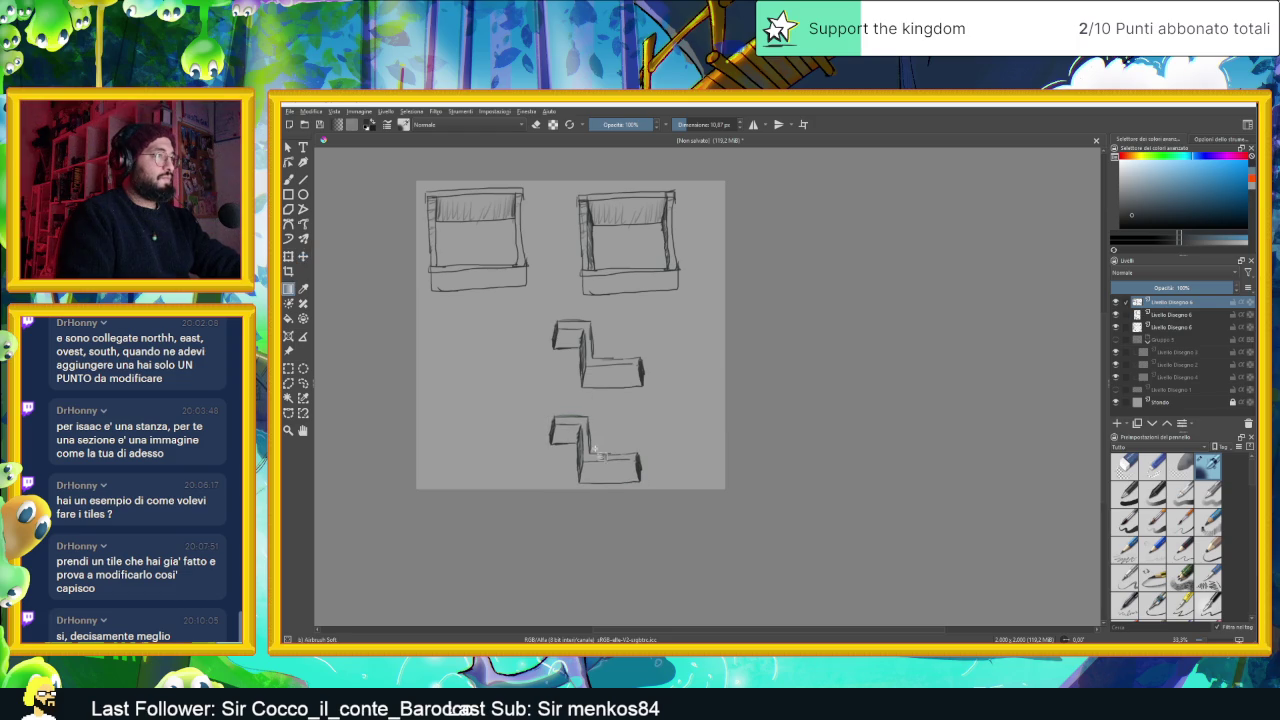
key(ctrl+z)
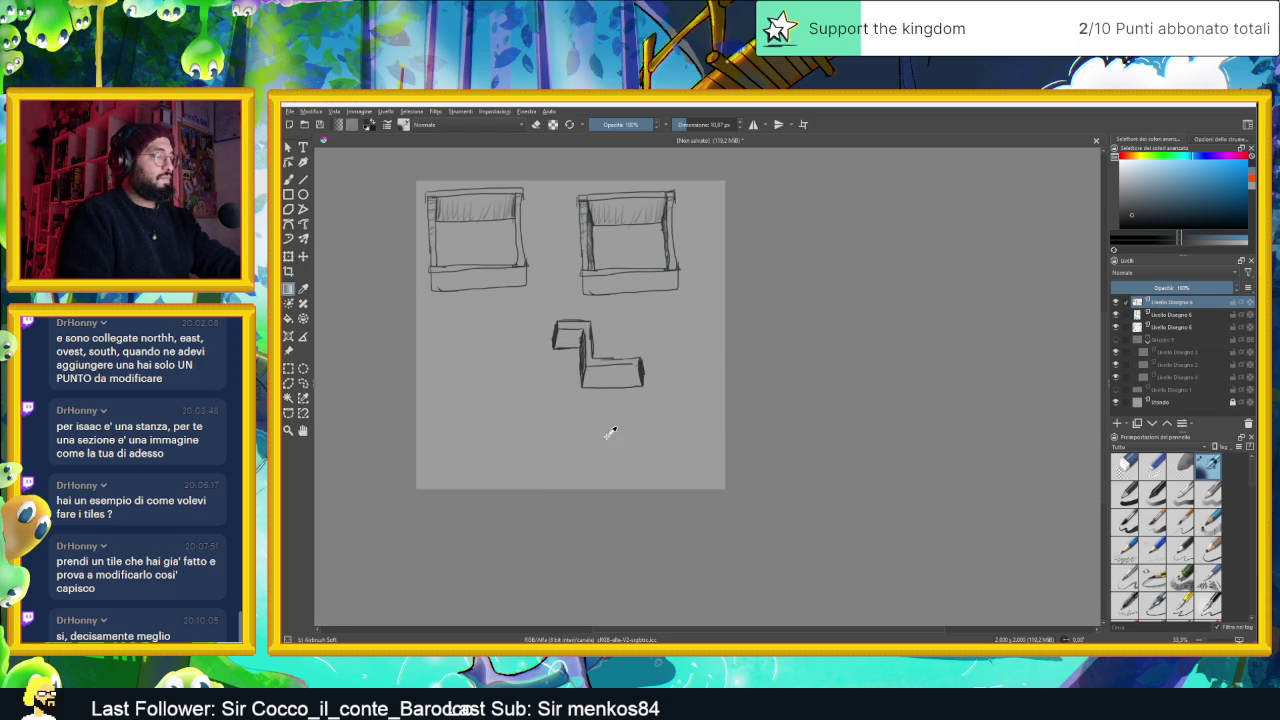
Duplicate the L-sketch layer with Ctrl+J and cancel a trial resize of the copy
key(Insert)
key(ctrl+e)
key(ctrl+e)
key(t)
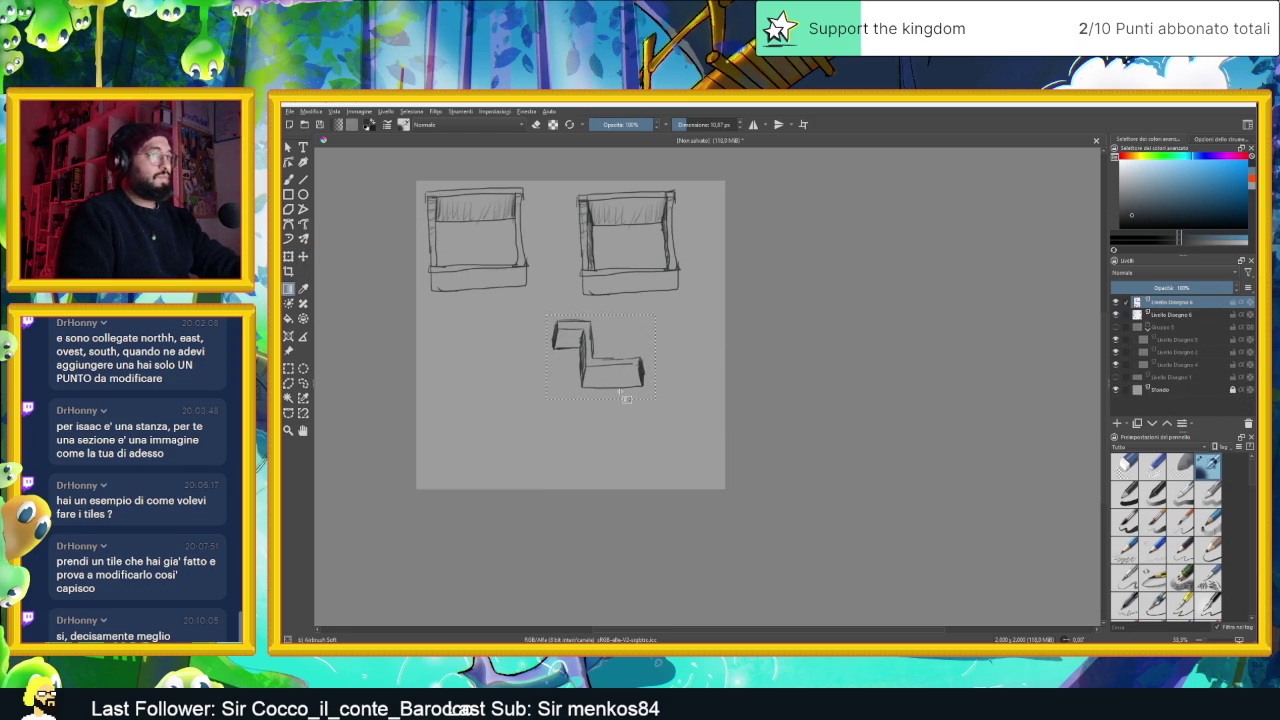
key(ctrl+j)
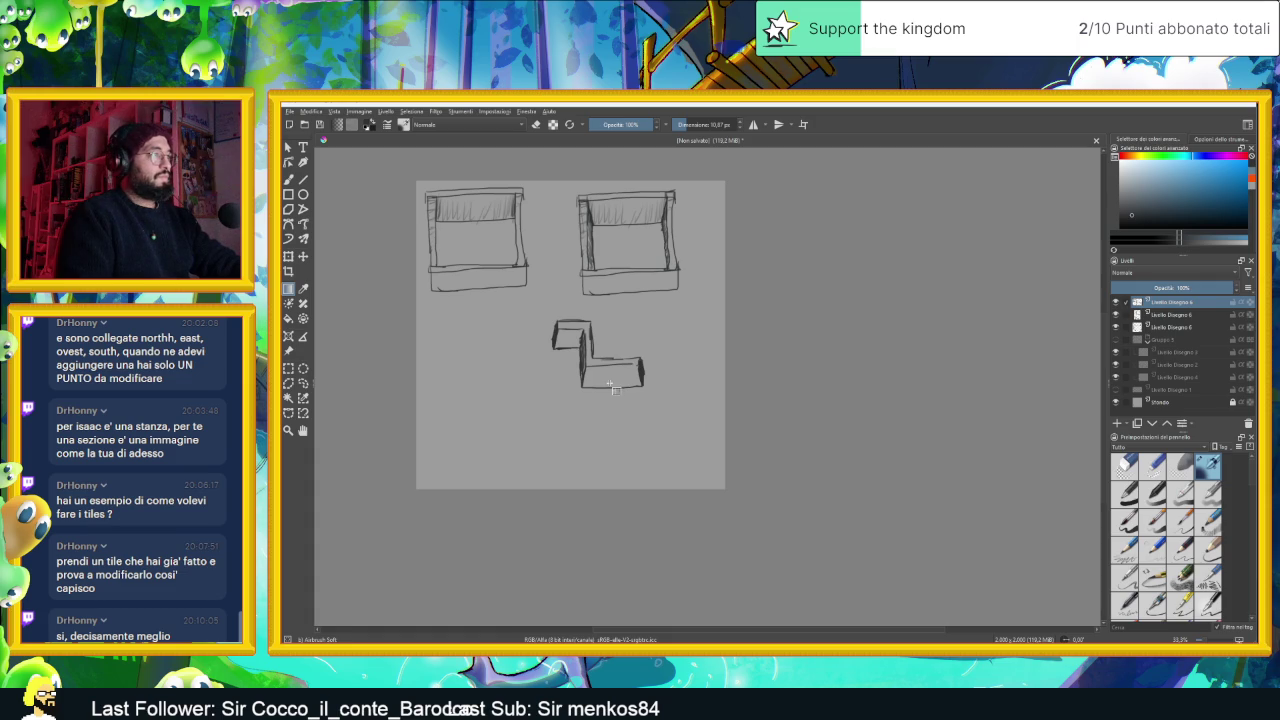
click(288, 256)
mouse_move(551, 352)
mouse_down()
mouse_move(663, 351)
mouse_move(696, 366)
mouse_up()
key(Escape)
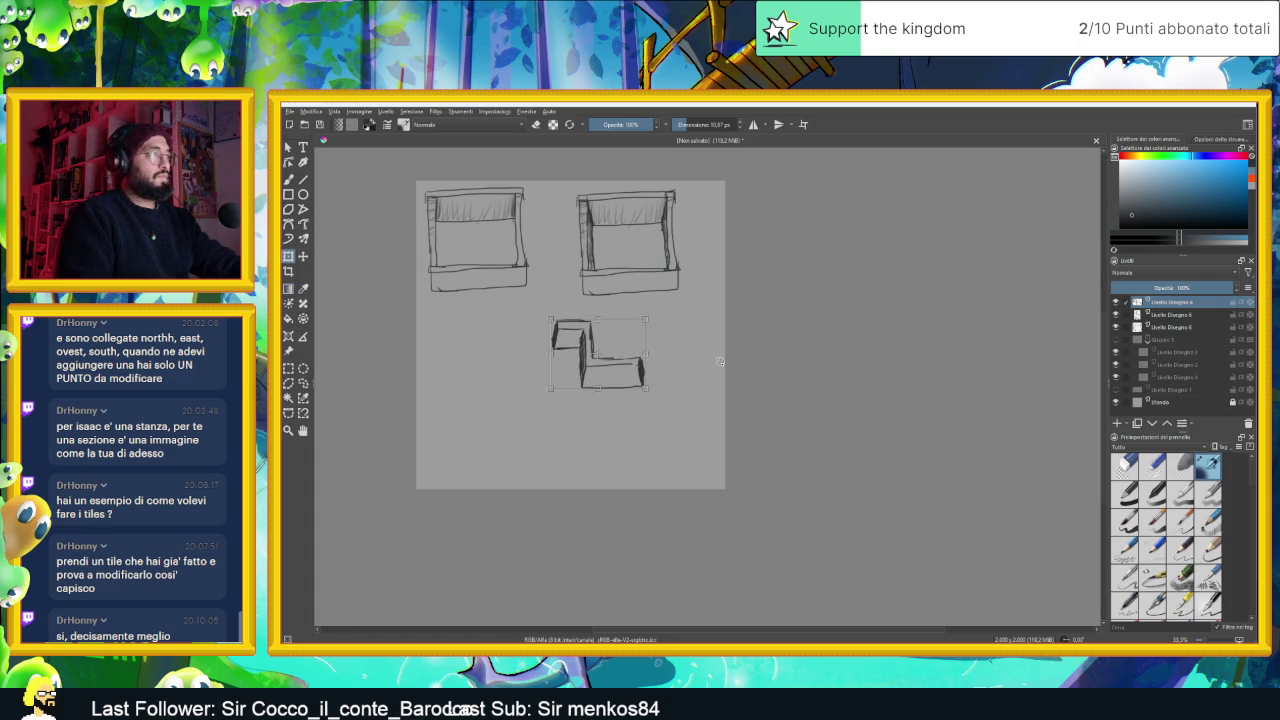
Mirror the L-sketch copy vertically, shift it about 66 px right, commit, and hide a tile layer
right_click(587, 360)
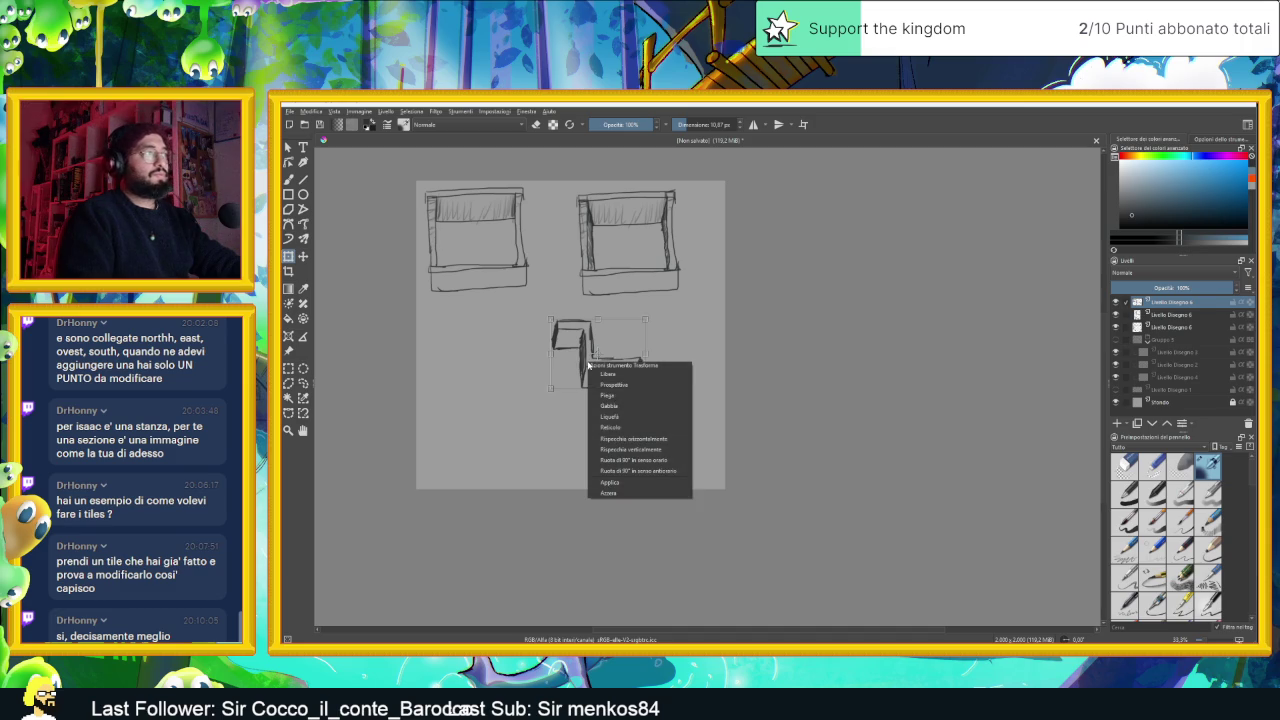
click(656, 452)
mouse_move(600, 352)
mouse_down()
mouse_move(689, 345)
mouse_move(635, 344)
mouse_up()
right_click(628, 342)
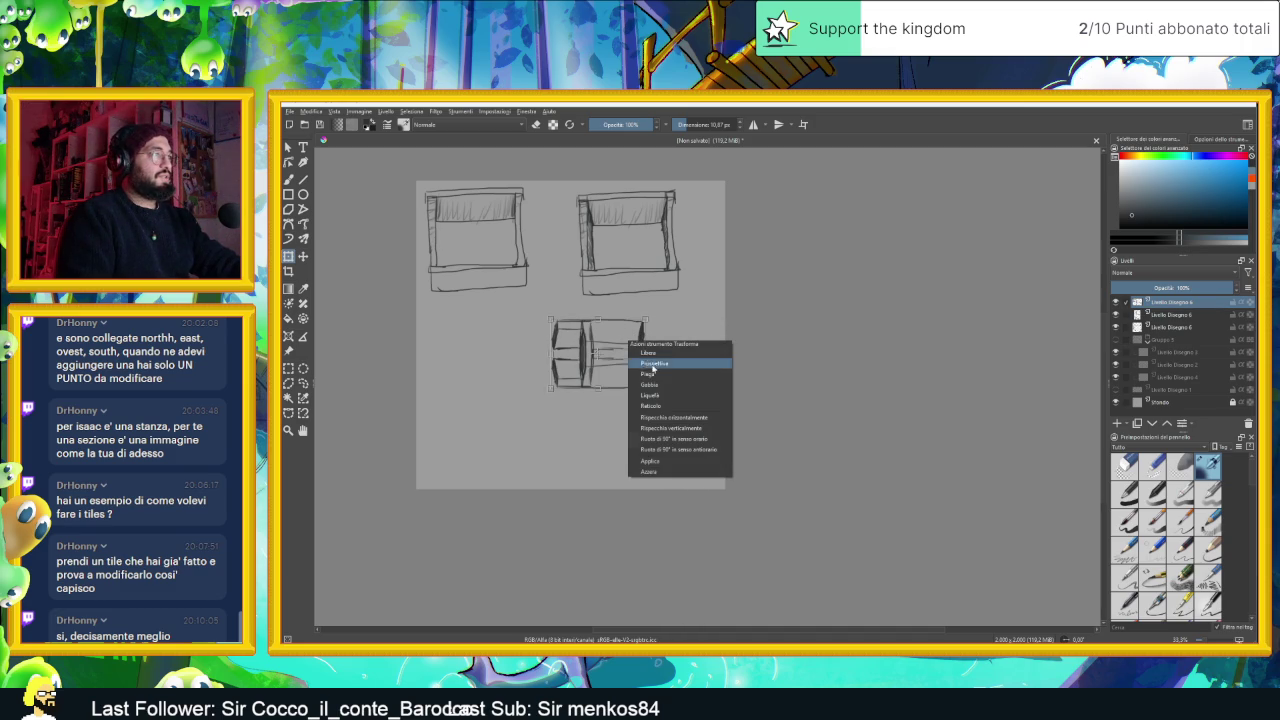
click(650, 386)
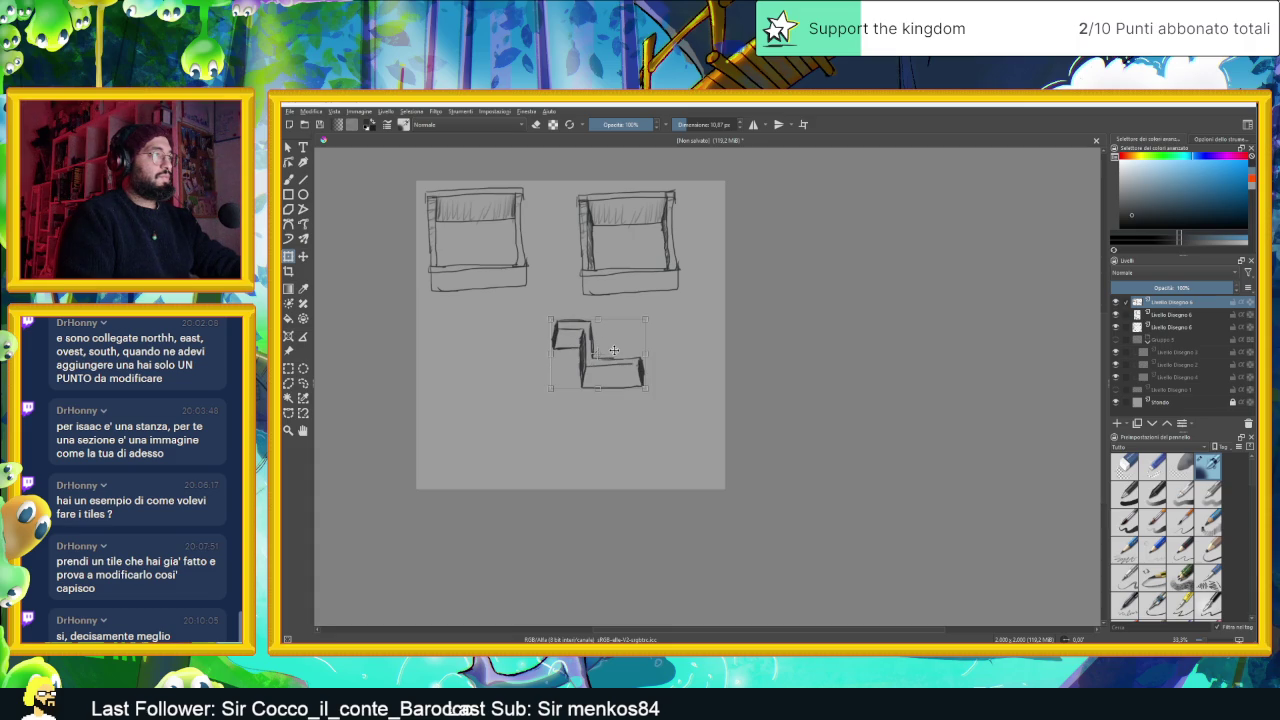
right_click(615, 351)
click(692, 437)
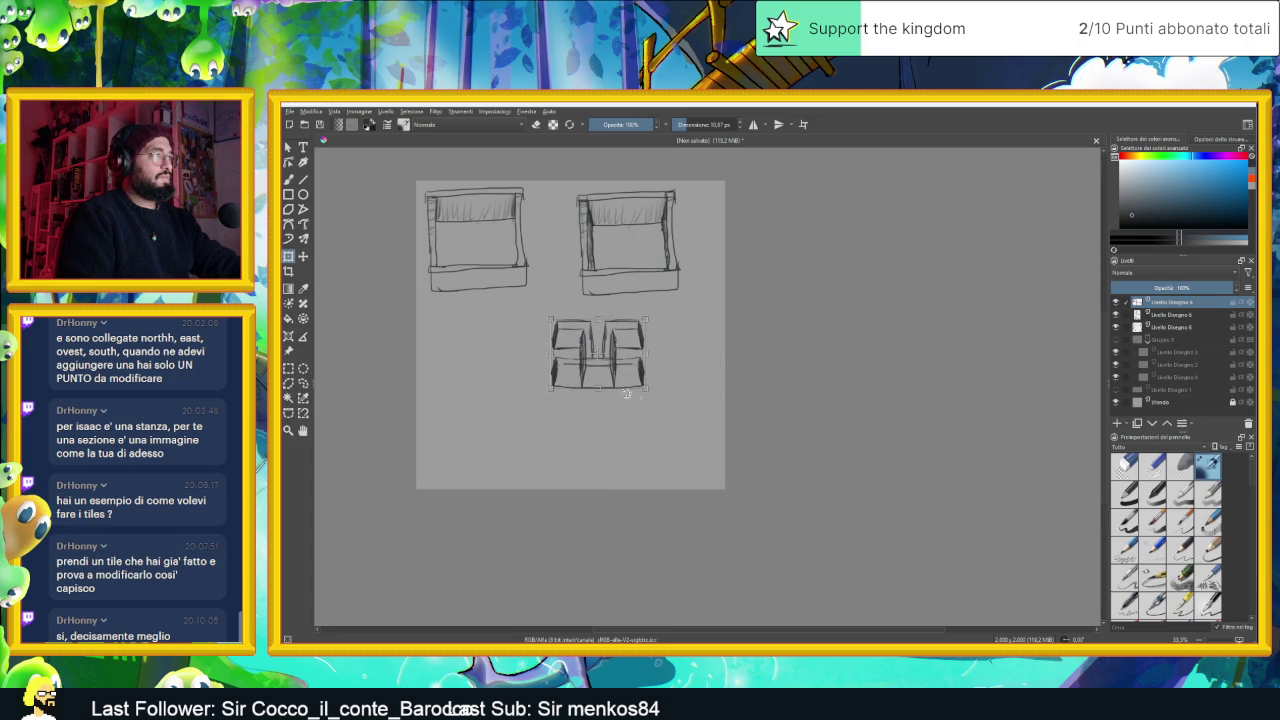
drag(622, 370, 692, 370)
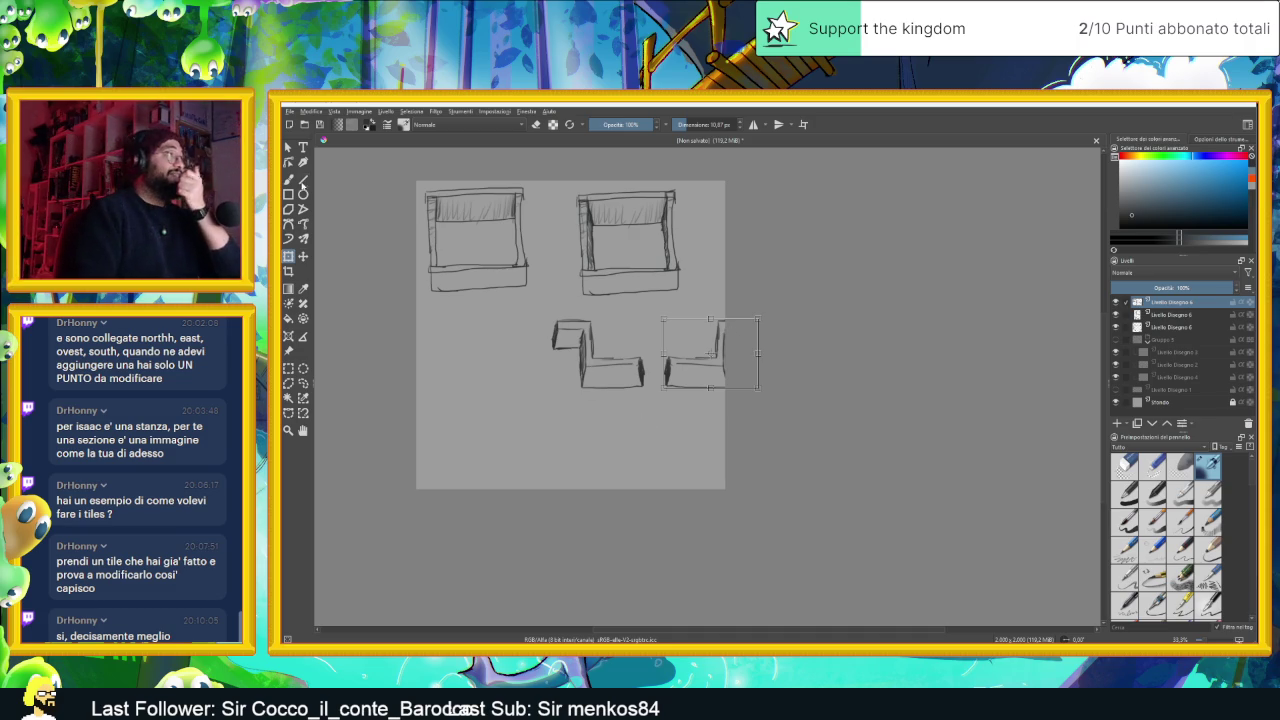
click(288, 148)
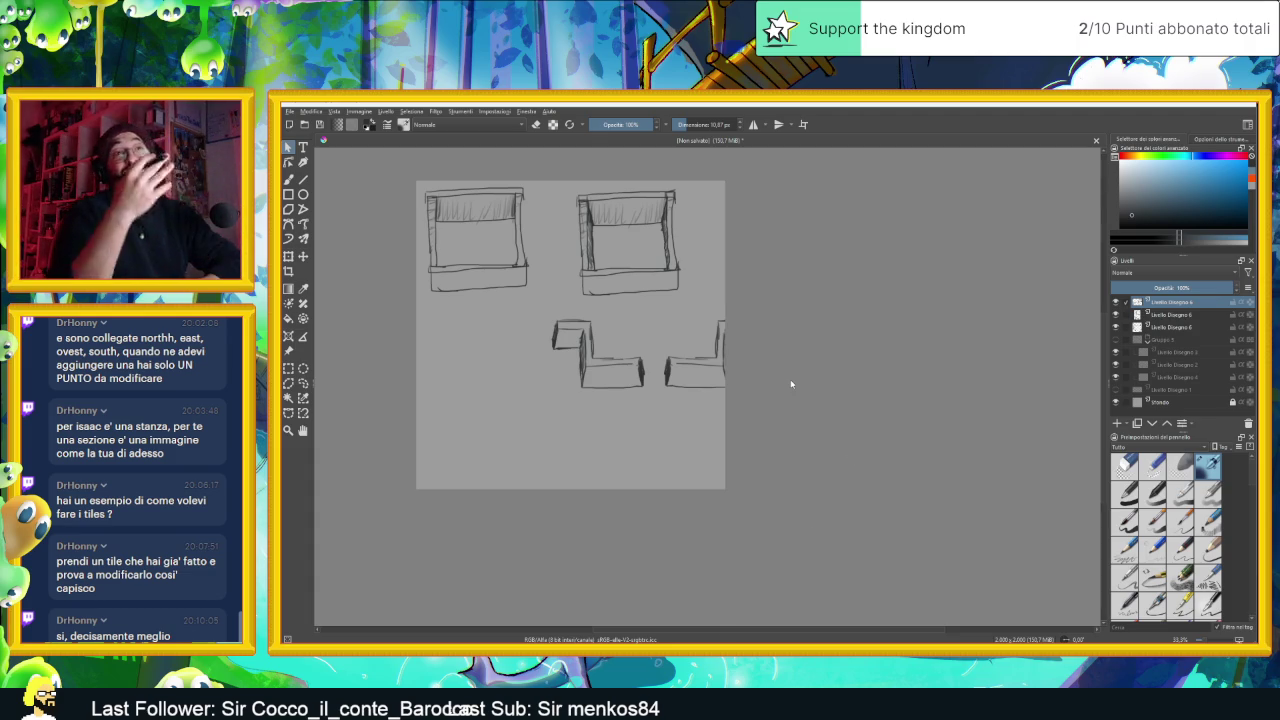
click(1116, 327)
Hide the remaining tile layers, show Gruppo 5, and hide Livello Disegno 3's reddish lines
click(1116, 314)
click(1117, 302)
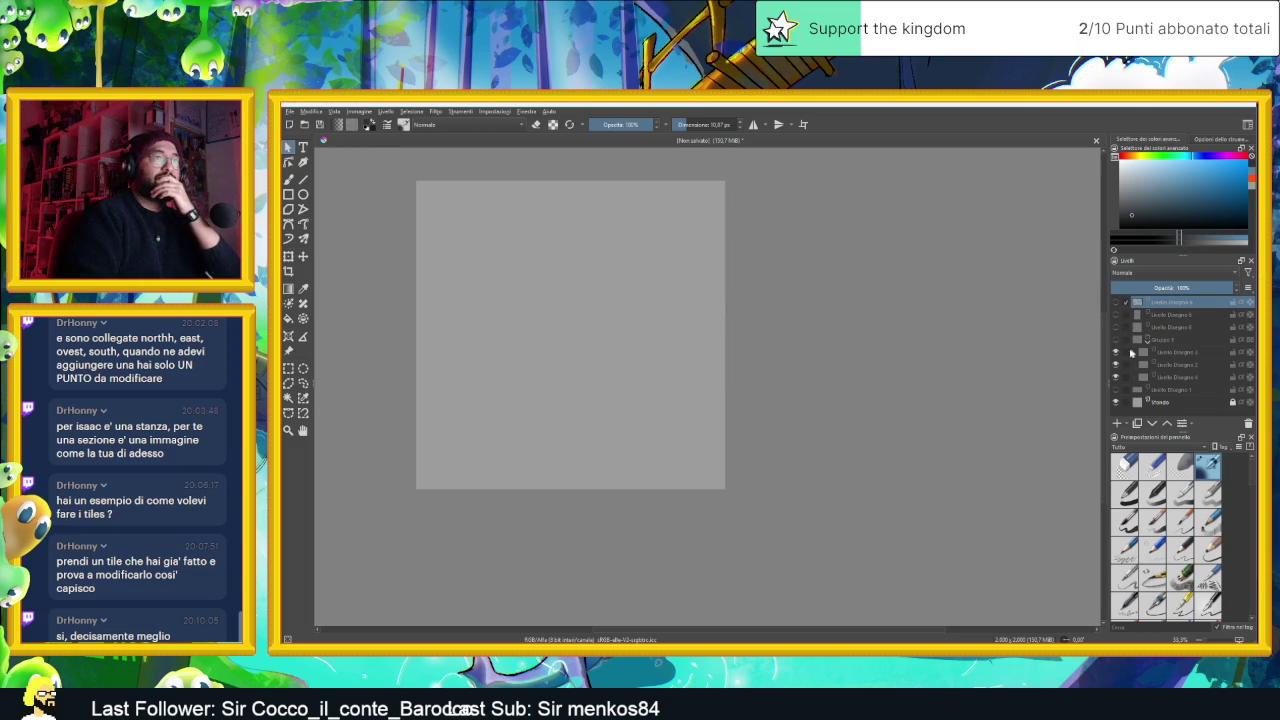
click(1116, 340)
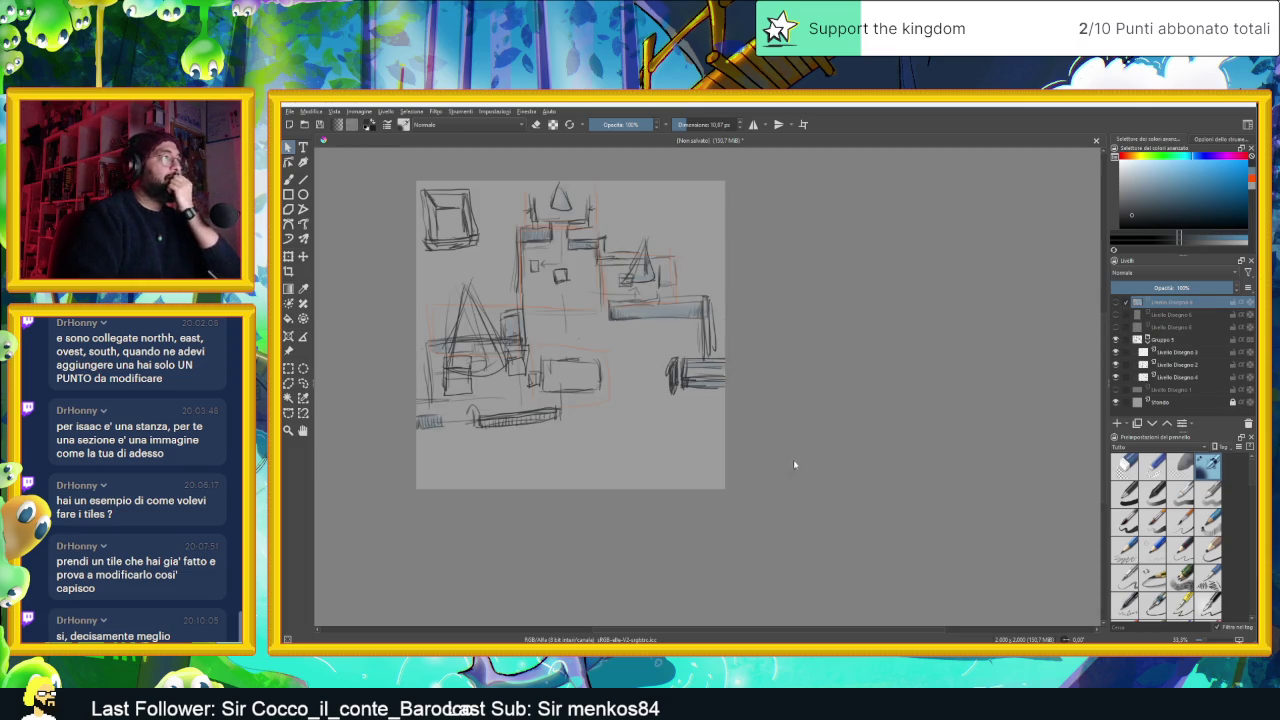
click(1116, 352)
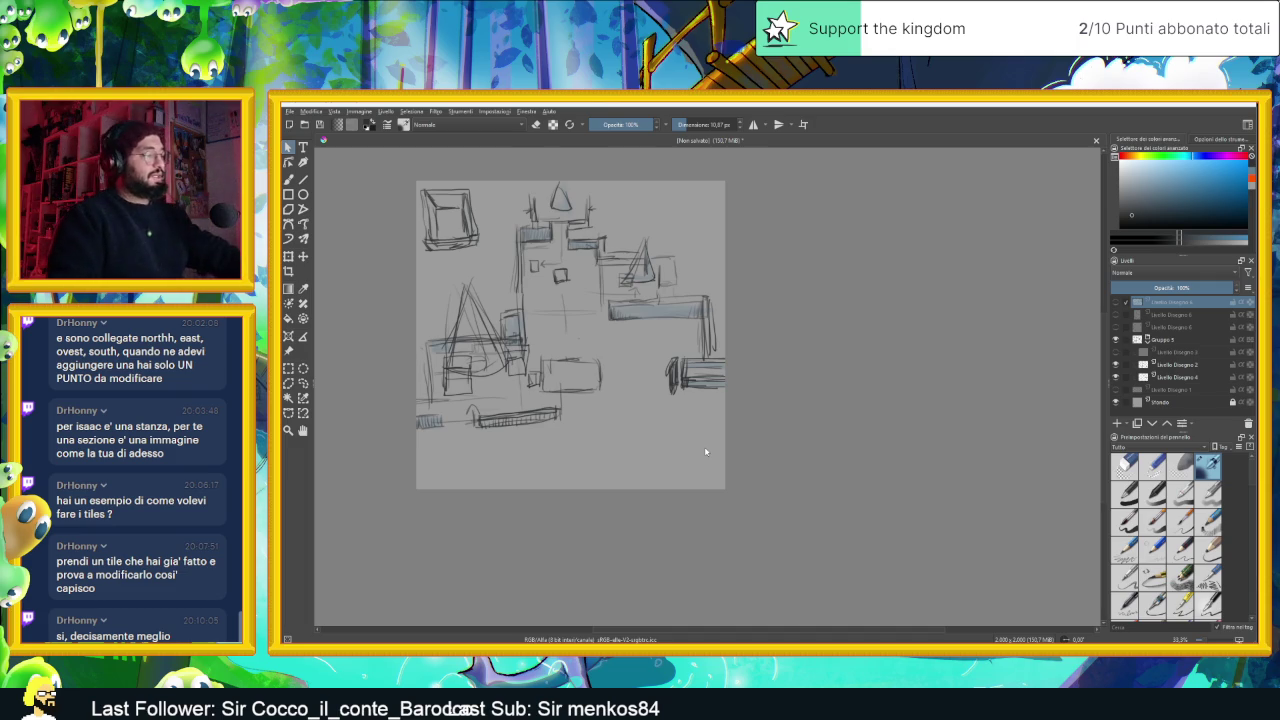
key(ctrl+s)
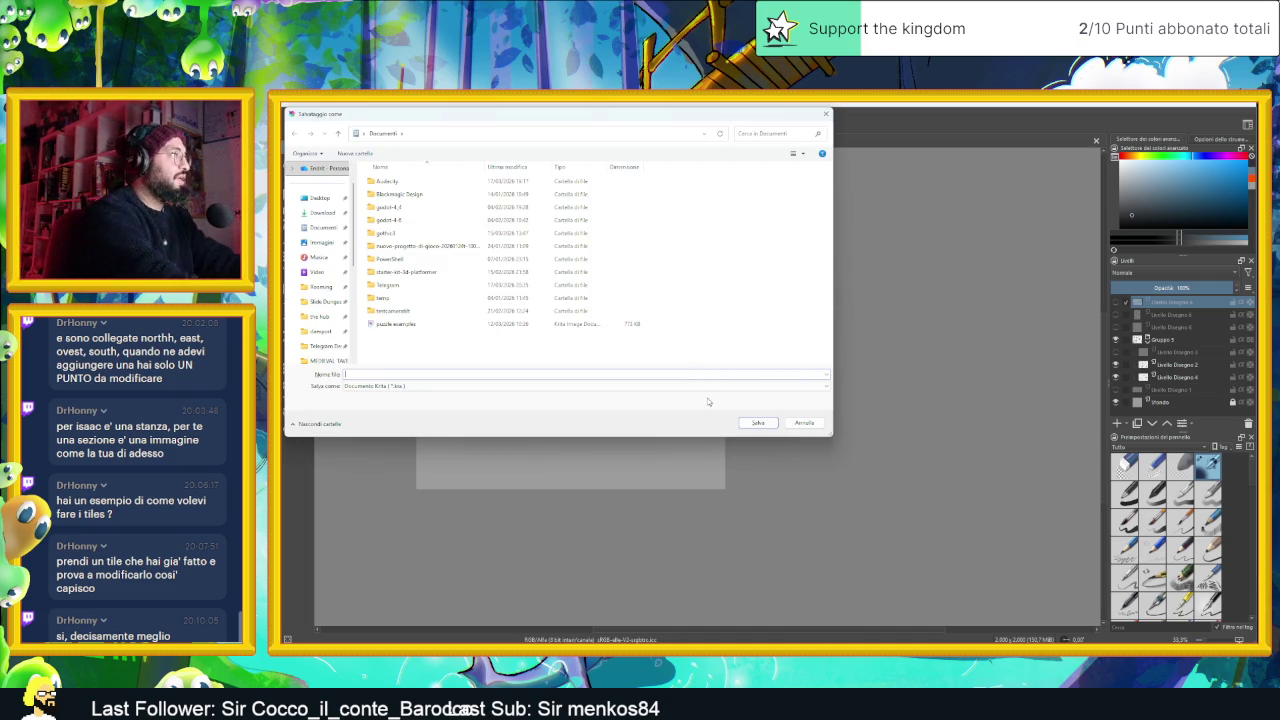
Save the sketch as Village proto1.kra, minimize Krita, and bring up the Godot editor
text(tiles)
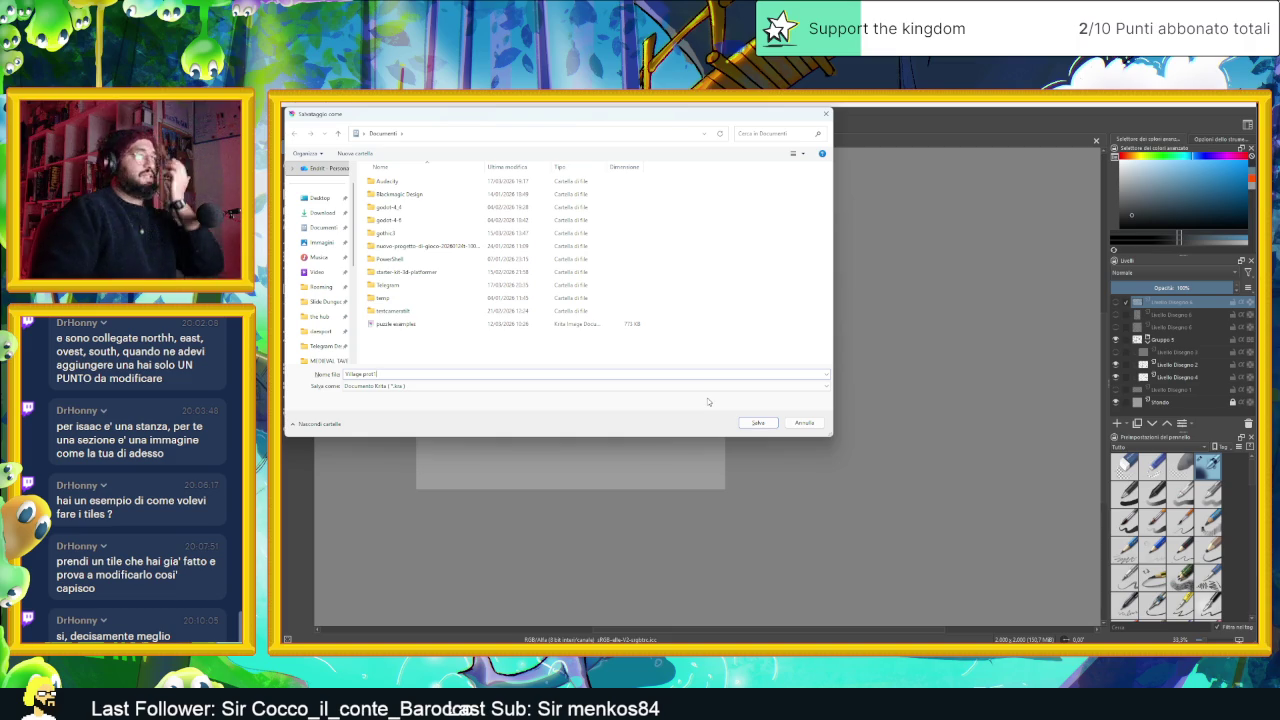
click(754, 422)
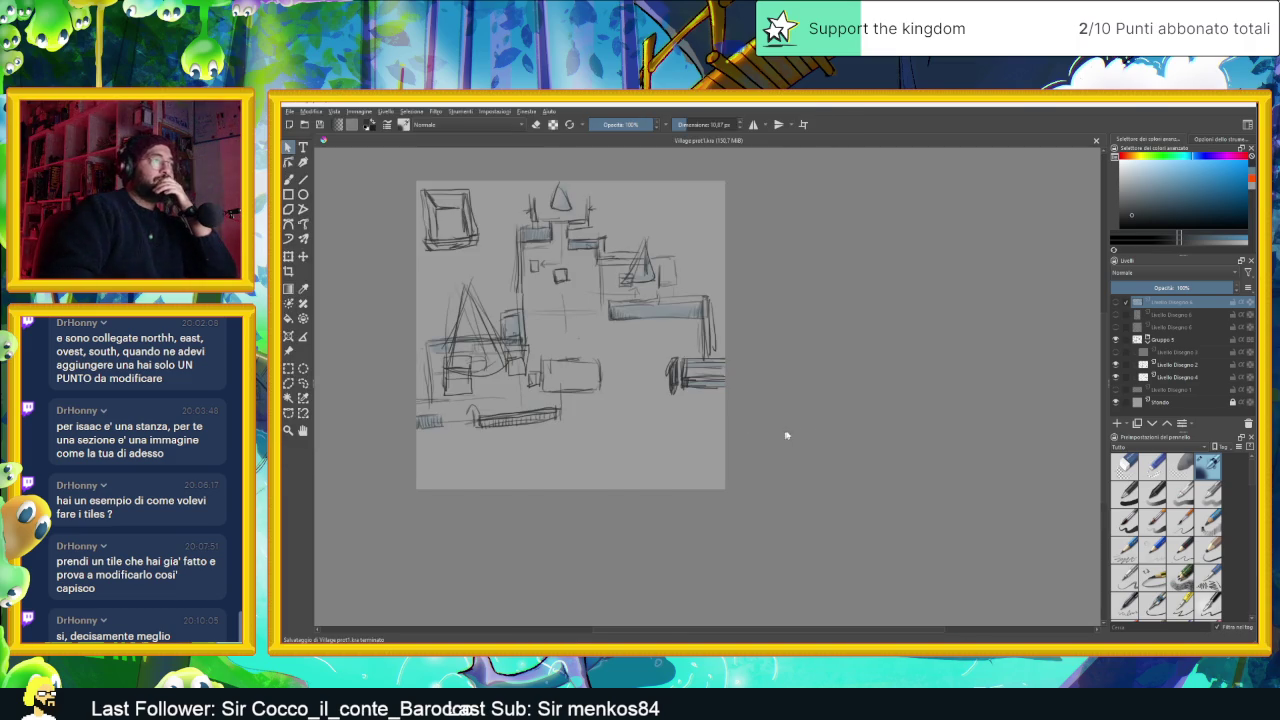
click(1200, 104)
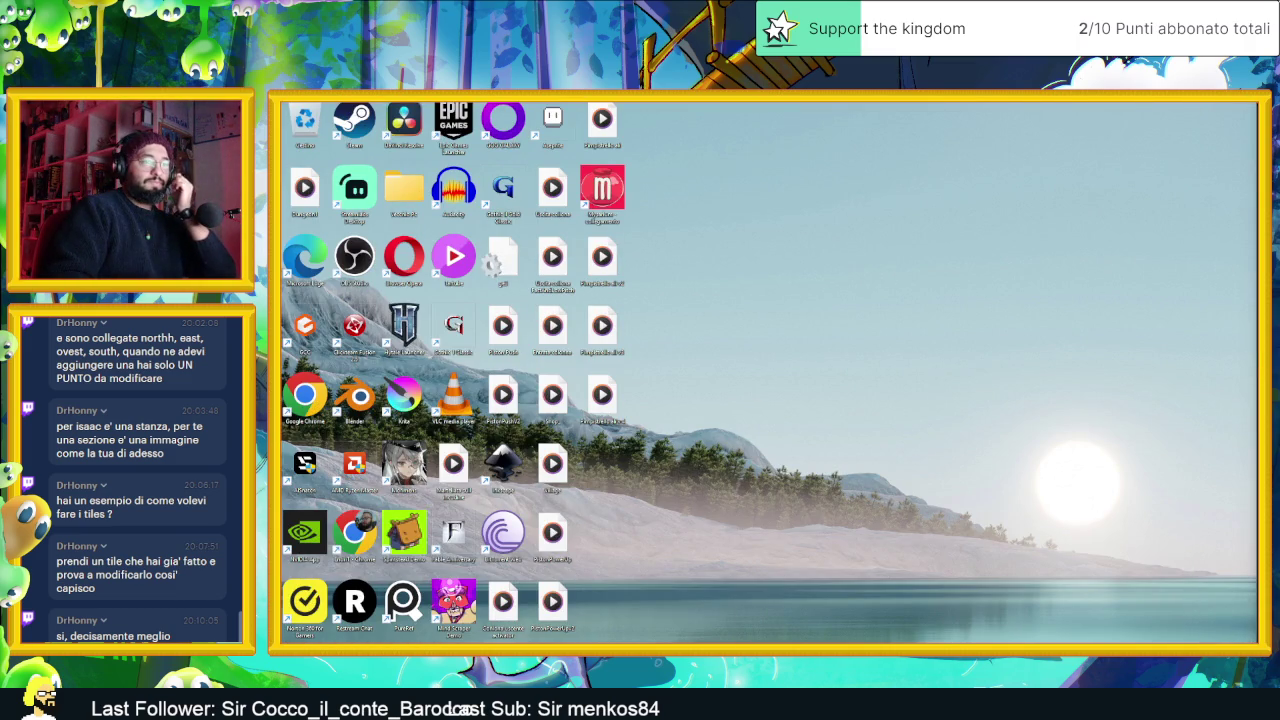
key(alt+Tab)
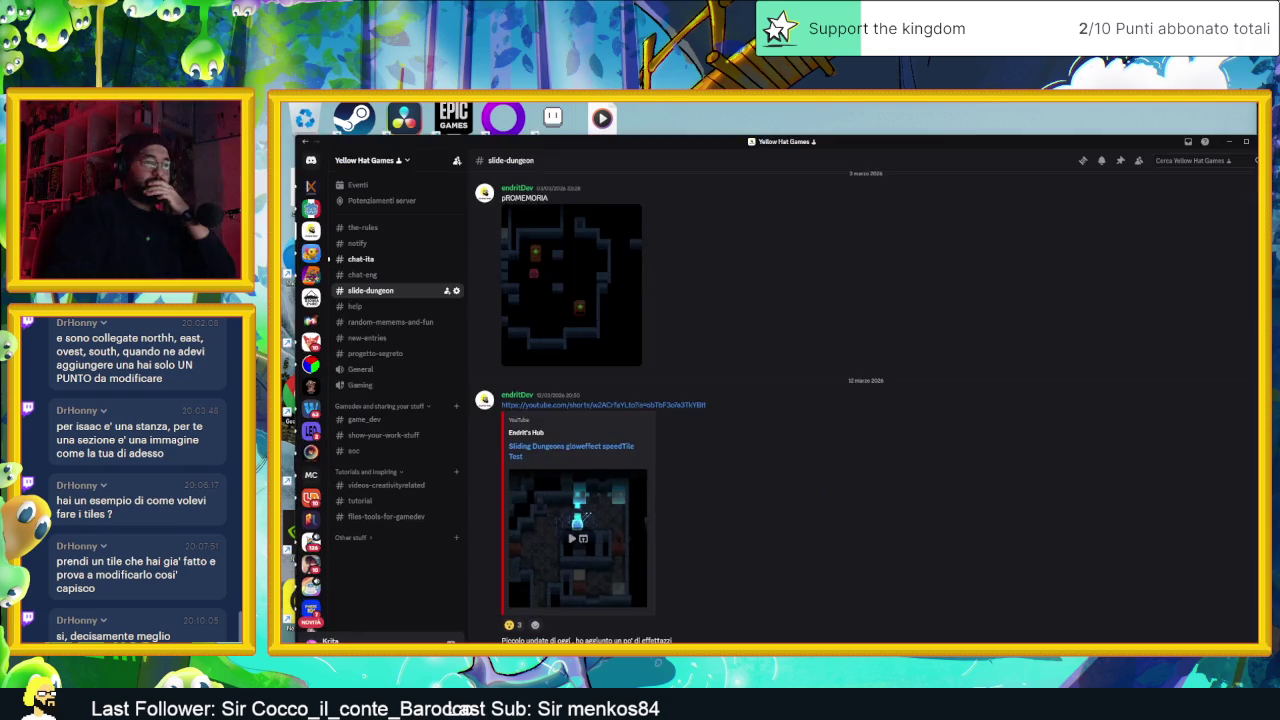
key(alt+Tab)
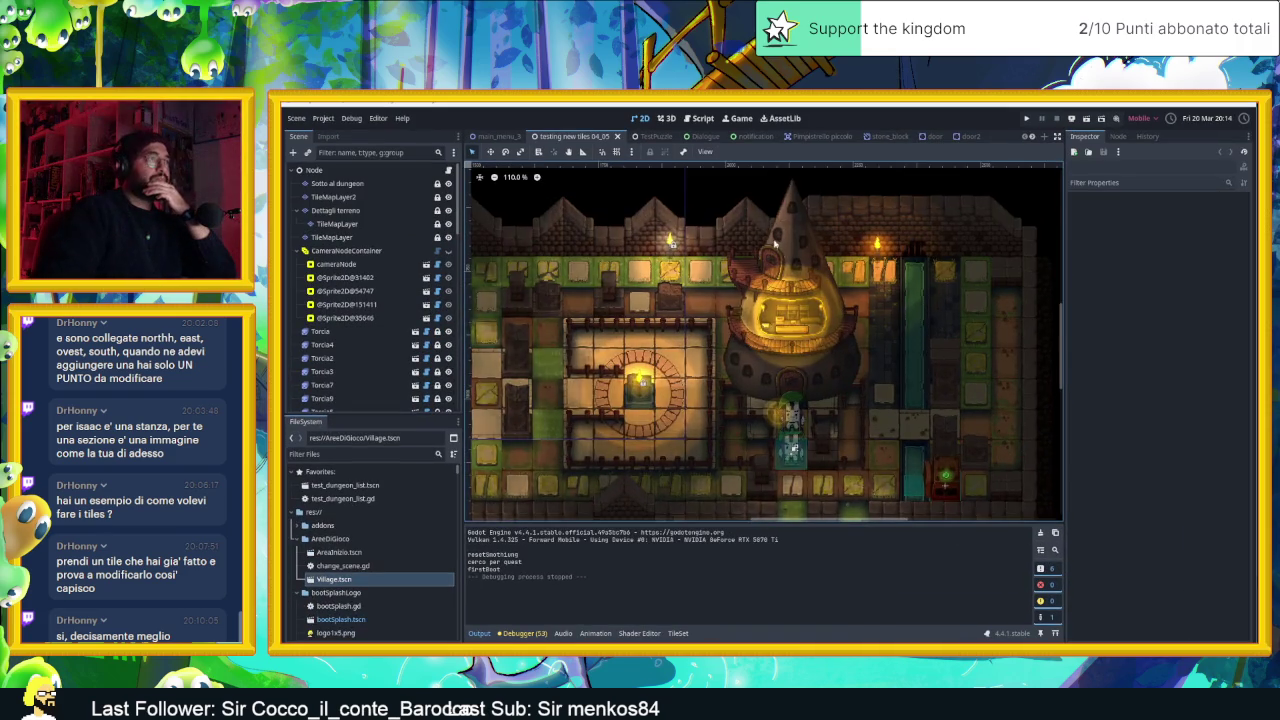
Bring up the Village scene and zoom its map view
scroll(780, 264, down, 4)
scroll(843, 140, down, 5)
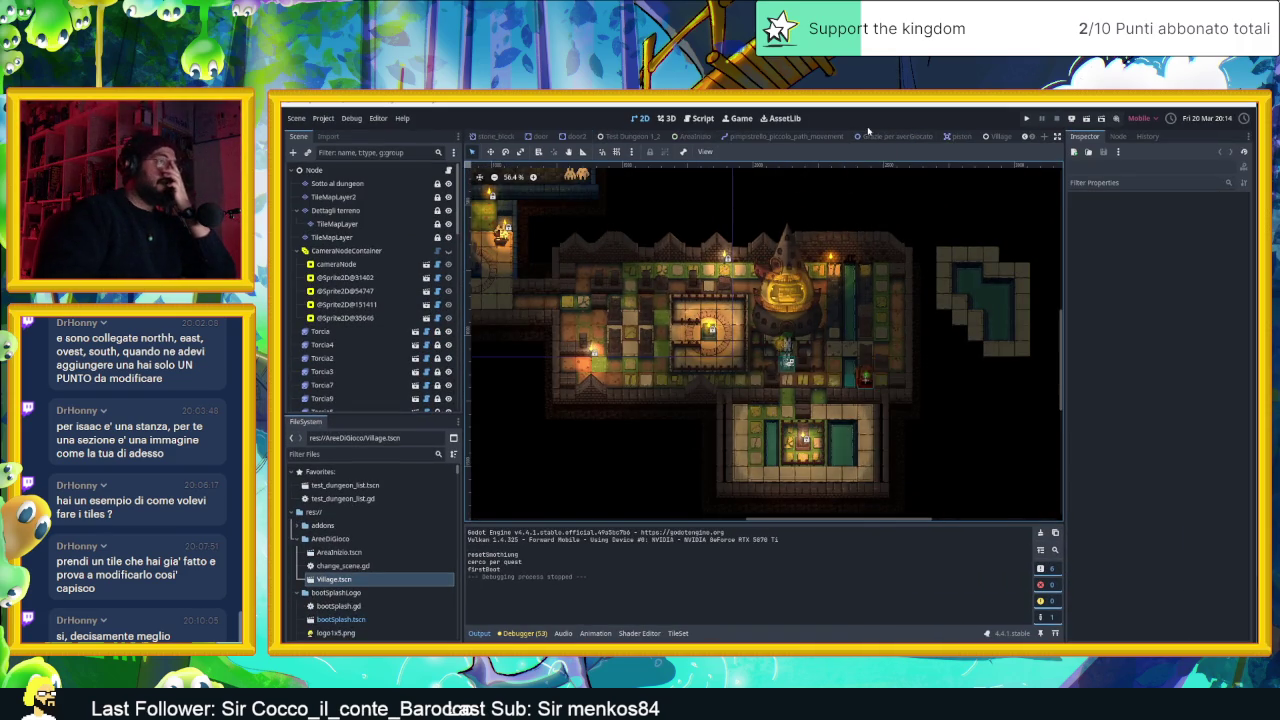
click(942, 136)
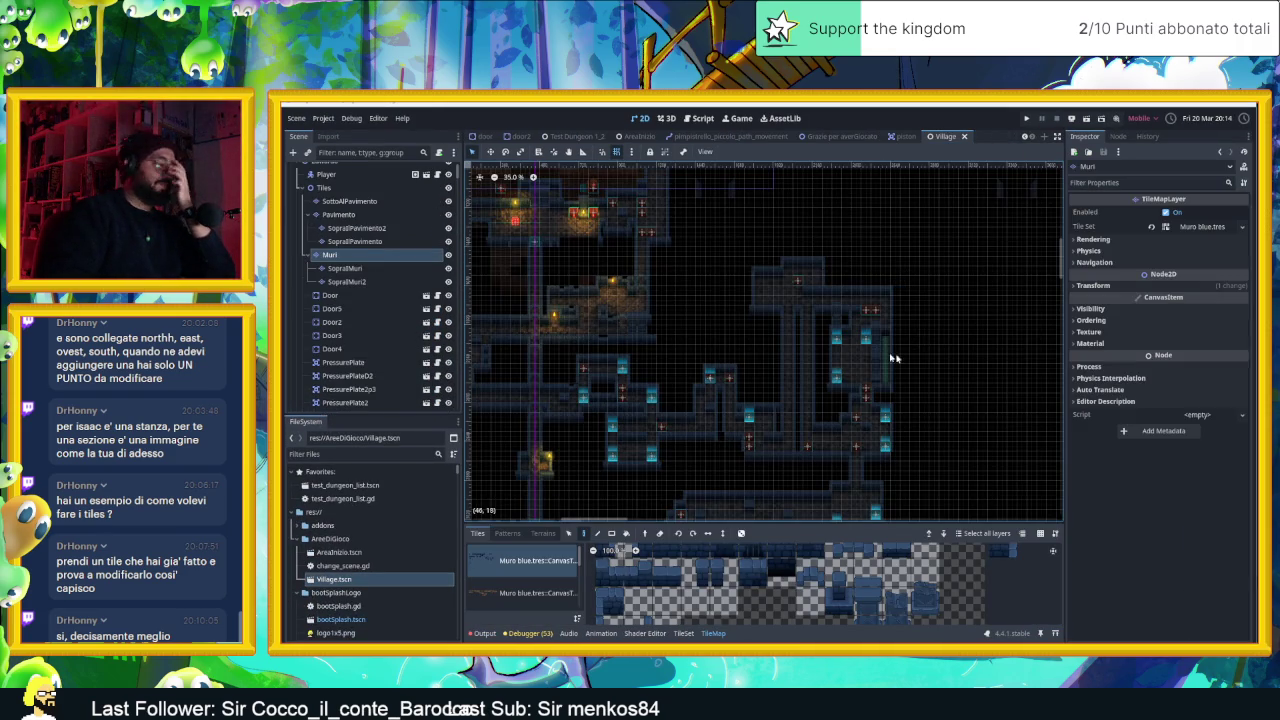
scroll(908, 360, down, 1)
scroll(686, 311, up, 4)
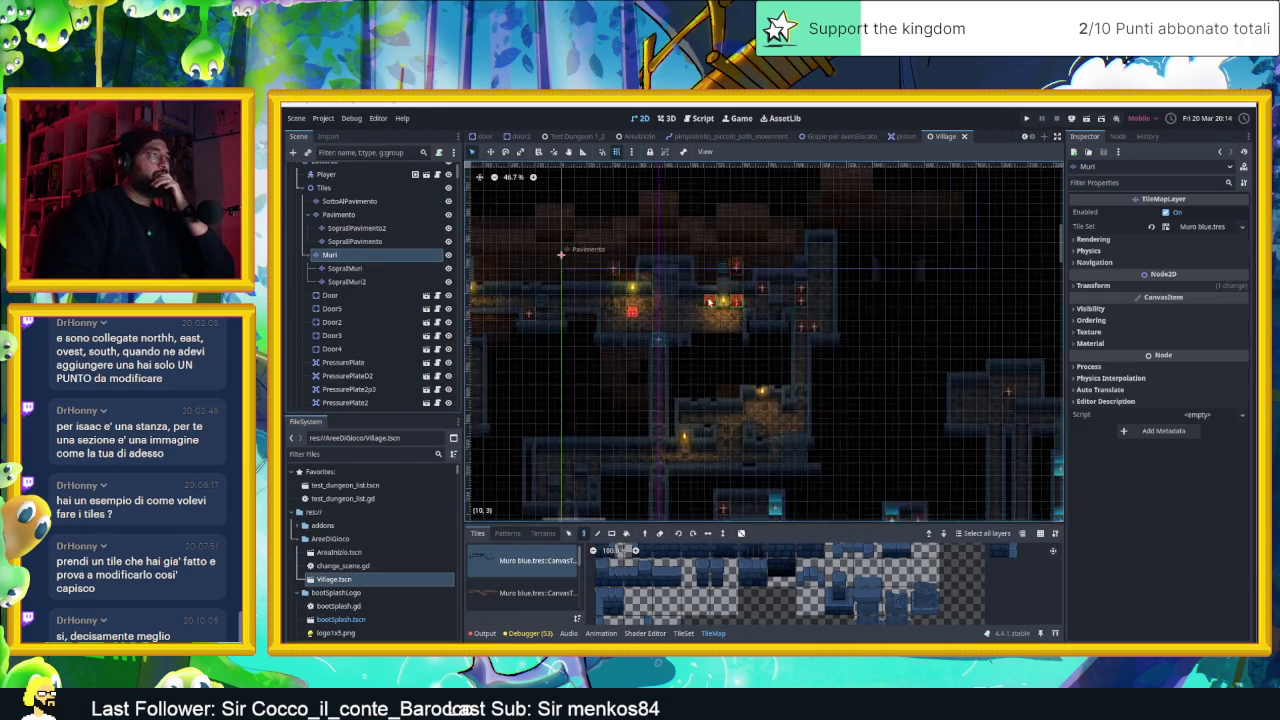
Look through the AreaInizio and pimpistrello scenes, then close the Grazie and piston scenes
click(640, 136)
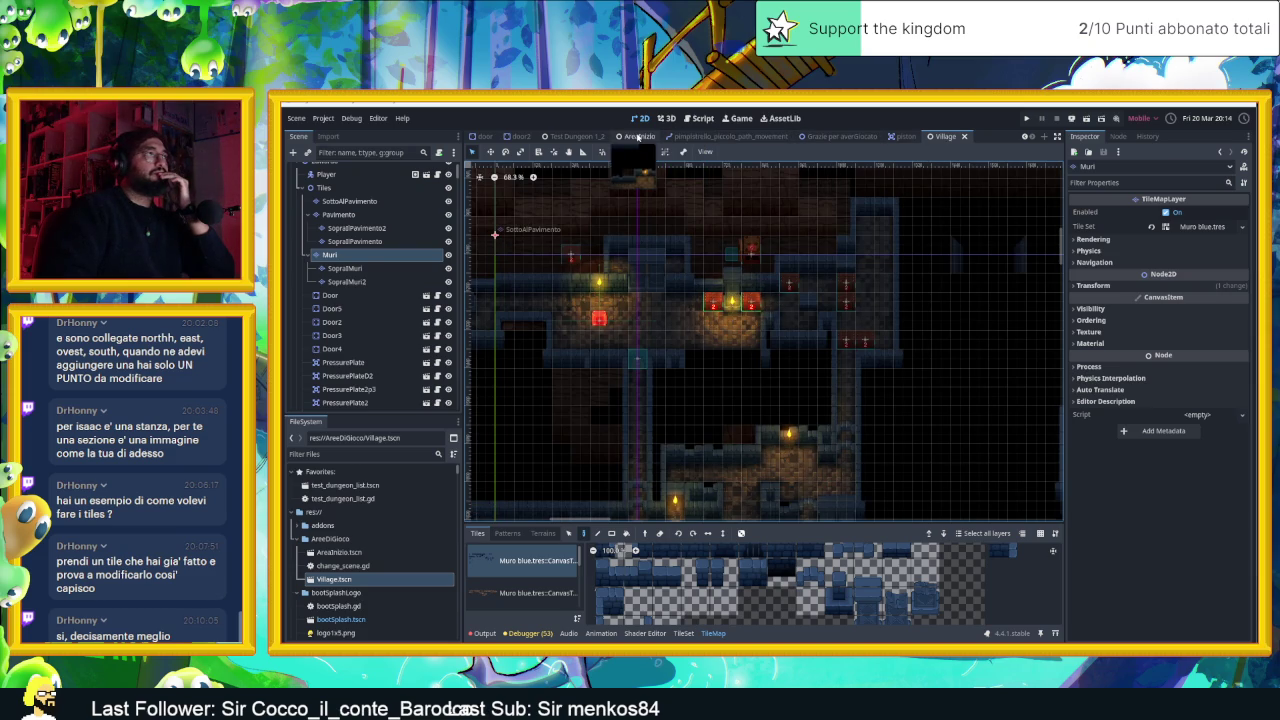
click(801, 137)
click(790, 137)
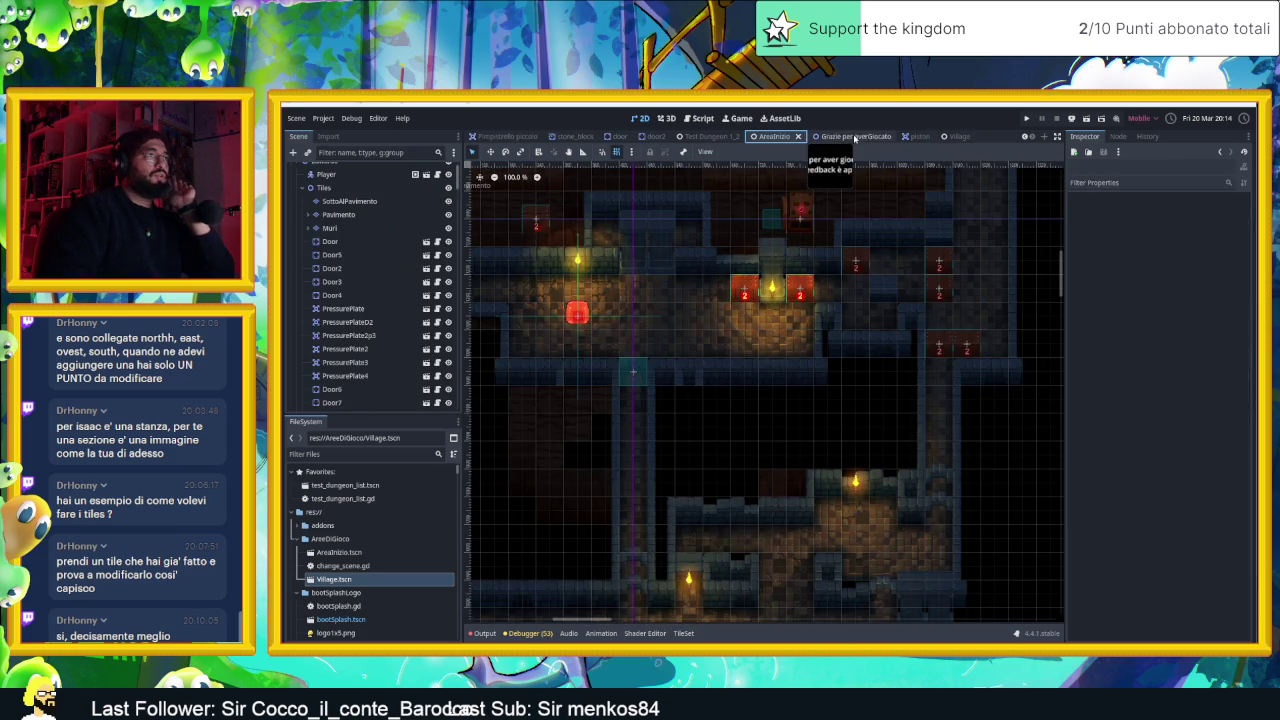
click(855, 137)
click(893, 137)
click(926, 137)
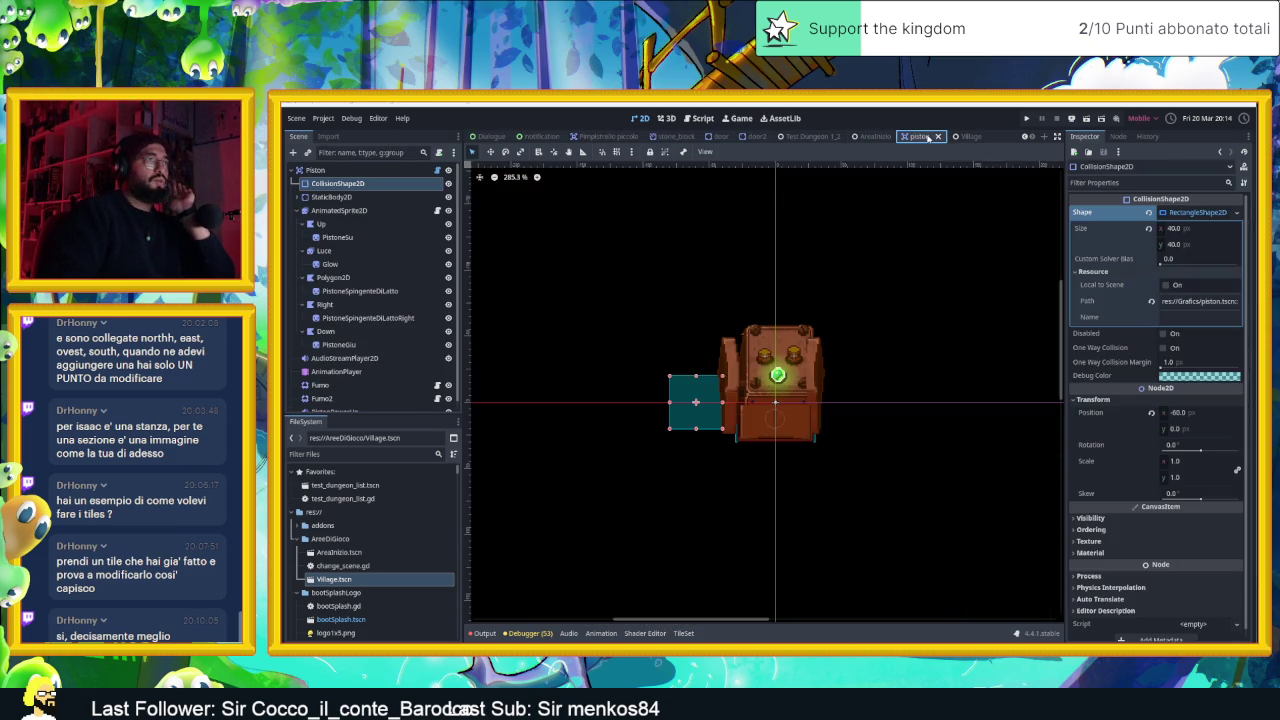
click(936, 137)
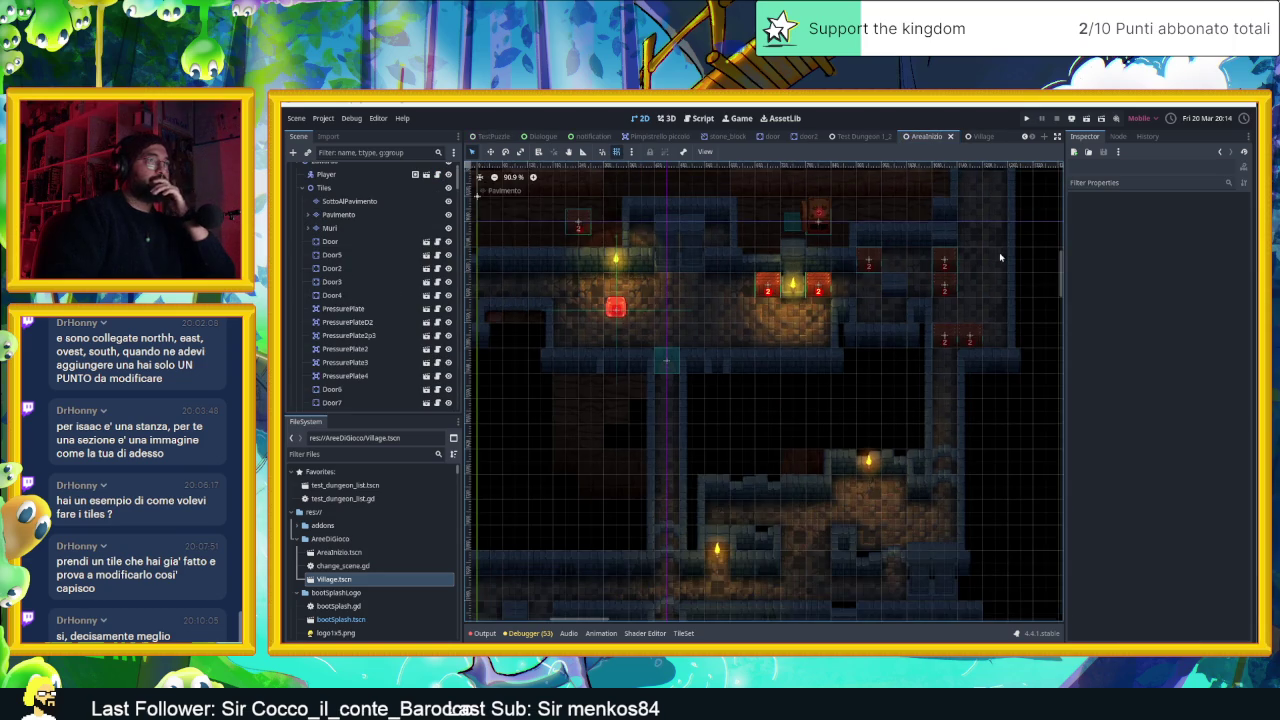
Close the door2, door, stone_block, Pimpistrello piccolo and notification scenes
click(806, 137)
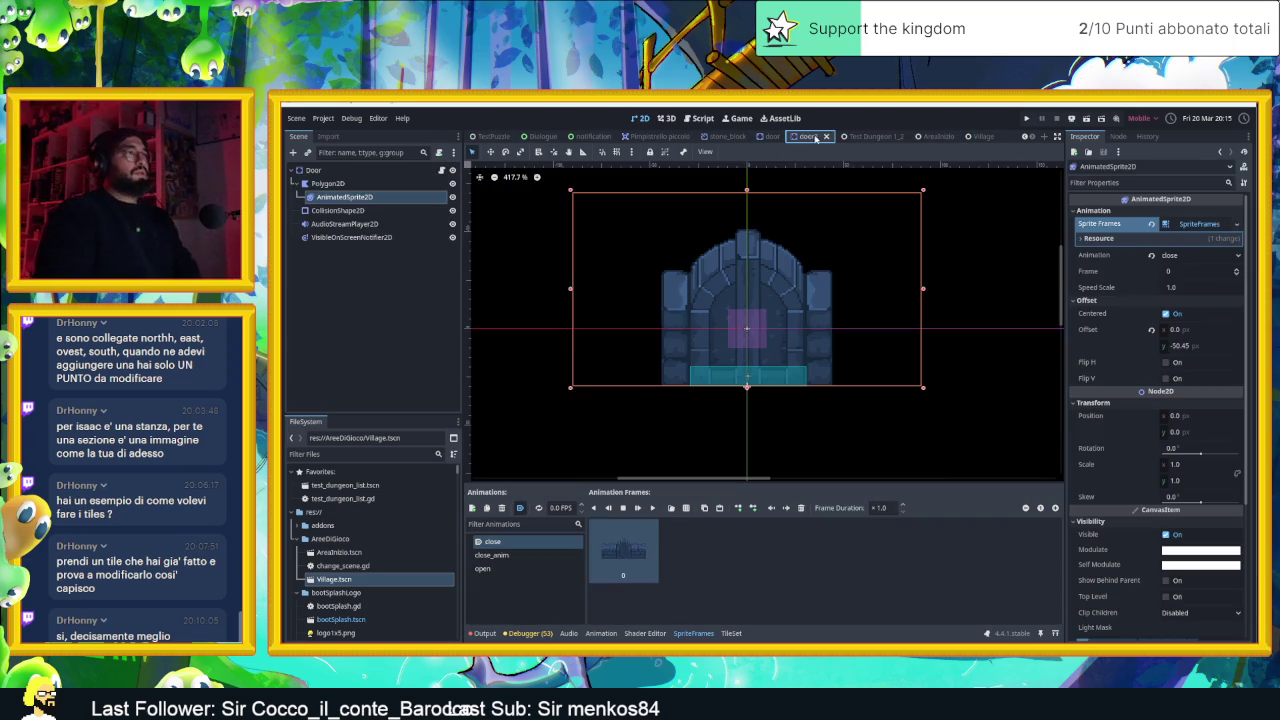
click(828, 137)
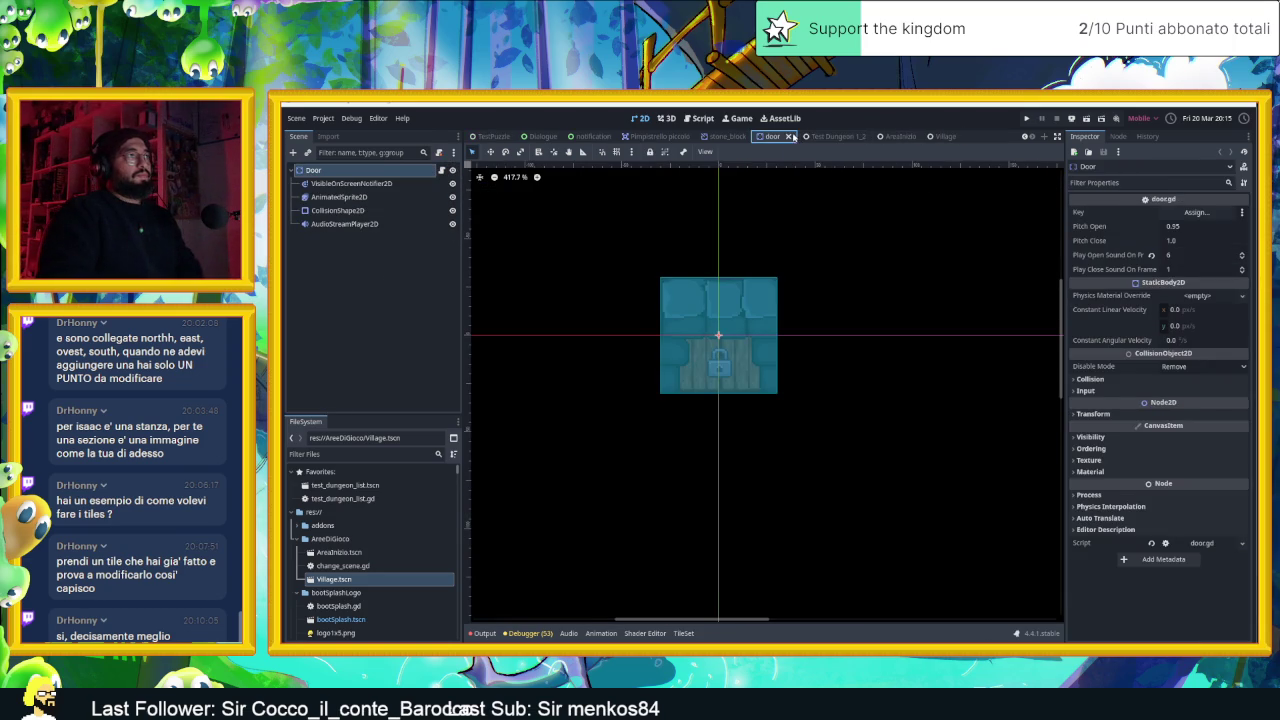
click(829, 137)
click(841, 137)
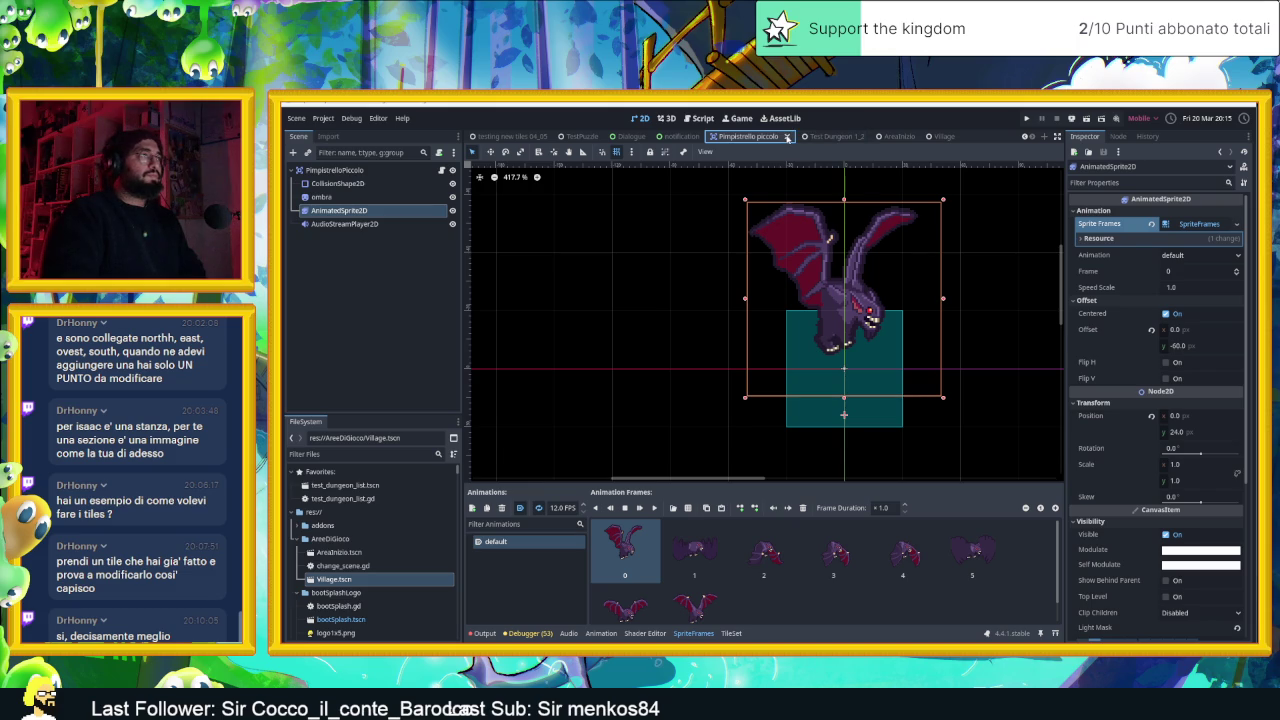
click(787, 137)
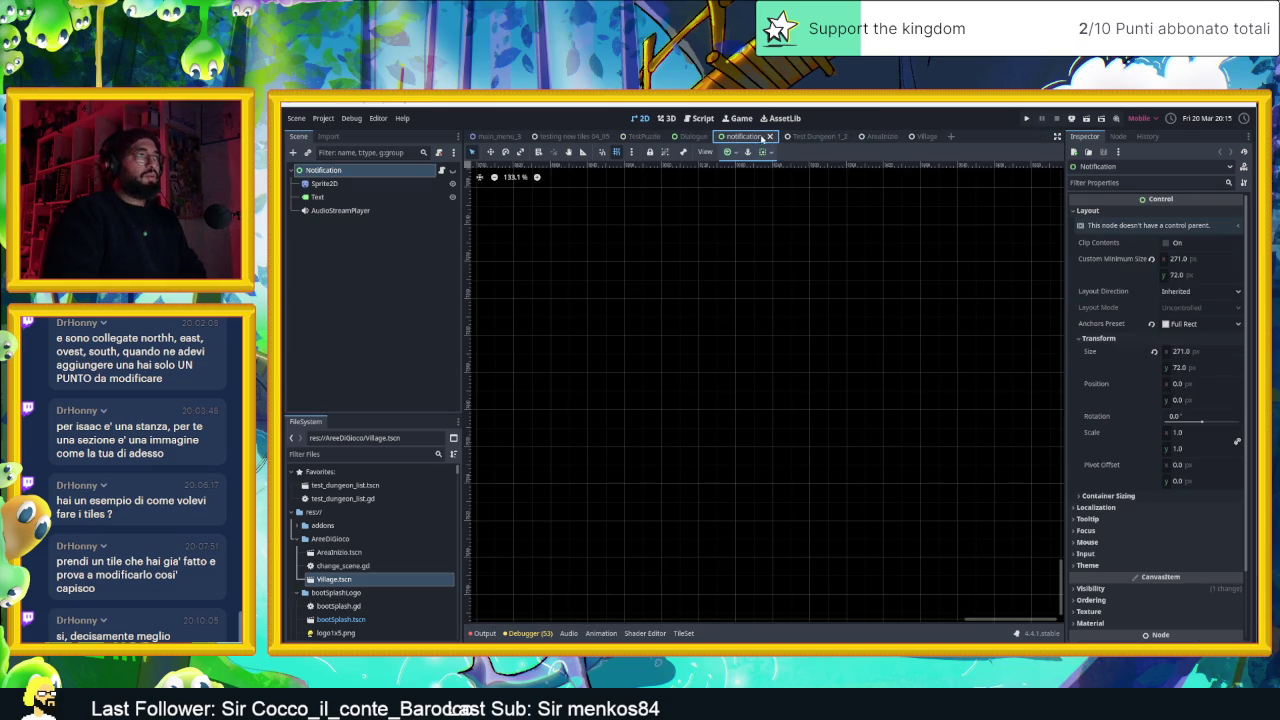
click(768, 137)
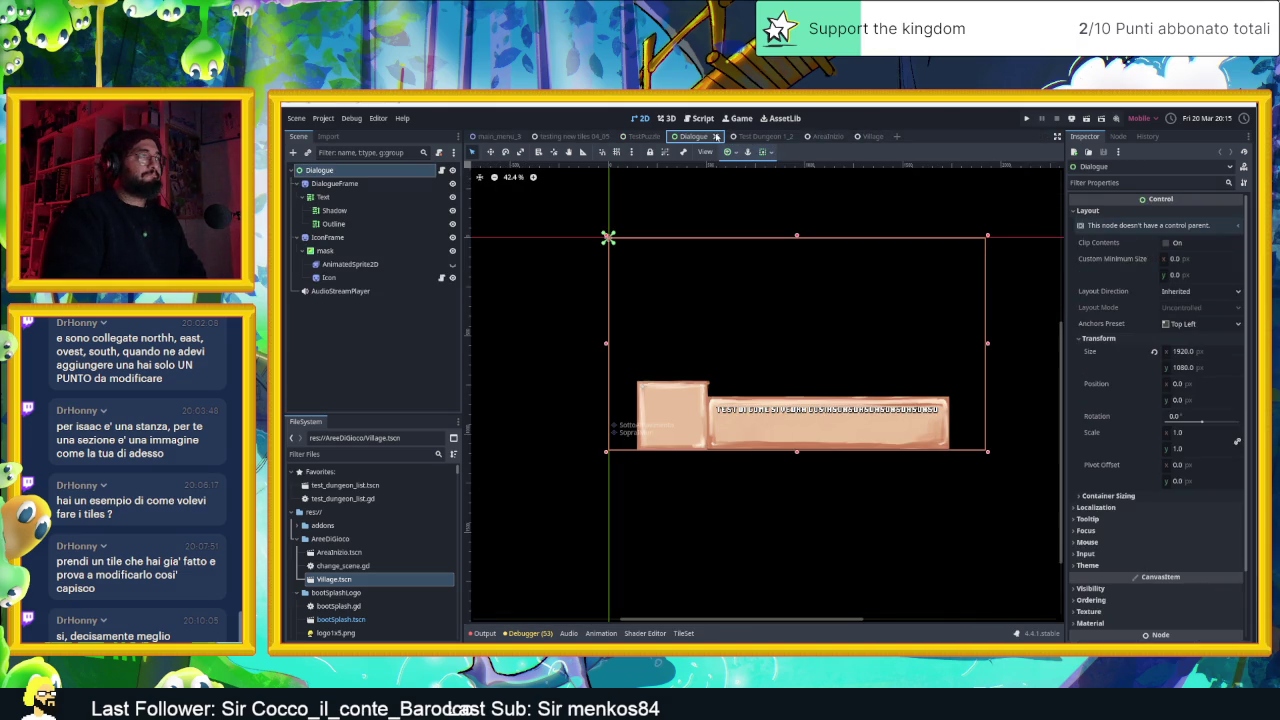
Return to the Village scene and zoom out over its tilemap
click(860, 137)
scroll(942, 295, down, 2)
scroll(820, 265, down, 2)
scroll(803, 270, down, 1)
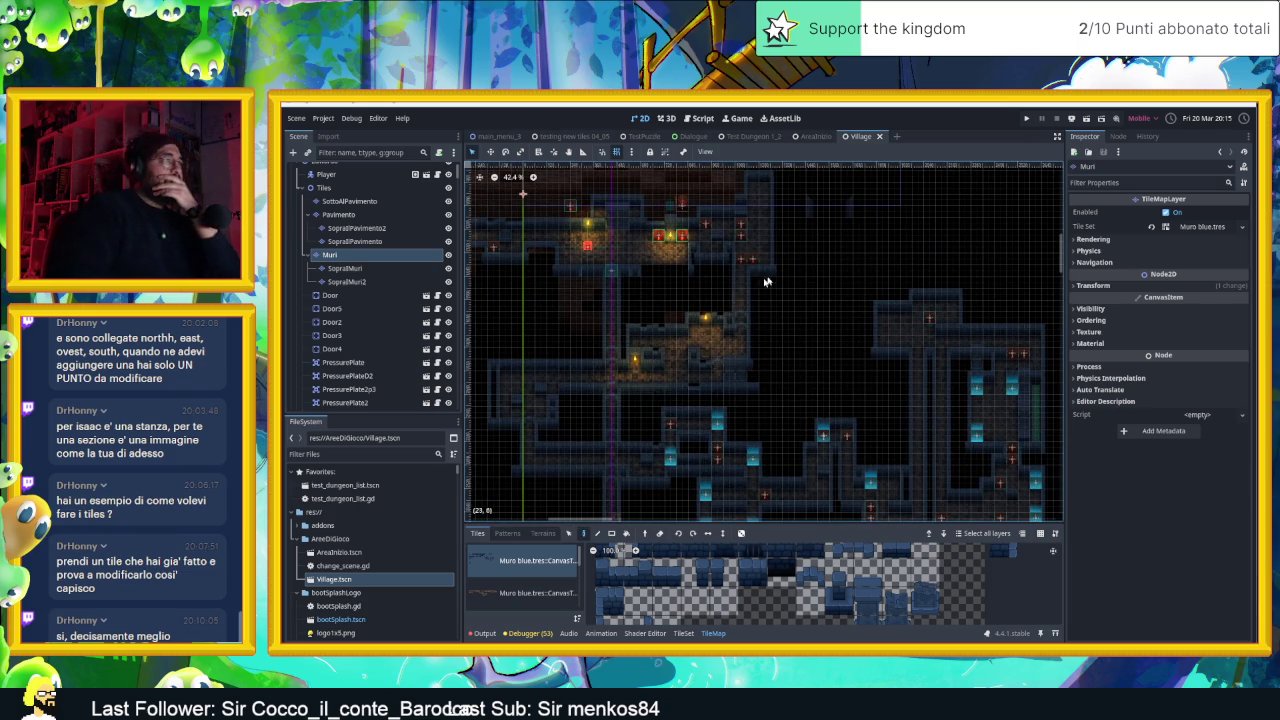
scroll(780, 269, down, 5)
scroll(785, 280, down, 7)
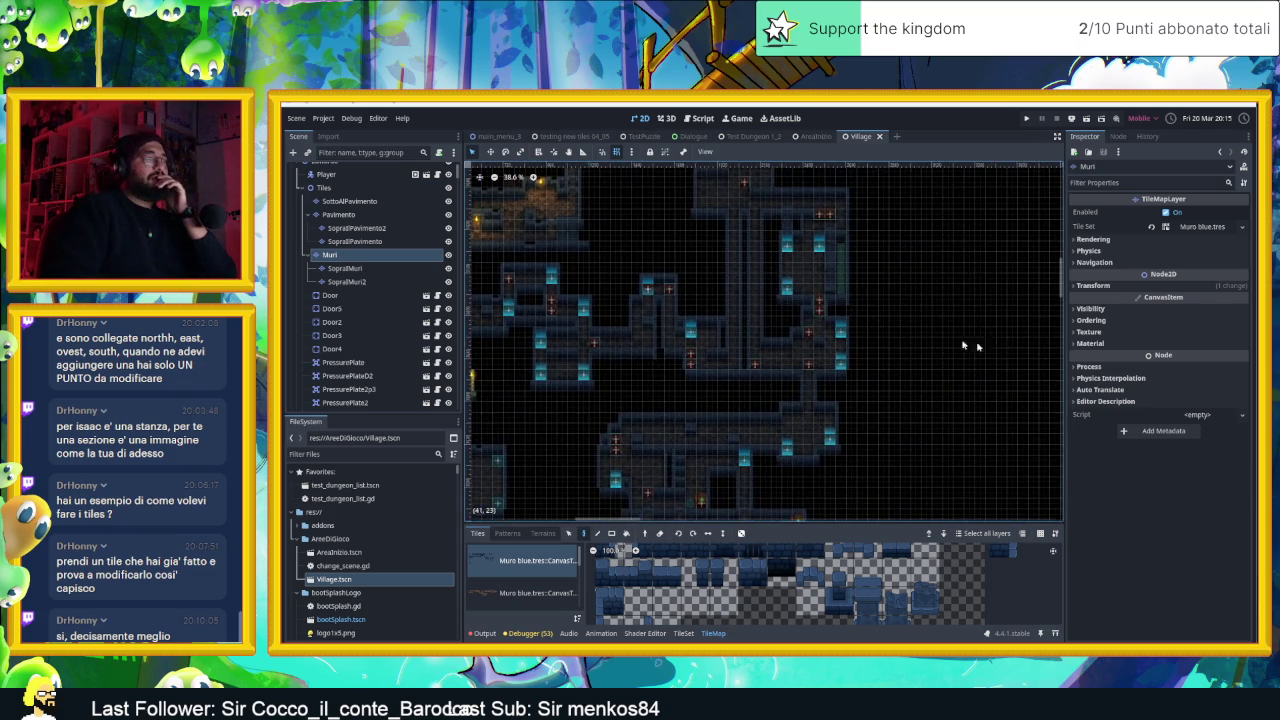
scroll(792, 295, down, 1)
scroll(700, 265, up, 2)
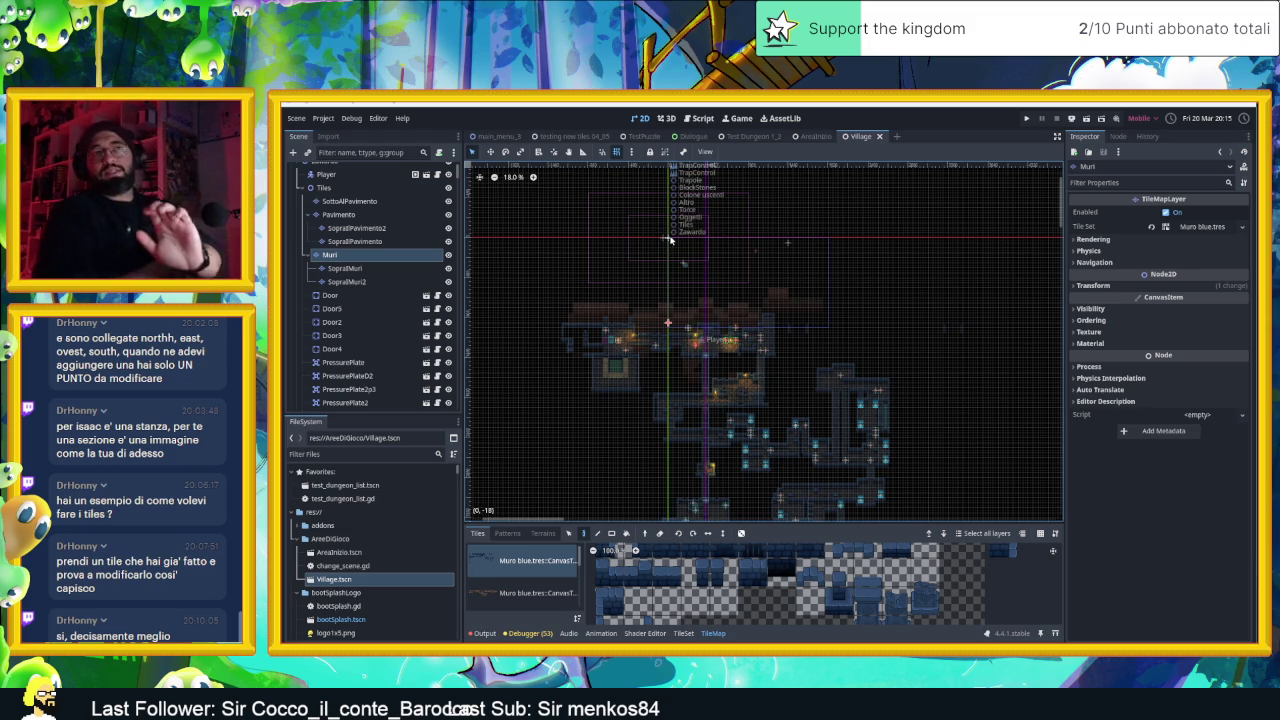
mouse_move(889, 368)
mouse_down()
mouse_move(612, 283)
mouse_move(682, 321)
mouse_move(768, 265)
mouse_up()
scroll(730, 315, up, 2)
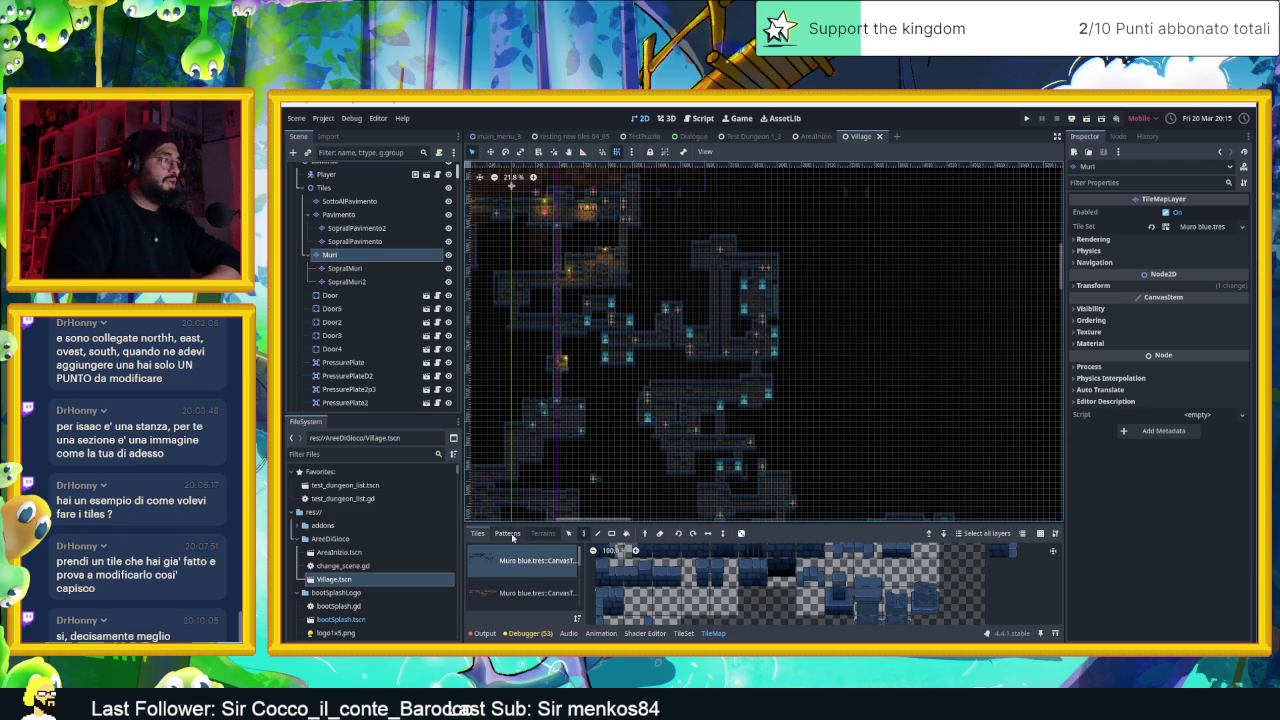
scroll(848, 328, down, 1)
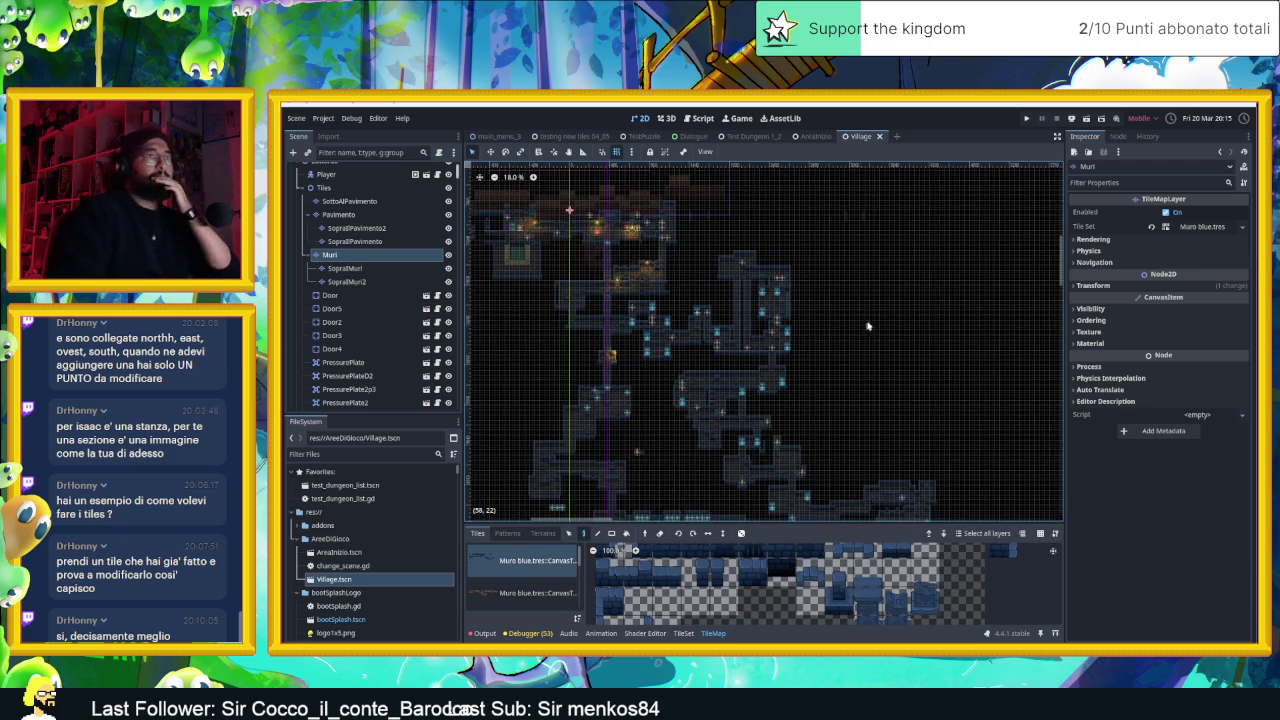
click(1241, 227)
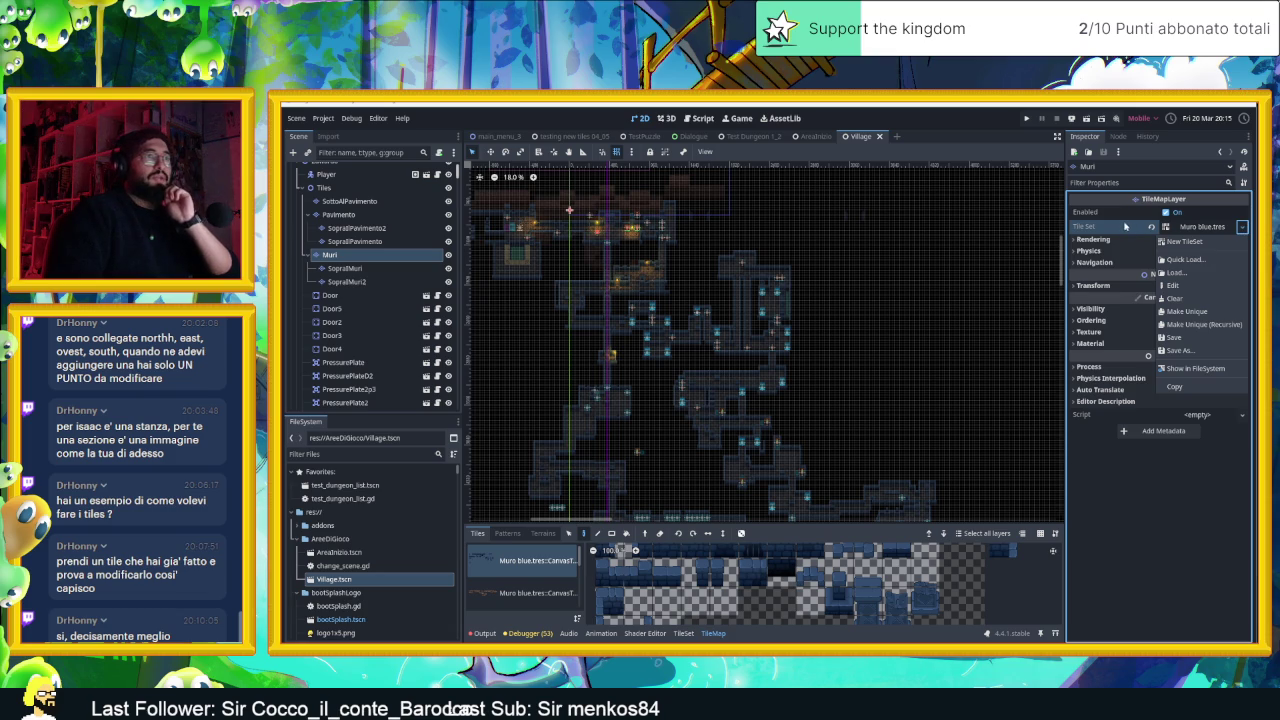
click(1128, 229)
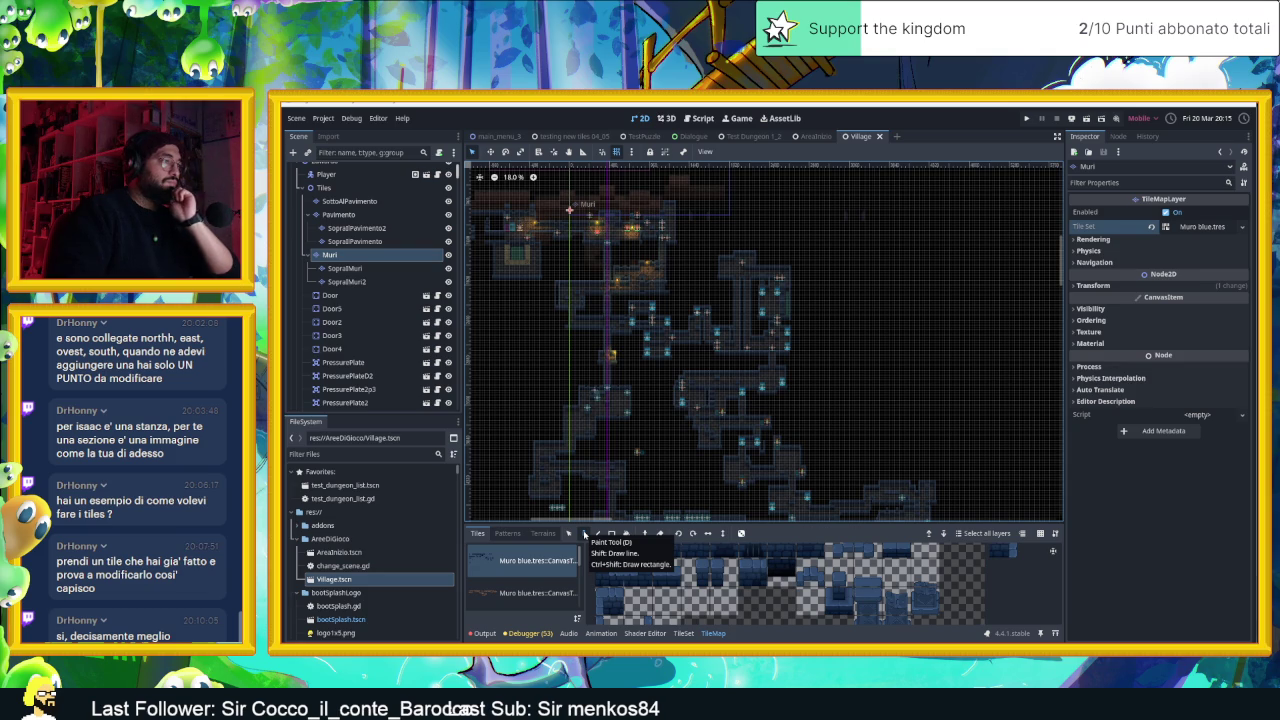
click(585, 534)
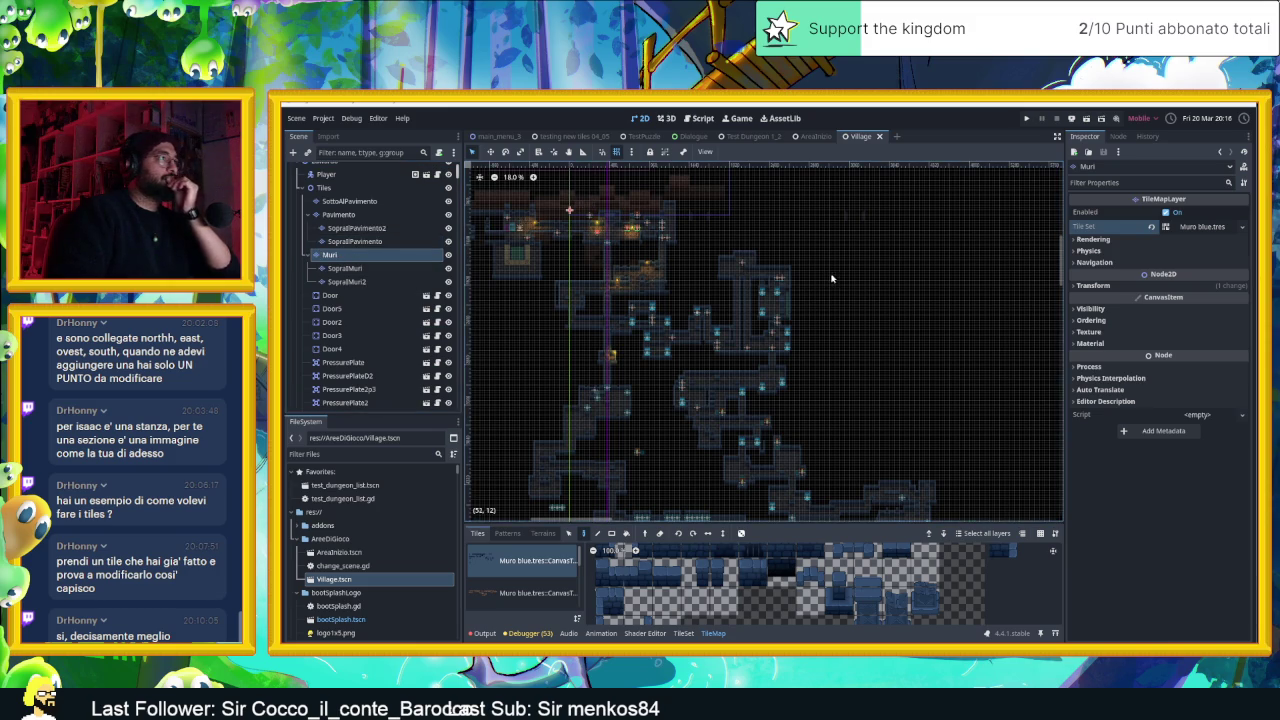
scroll(839, 281, down, 2)
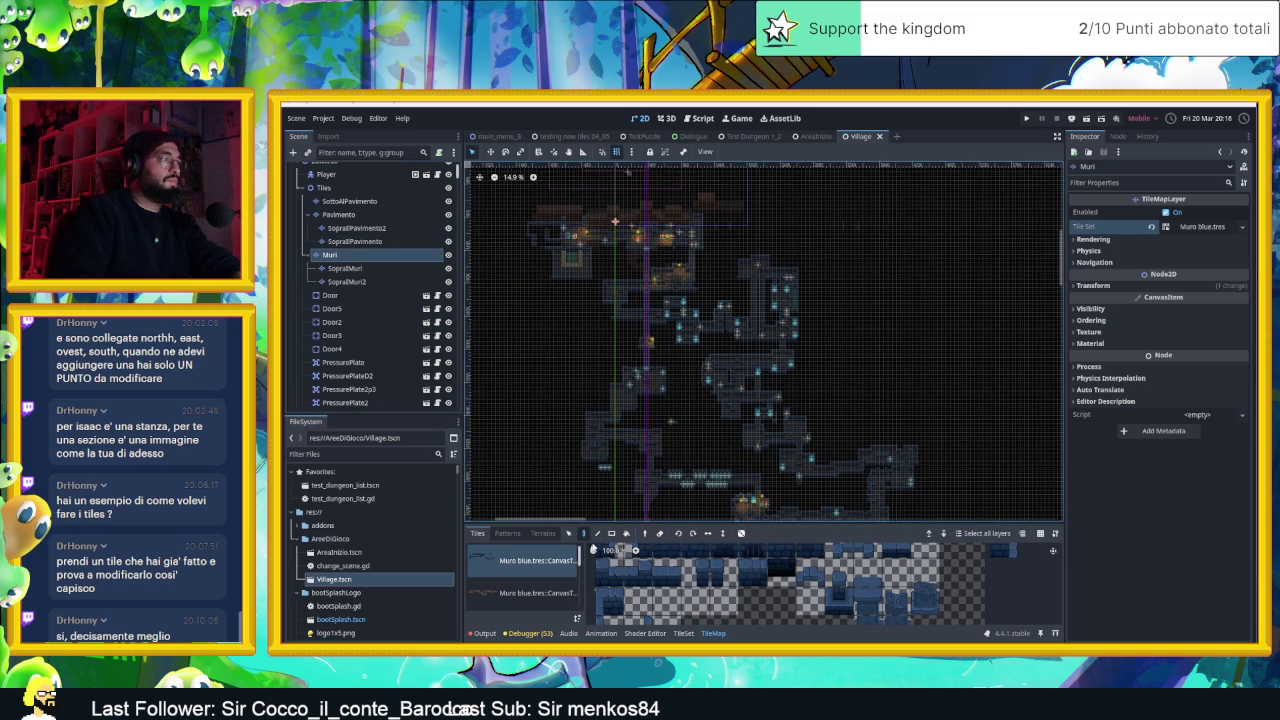
click(568, 533)
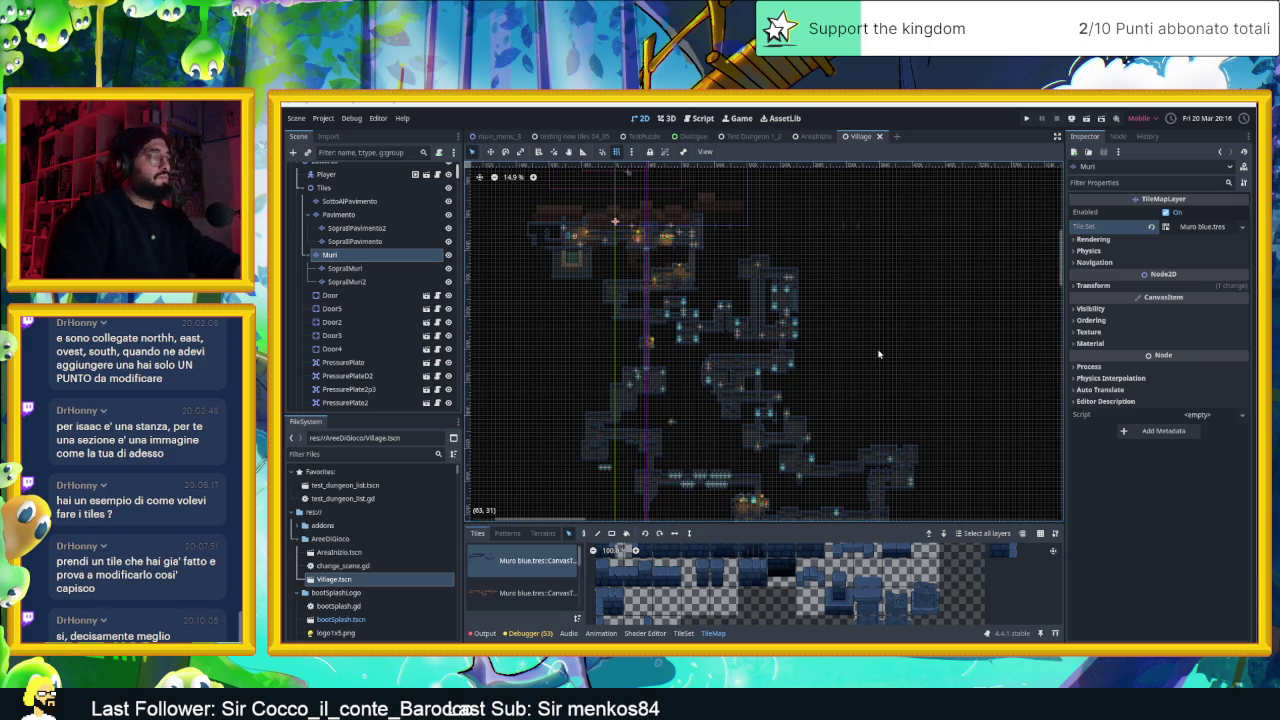
key(ctrl+a)
key(Escape)
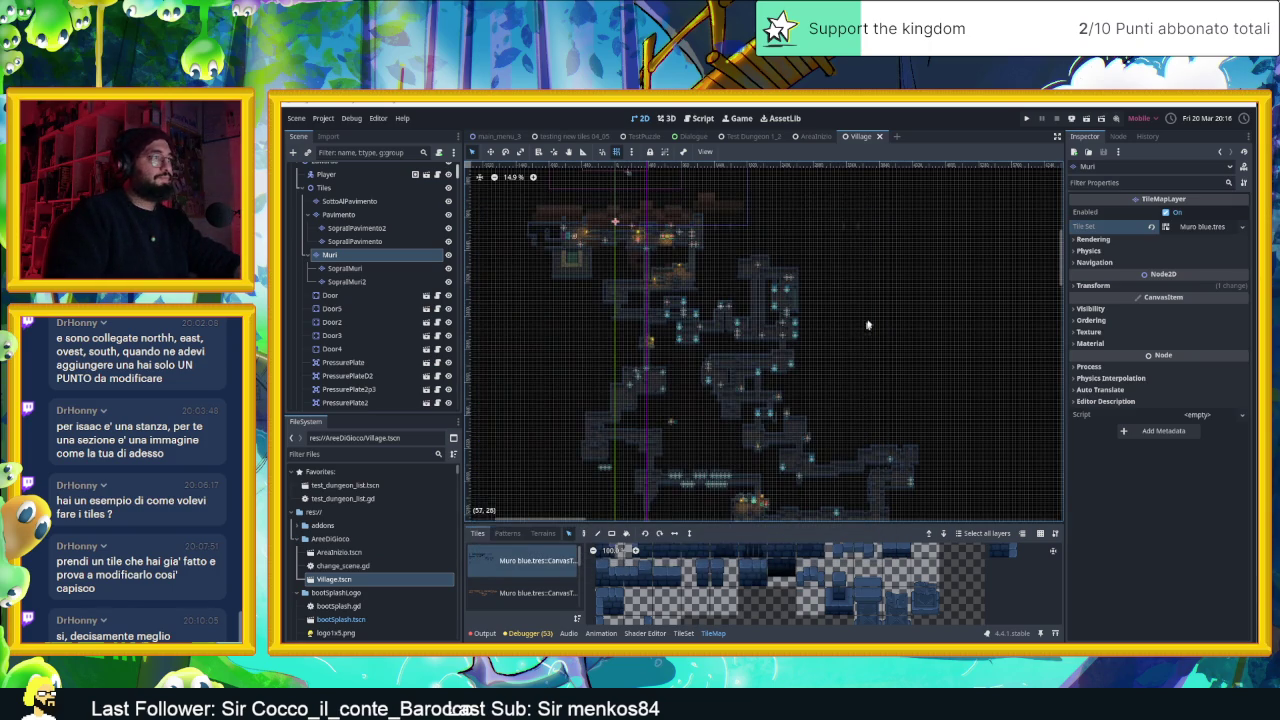
mouse_move(934, 212)
mouse_down()
mouse_move(520, 326)
mouse_move(505, 618)
mouse_up()
Box-select every tile on the Muri layer and delete it
scroll(755, 342, down, 1)
scroll(755, 342, down, 8)
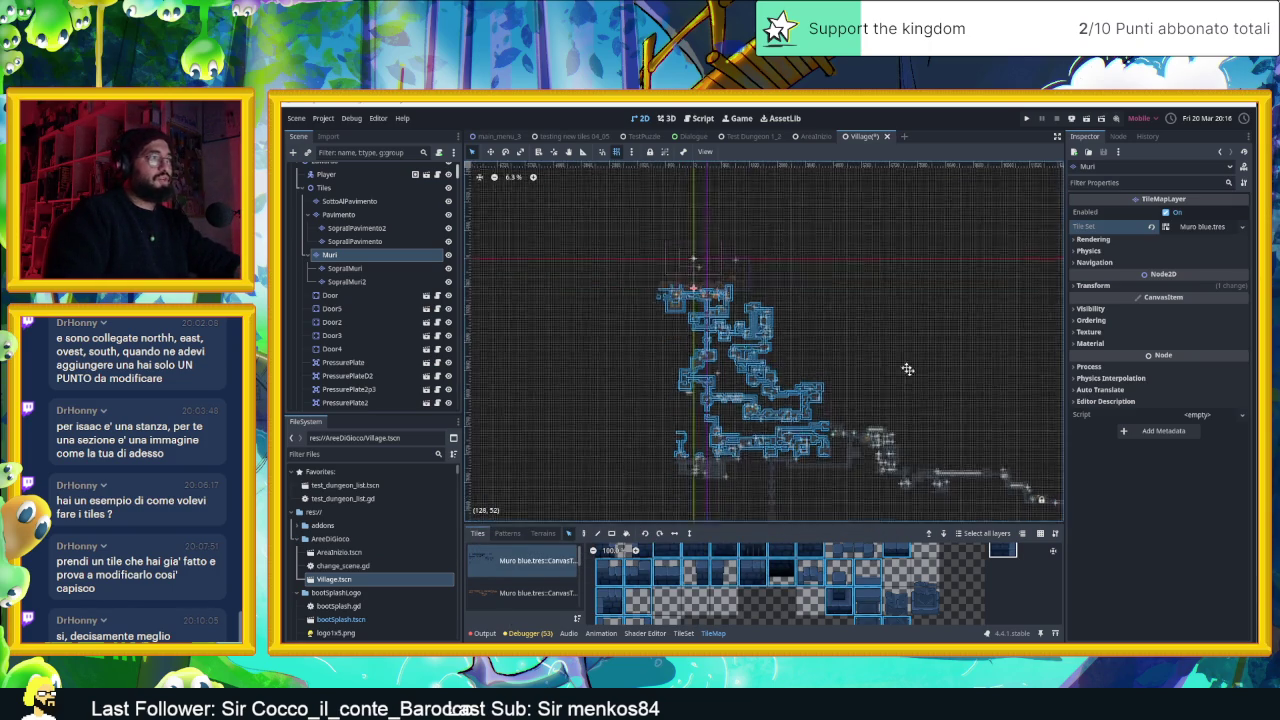
mouse_move(517, 207)
mouse_down()
mouse_move(696, 370)
mouse_move(1036, 498)
mouse_up()
key(Delete)
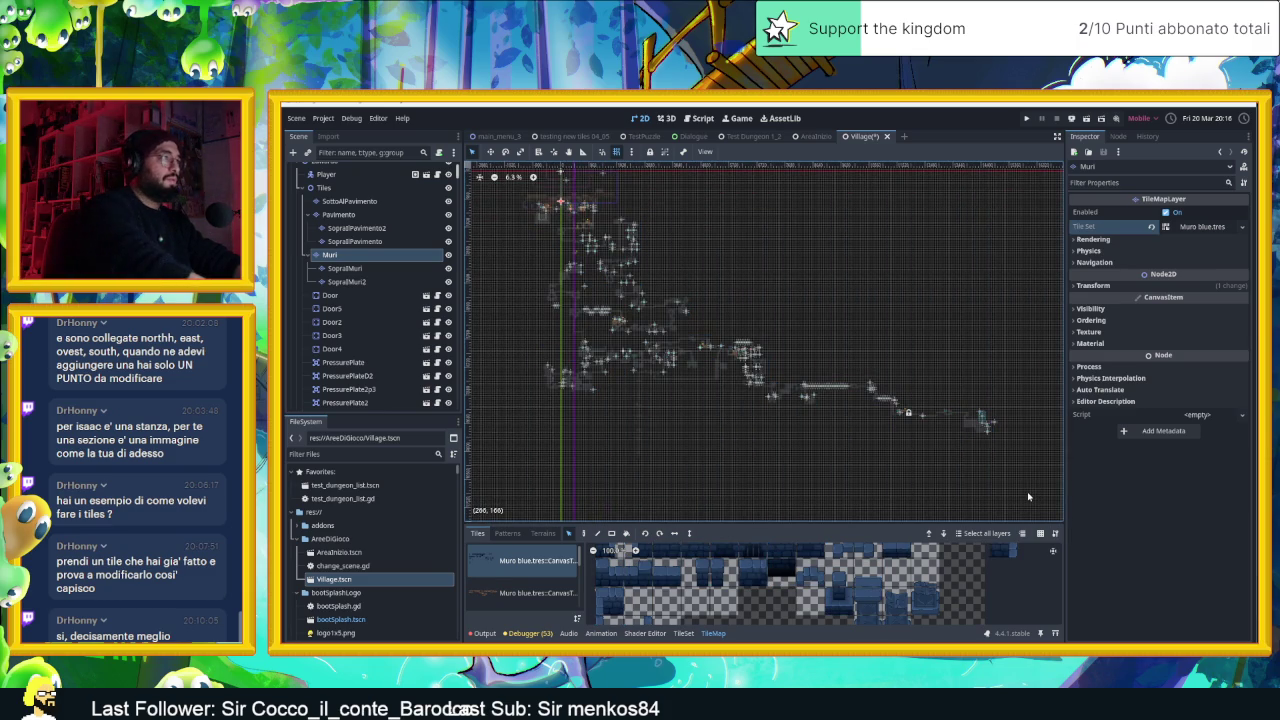
Compare the Village map with the AreaInizio scene, then return to Village
scroll(733, 389, up, 2)
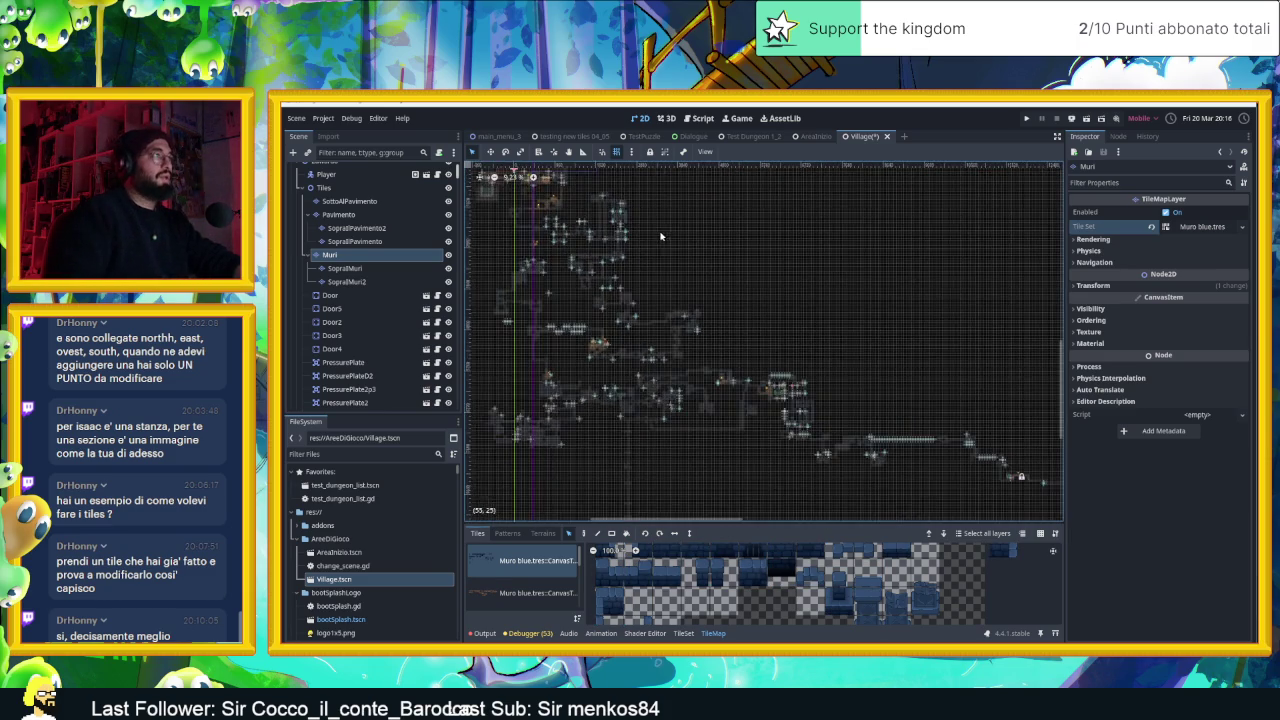
scroll(670, 332, up, 3)
right_click(719, 311)
drag(719, 311, 820, 315)
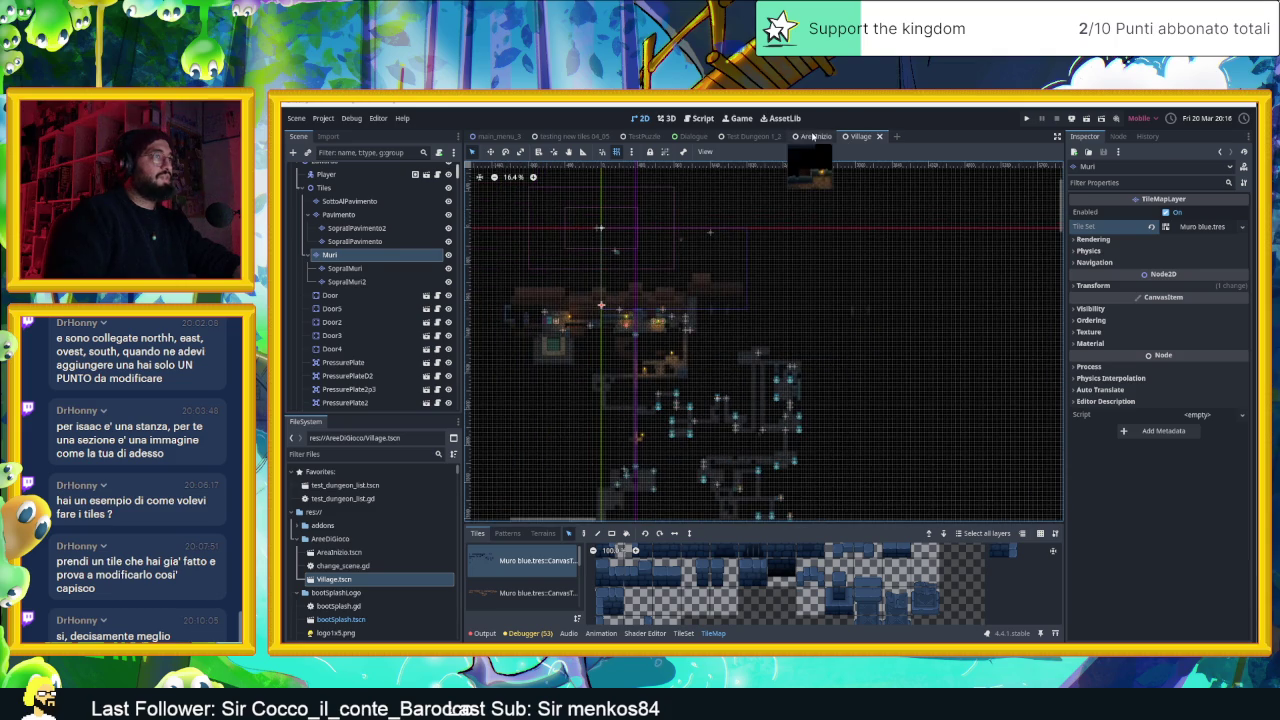
click(813, 136)
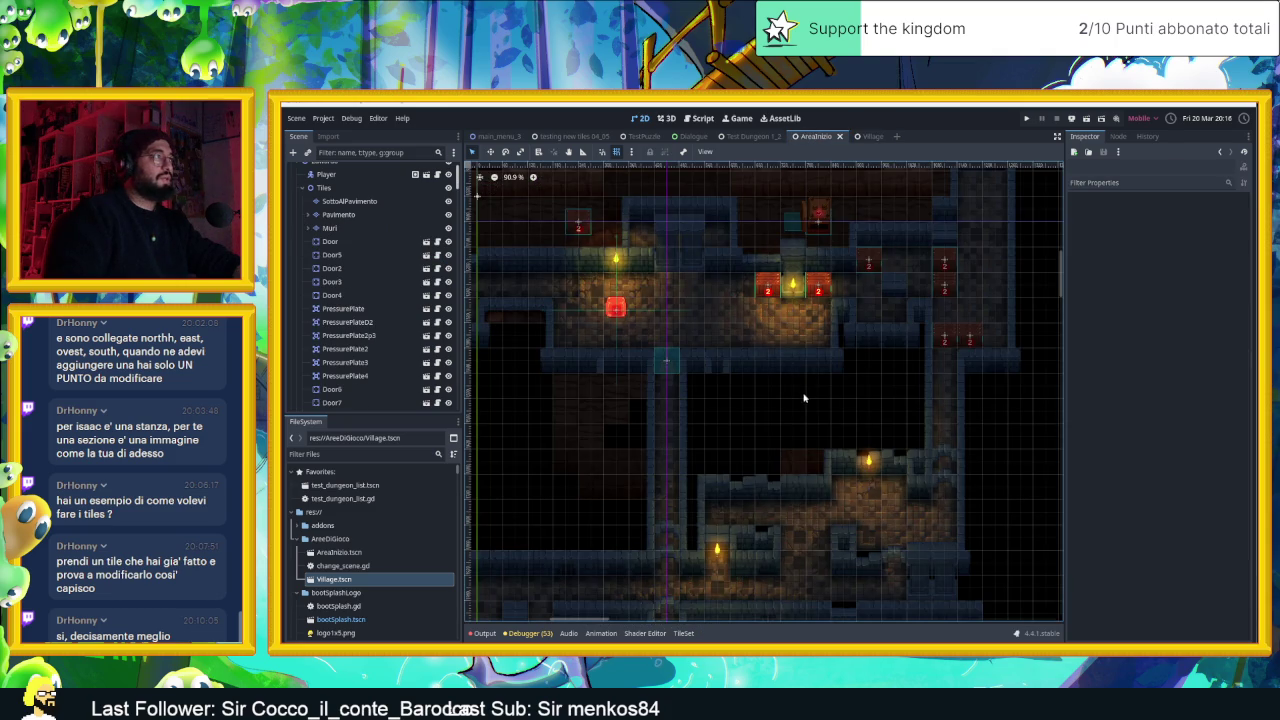
scroll(803, 405, down, 1)
click(860, 136)
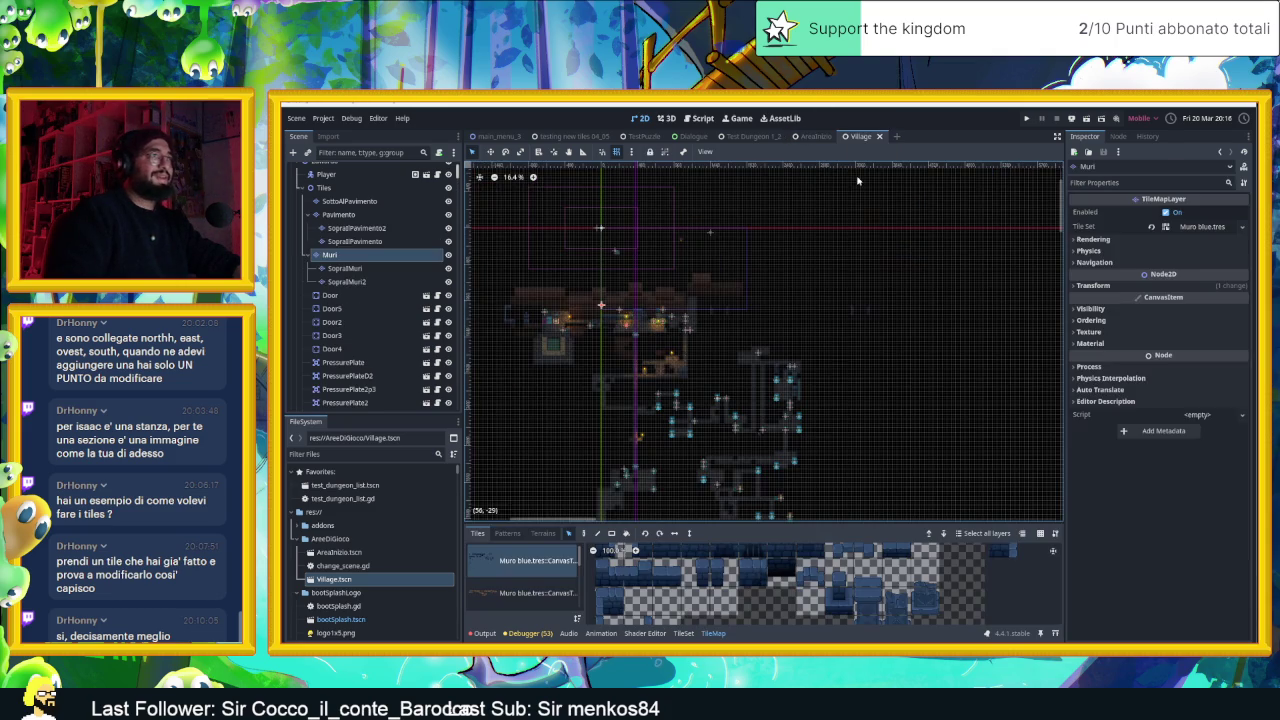
Check the SottoAlPavimento layer by box-selecting all its tiles, then clear the selection
key(Down)
scroll(777, 276, down, 5)
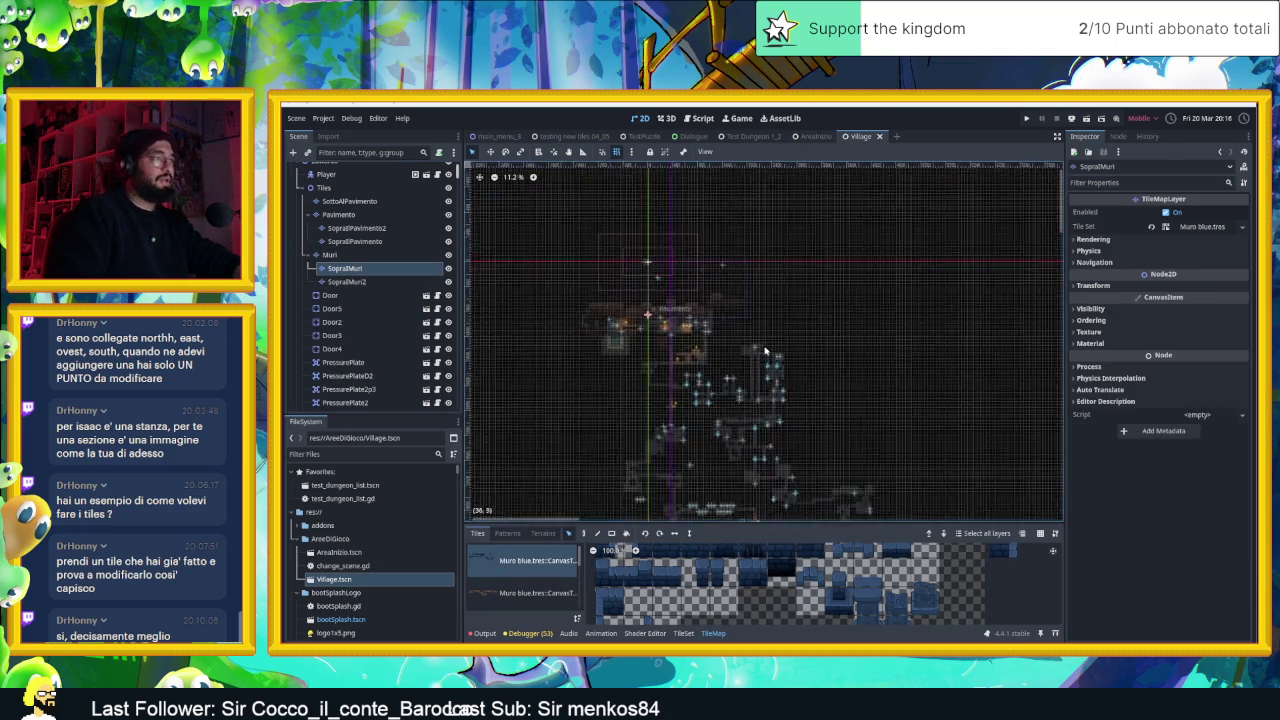
scroll(777, 276, down, 2)
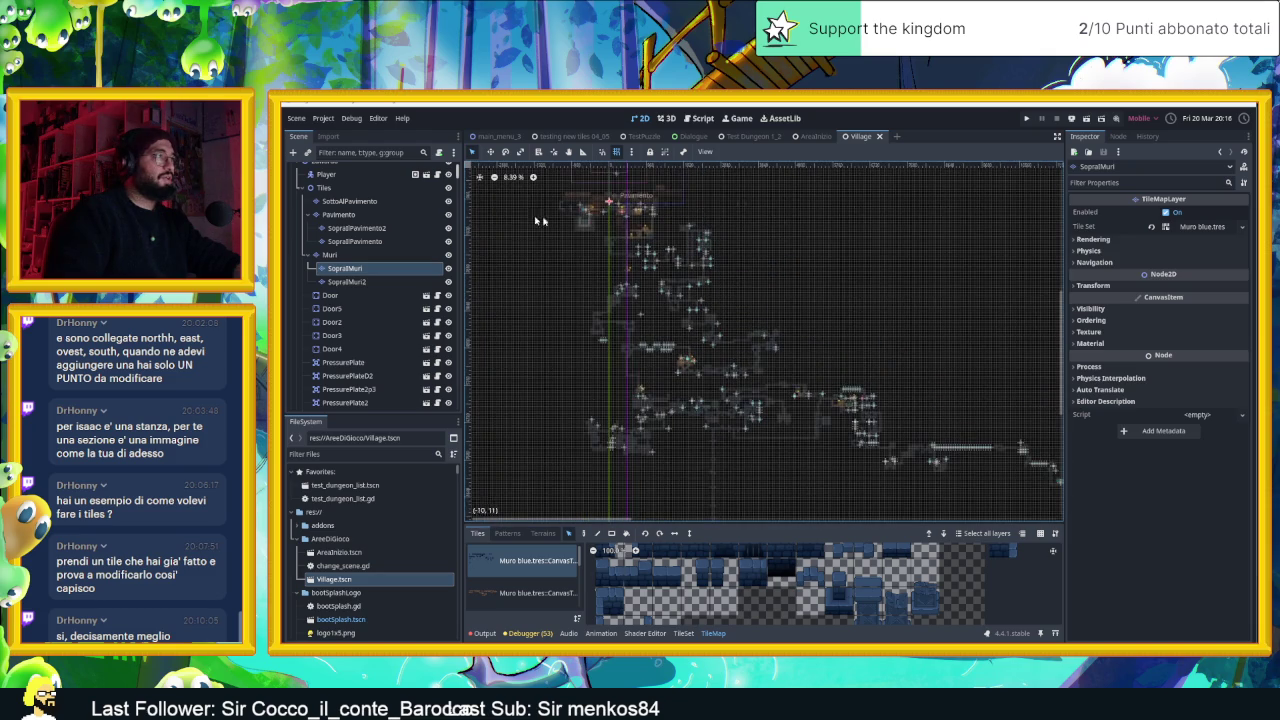
scroll(533, 201, down, 2)
click(585, 214)
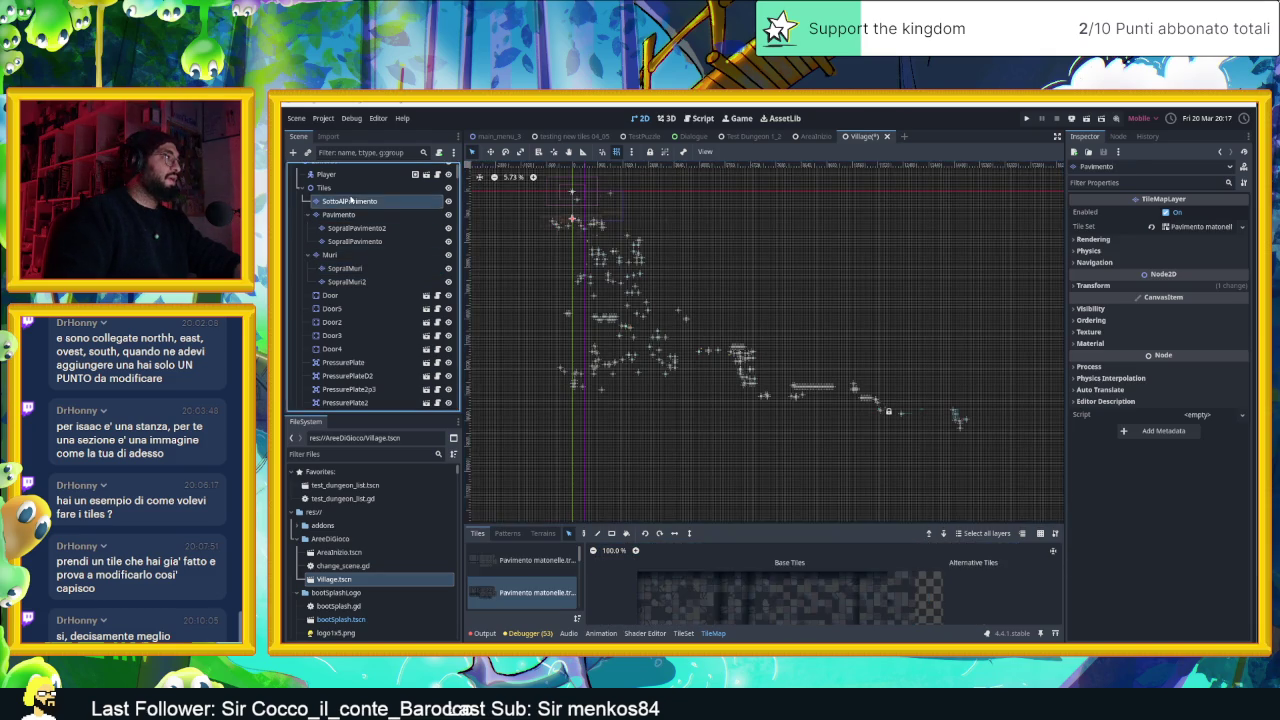
drag(529, 200, 1046, 481)
key(Escape)
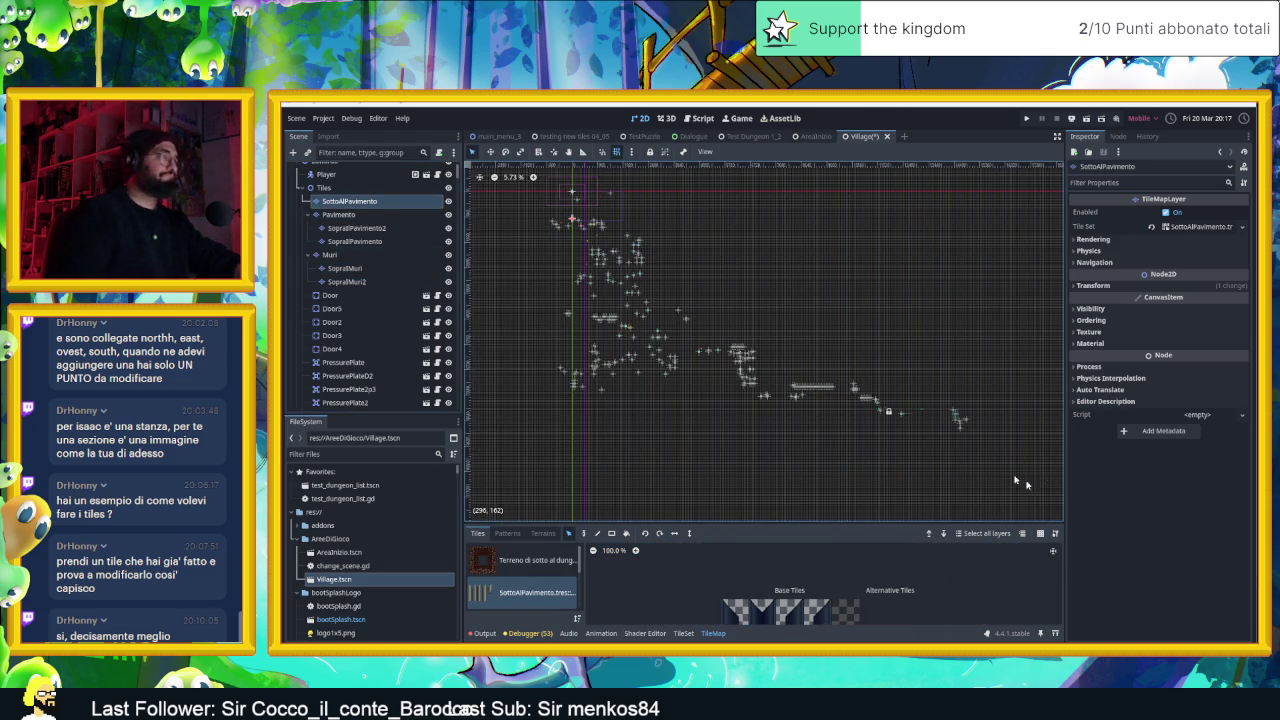
Select the node range from Door6 down to PressurePlate5 in the Scene dock
scroll(662, 263, up, 6)
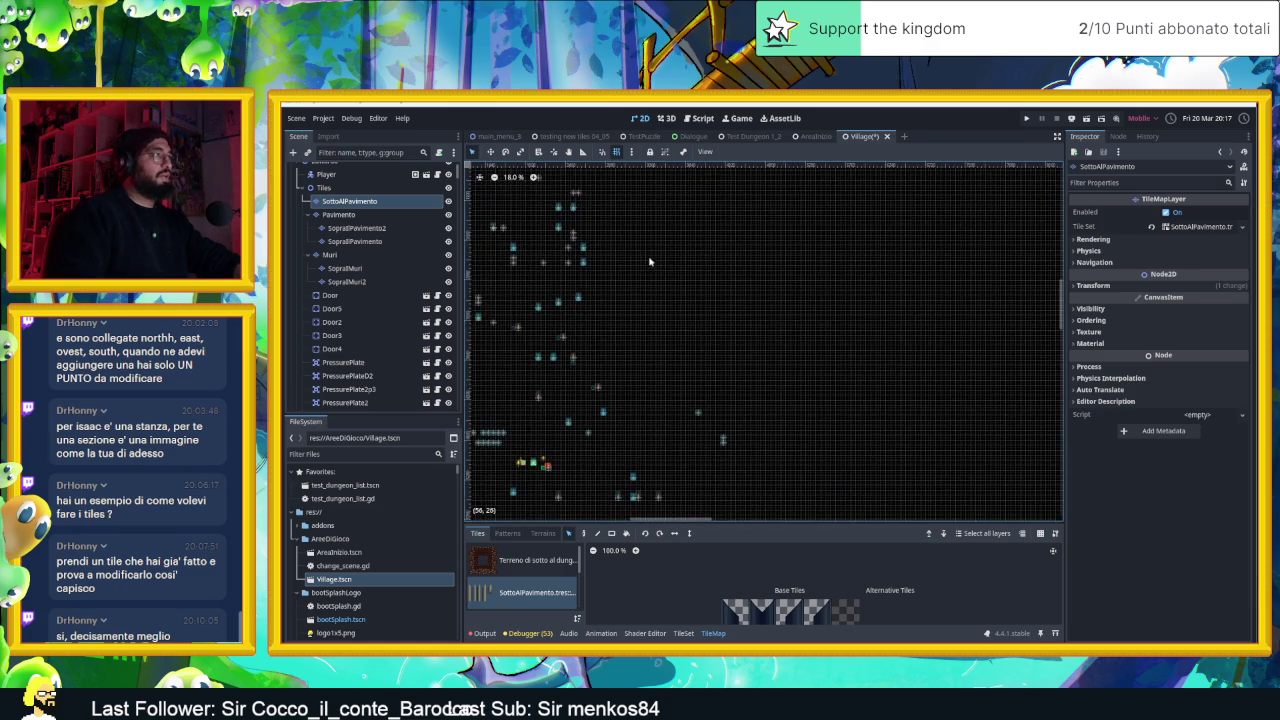
scroll(838, 310, down, 4)
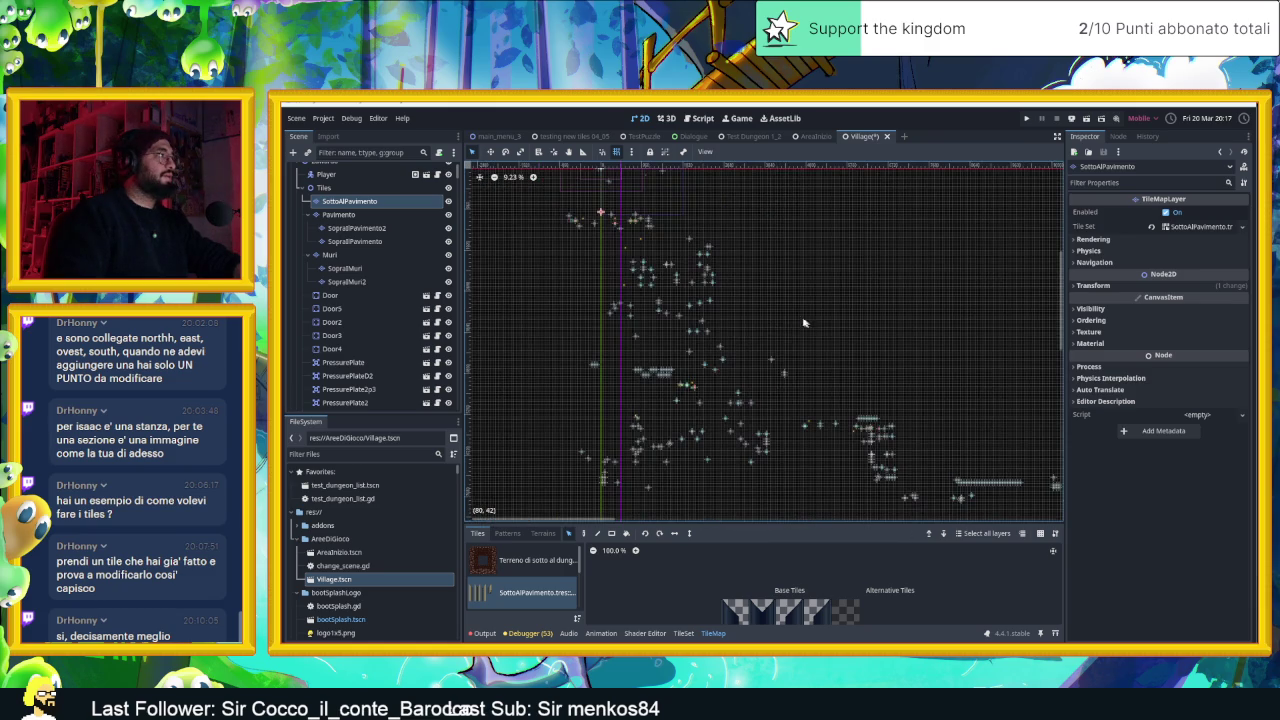
scroll(380, 300, down, 3)
click(363, 315)
scroll(363, 315, down, 1)
shift+click(363, 316)
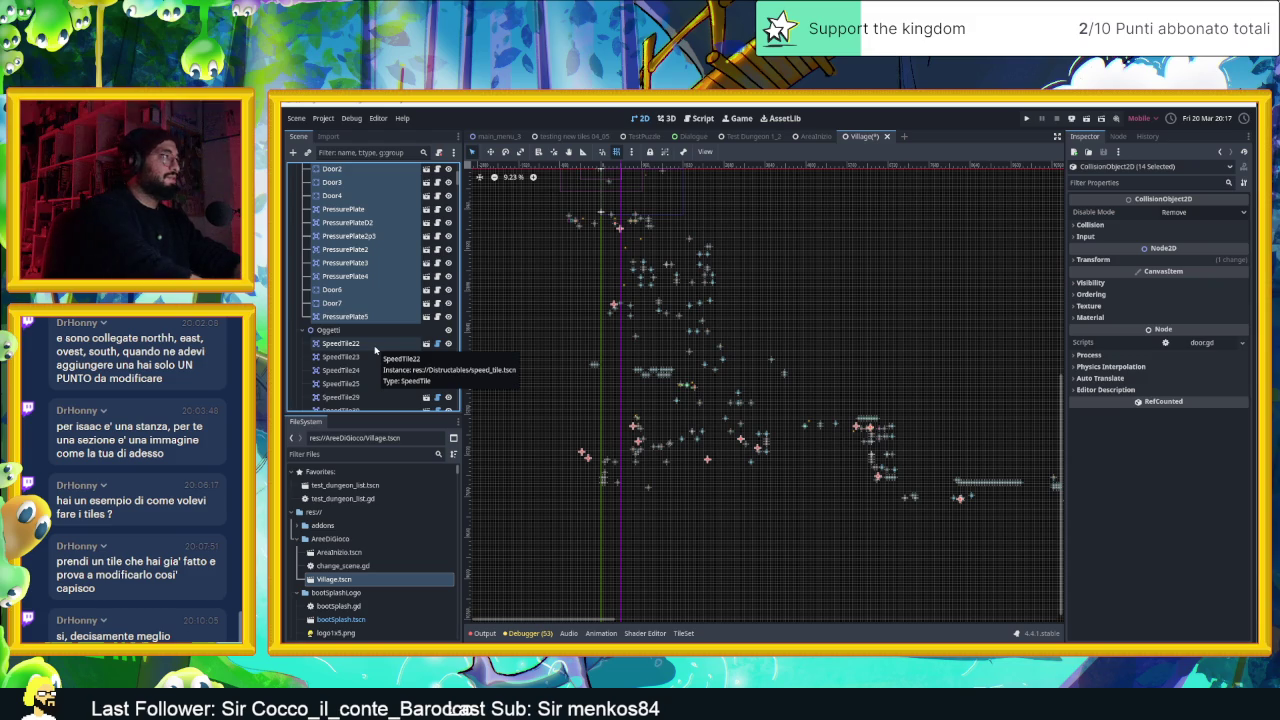
Delete the 14 selected door and plate nodes and all 47 SpeedTile nodes
key(Delete)
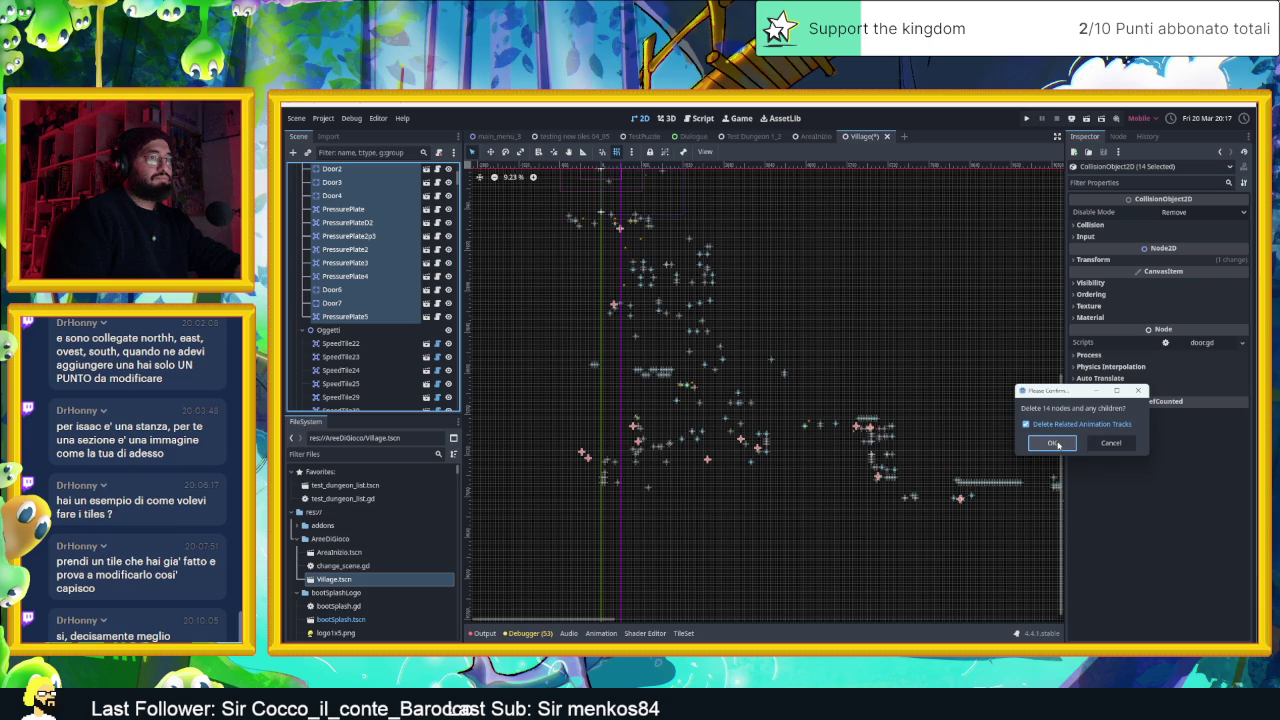
click(1058, 444)
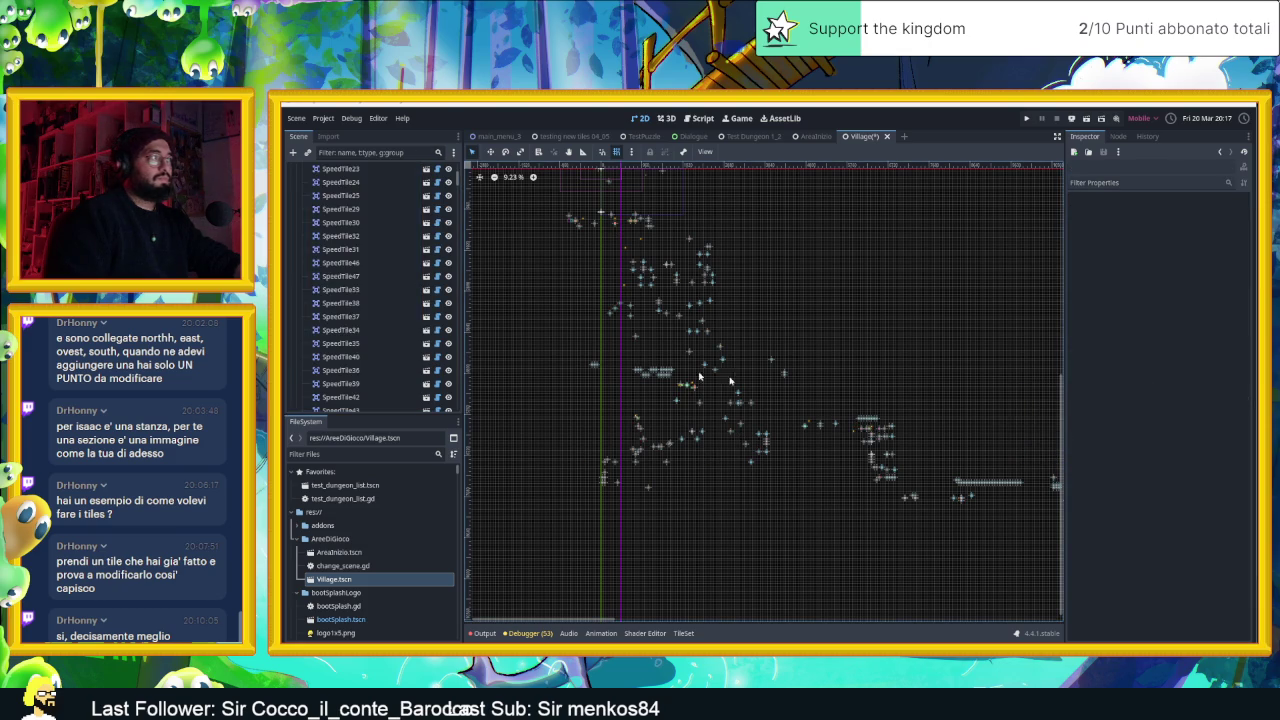
scroll(351, 283, up, 3)
click(351, 283)
scroll(355, 290, down, 10)
scroll(367, 302, down, 5)
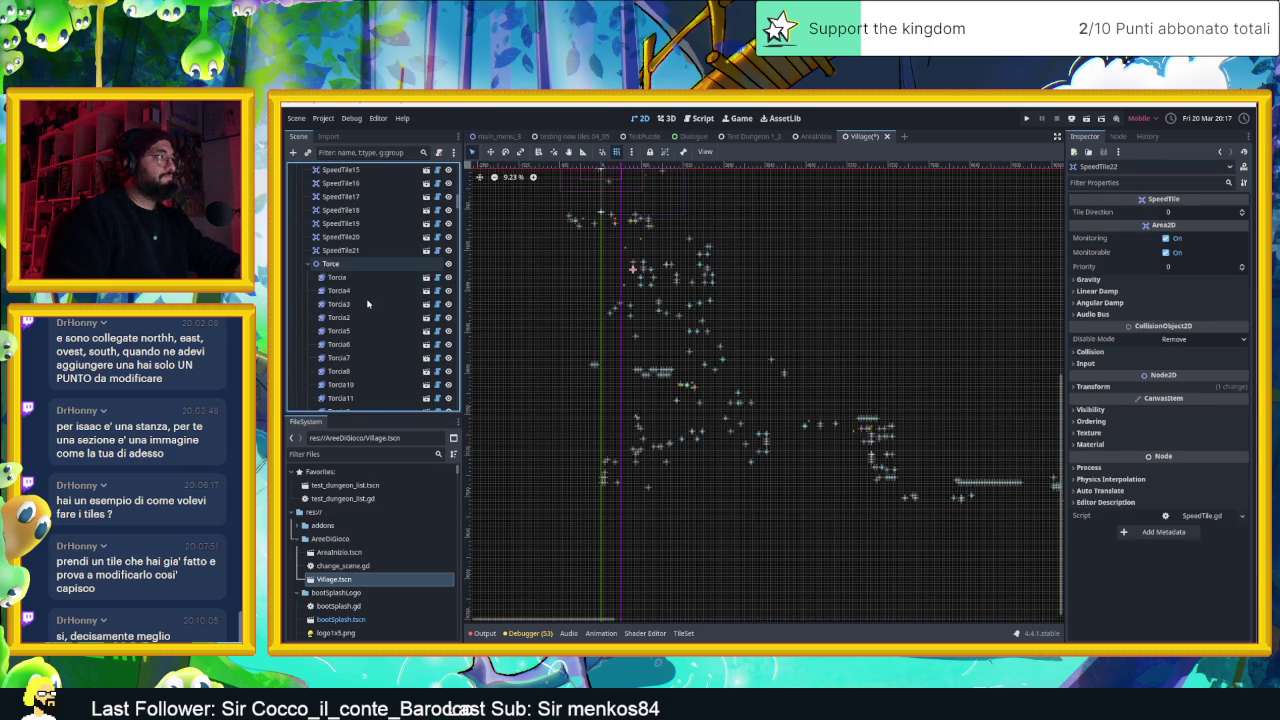
shift+click(353, 250)
key(Delete)
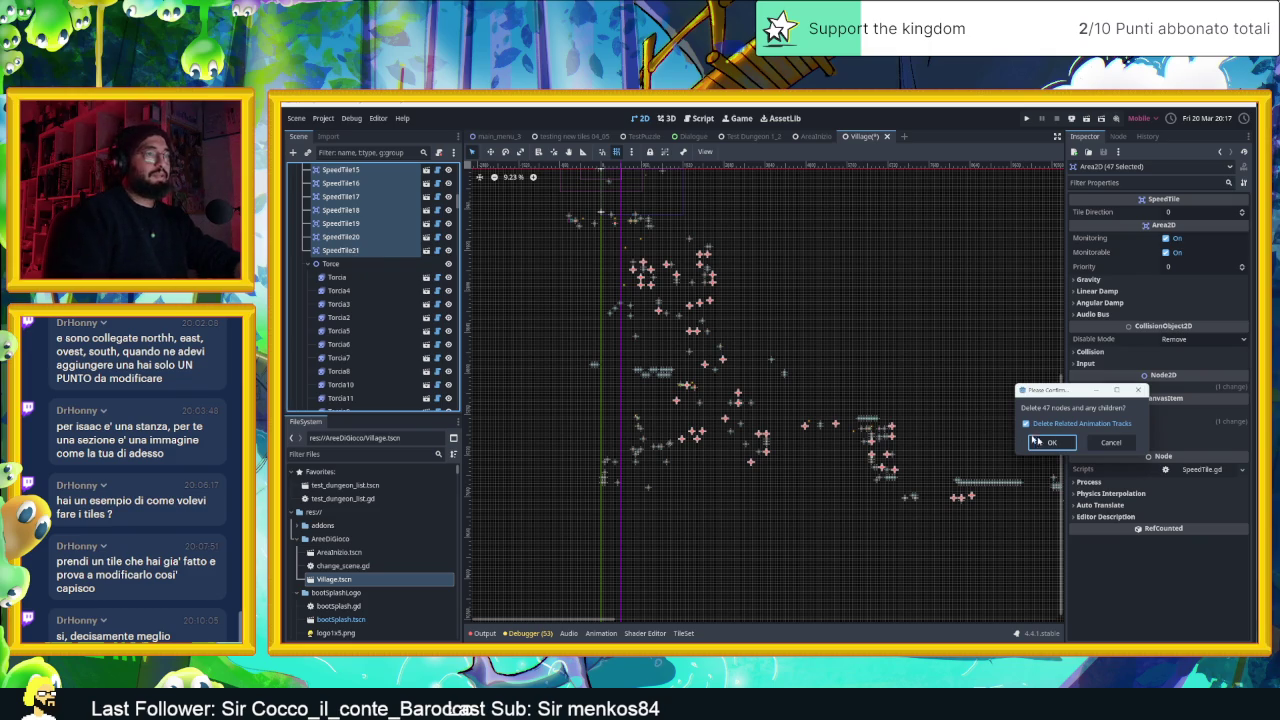
click(1052, 443)
Delete the 88 nodes from PressurePlateP1 down to WoodenBox
scroll(357, 200, up, 5)
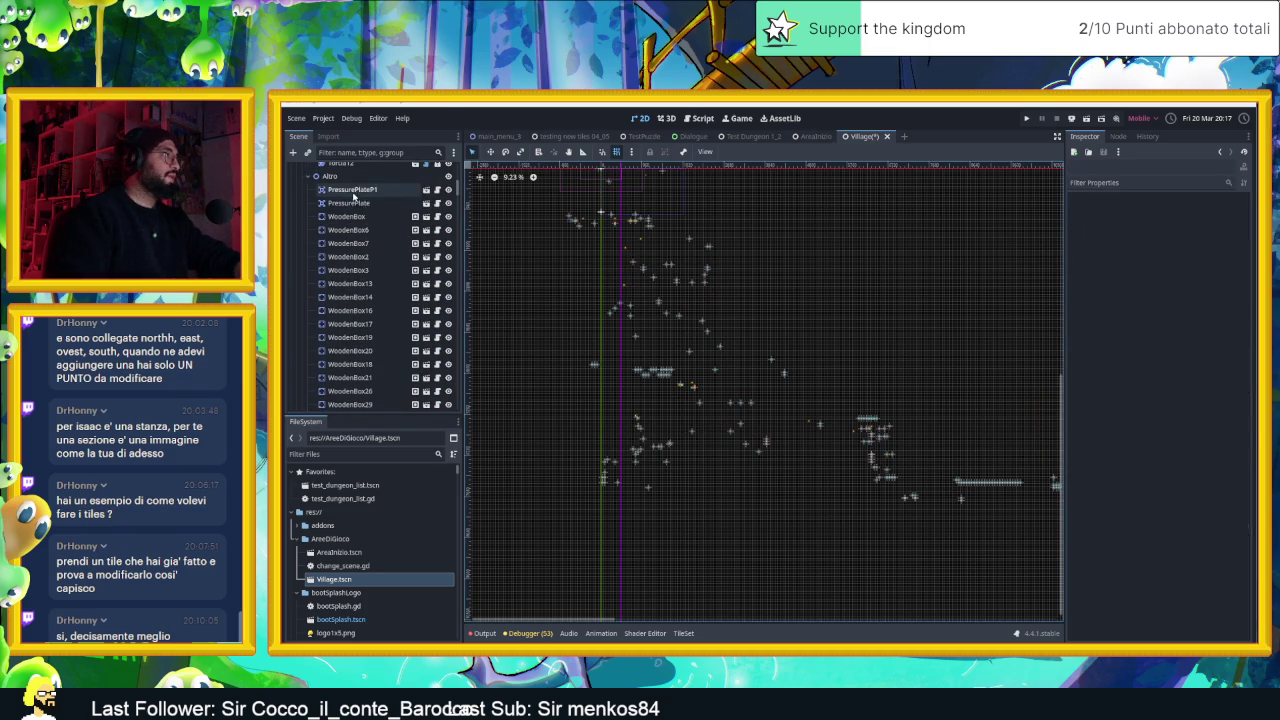
click(352, 191)
scroll(365, 230, down, 5)
scroll(375, 259, down, 5)
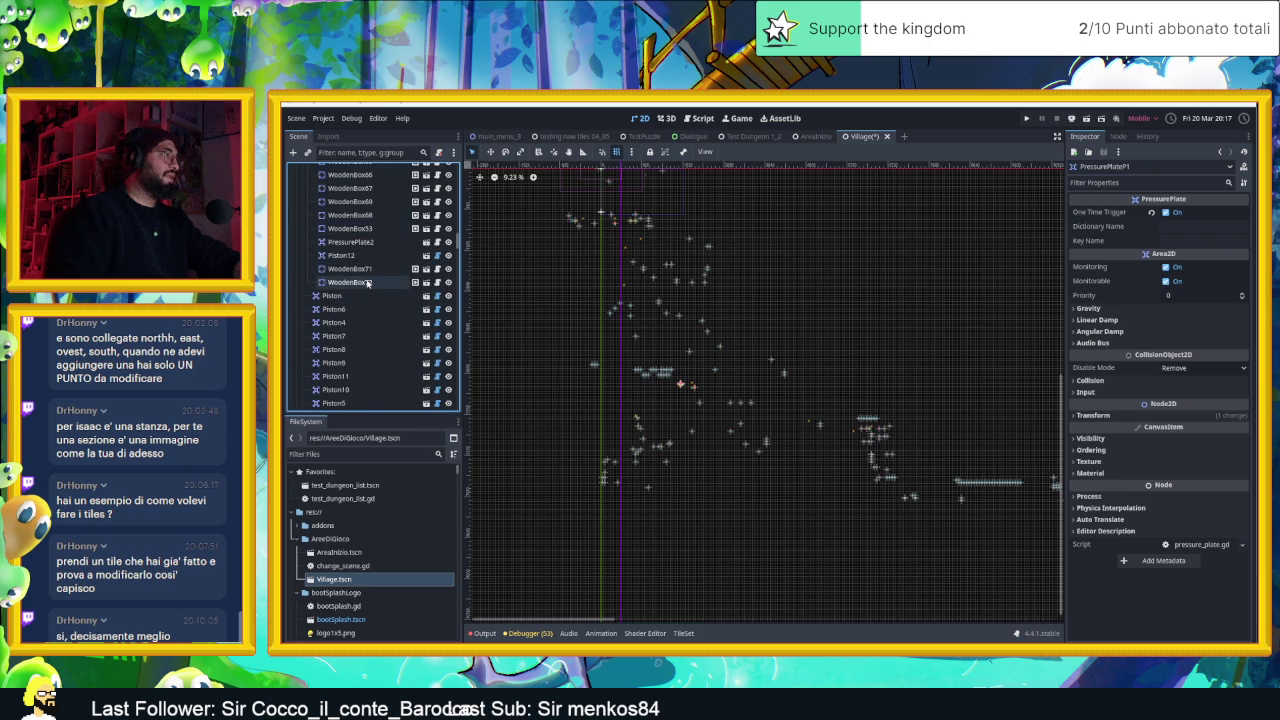
shift+click(367, 283)
key(Delete)
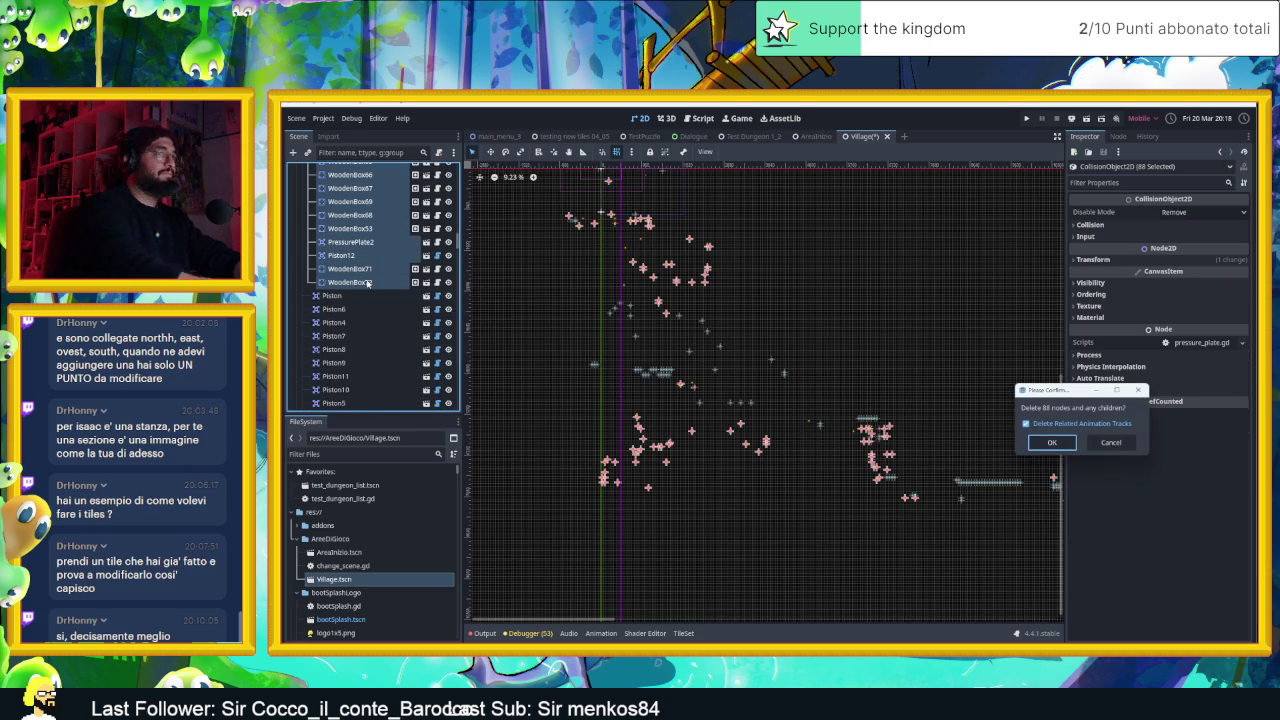
key(Return)
Collapse the TrapControl, TrapControl2, 3, 5 and 6 groups beside the SpireTrap nodes
scroll(350, 270, up, 3)
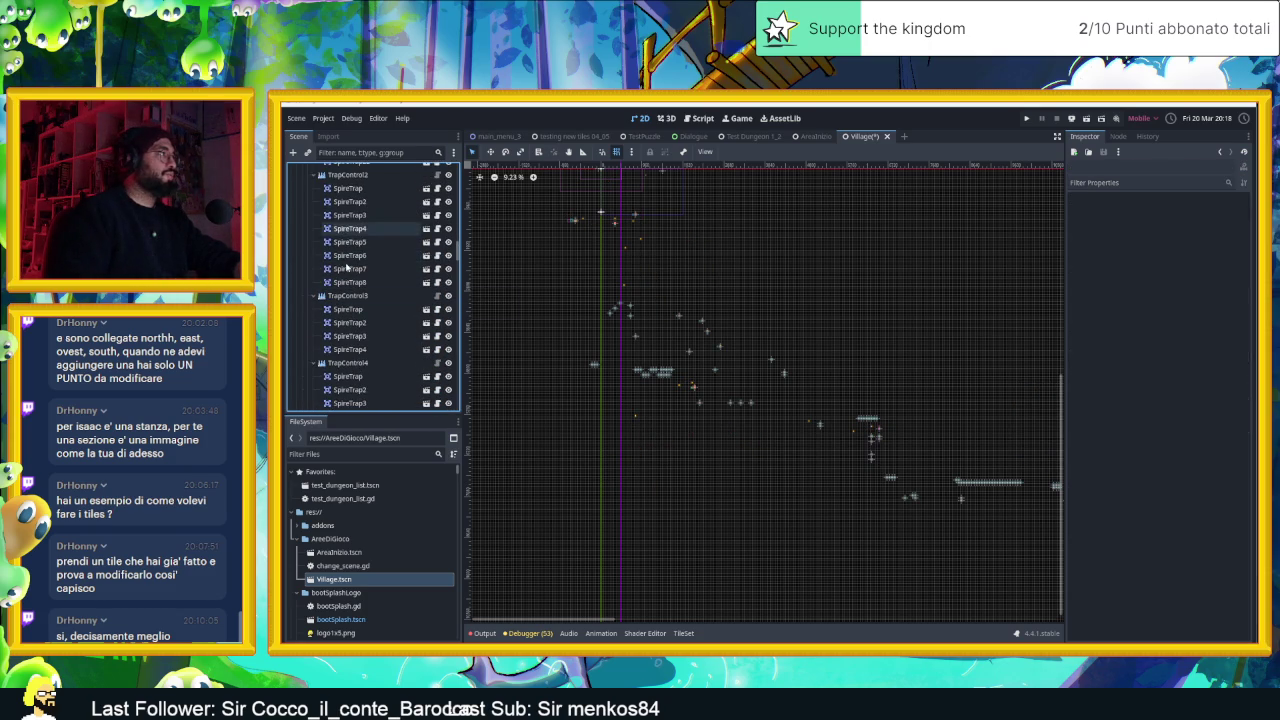
scroll(360, 265, up, 3)
scroll(360, 265, up, 3)
click(329, 232)
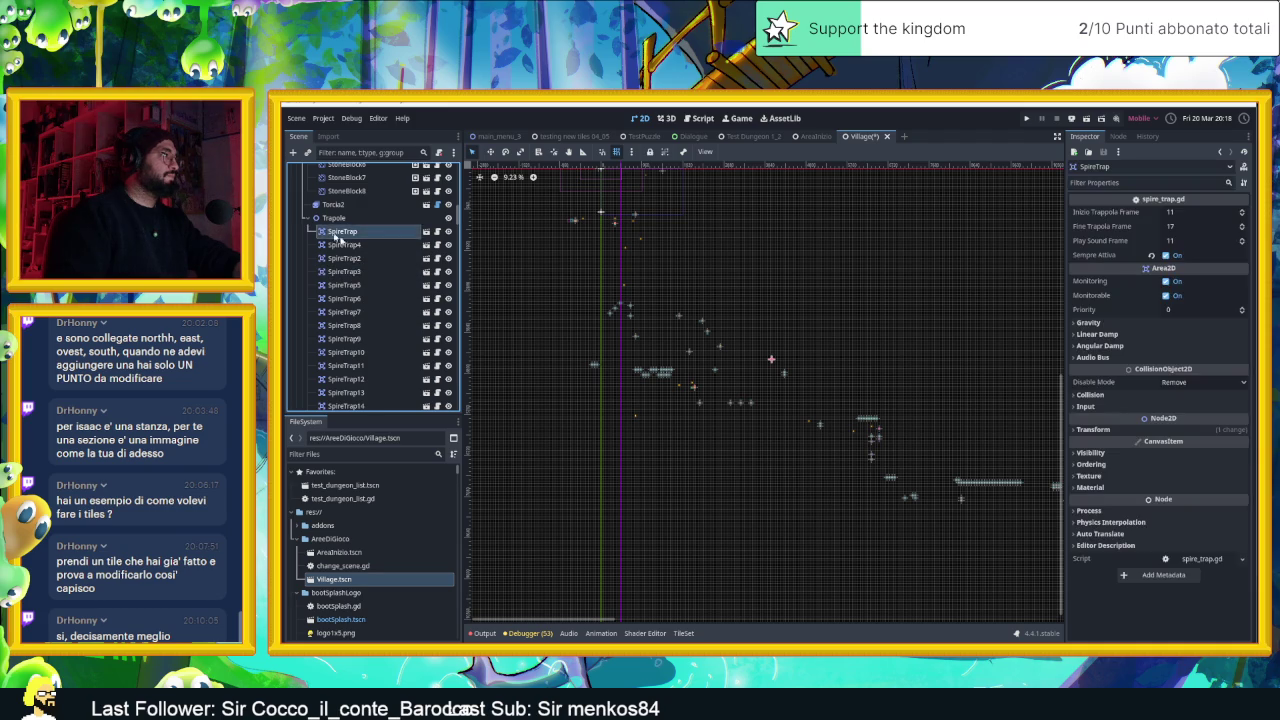
scroll(367, 263, down, 3)
click(312, 236)
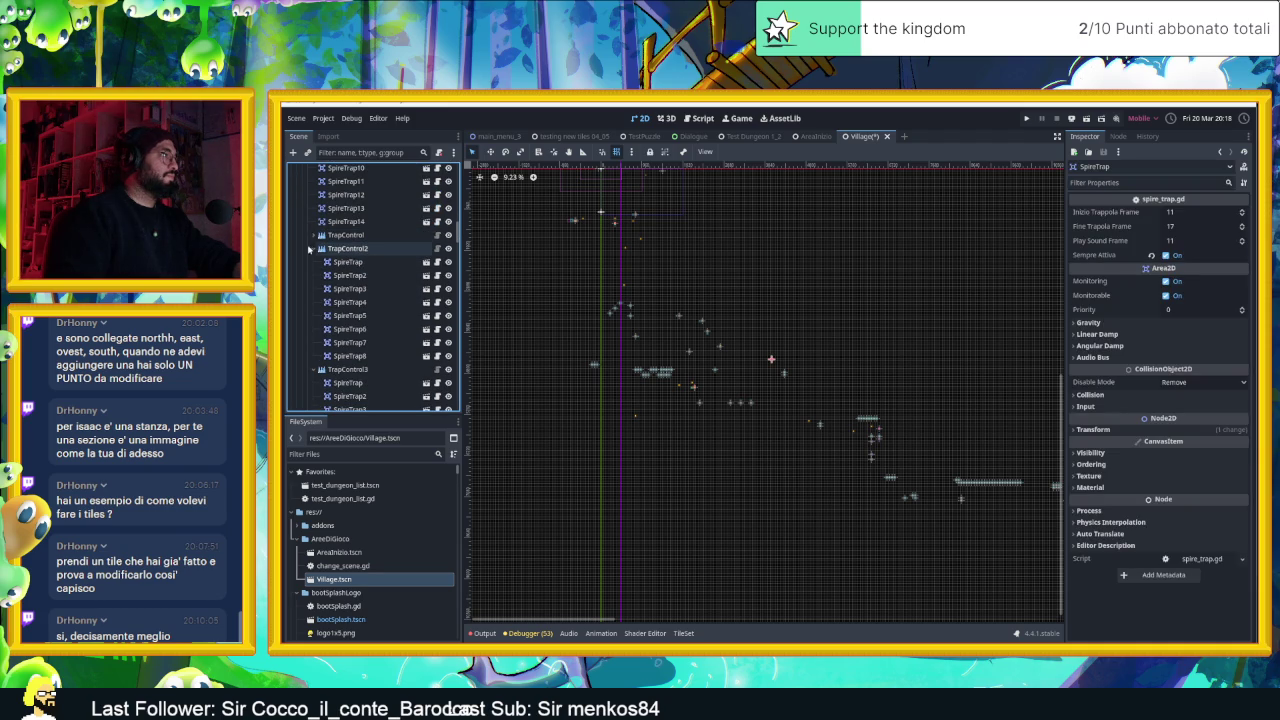
click(312, 249)
click(313, 262)
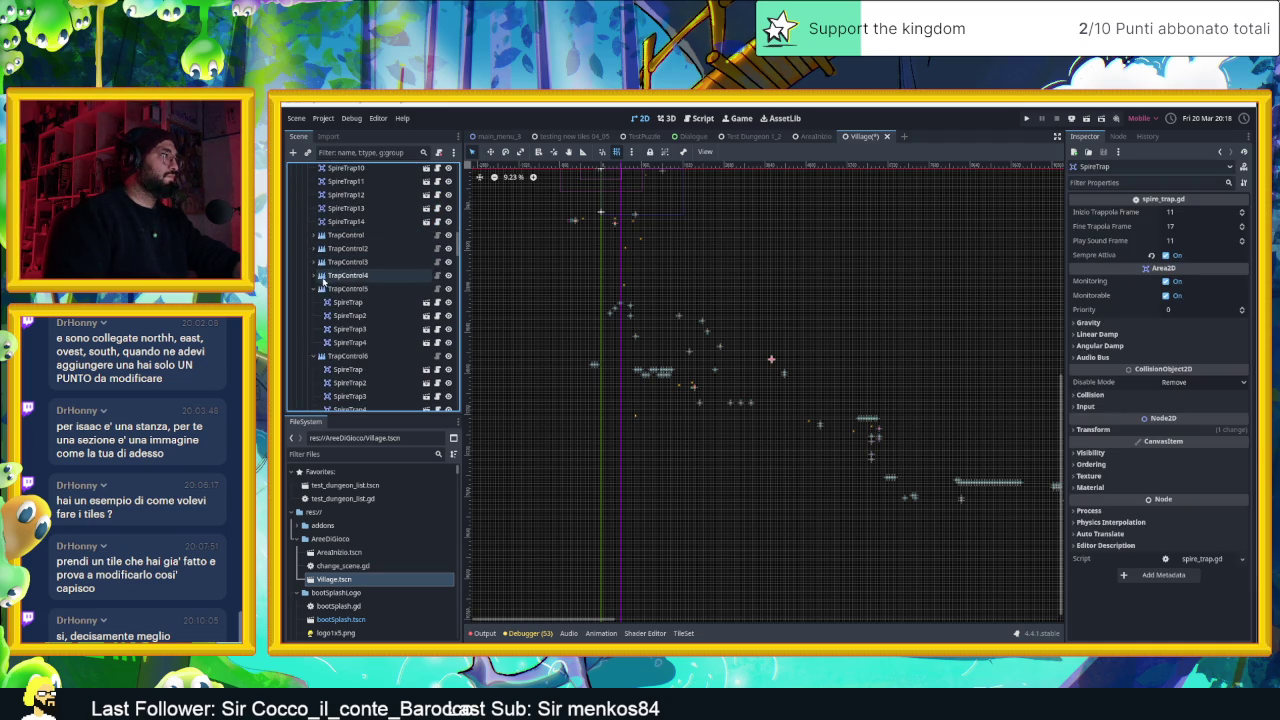
click(313, 289)
click(313, 302)
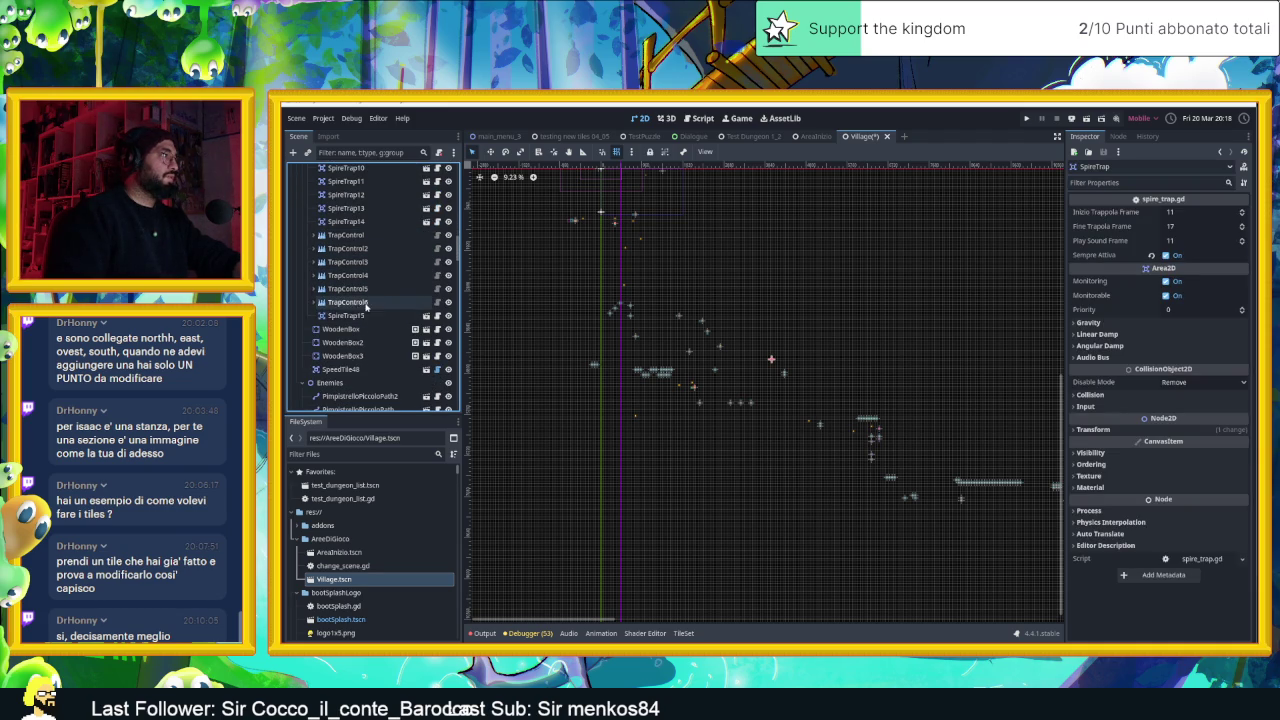
Delete all 21 trap nodes from SpireTrap through SpireTrap15
click(377, 314)
scroll(367, 285, up, 3)
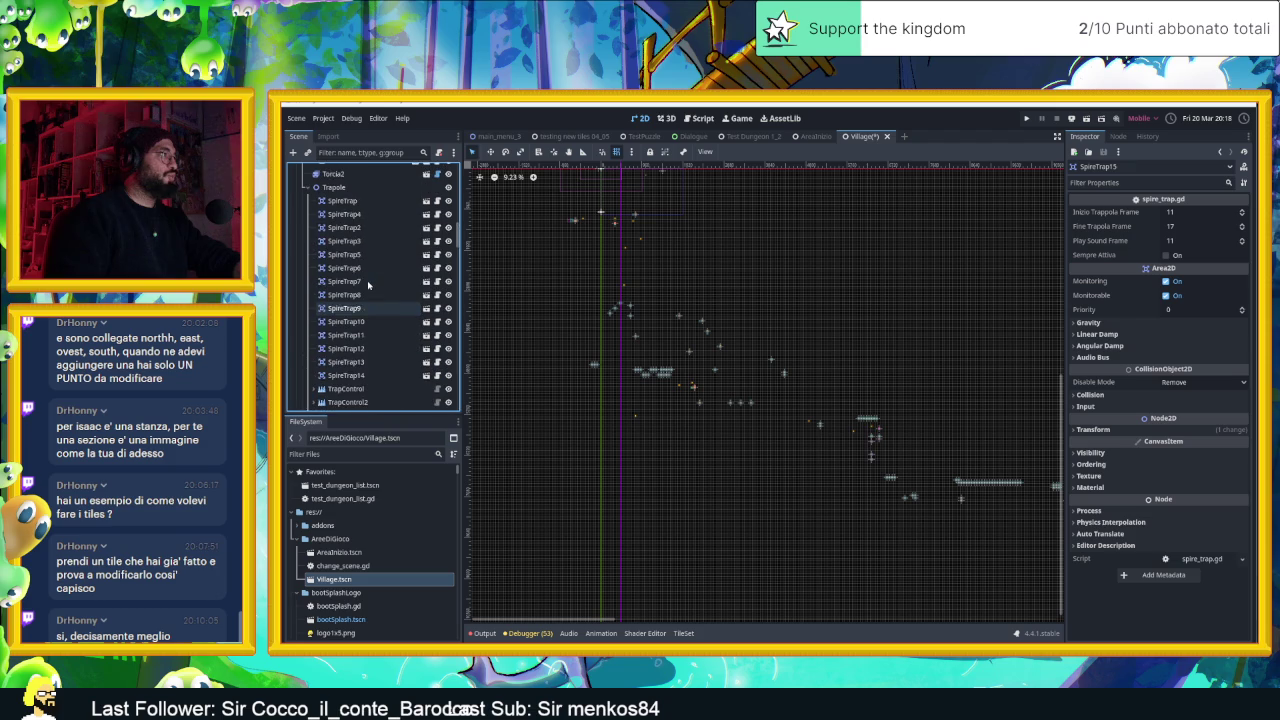
shift+click(339, 207)
key(Delete)
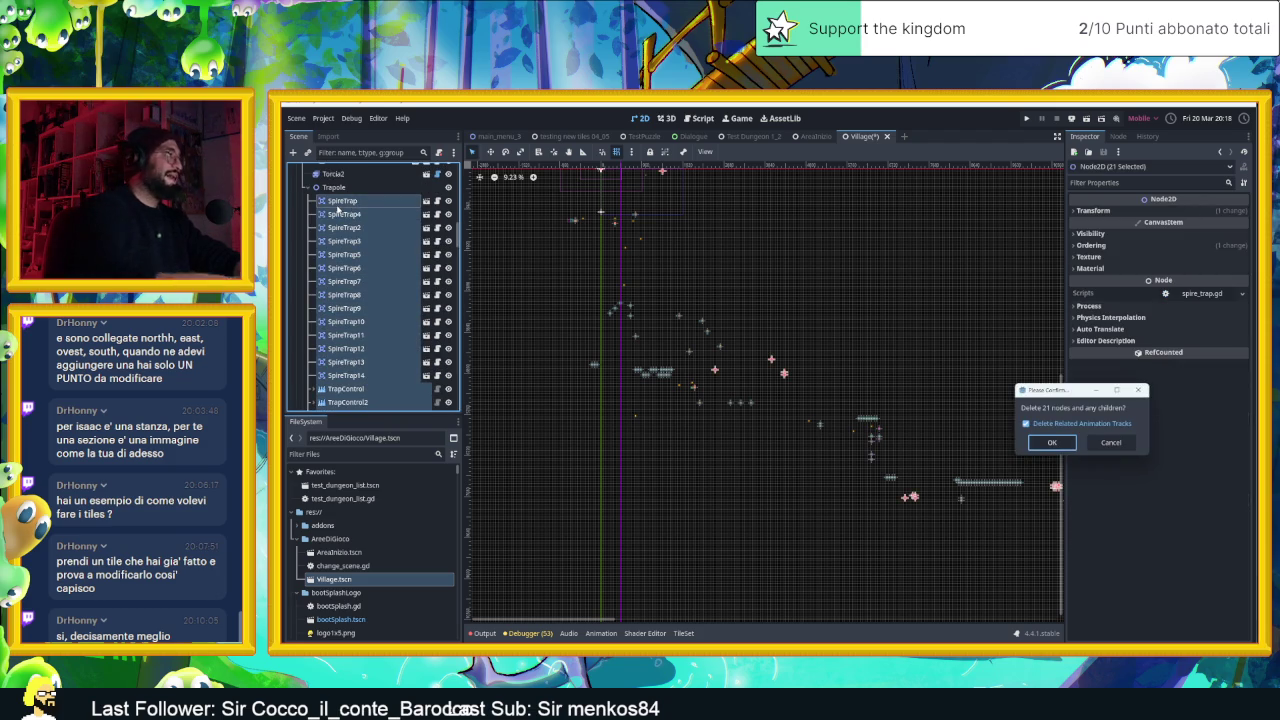
key(Return)
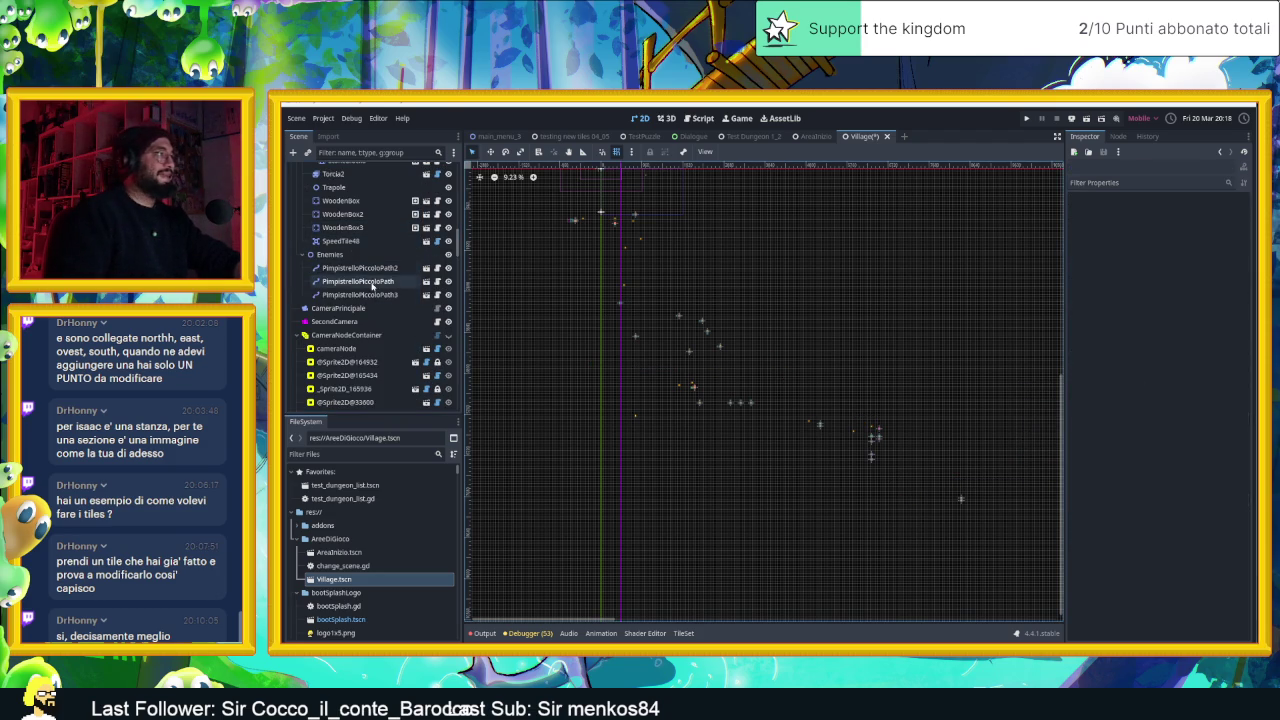
Delete the three PimpistrelloPiccoloPath enemy path nodes
click(357, 294)
shift+click(369, 270)
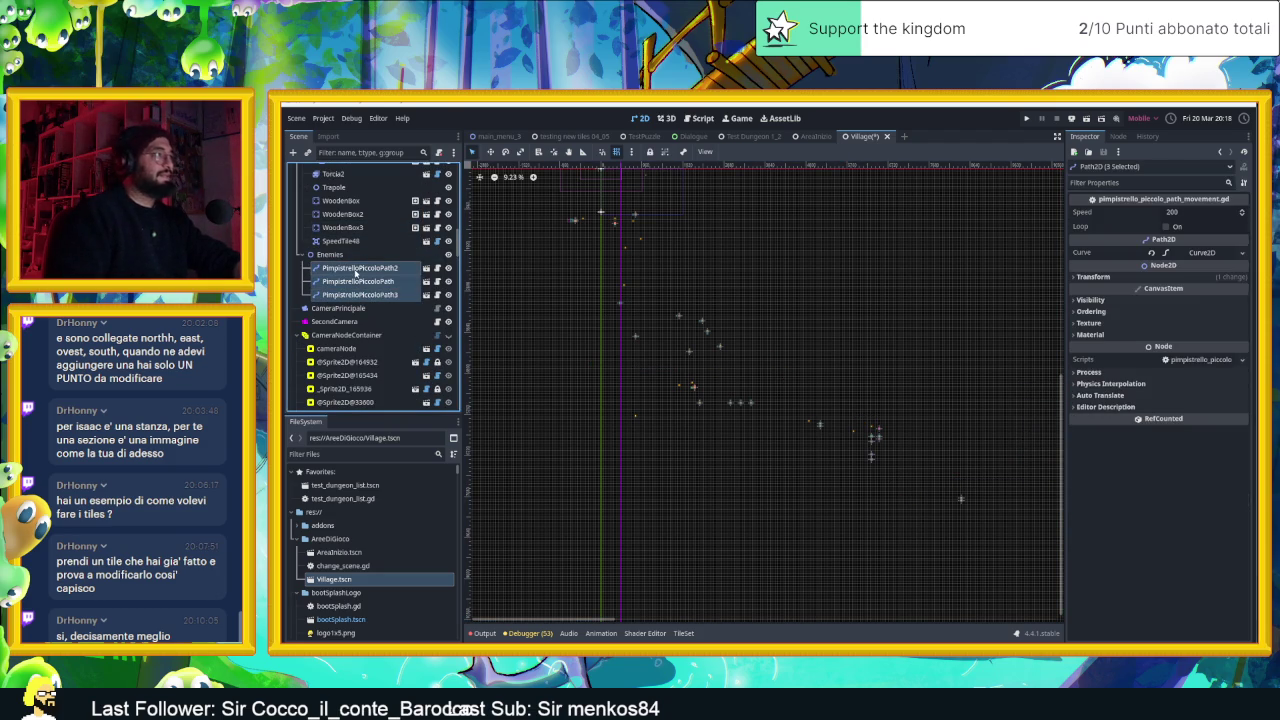
key(Delete)
key(Return)
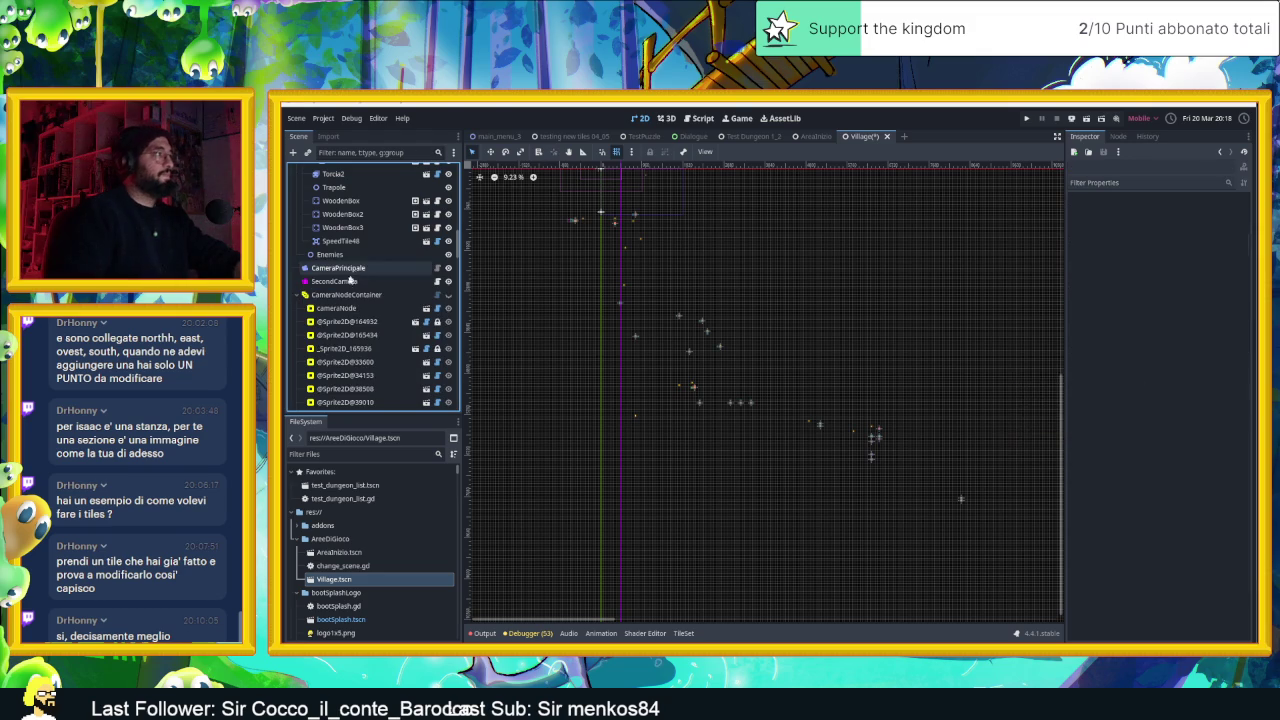
Delete the 105 nodes from cameraNode down to the last Sprite2D
click(358, 310)
scroll(362, 318, down, 5)
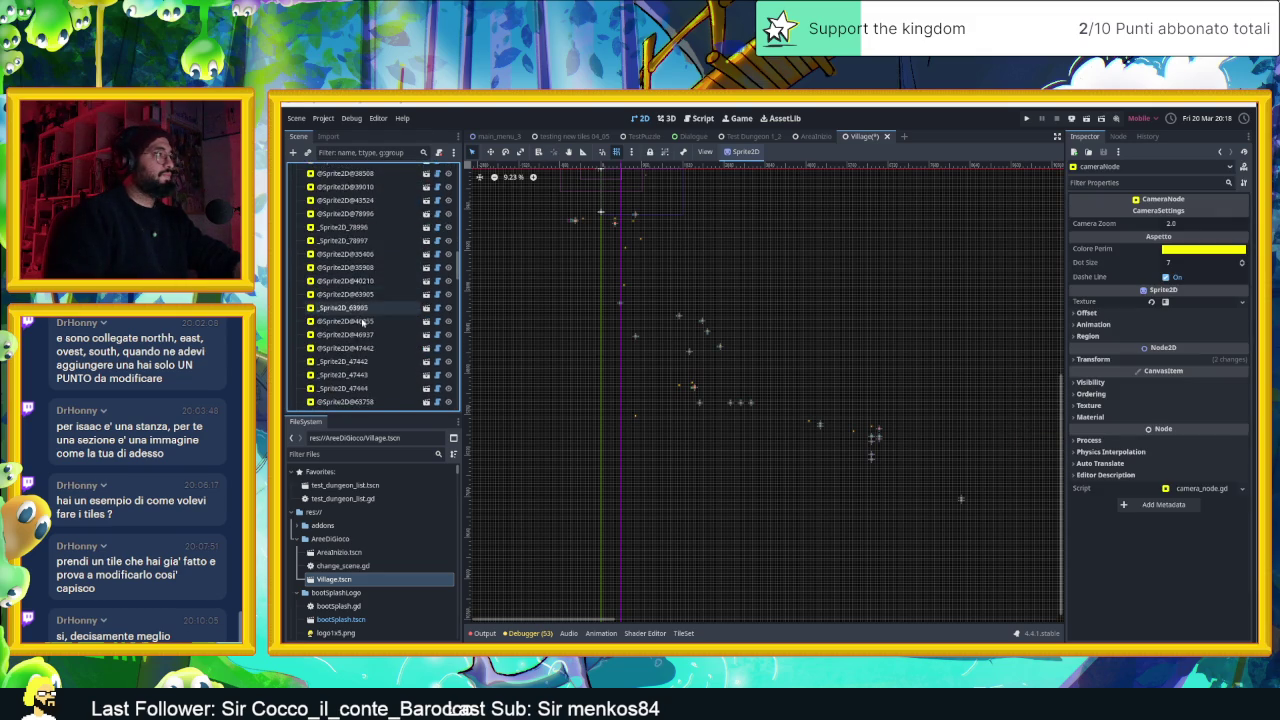
scroll(363, 321, down, 5)
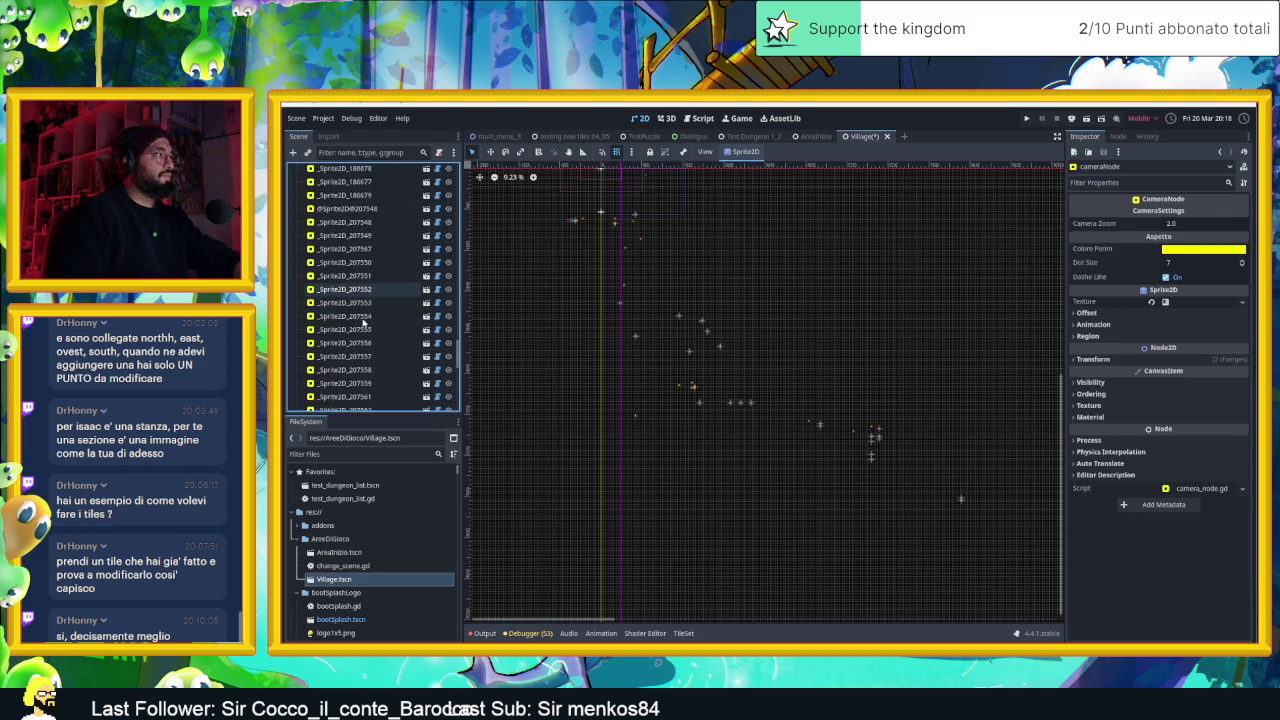
scroll(364, 320, down, 3)
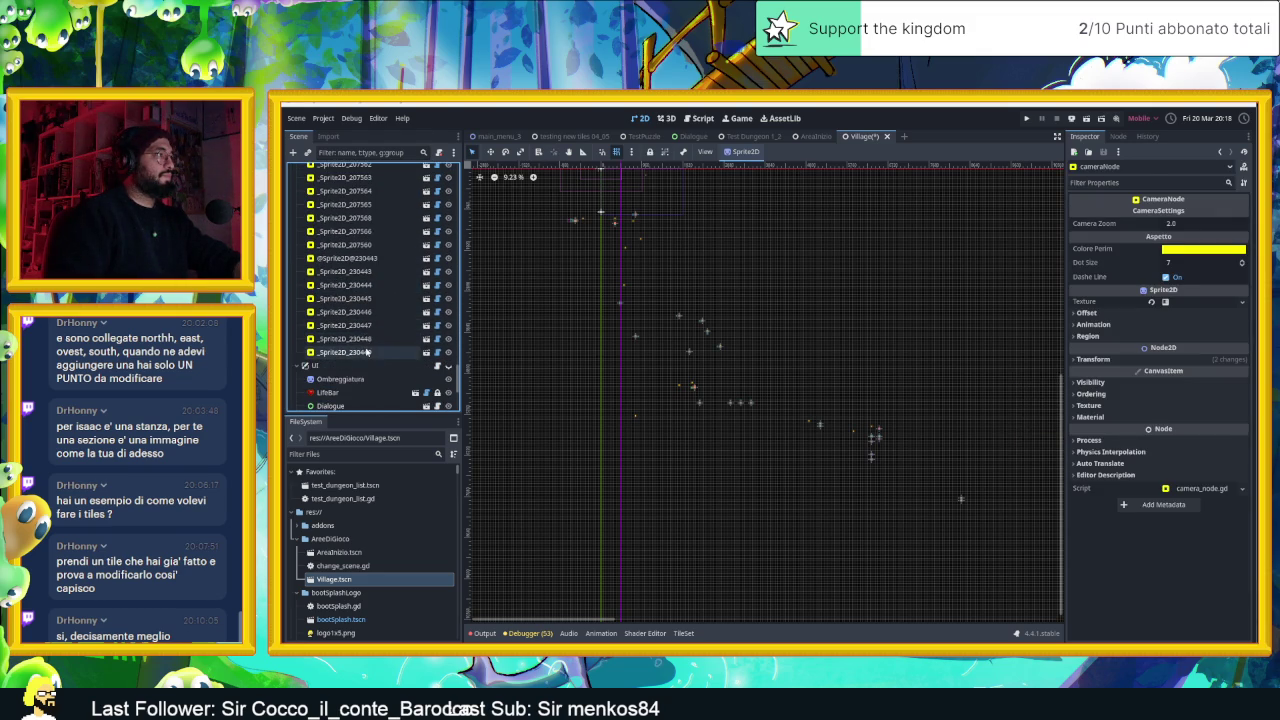
shift+click(367, 352)
key(Delete)
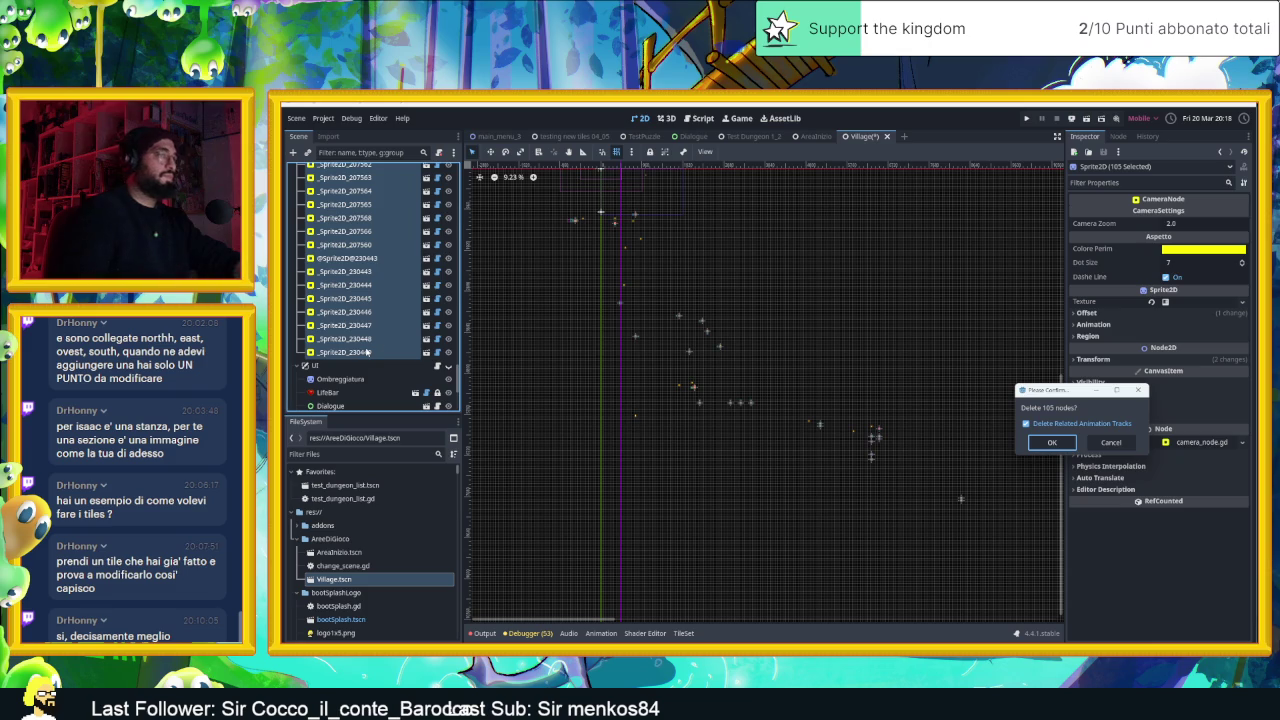
click(1045, 443)
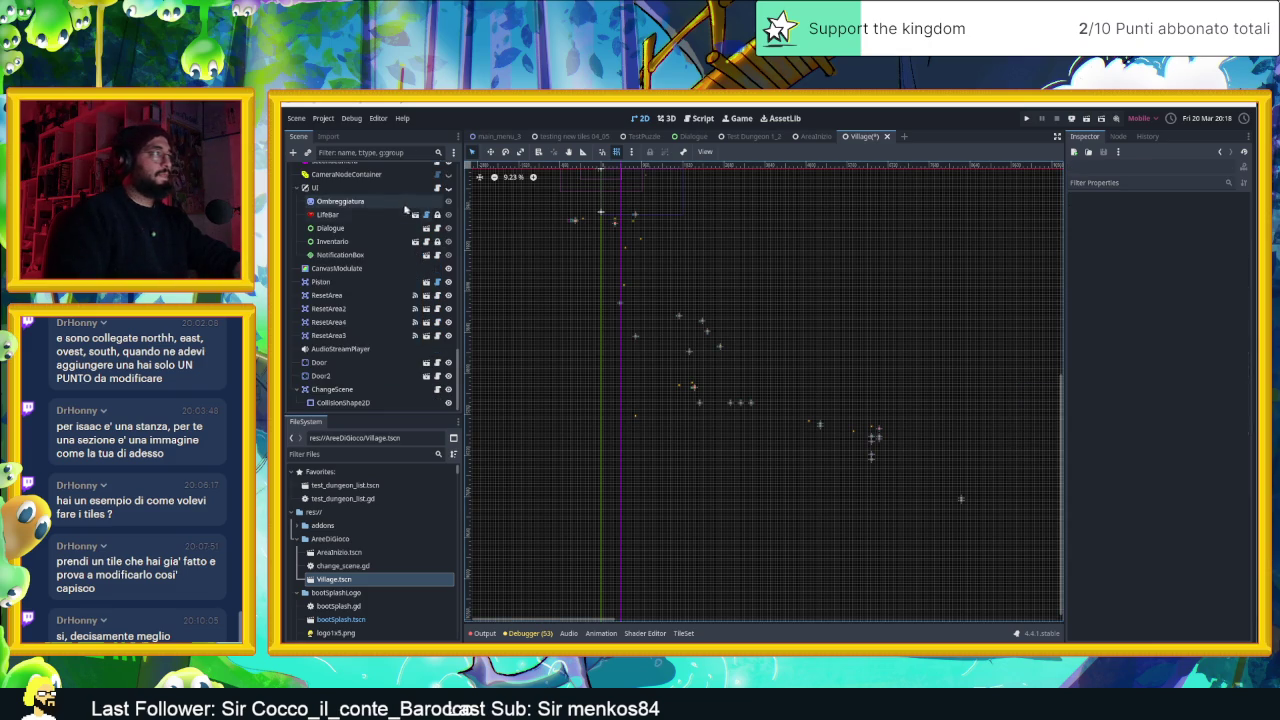
Delete Piston with its four reset areas, then the Door2 and Door nodes
click(357, 282)
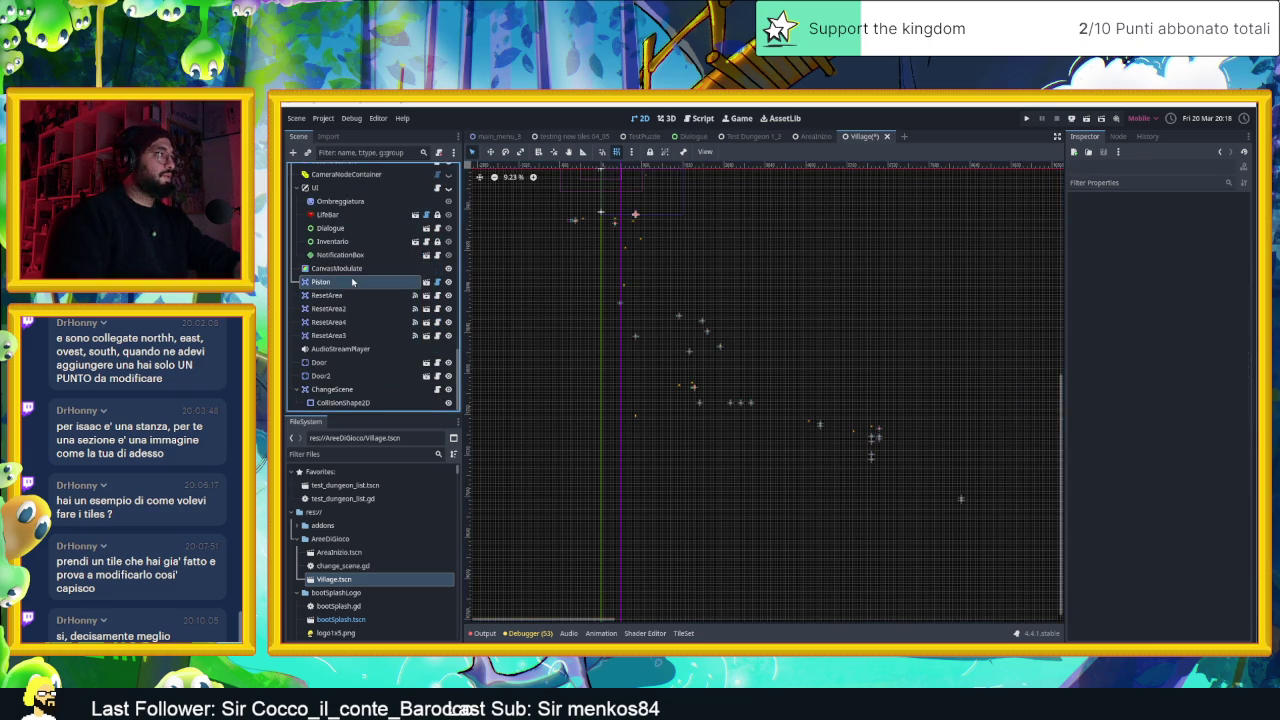
shift+click(358, 336)
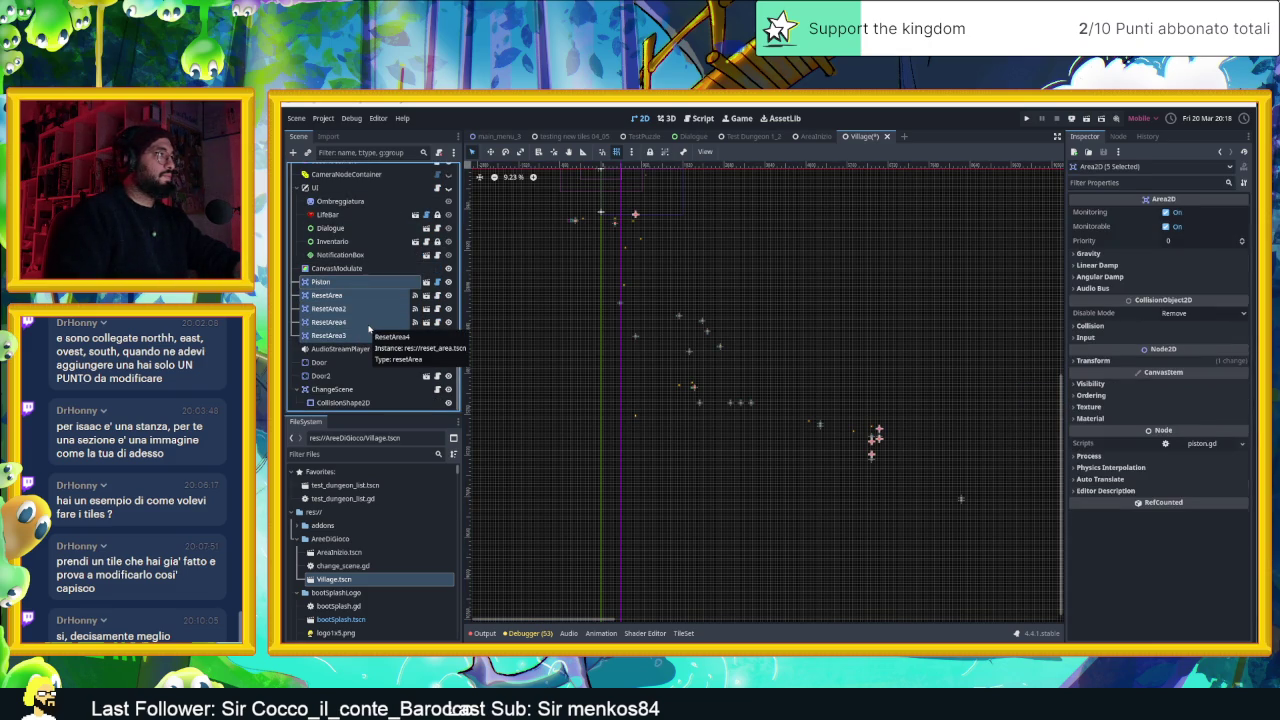
key(Delete)
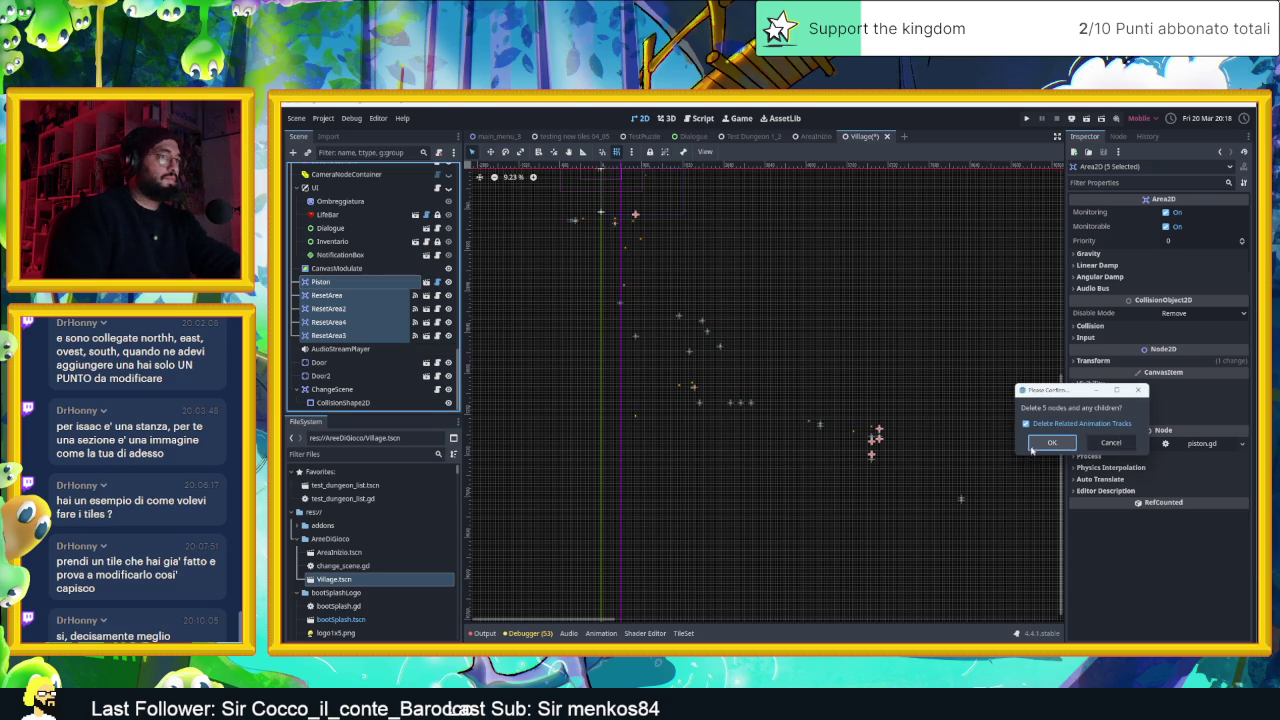
click(1031, 449)
click(328, 375)
key(Delete)
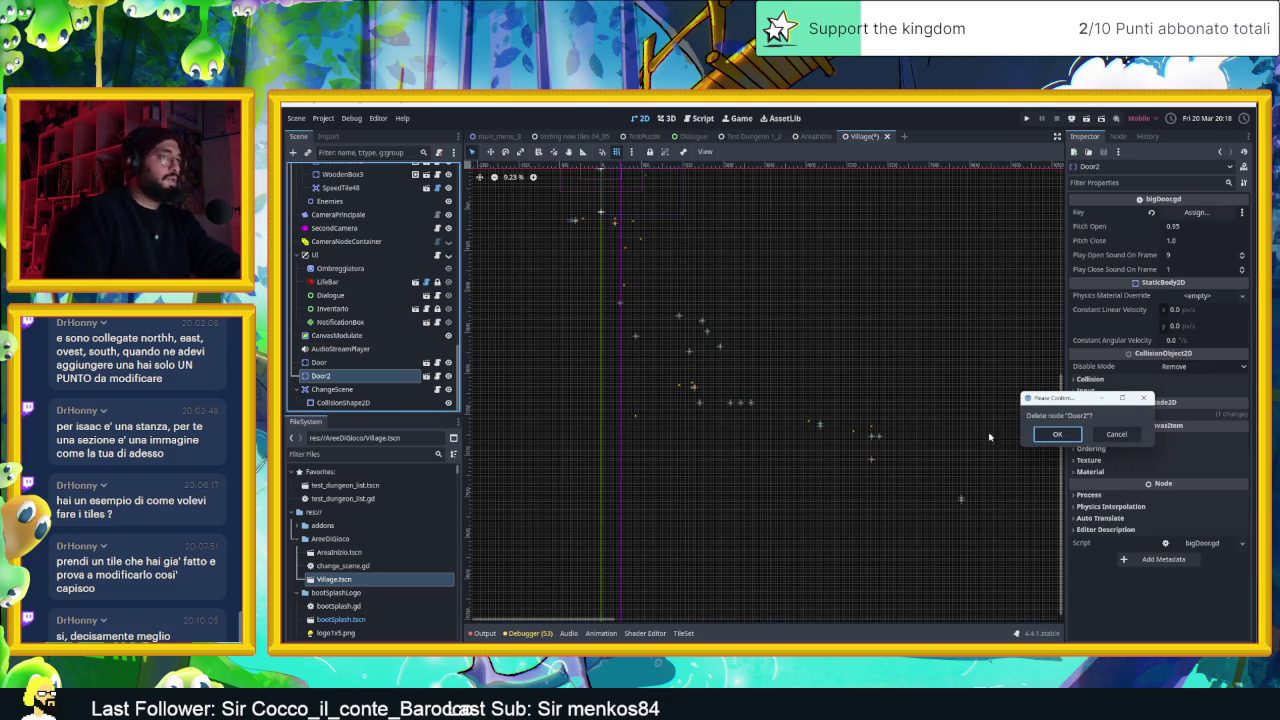
click(1056, 436)
click(320, 375)
key(Delete)
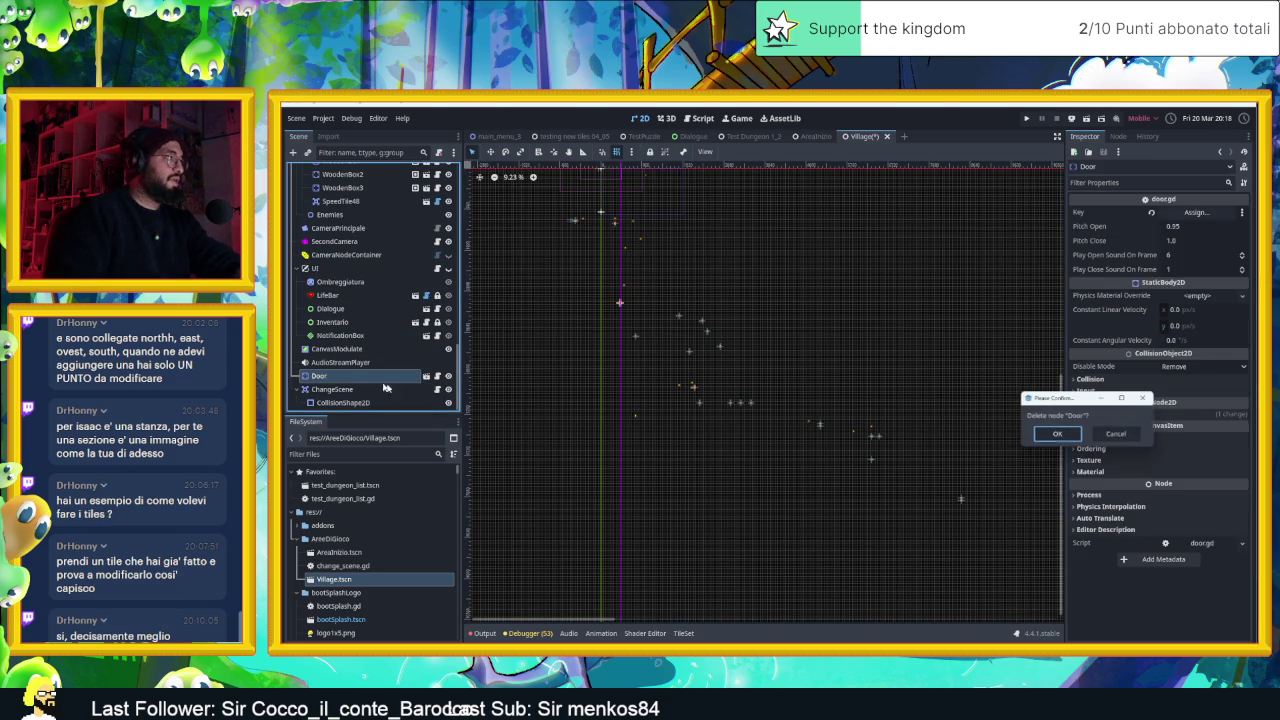
click(1056, 434)
Delete the wooden boxes with SpeedTile48, and the Torcia2 torch node
scroll(354, 318, up, 3)
click(360, 368)
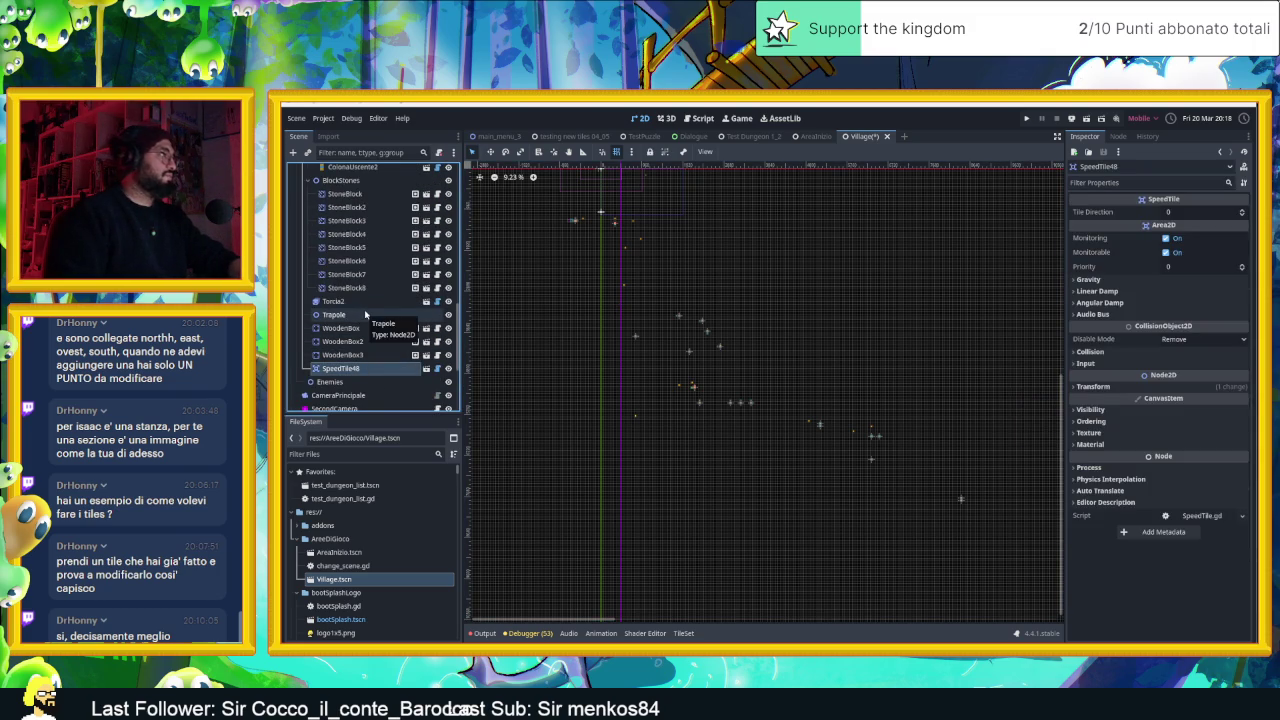
scroll(367, 320, up, 1)
shift+click(363, 359)
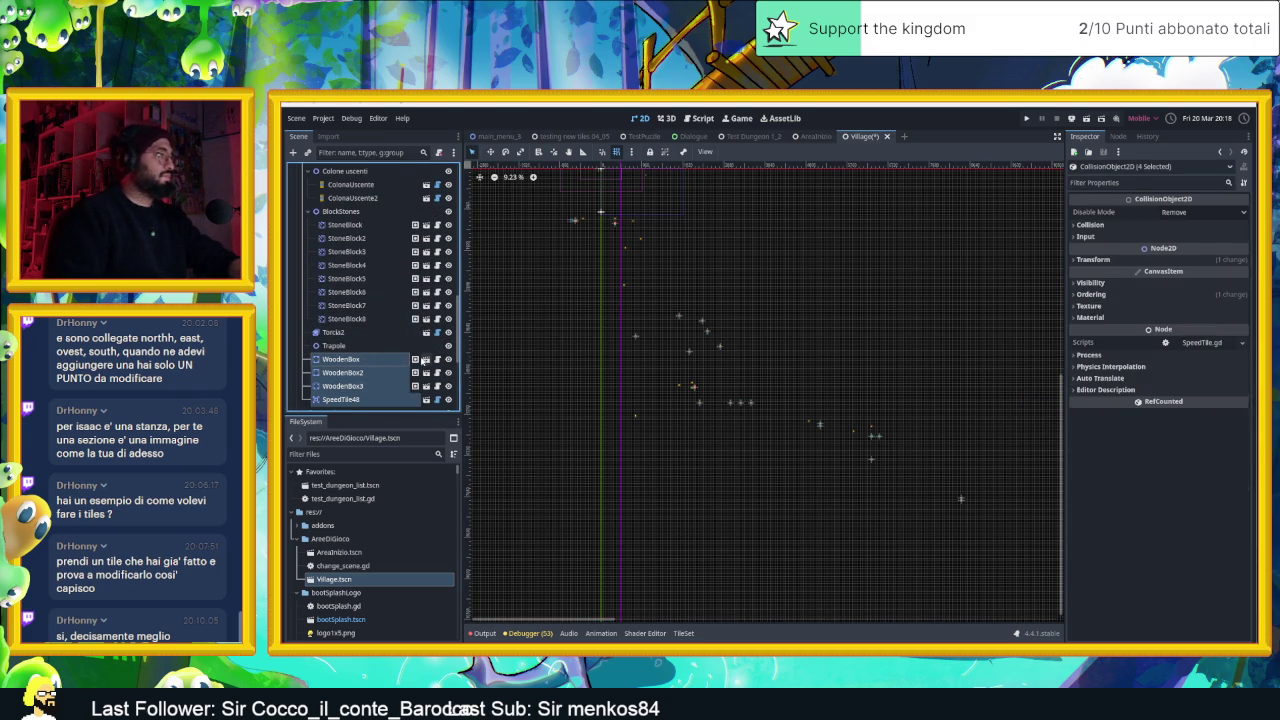
key(Delete)
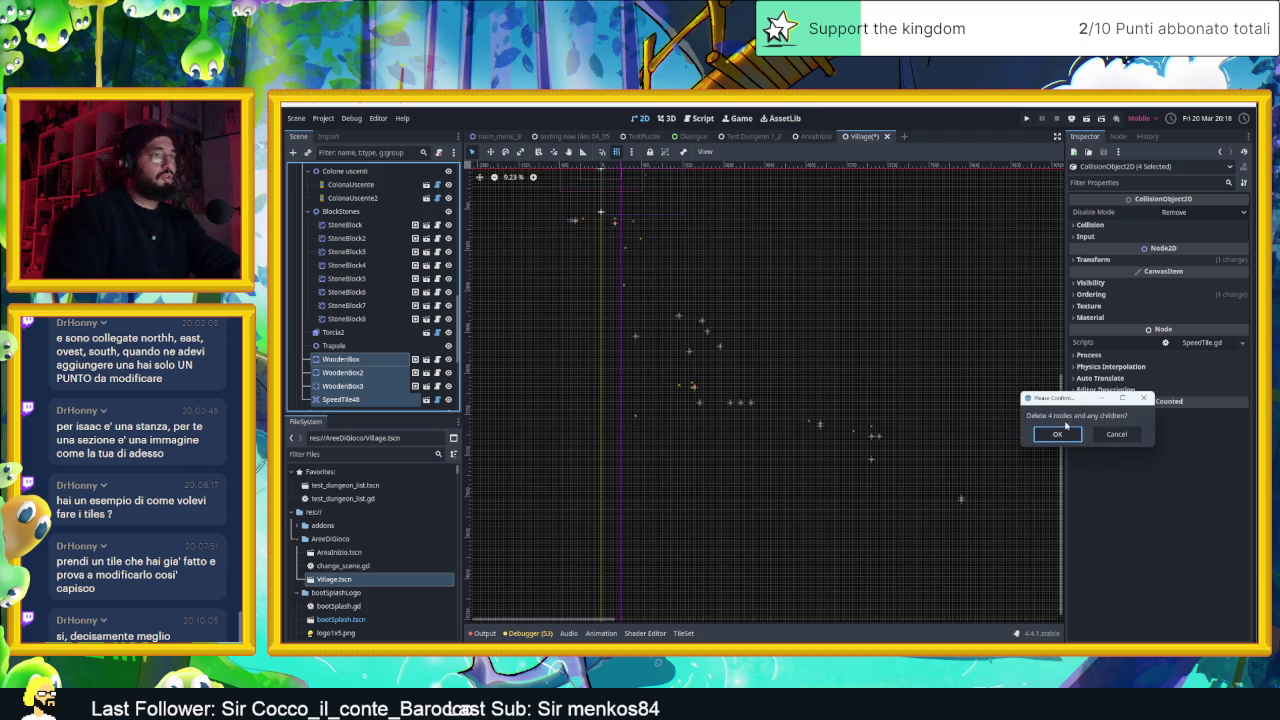
click(1064, 430)
click(577, 350)
key(Delete)
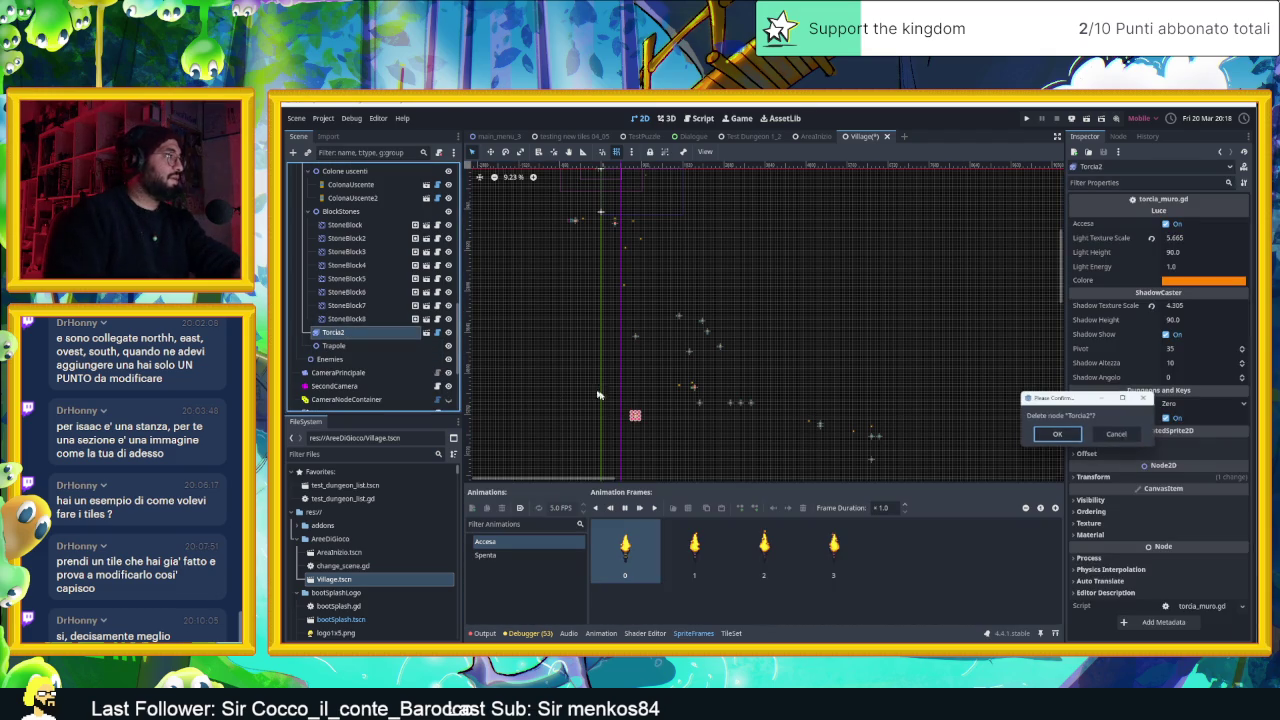
click(1050, 434)
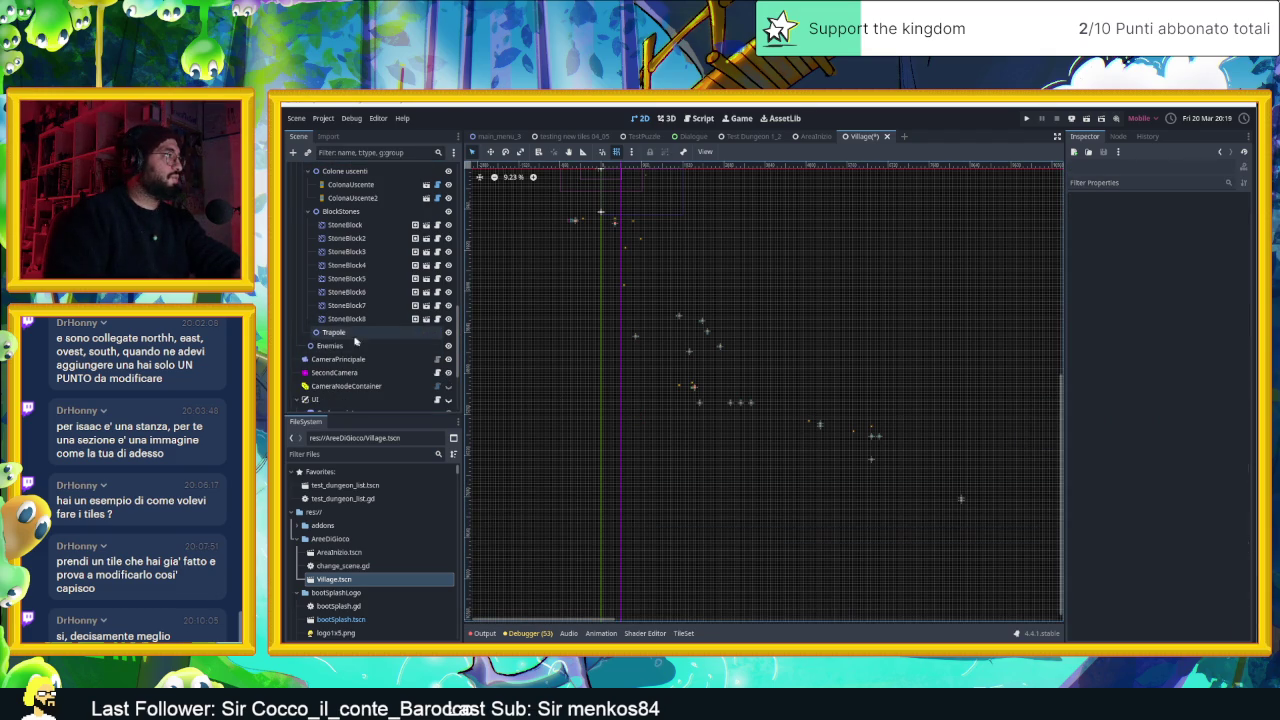
Delete the eight StoneBlock nodes
click(352, 318)
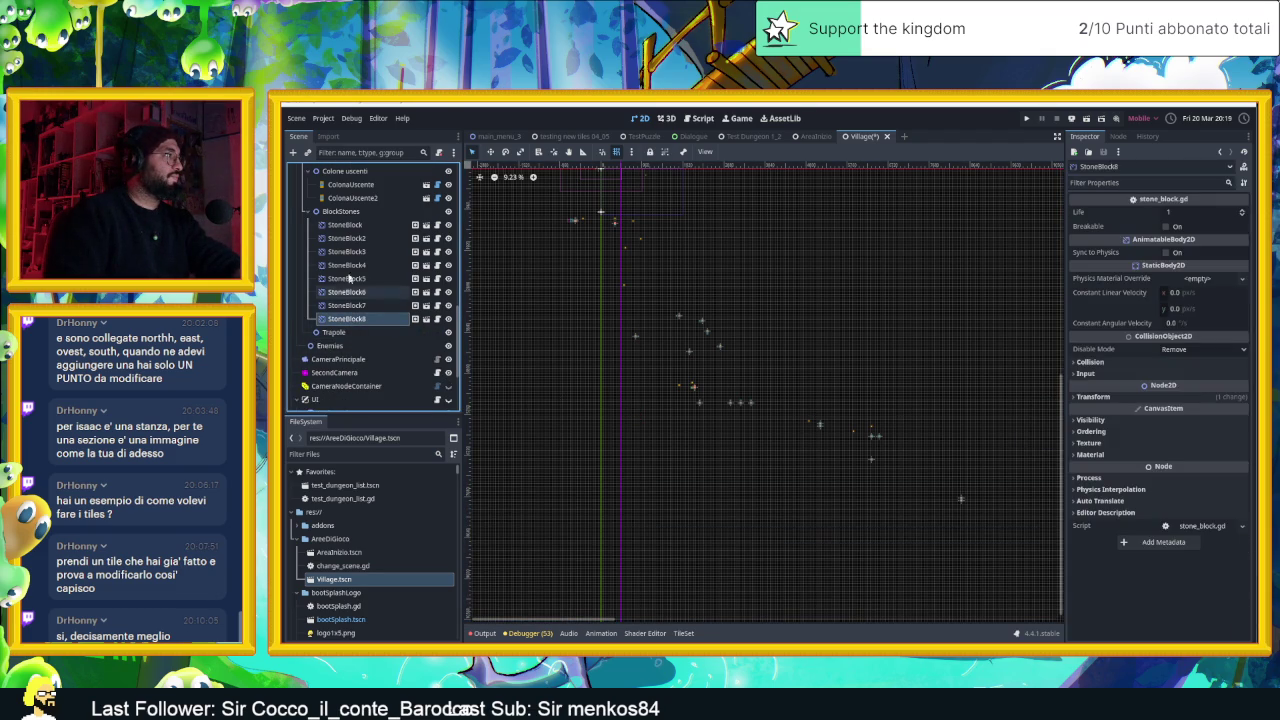
shift+click(346, 227)
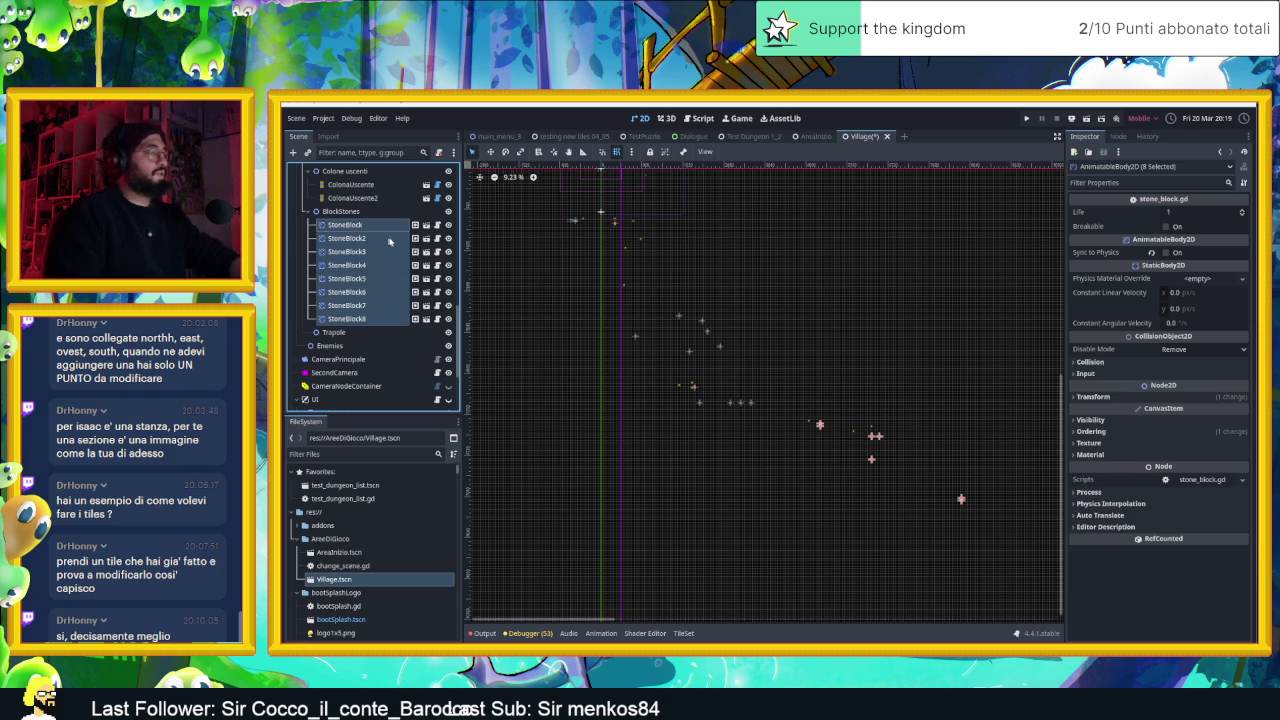
key(Delete)
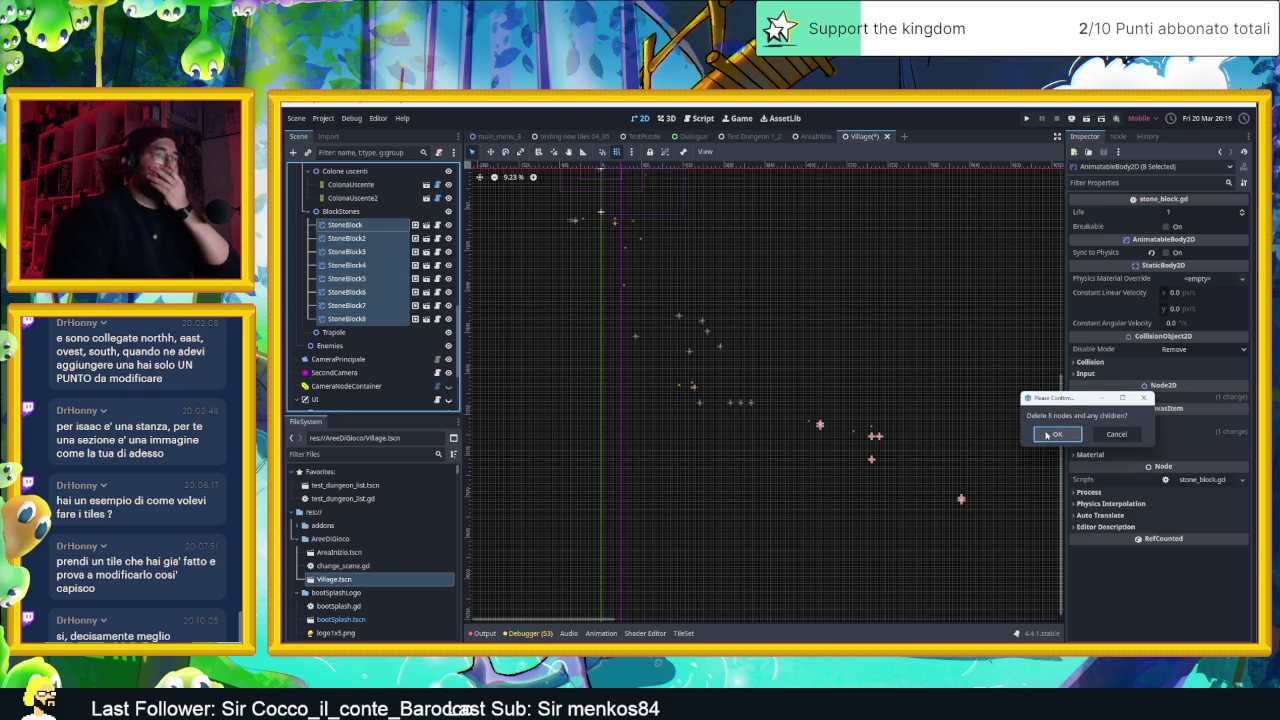
click(1048, 436)
Delete the twelve nodes from the first Piston down to Gargoyle
drag(702, 296, 674, 326)
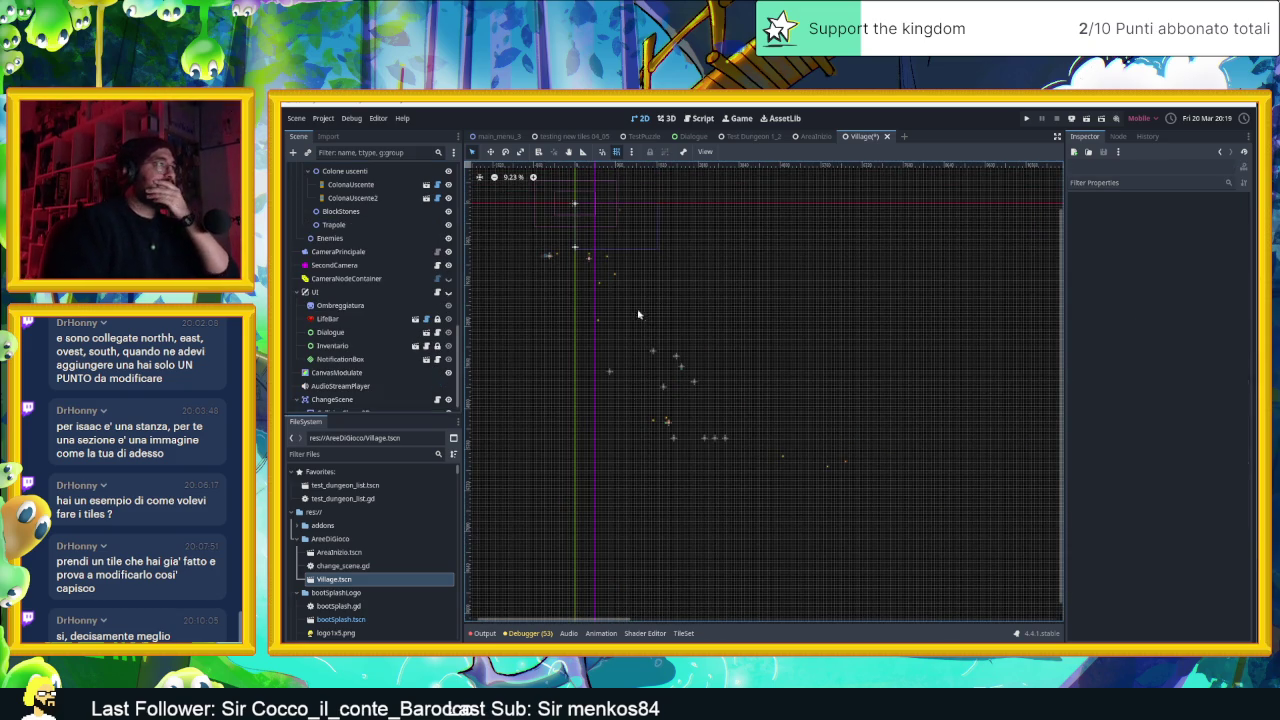
scroll(400, 250, up, 5)
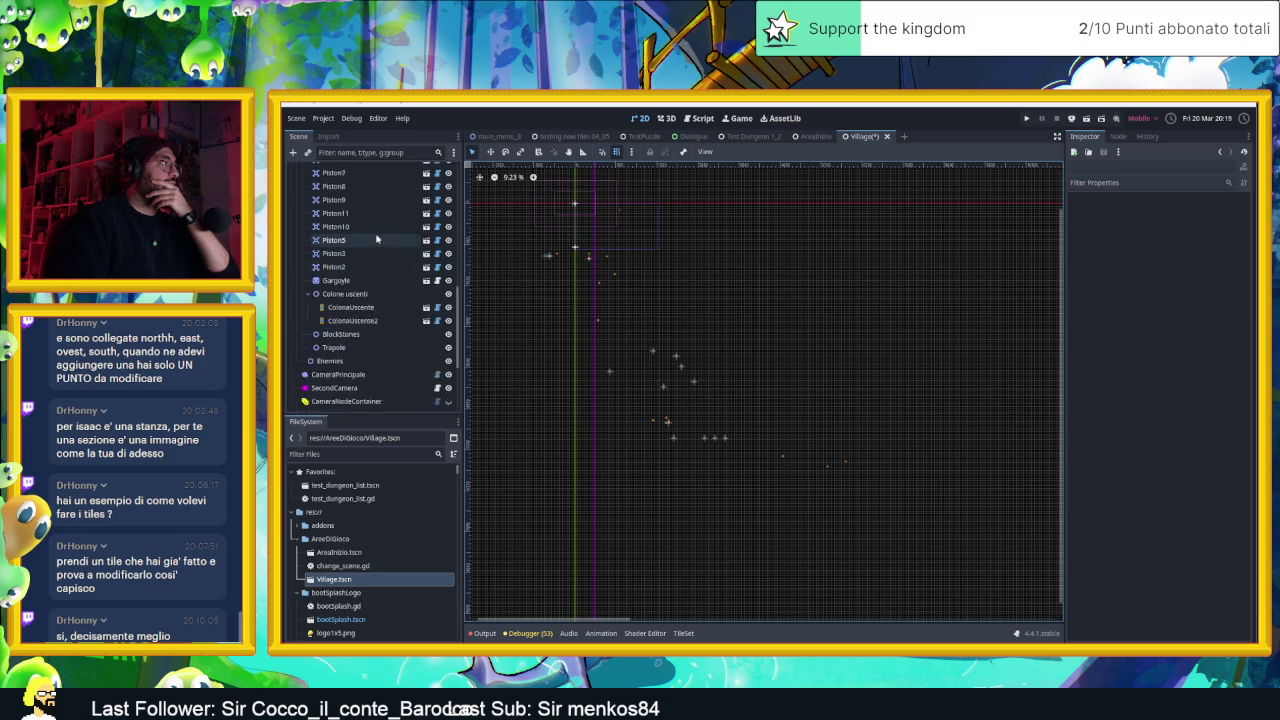
scroll(365, 237, up, 2)
click(350, 224)
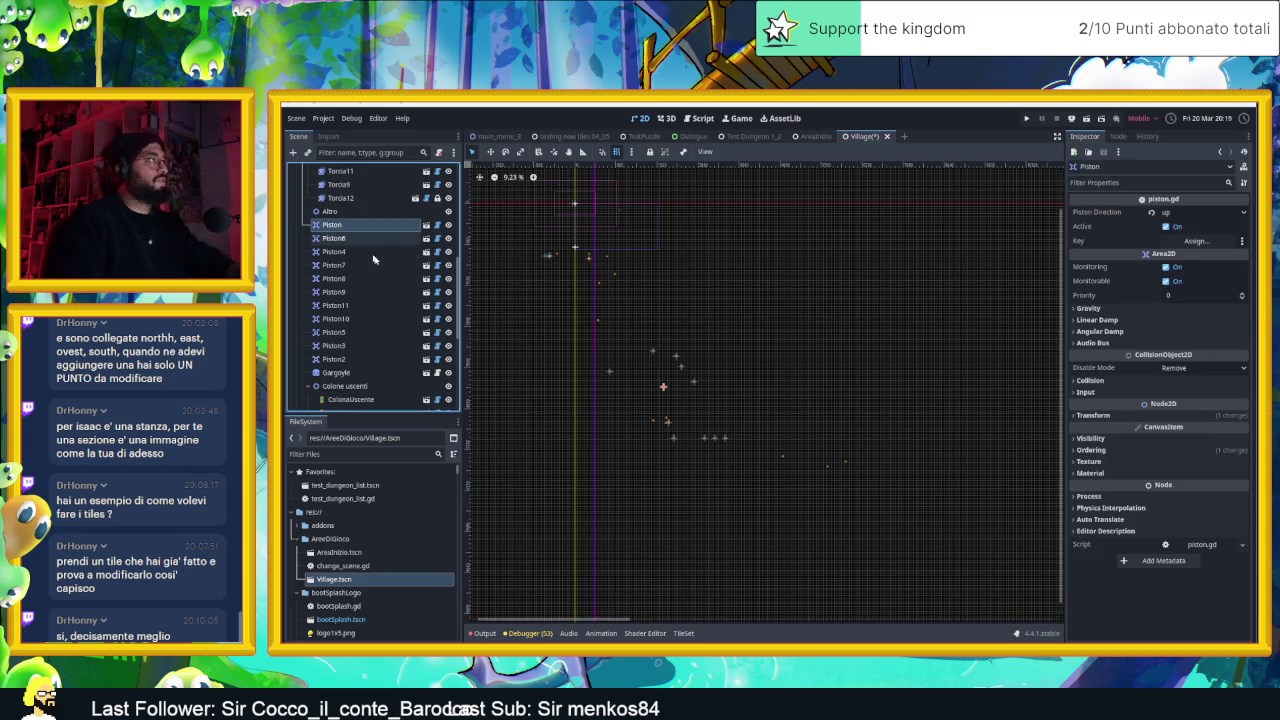
shift+click(368, 372)
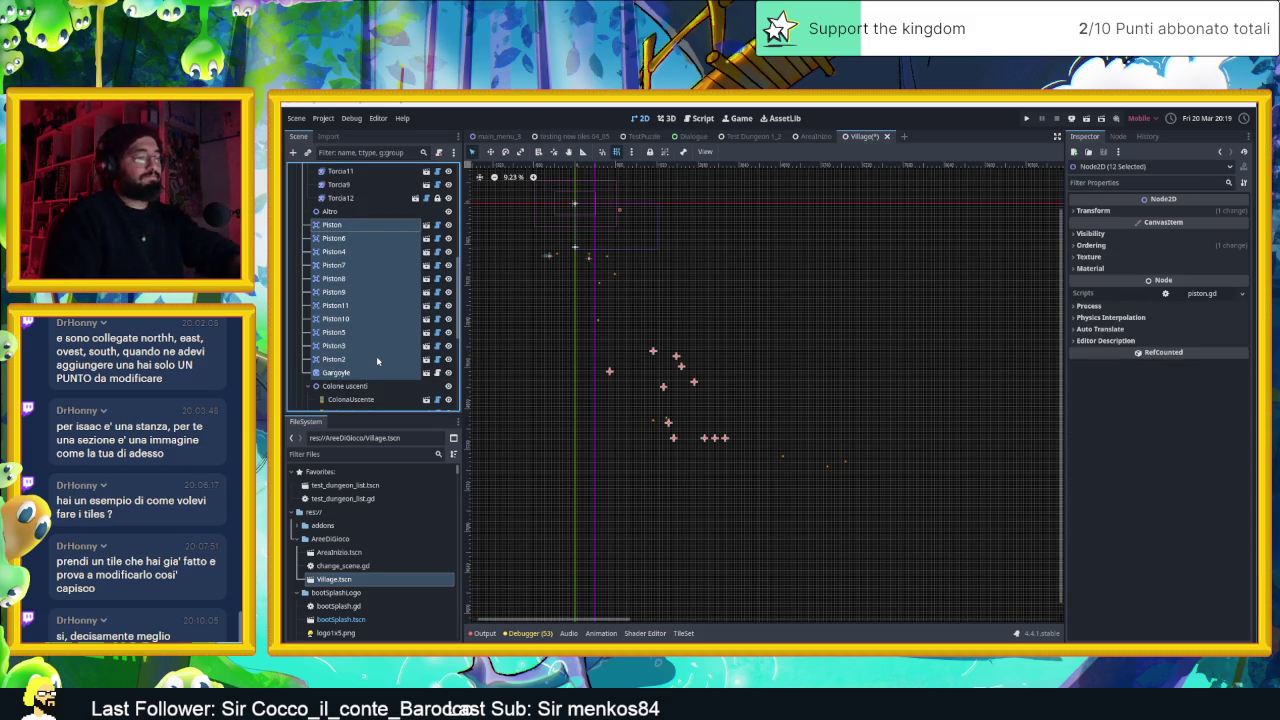
key(Delete)
click(1076, 437)
Collapse the Torce group and delete both ColonaUscente exit column nodes
scroll(381, 252, up, 3)
scroll(381, 252, up, 2)
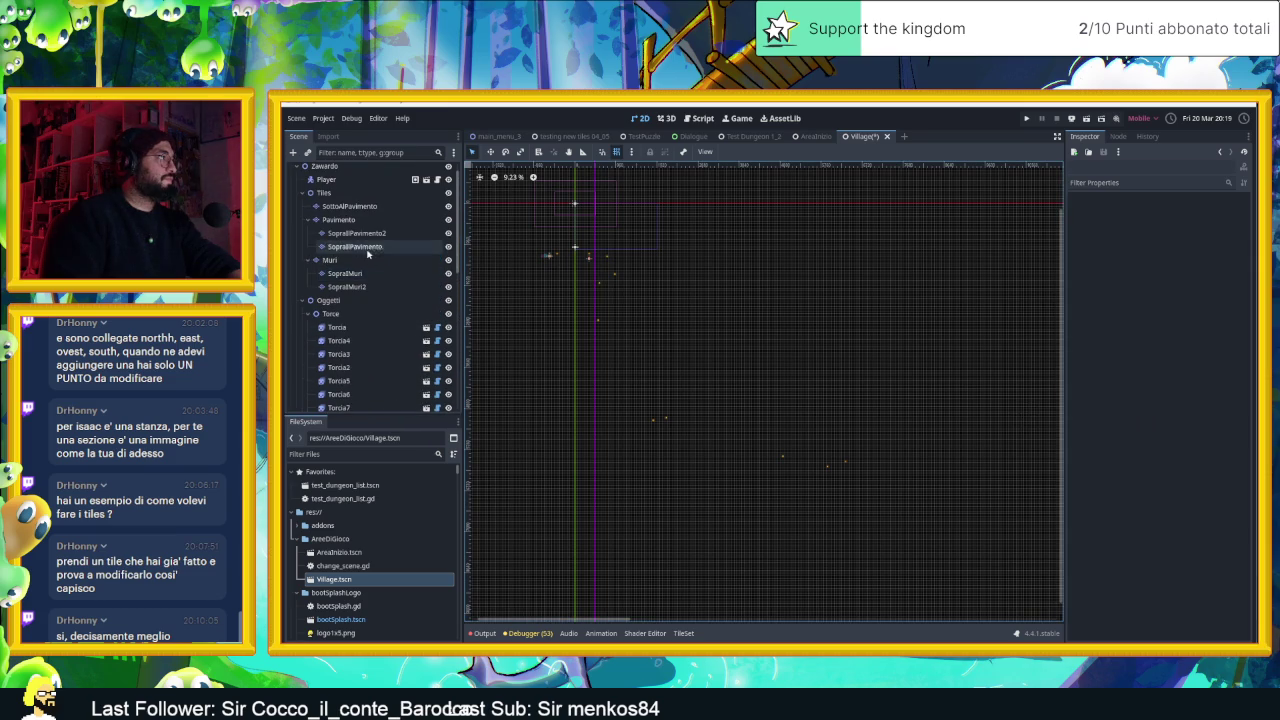
click(308, 313)
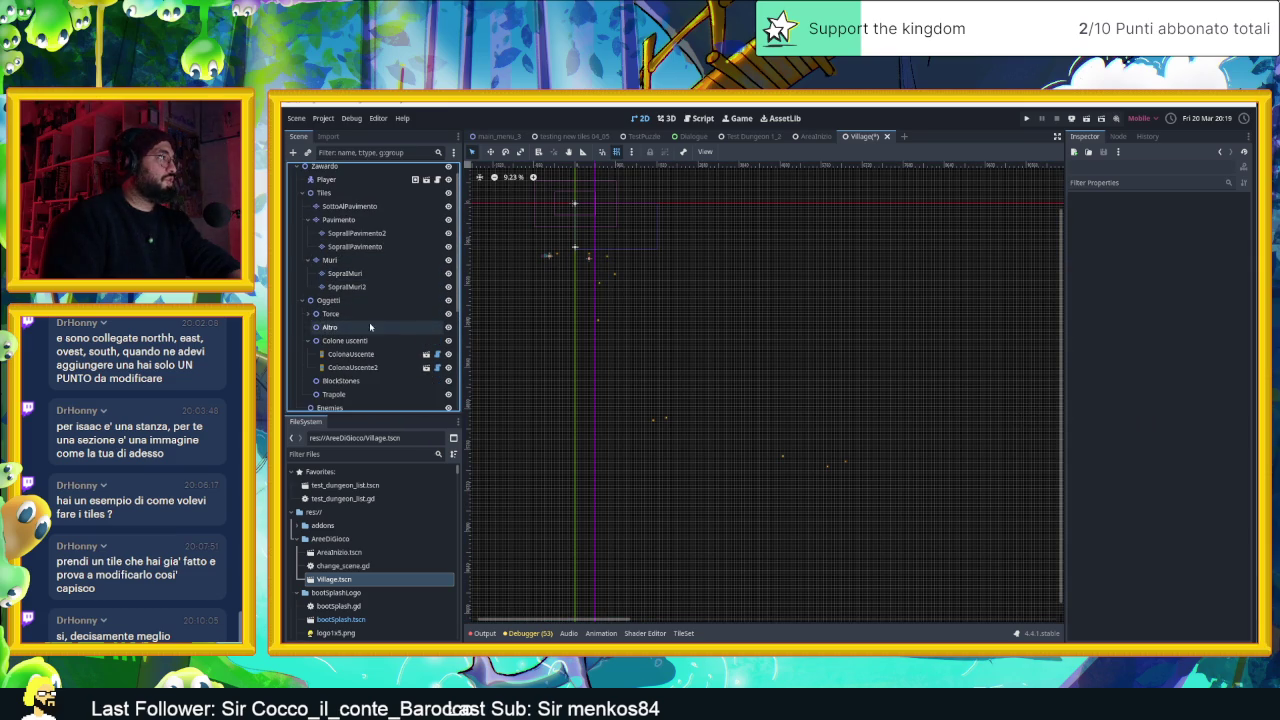
click(345, 355)
click(352, 368)
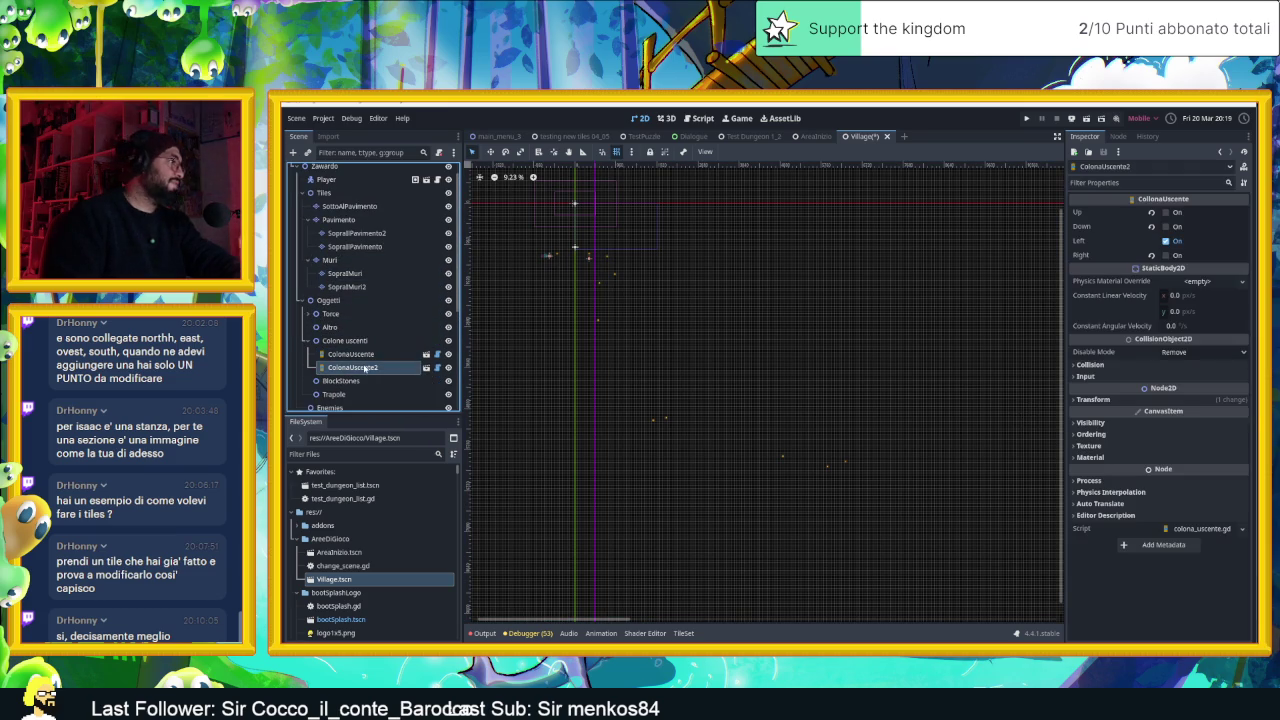
scroll(368, 368, down, 1)
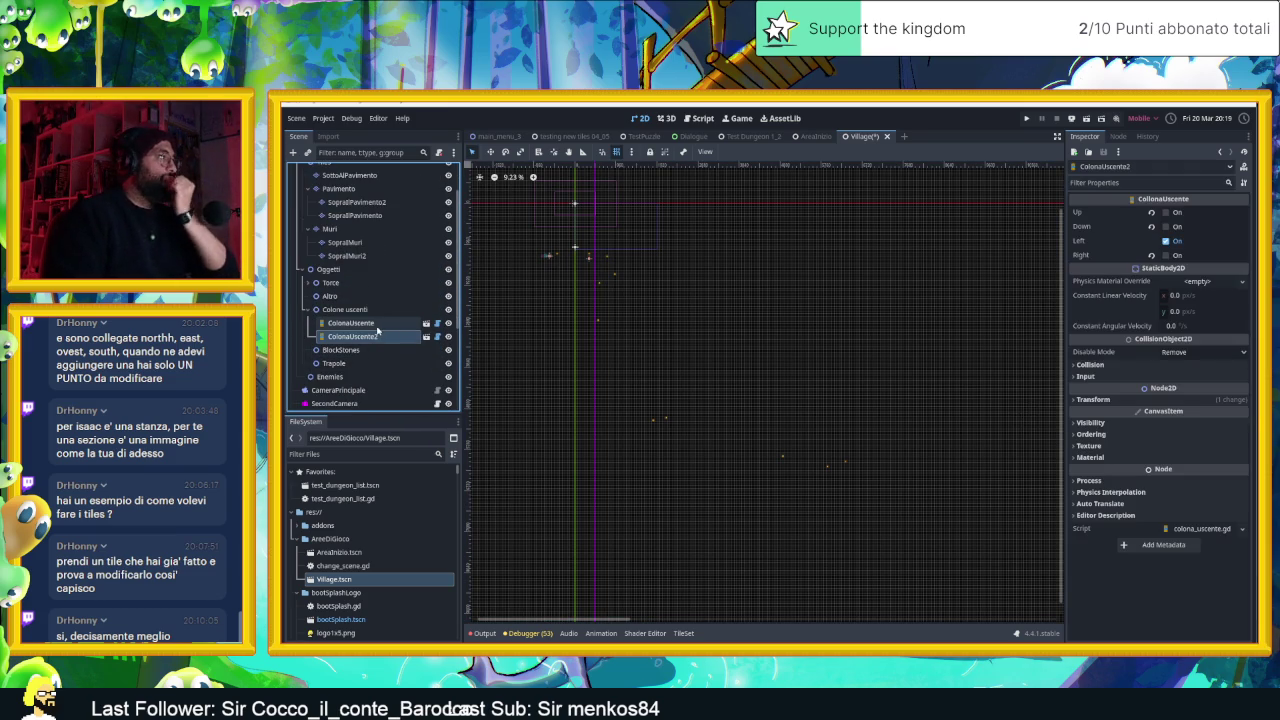
ctrl+click(378, 328)
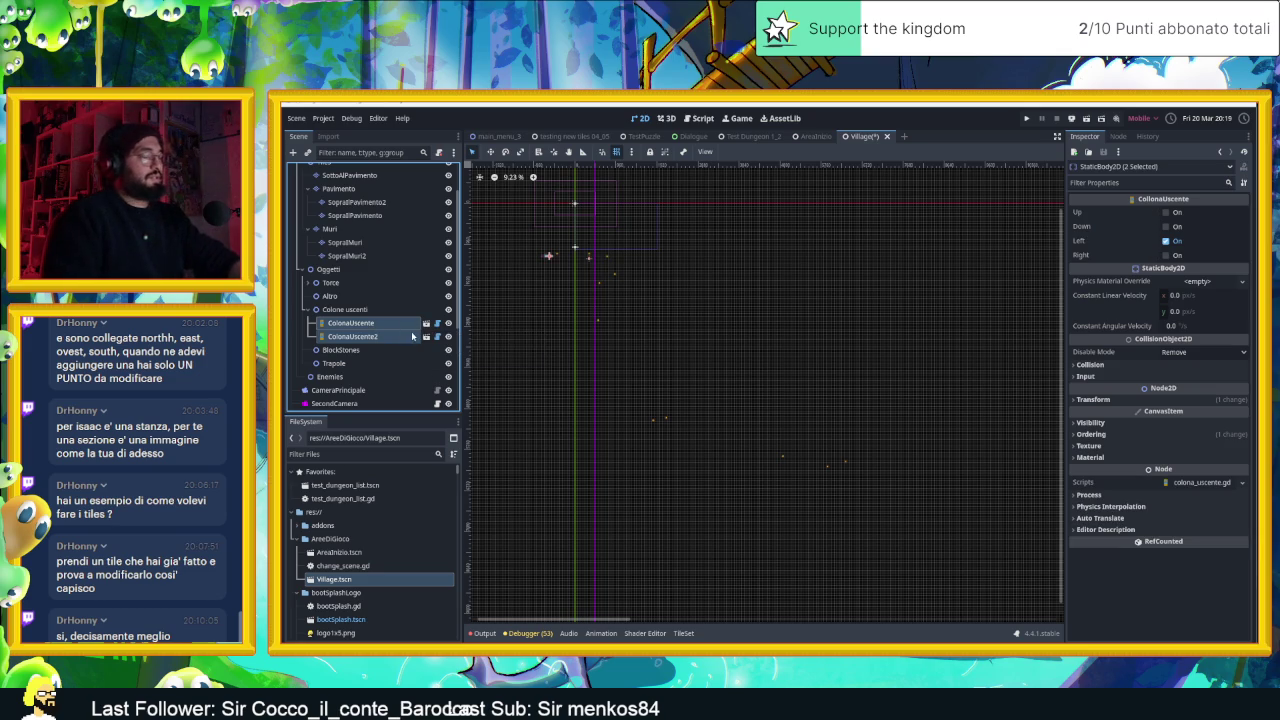
key(Delete)
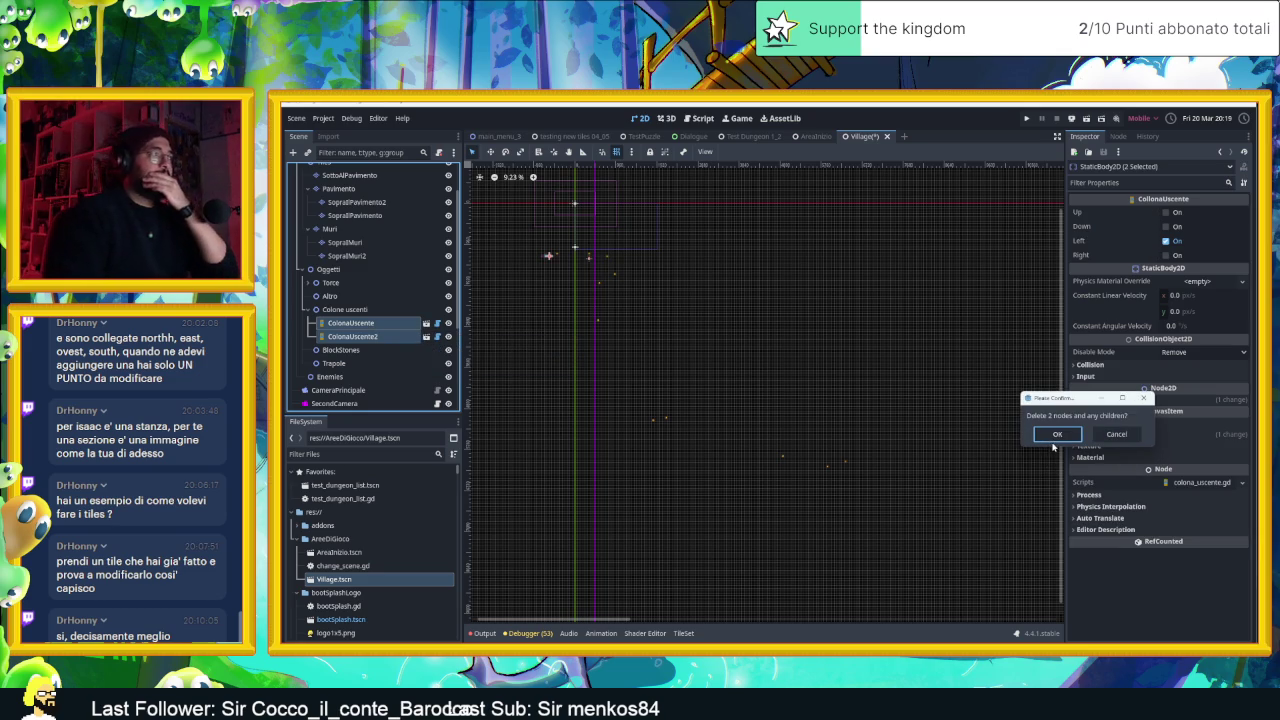
click(1055, 436)
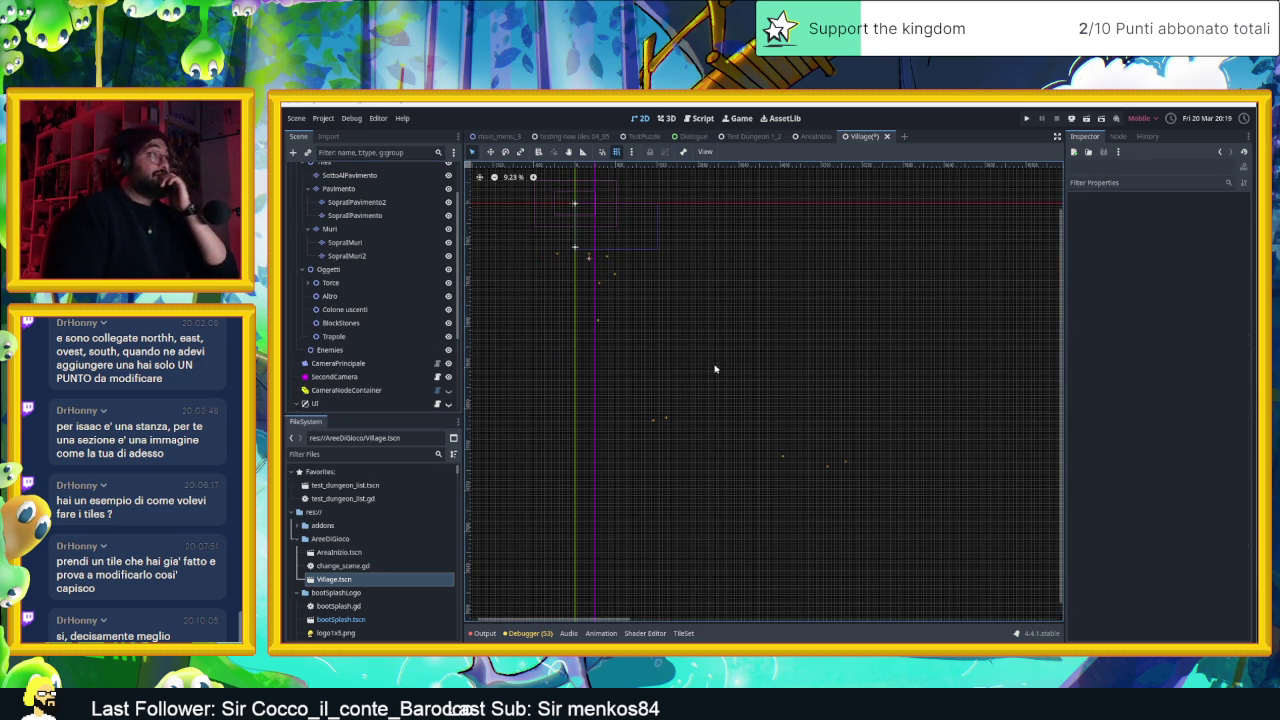
Nudge the Village view, then bring up the AreaInizio scene
scroll(724, 353, up, 2)
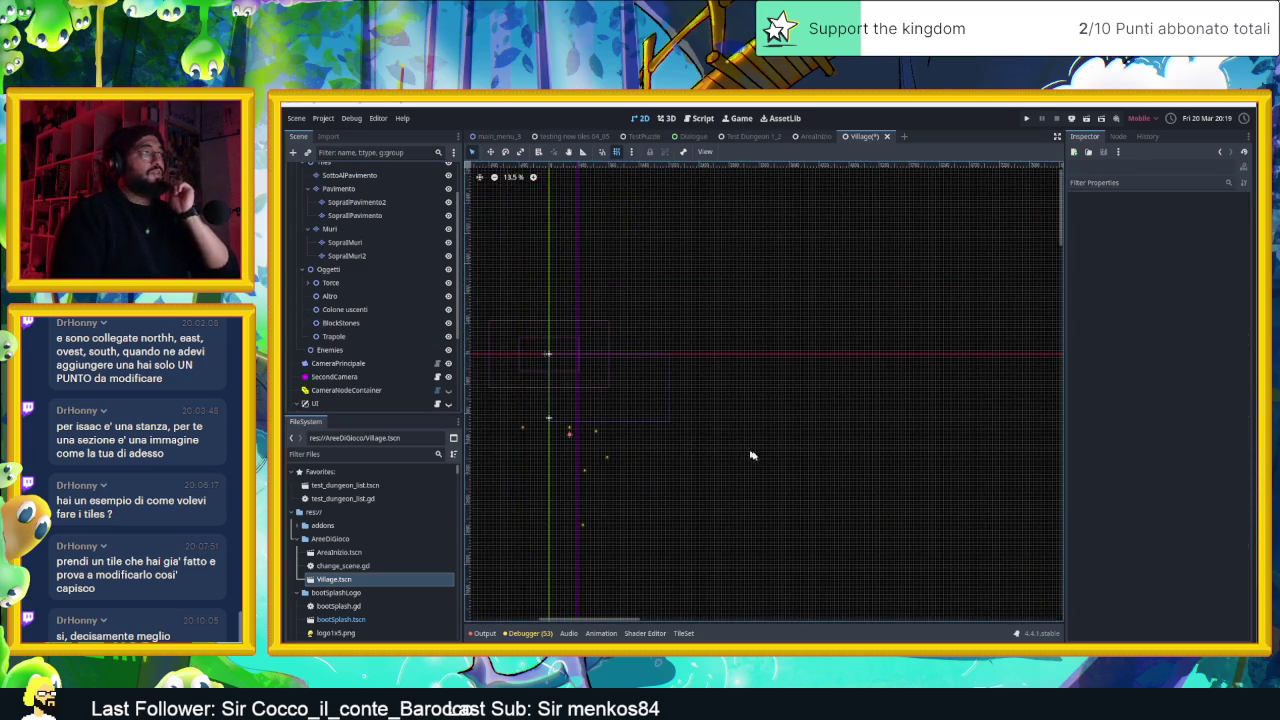
drag(712, 426, 700, 417)
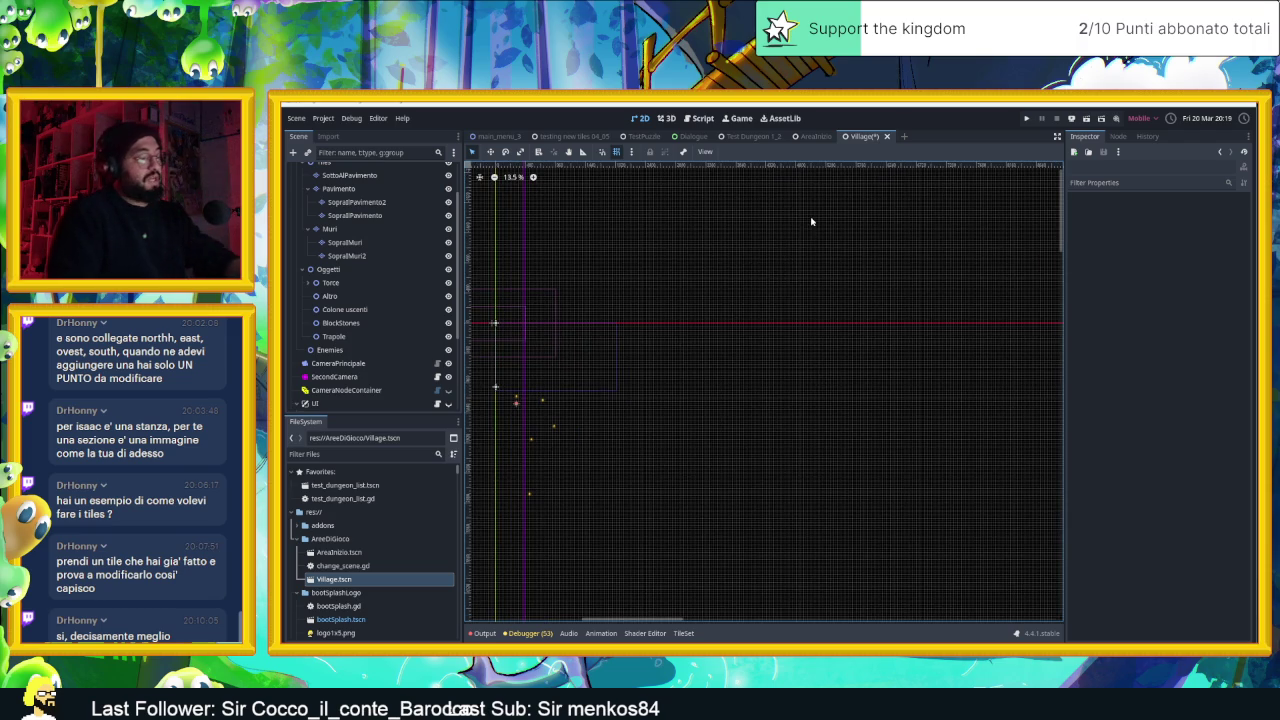
click(814, 137)
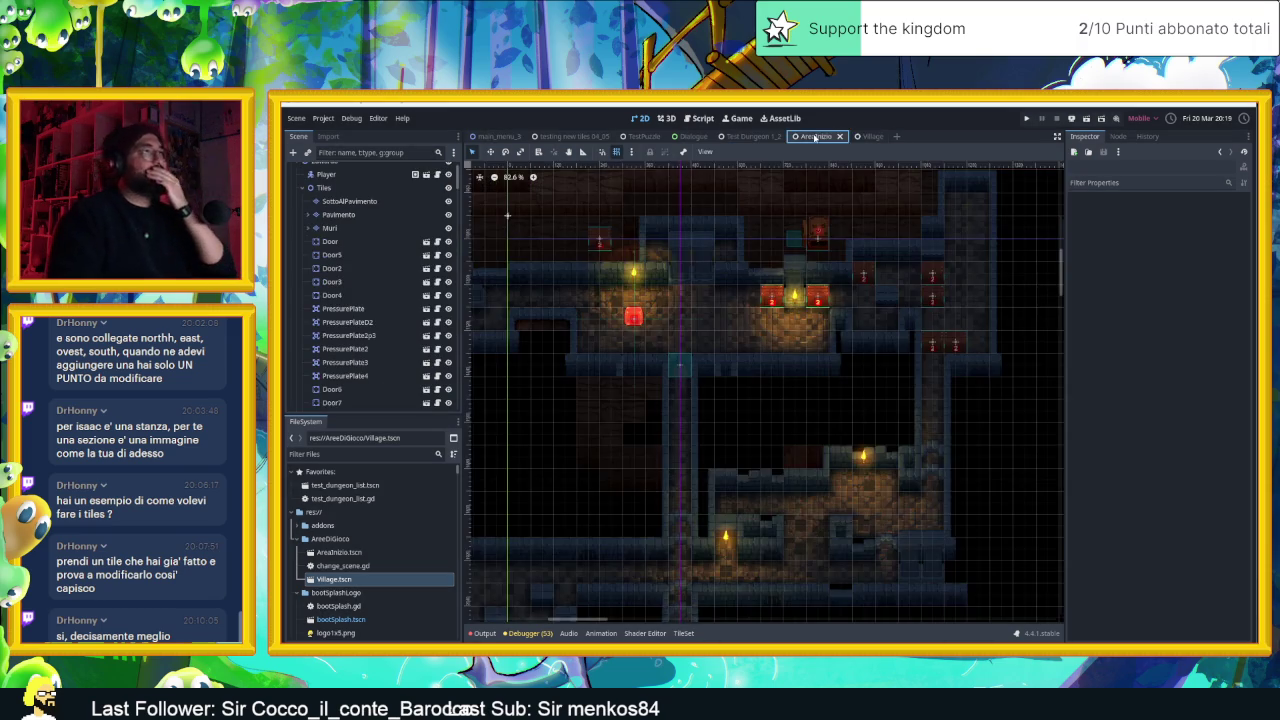
Zoom and pan around the AreaInizio dungeon map to inspect it
scroll(930, 405, down, 5)
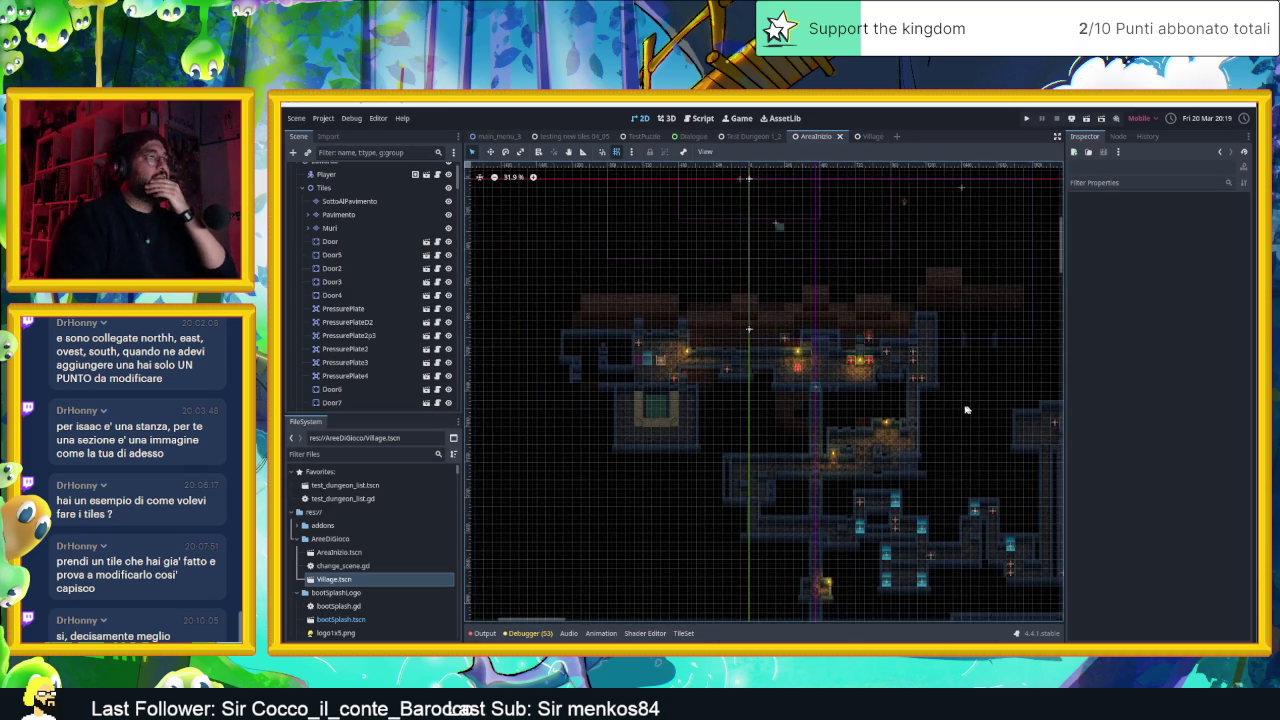
drag(967, 410, 832, 351)
scroll(866, 350, down, 3)
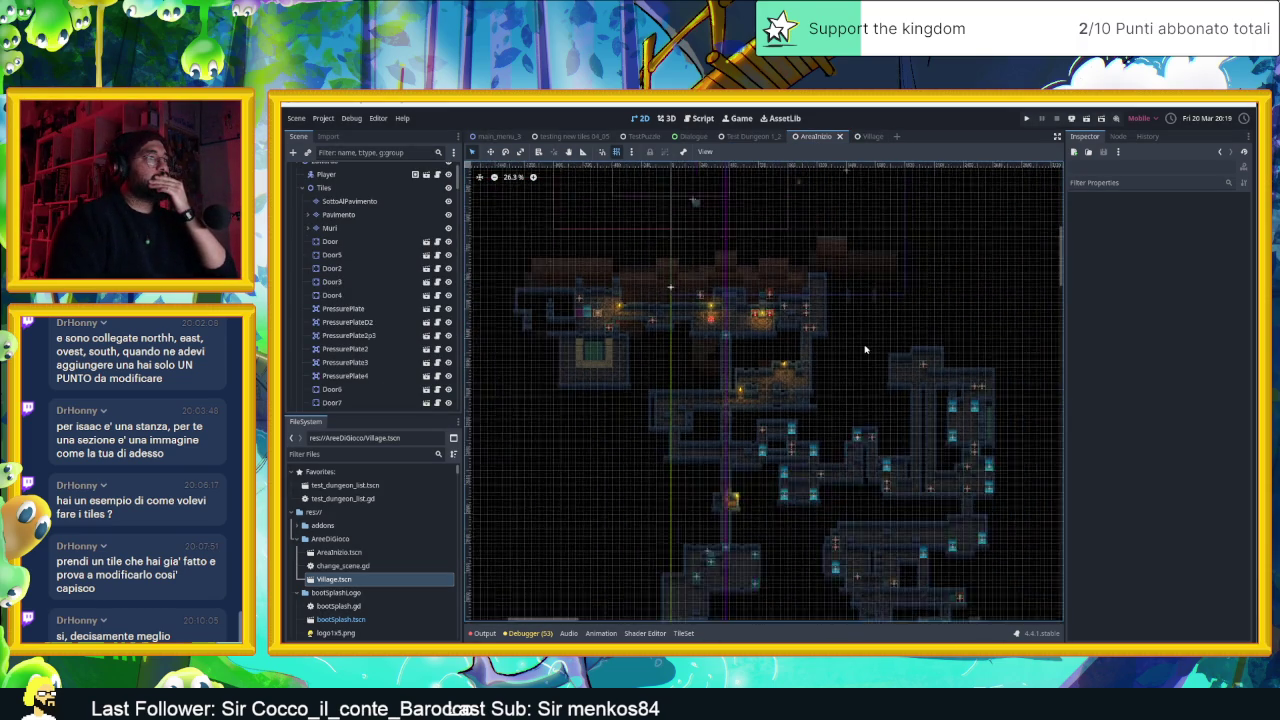
drag(944, 364, 800, 354)
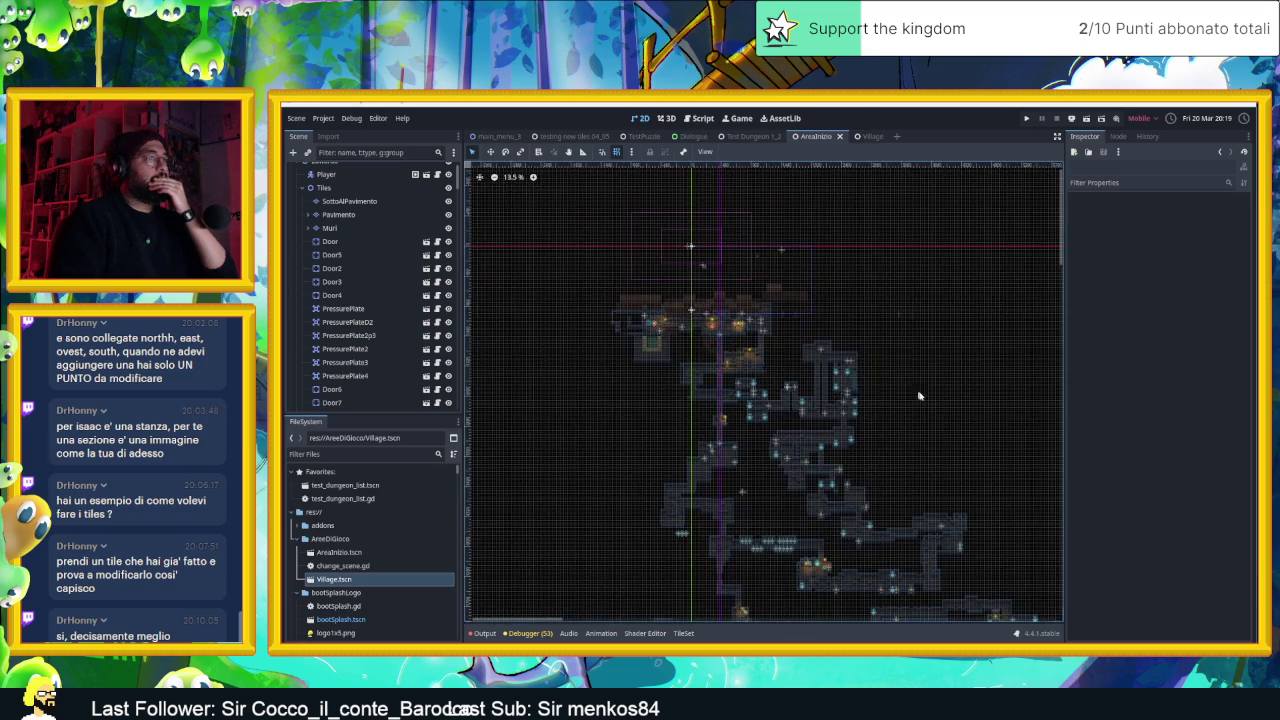
scroll(764, 351, up, 1)
scroll(764, 351, up, 3)
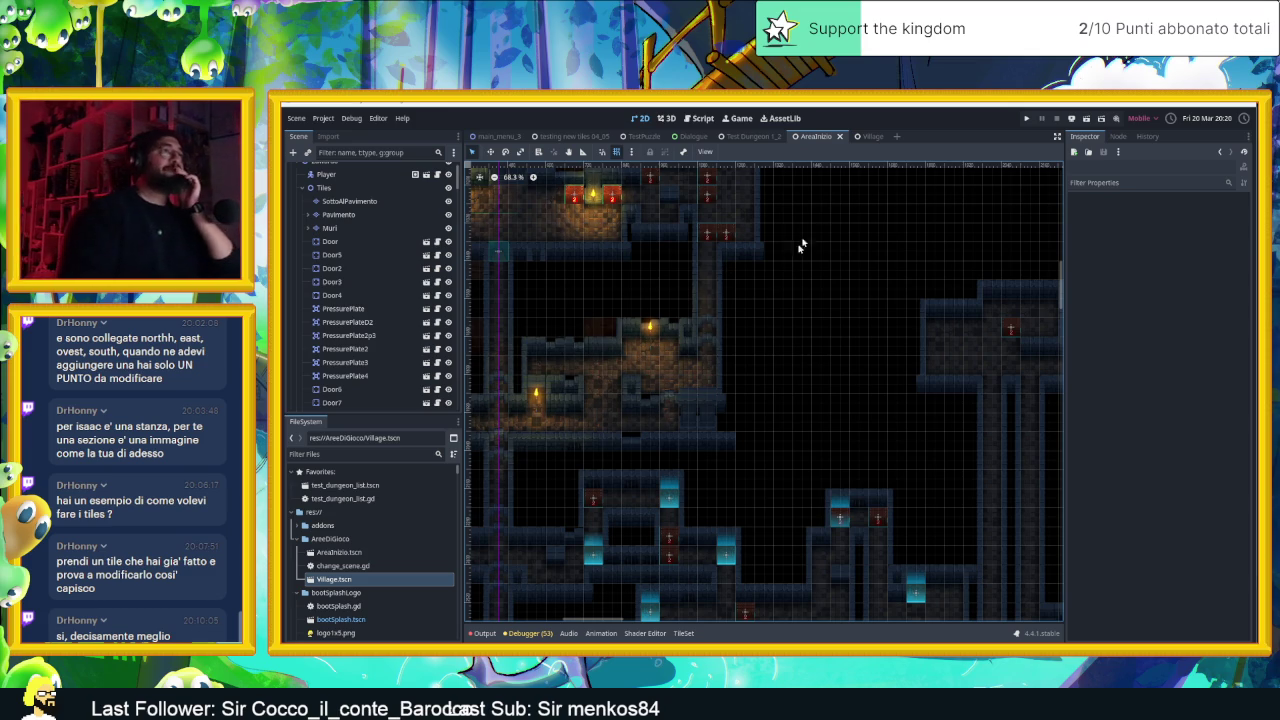
Go back to the Village scene and adjust its map view
click(874, 133)
scroll(640, 362, down, 2)
scroll(640, 362, left, 3)
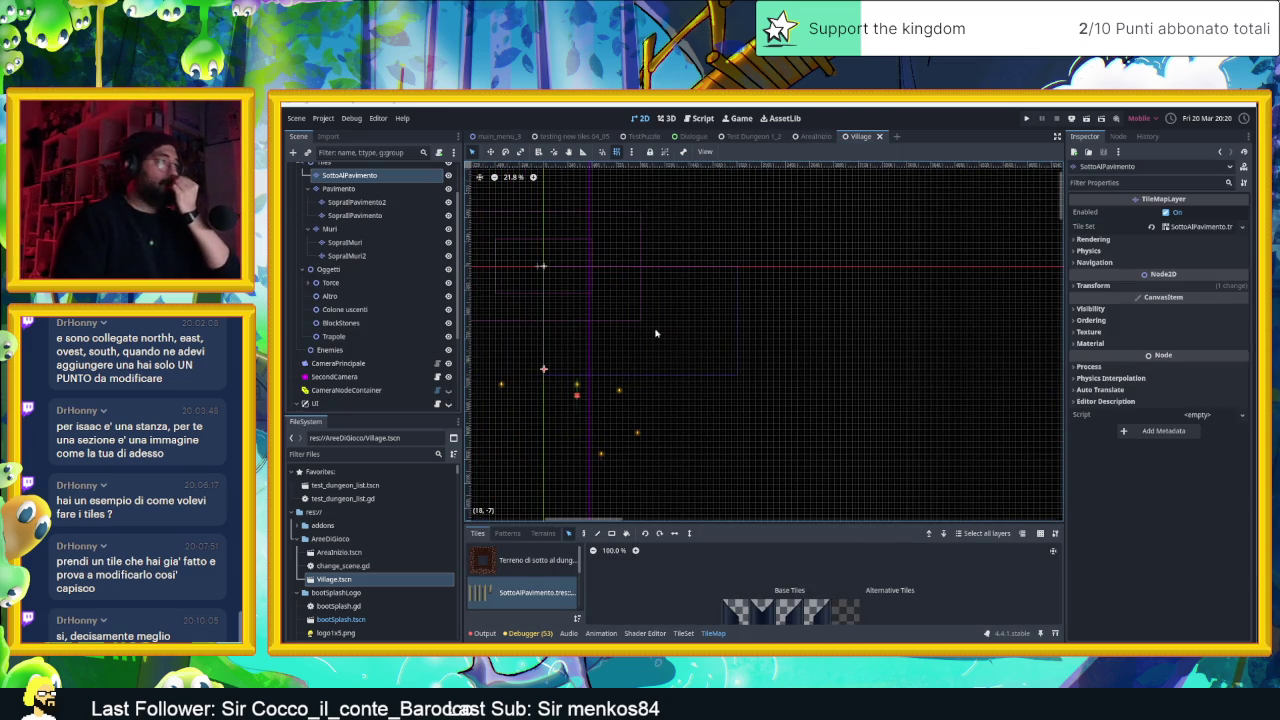
Add a vertical guide at 1380 px and a horizontal guide at 1740 px
scroll(751, 377, down, 2)
scroll(748, 378, up, 1)
scroll(748, 378, up, 1)
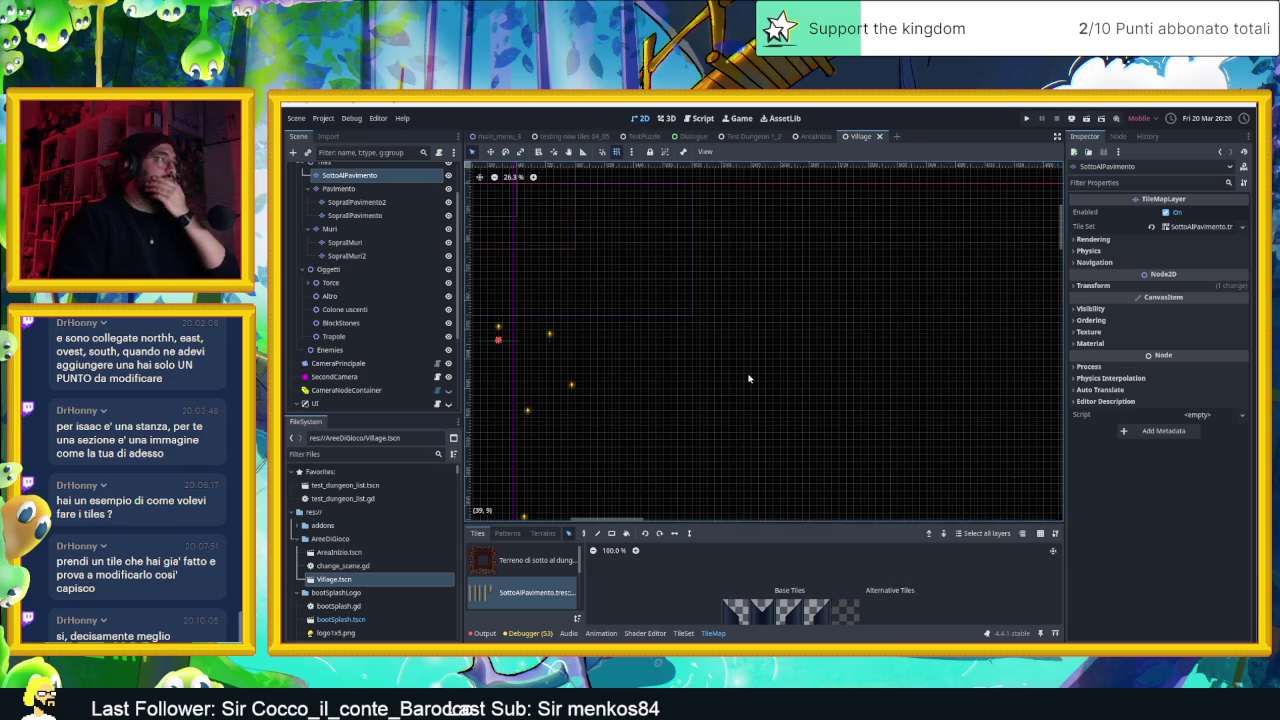
scroll(637, 353, up, 3)
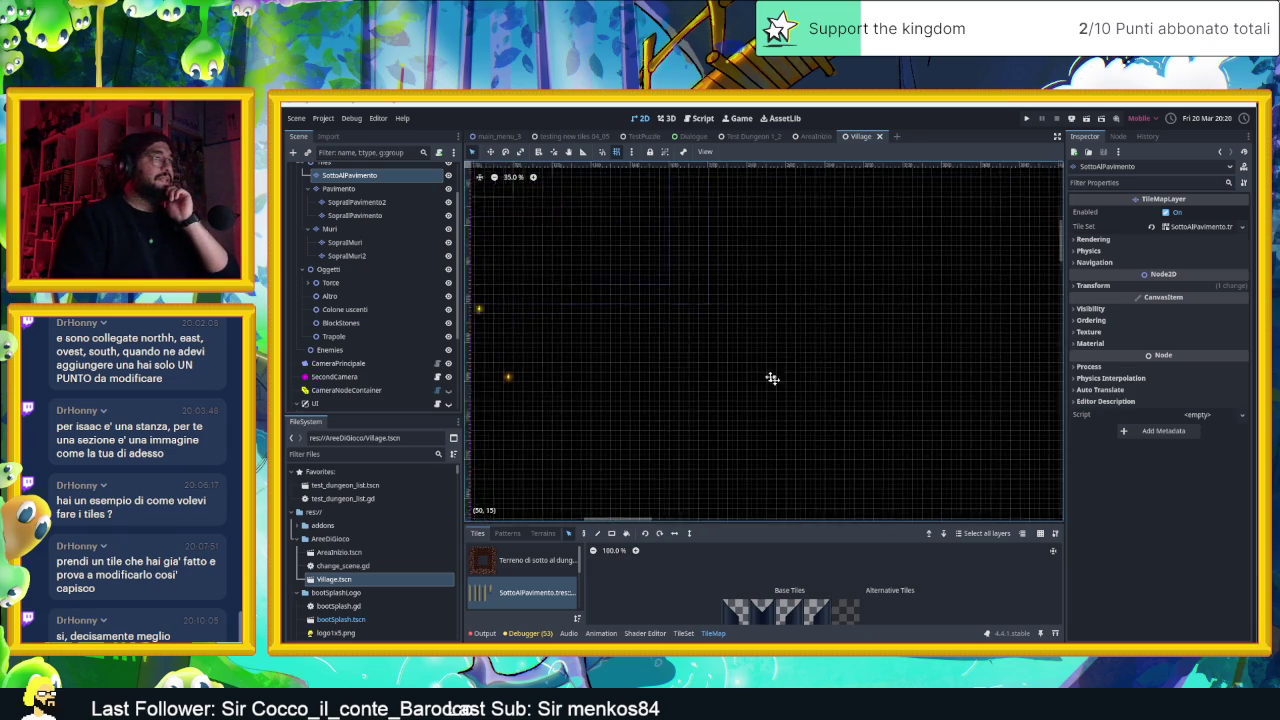
scroll(700, 332, down, 9)
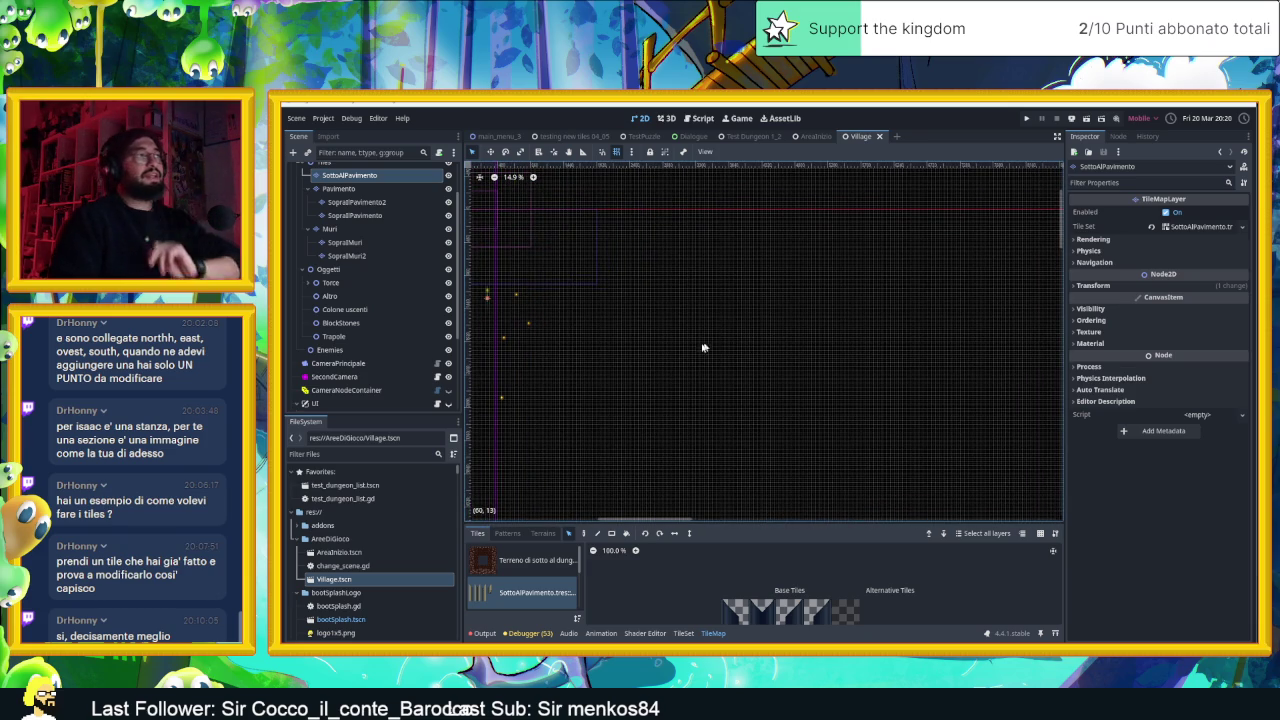
drag(566, 228, 626, 230)
mouse_move(587, 163)
mouse_down()
mouse_move(605, 188)
mouse_move(656, 206)
mouse_move(632, 213)
mouse_move(696, 217)
mouse_up()
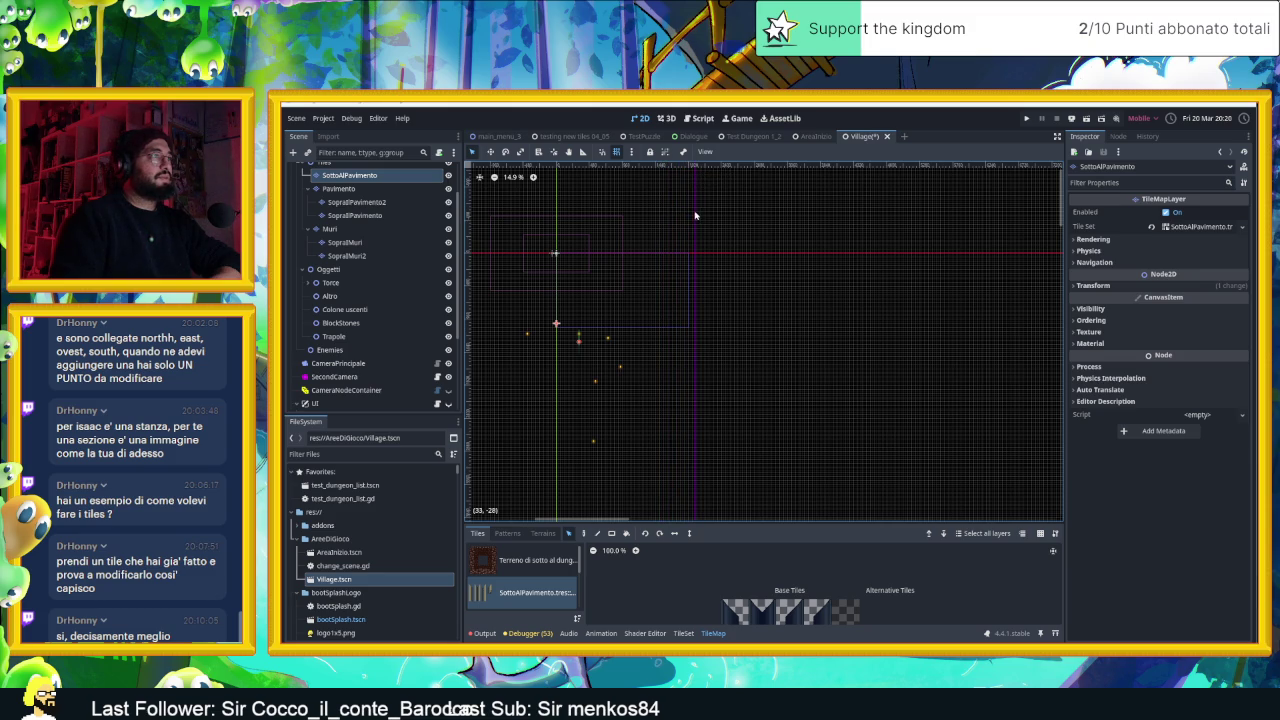
drag(630, 167, 667, 391)
Save the Village scene with Ctrl+S
scroll(731, 409, up, 5)
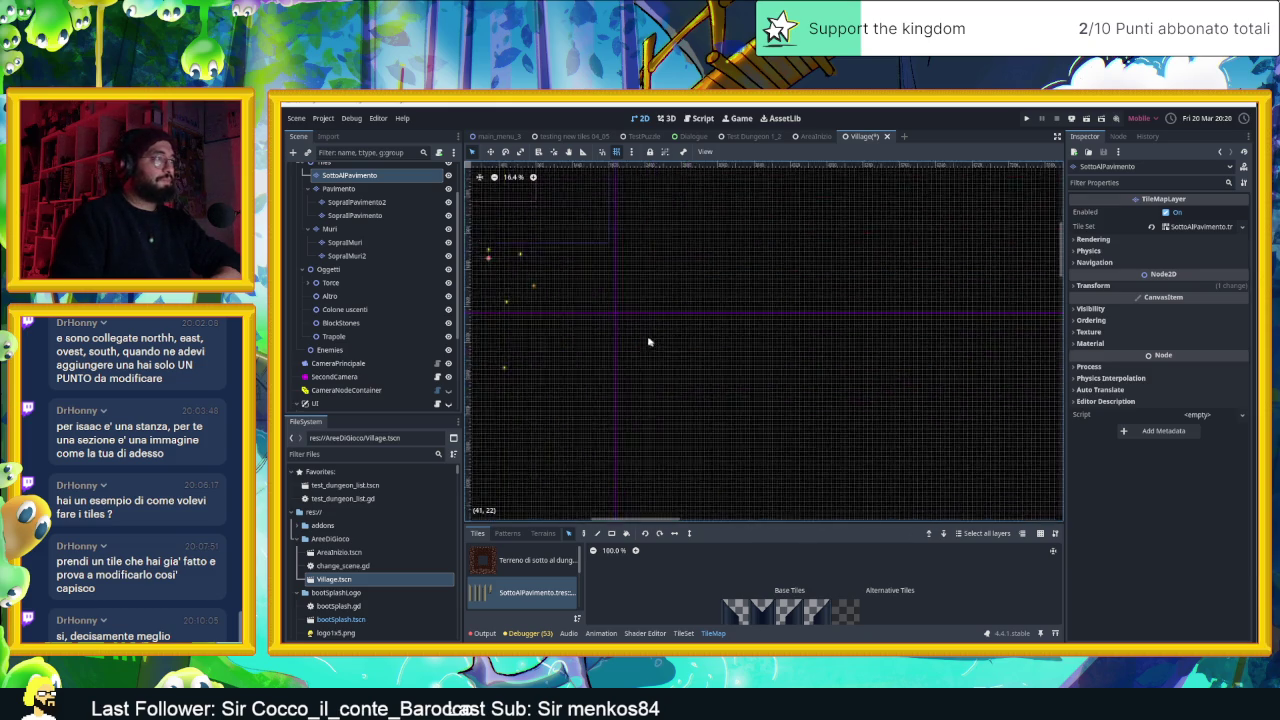
key(ctrl+s)
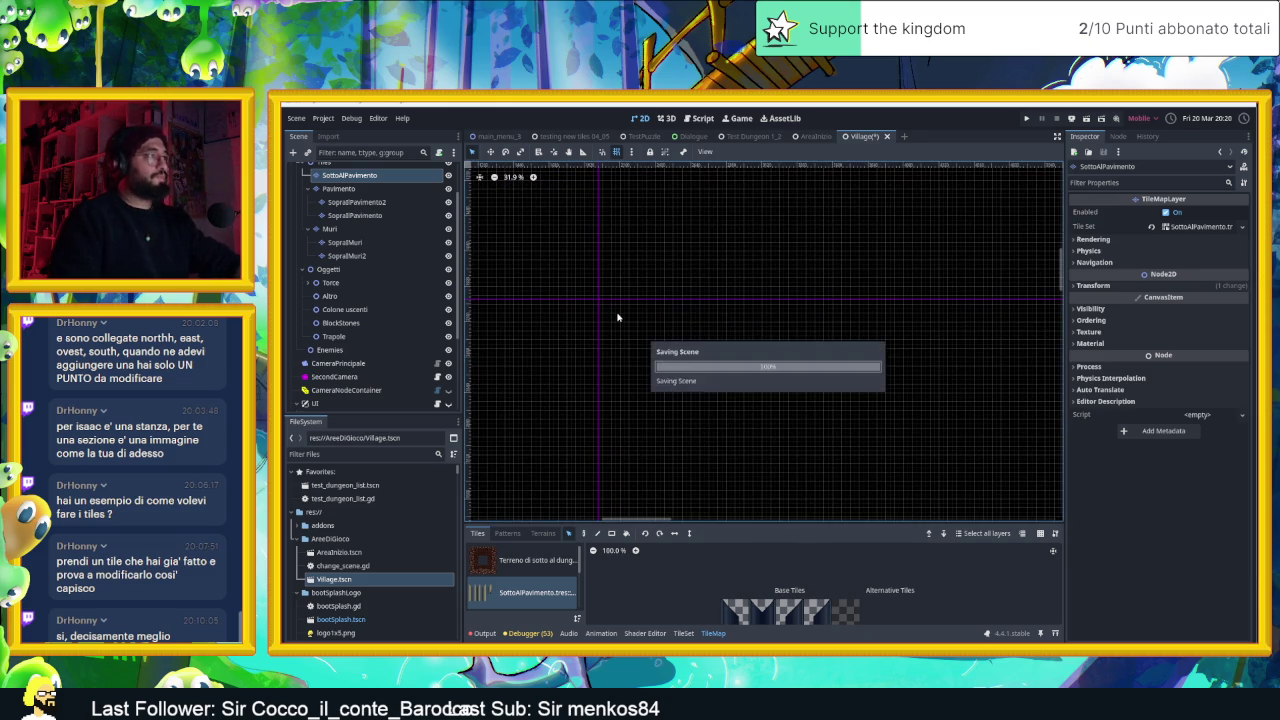
scroll(620, 314, down, 4)
scroll(671, 298, up, 2)
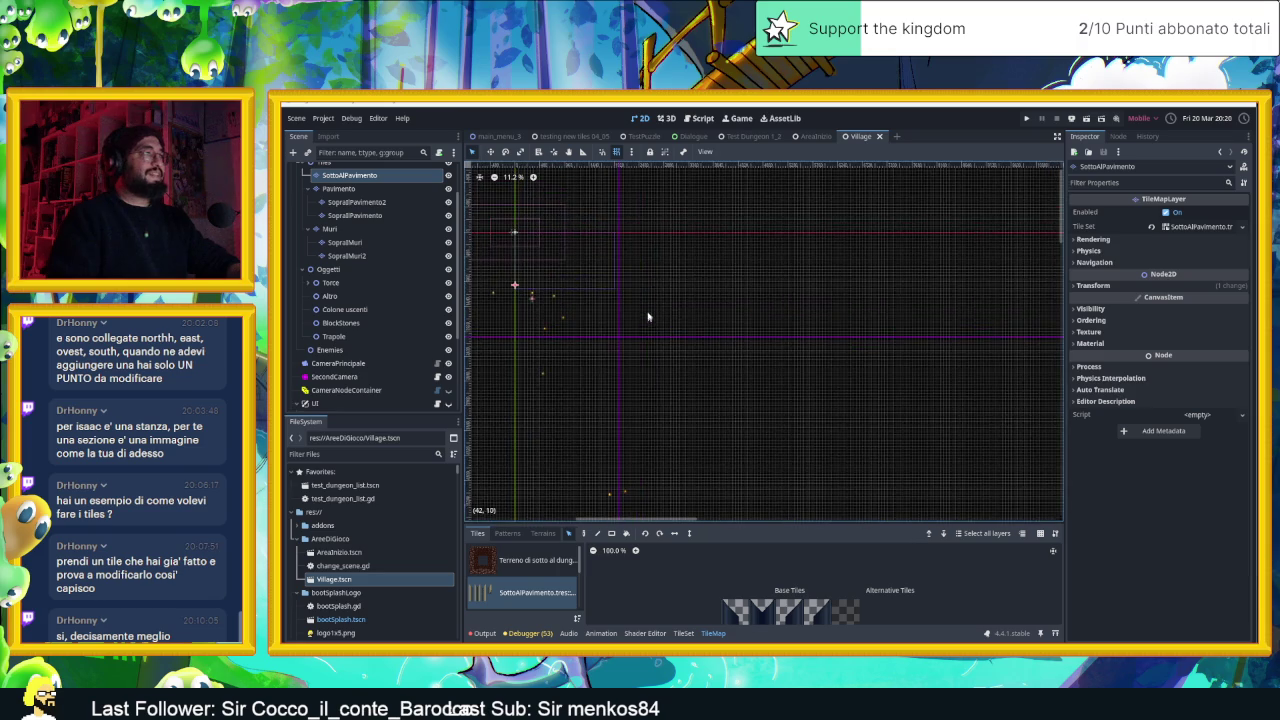
scroll(699, 260, up, 2)
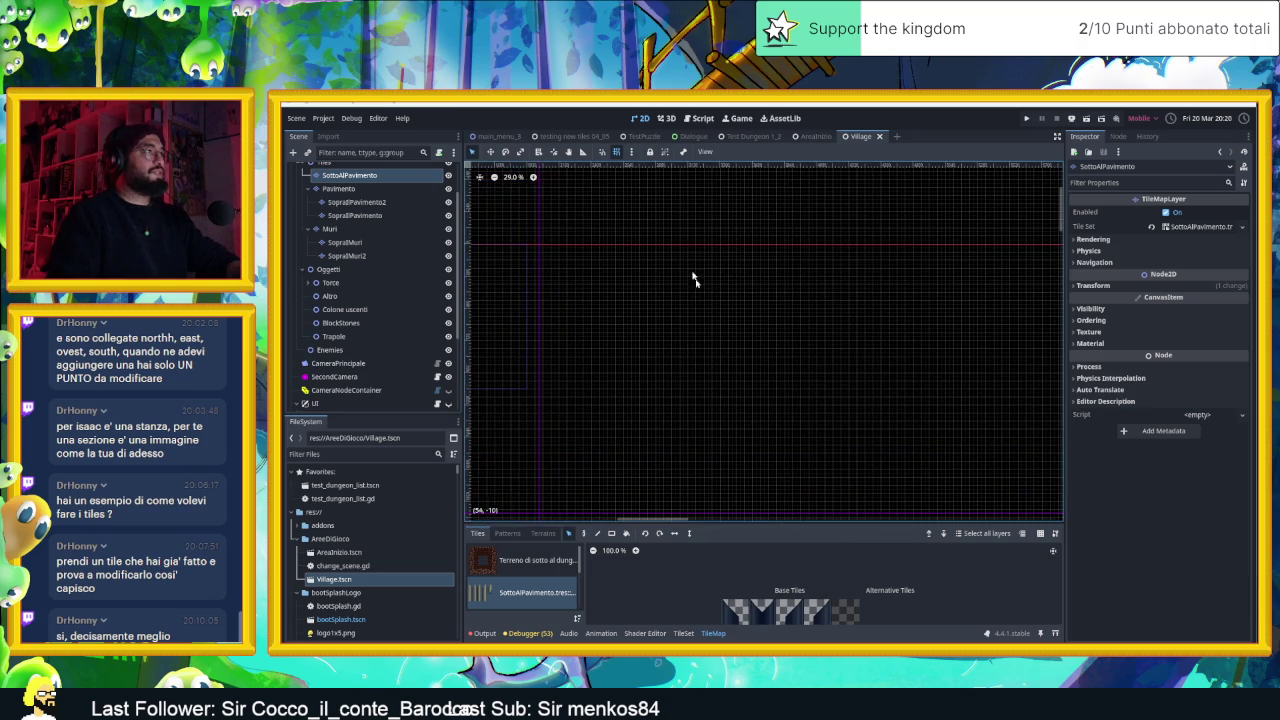
scroll(663, 377, down, 5)
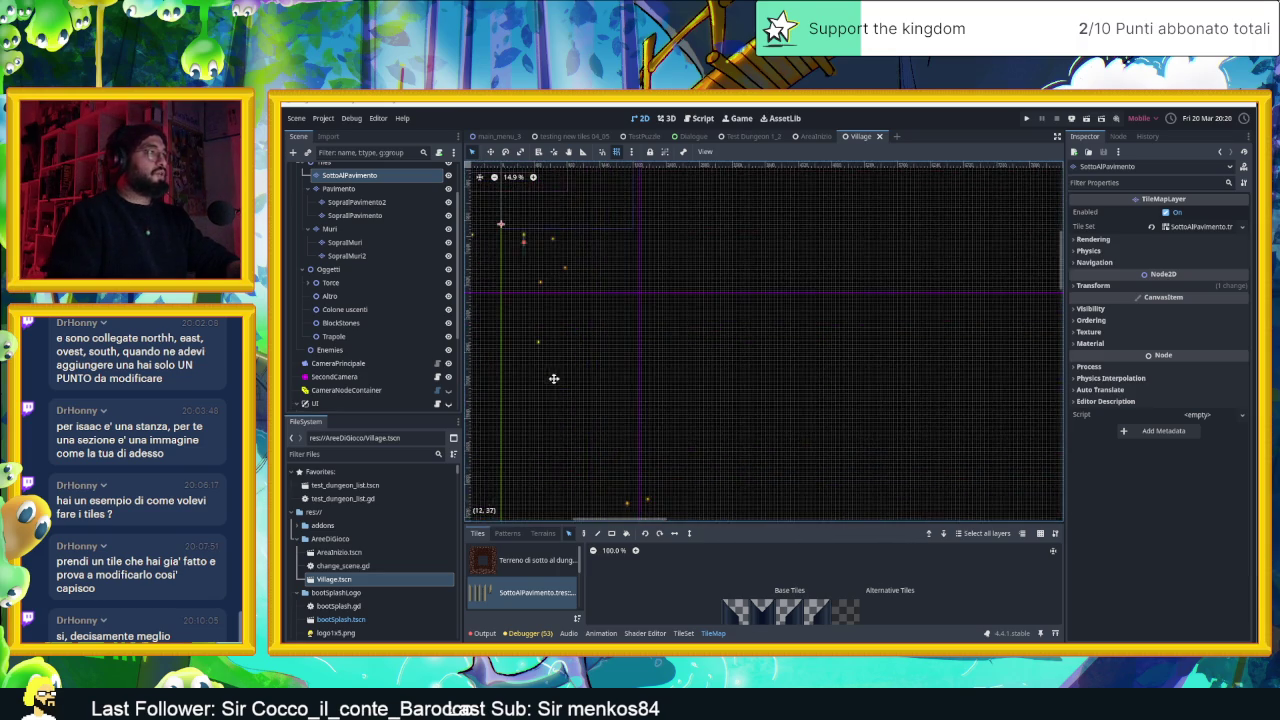
scroll(791, 379, up, 1)
scroll(711, 285, up, 2)
scroll(711, 285, down, 1)
scroll(814, 443, up, 1)
Recentre the Village view and select the Muri tilemap layer for painting
drag(814, 443, 737, 320)
scroll(737, 320, up, 1)
scroll(737, 320, up, 5)
scroll(695, 319, up, 2)
scroll(744, 324, up, 3)
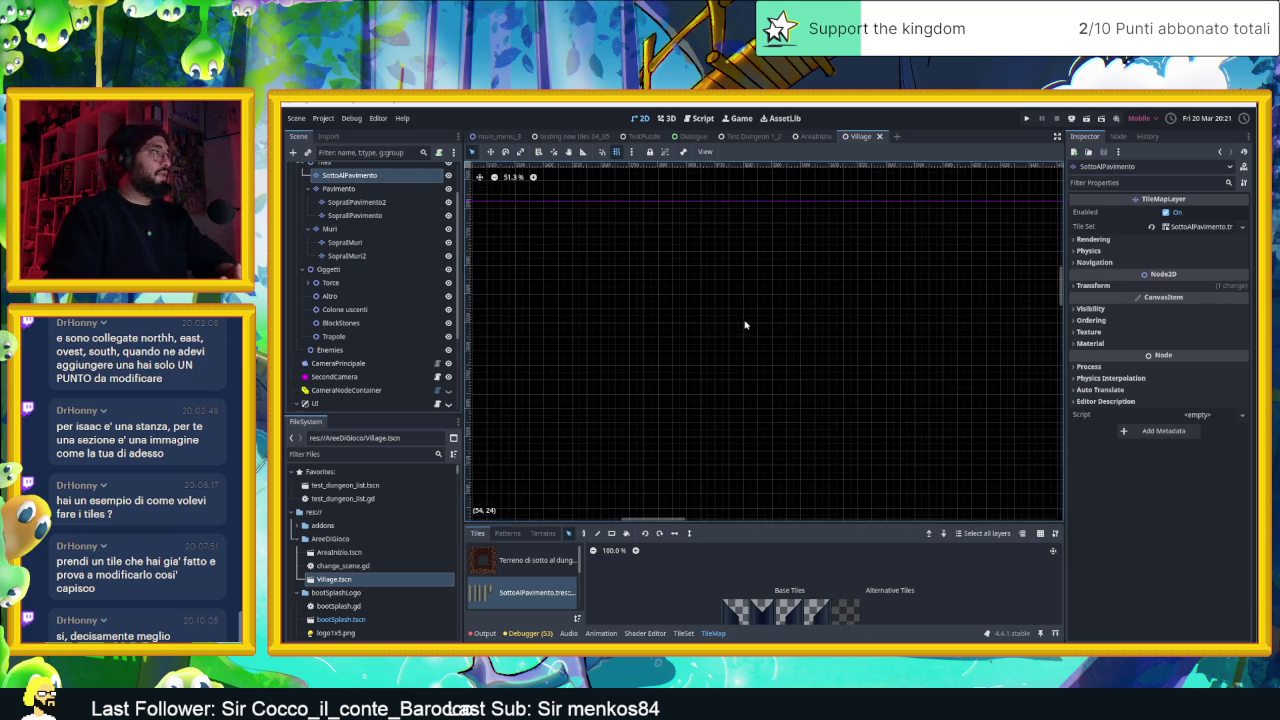
click(330, 229)
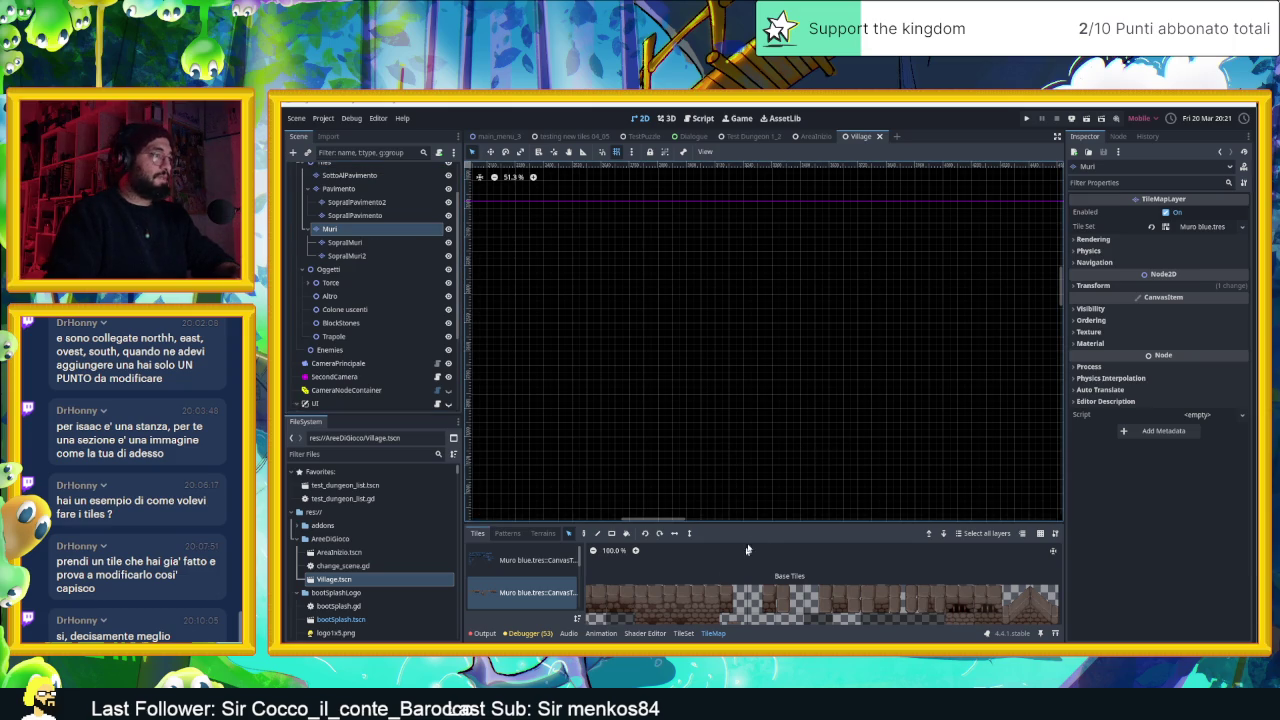
Enlarge the tile palette, select three adjacent brick wall tiles, and activate Paint
drag(773, 521, 773, 455)
scroll(840, 518, down, 2)
scroll(840, 518, down, 2)
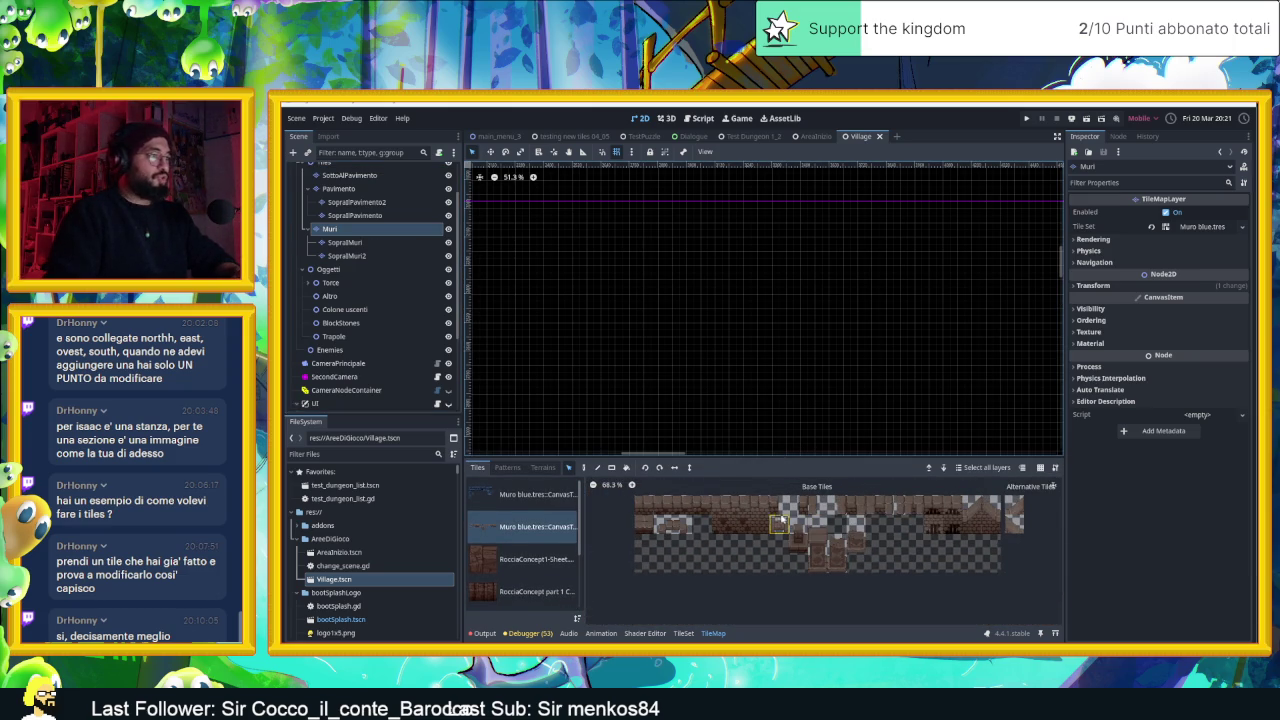
scroll(790, 528, up, 1)
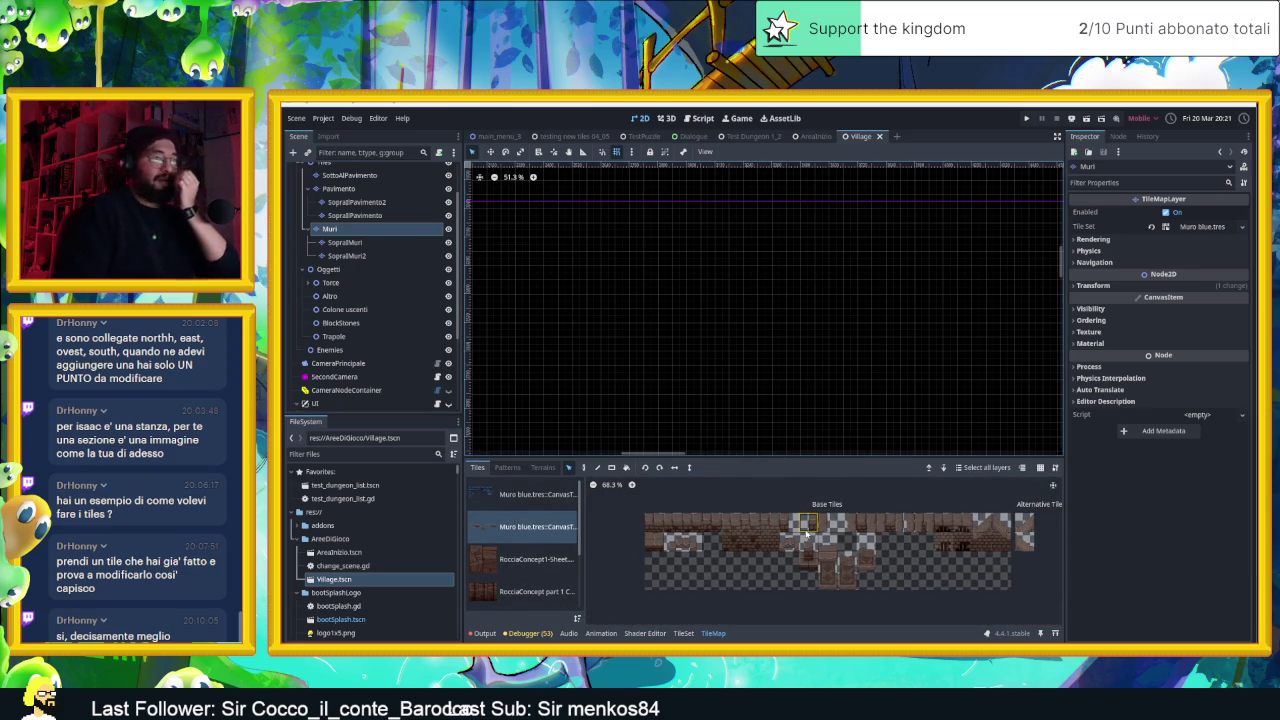
scroll(797, 306, left, 3)
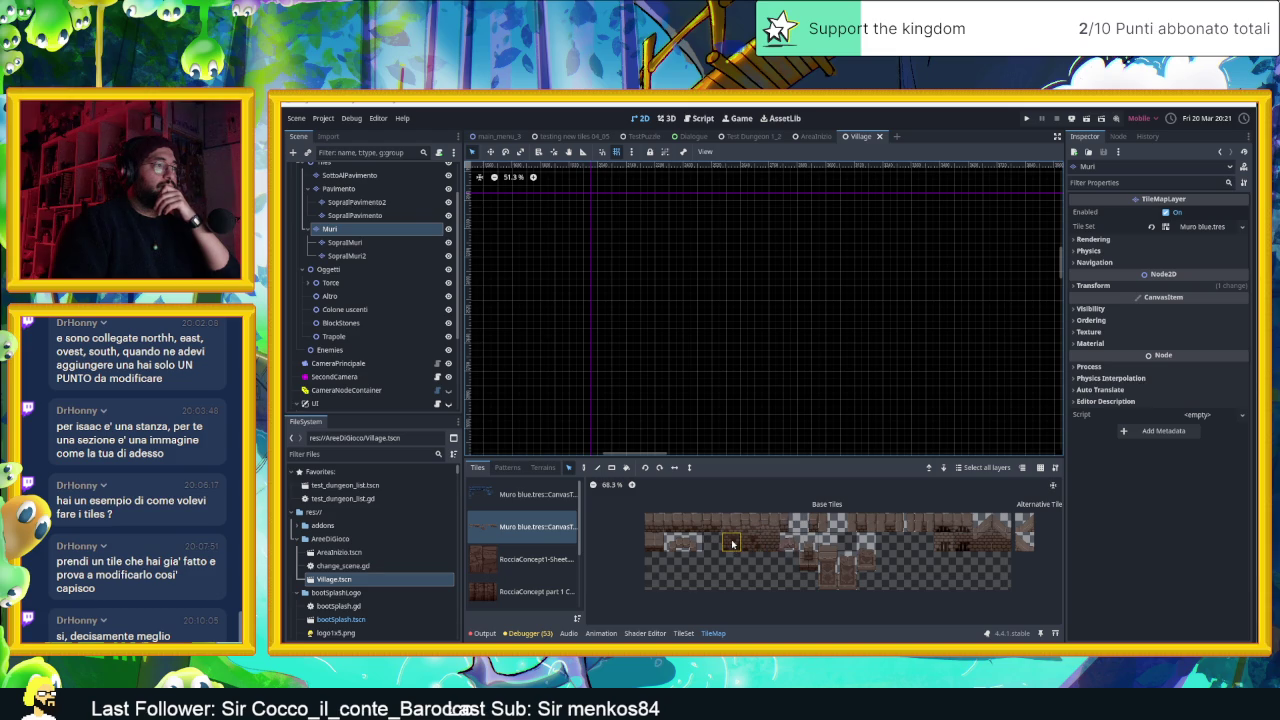
click(733, 543)
drag(731, 522, 769, 524)
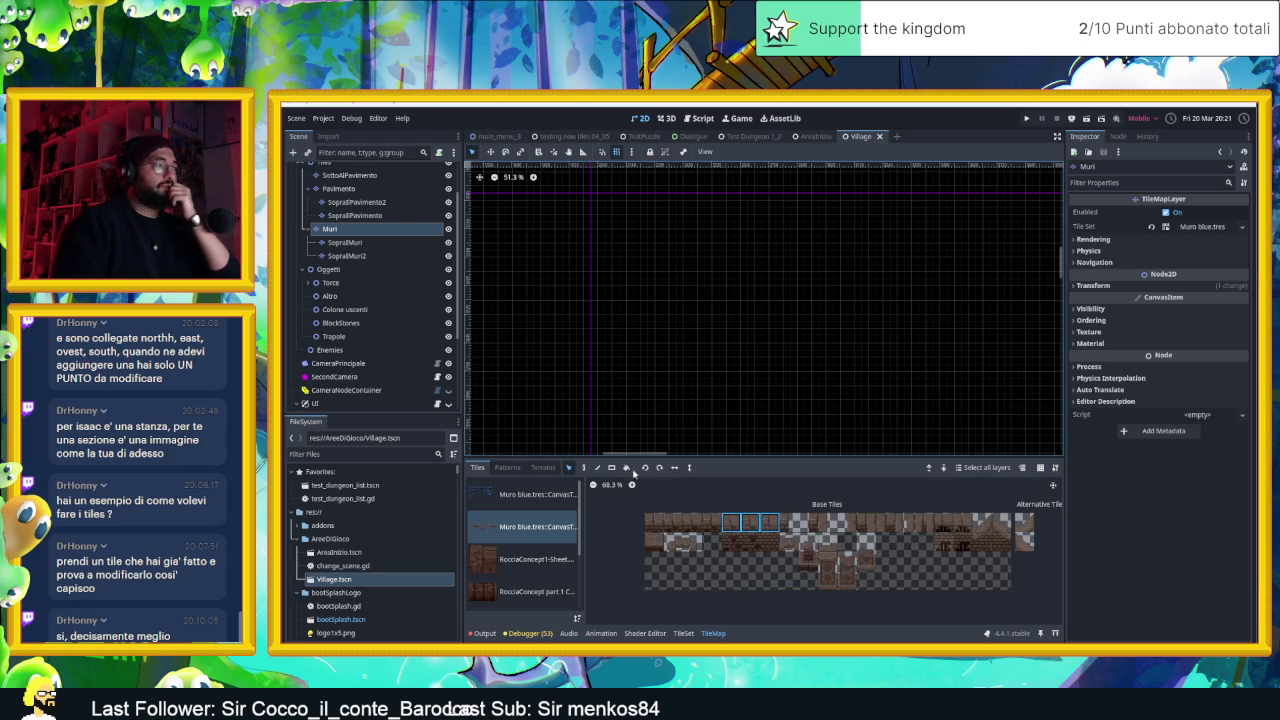
click(689, 468)
click(583, 467)
scroll(797, 306, up, 3)
scroll(648, 261, right, 4)
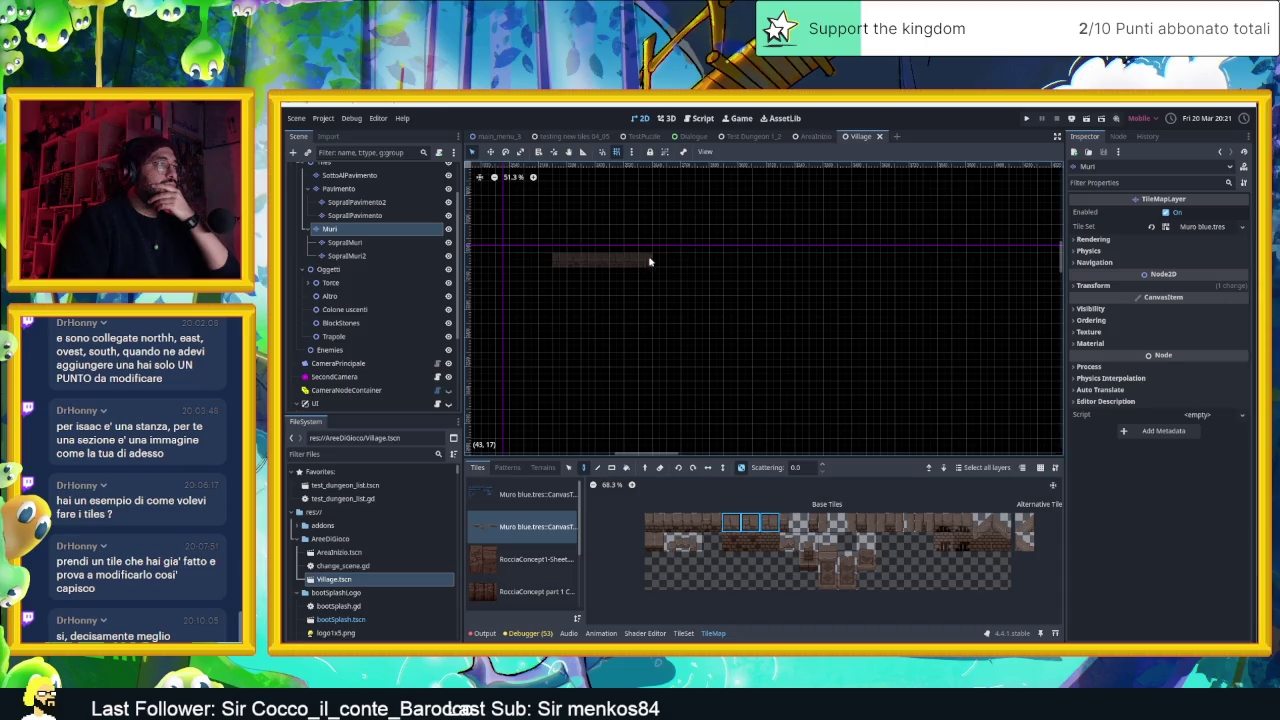
Paint two rows of three-tile brick wall strips on the Muri layer
click(680, 261)
scroll(573, 288, up, 3)
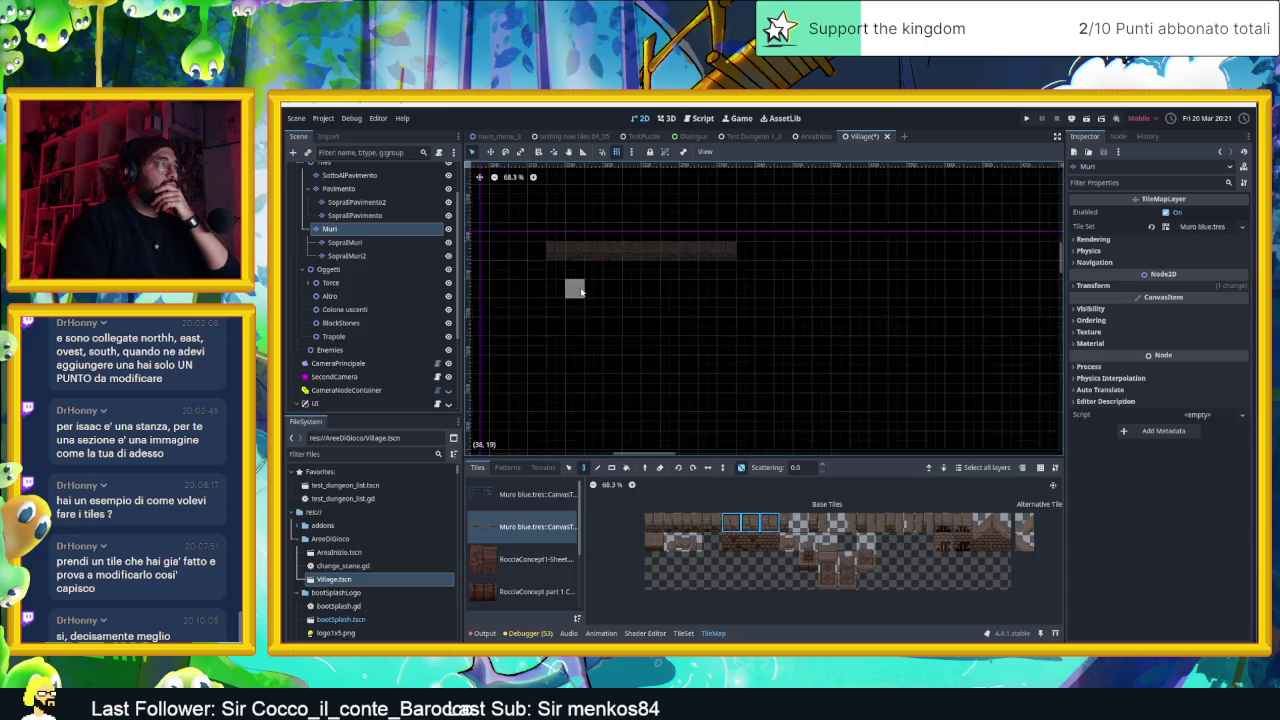
drag(729, 541, 771, 541)
drag(617, 284, 820, 289)
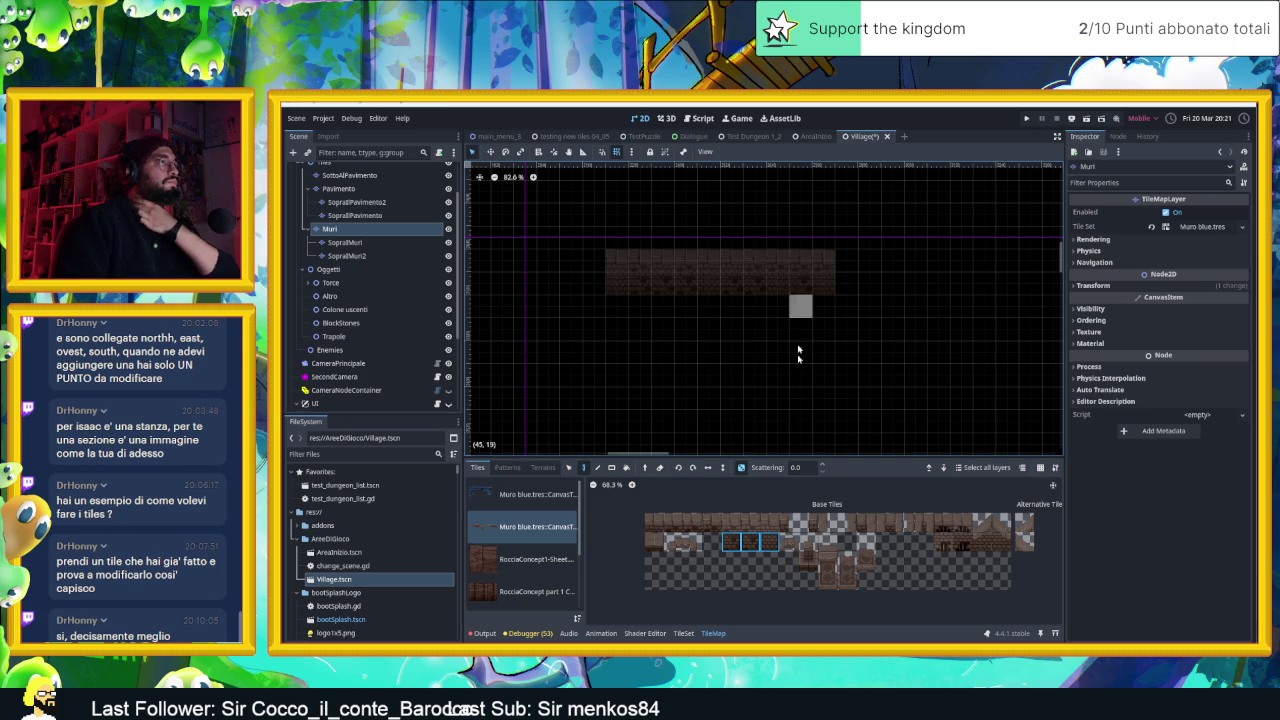
Place three 2x2 peaked roof tops along the top of the wall
drag(978, 519, 1005, 534)
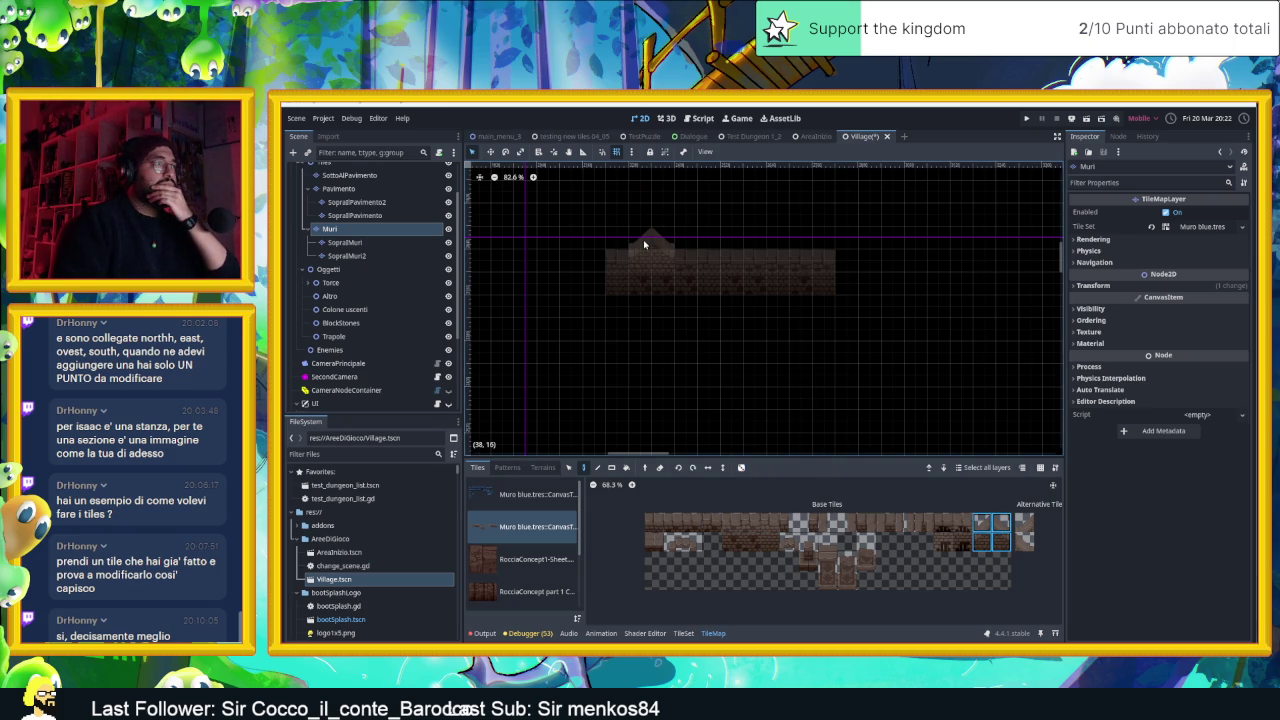
click(653, 241)
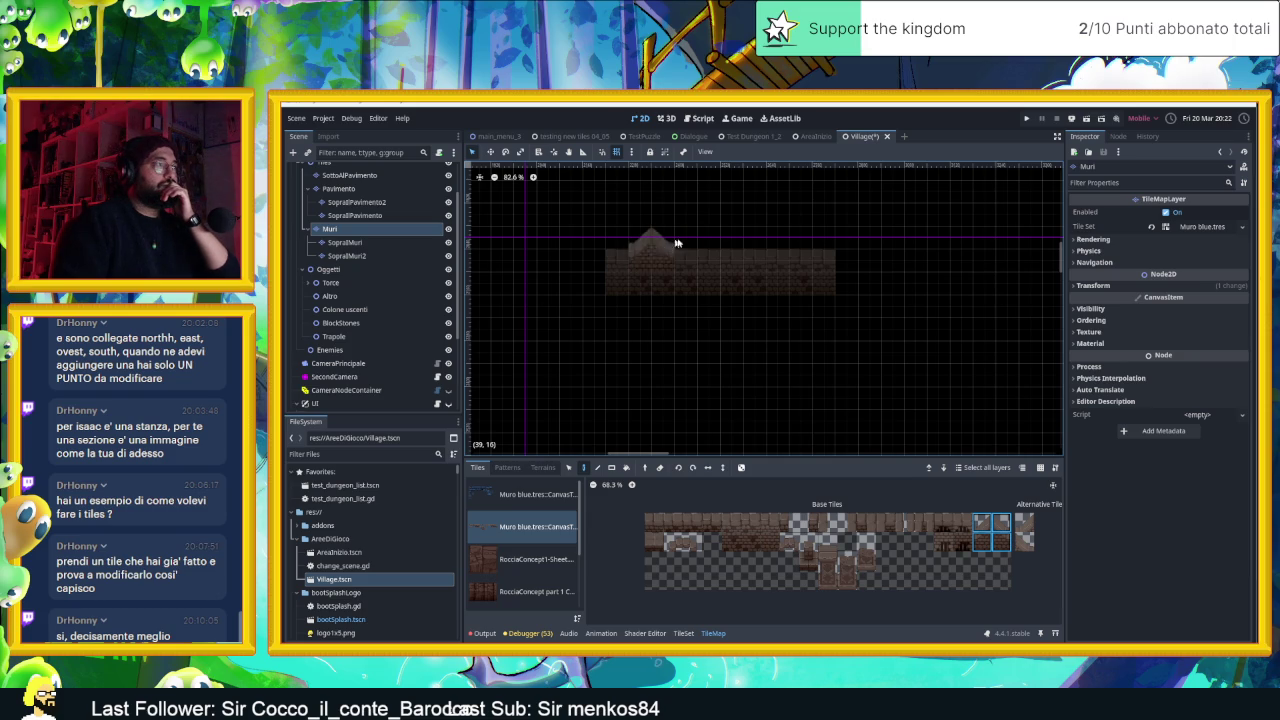
click(726, 244)
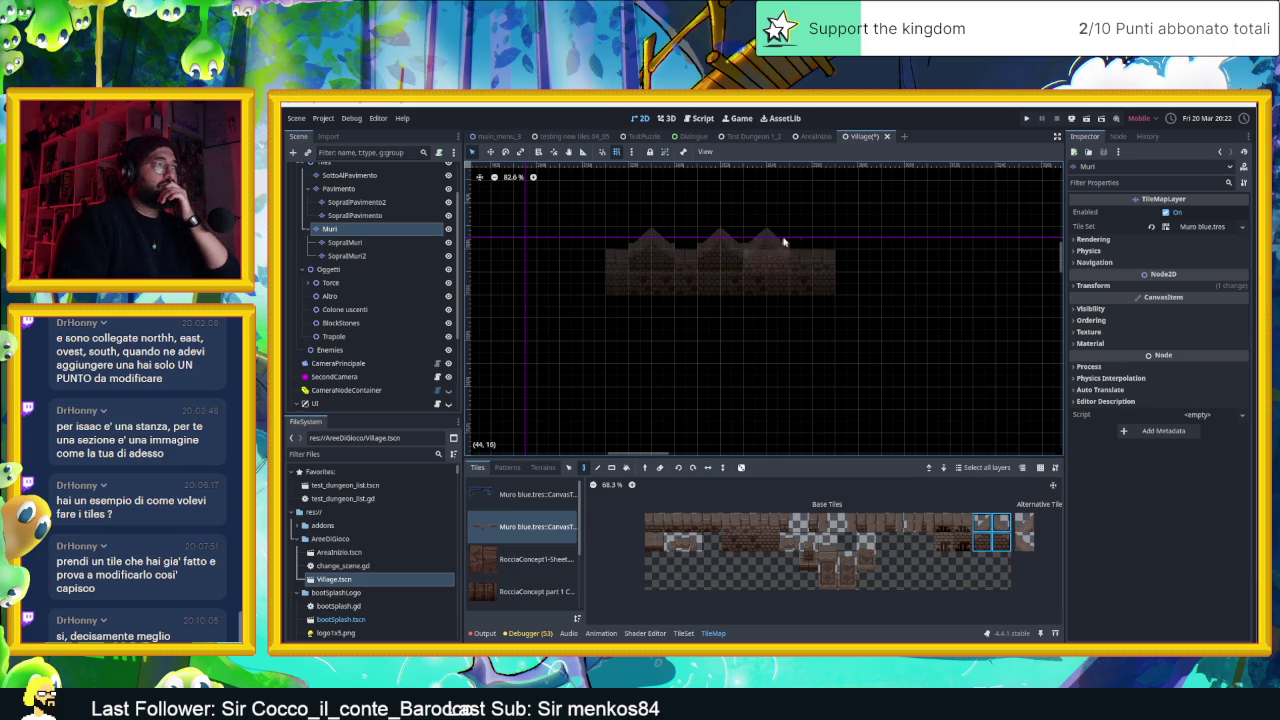
click(789, 242)
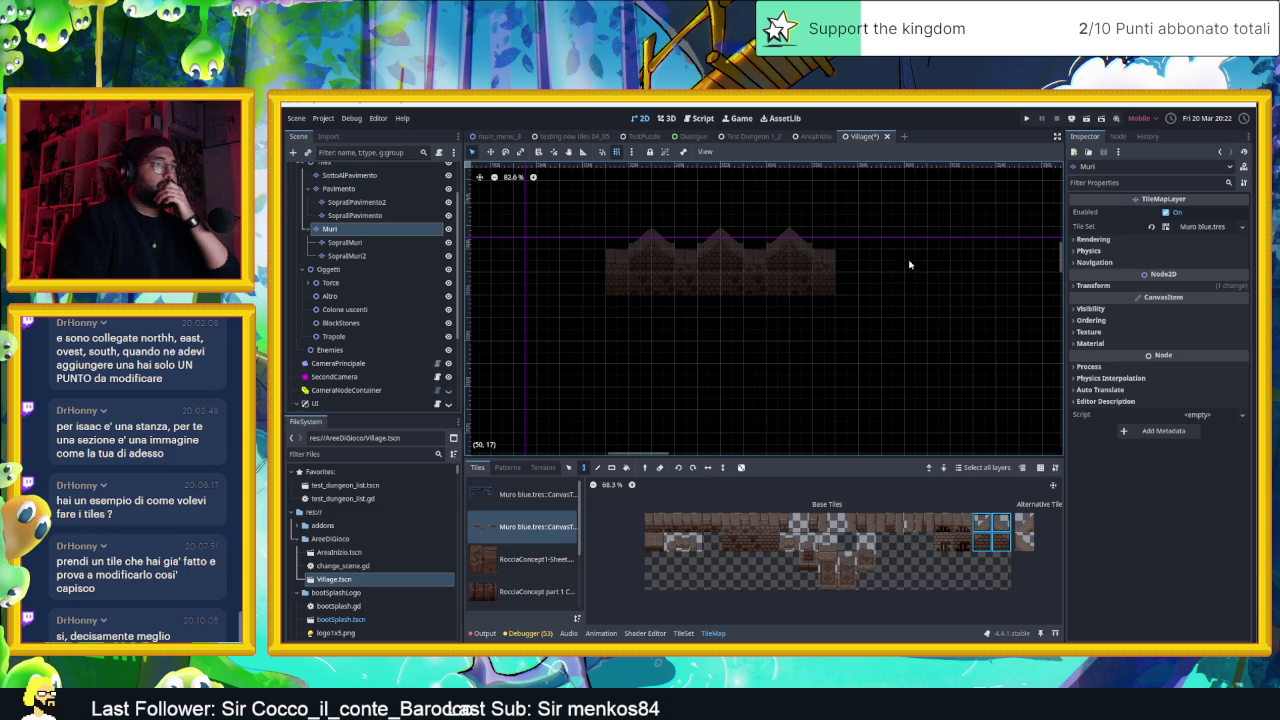
Try alternative wall tile variants and place an end tile at the wall's right edge
click(984, 546)
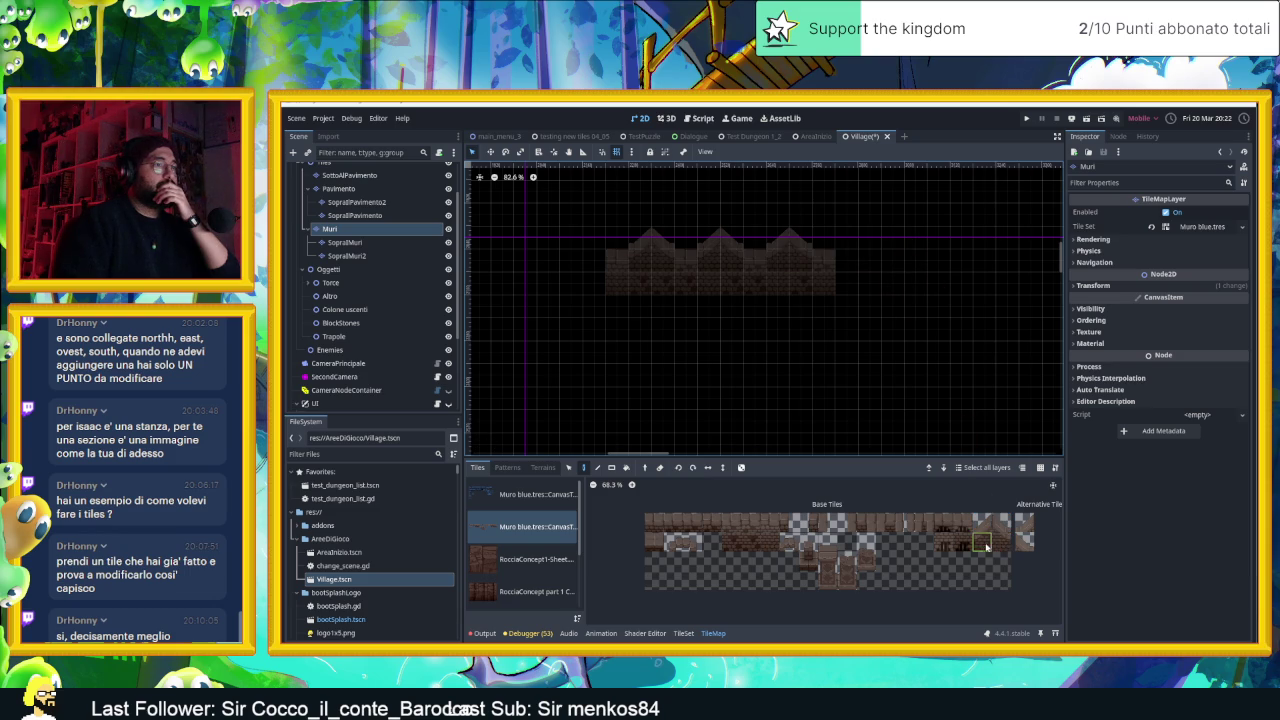
click(1000, 522)
click(982, 526)
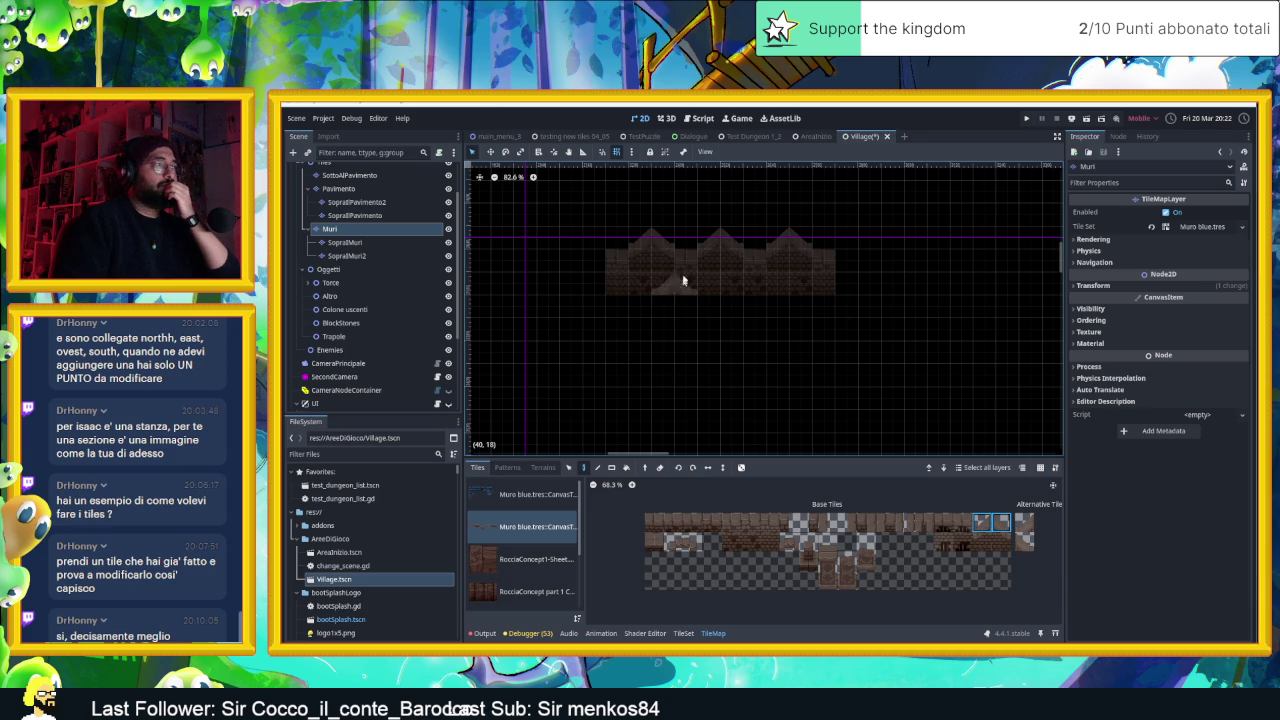
scroll(680, 283, up, 3)
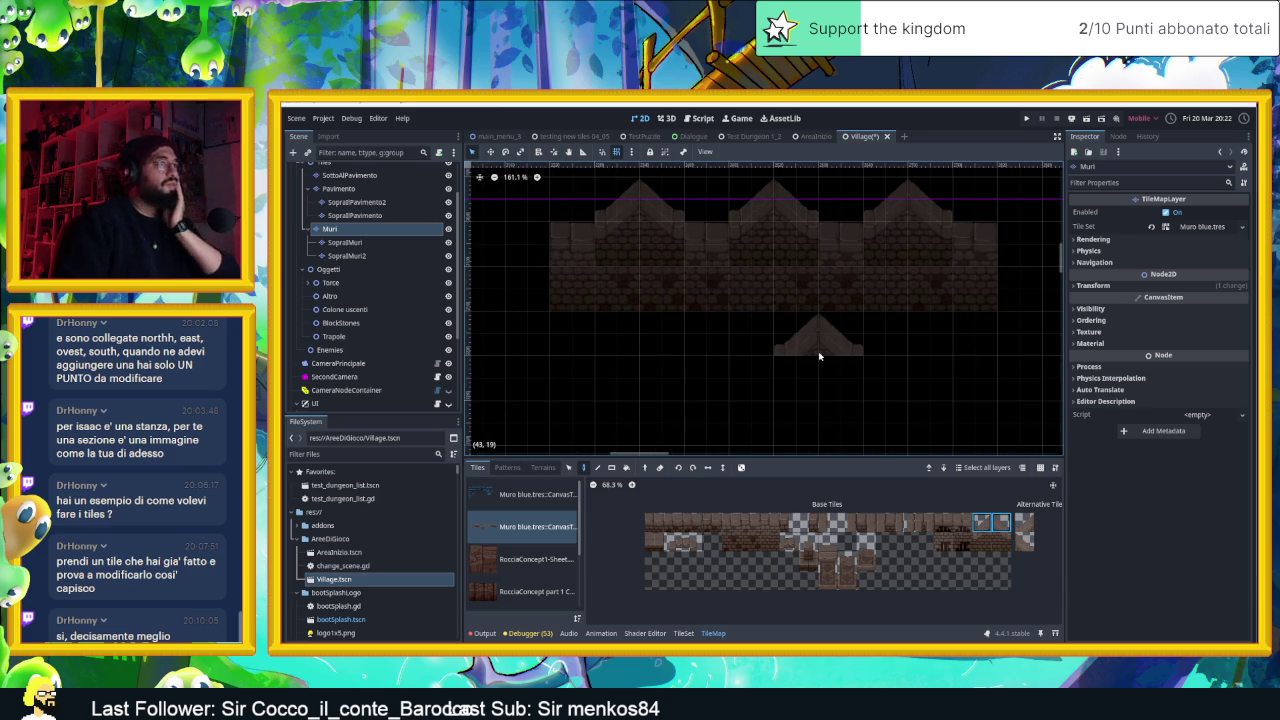
scroll(818, 355, down, 2)
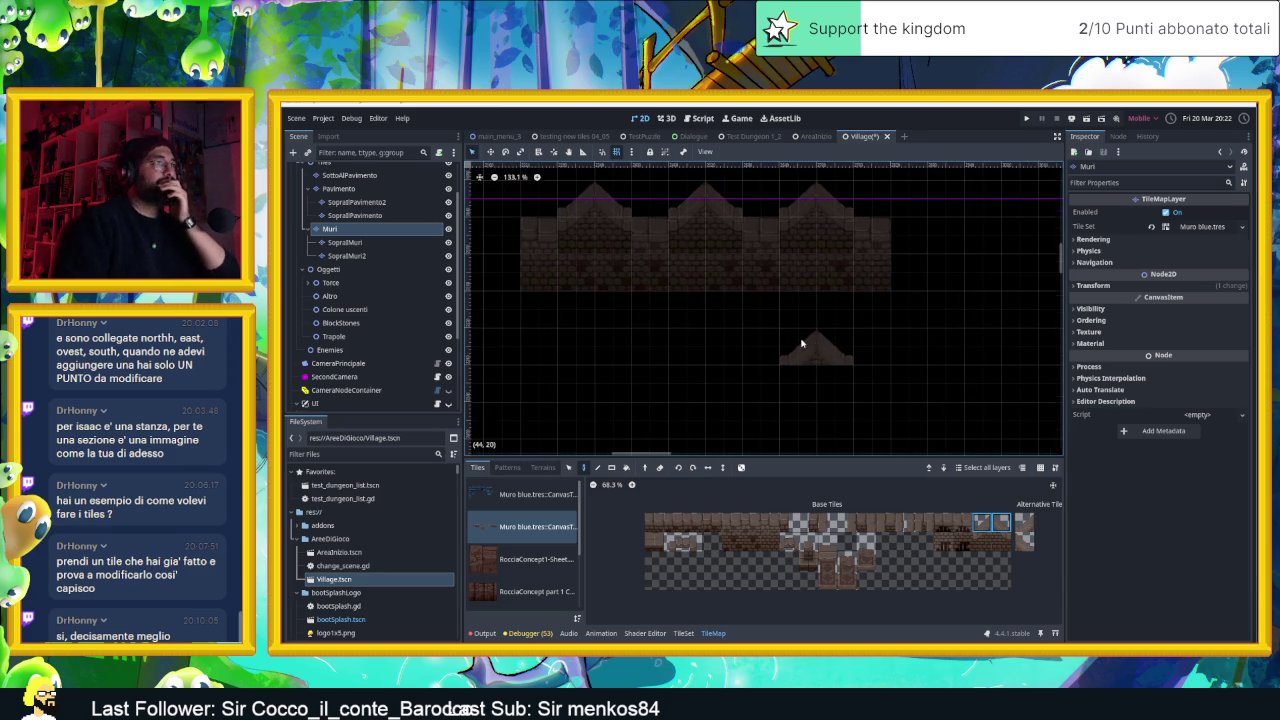
scroll(801, 343, down, 2)
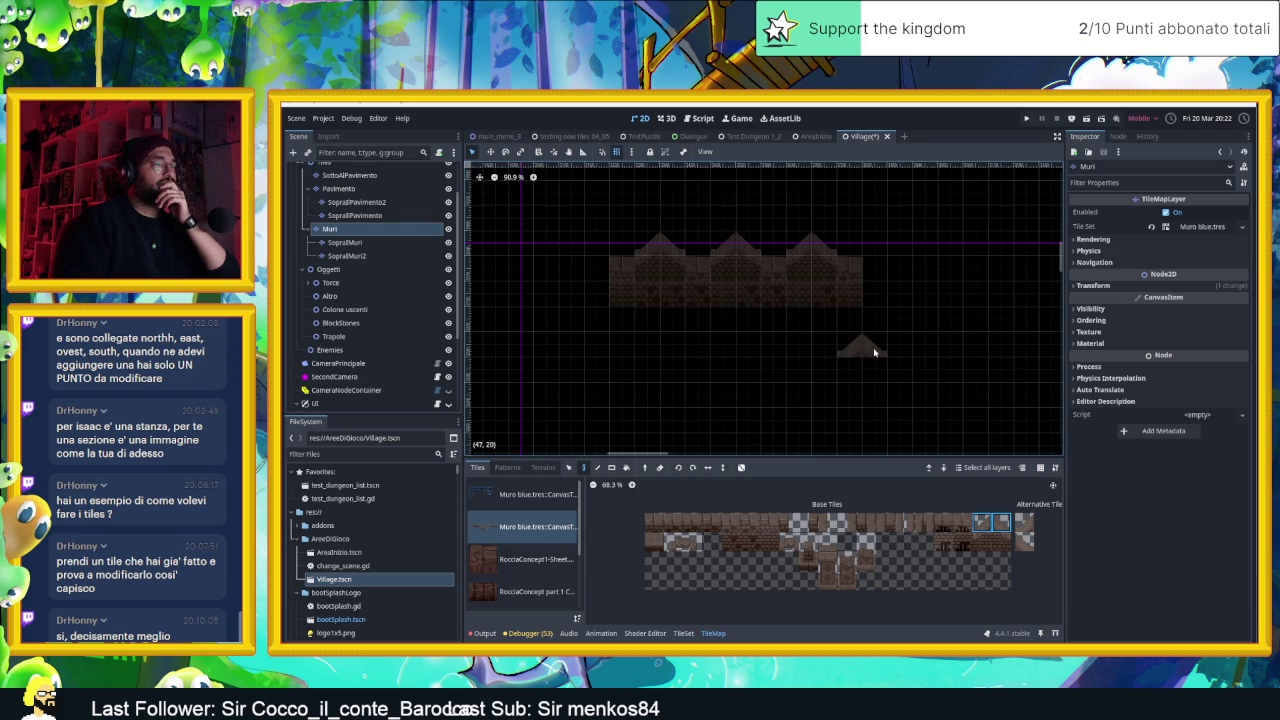
drag(873, 347, 811, 341)
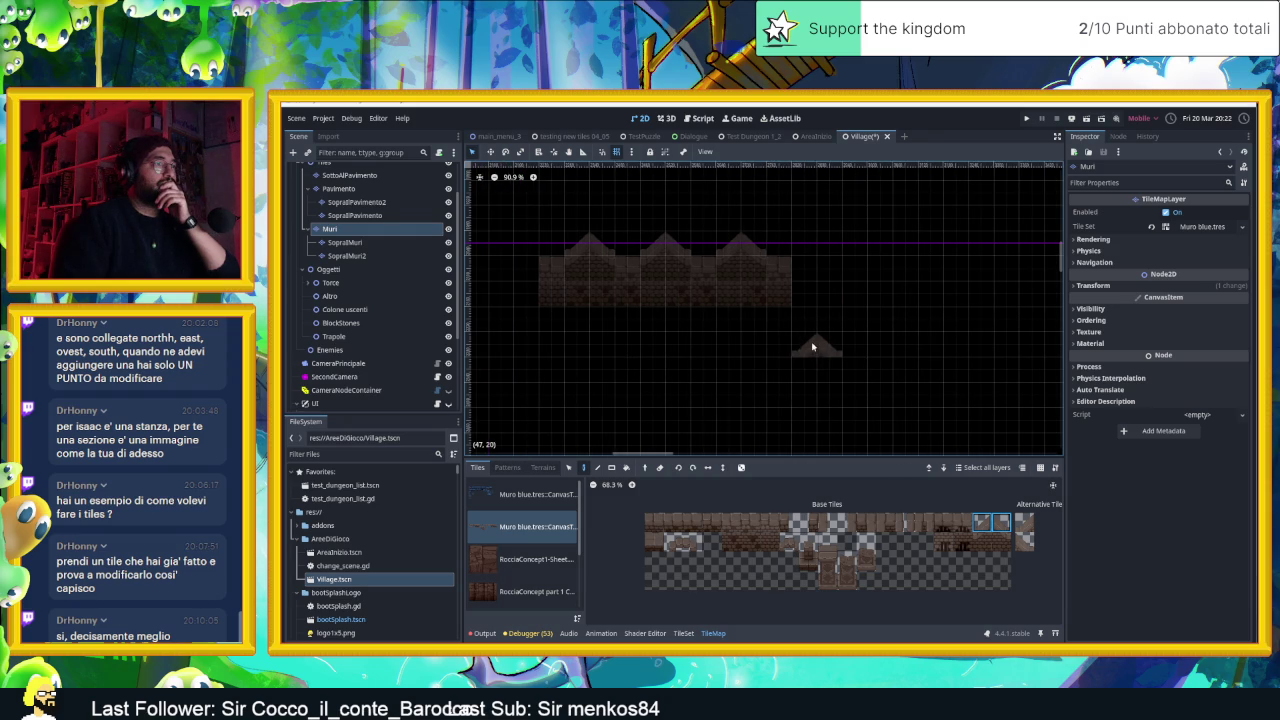
click(1023, 522)
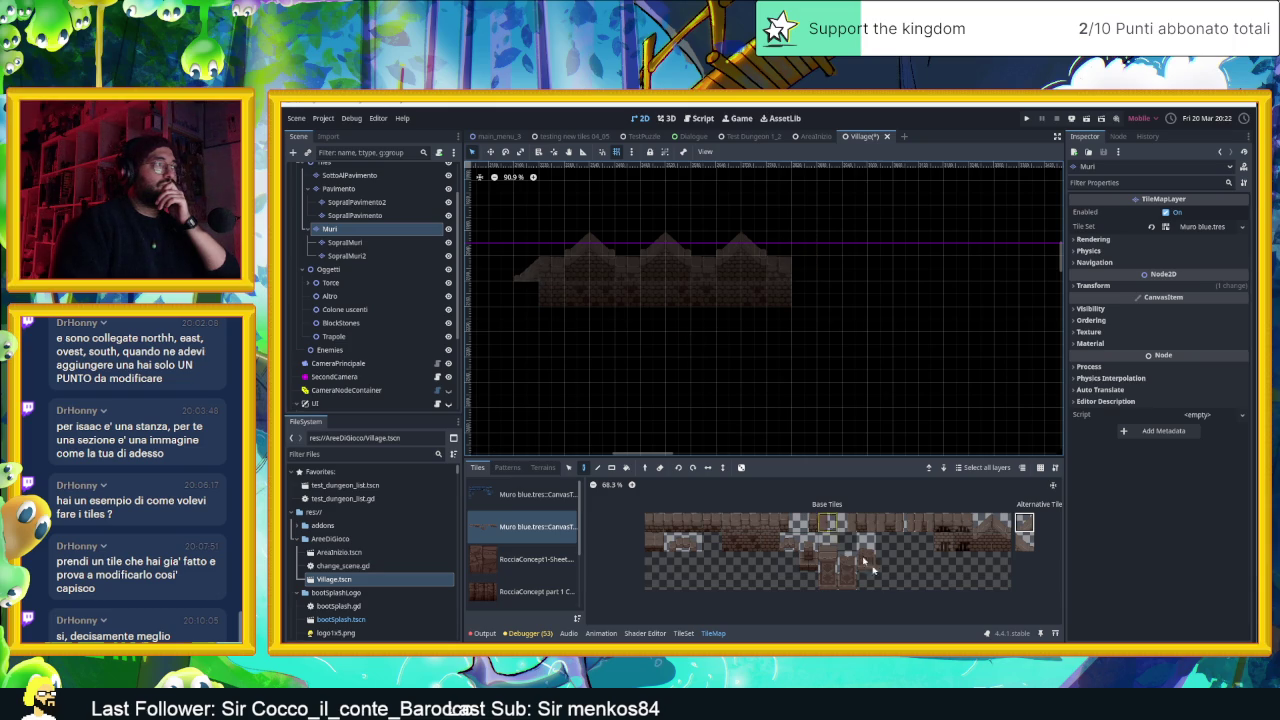
click(1024, 541)
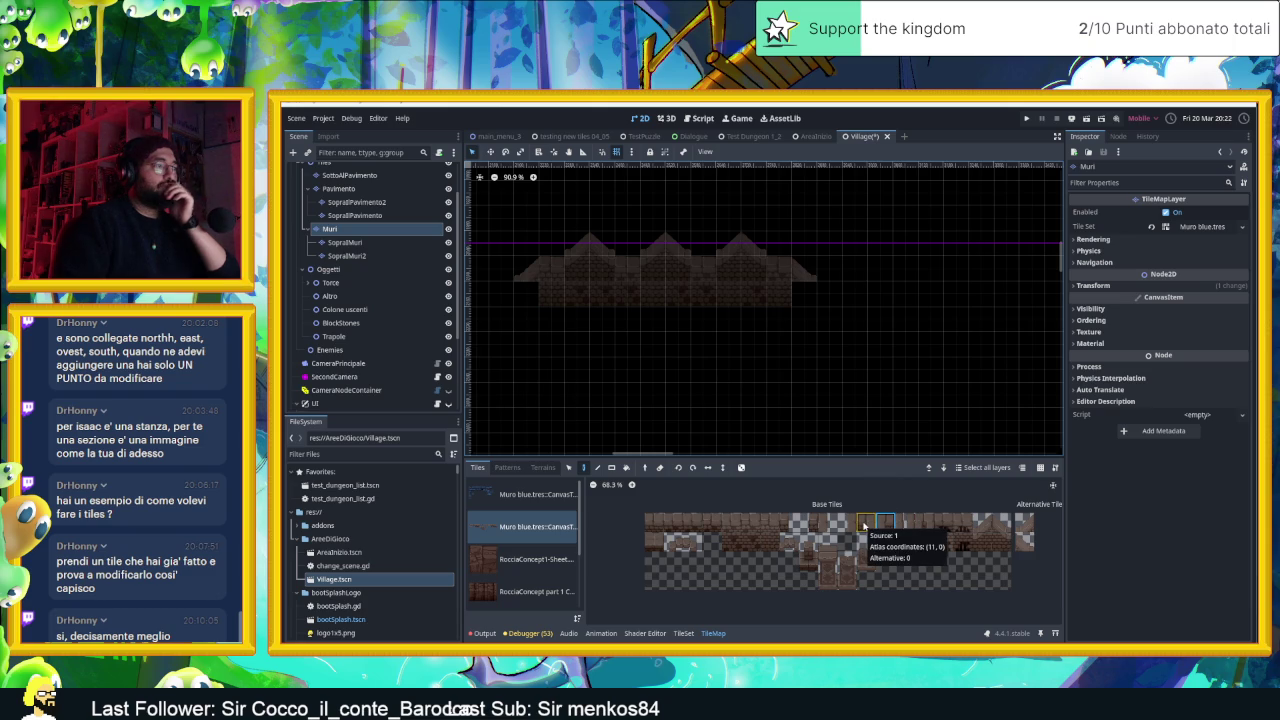
click(924, 522)
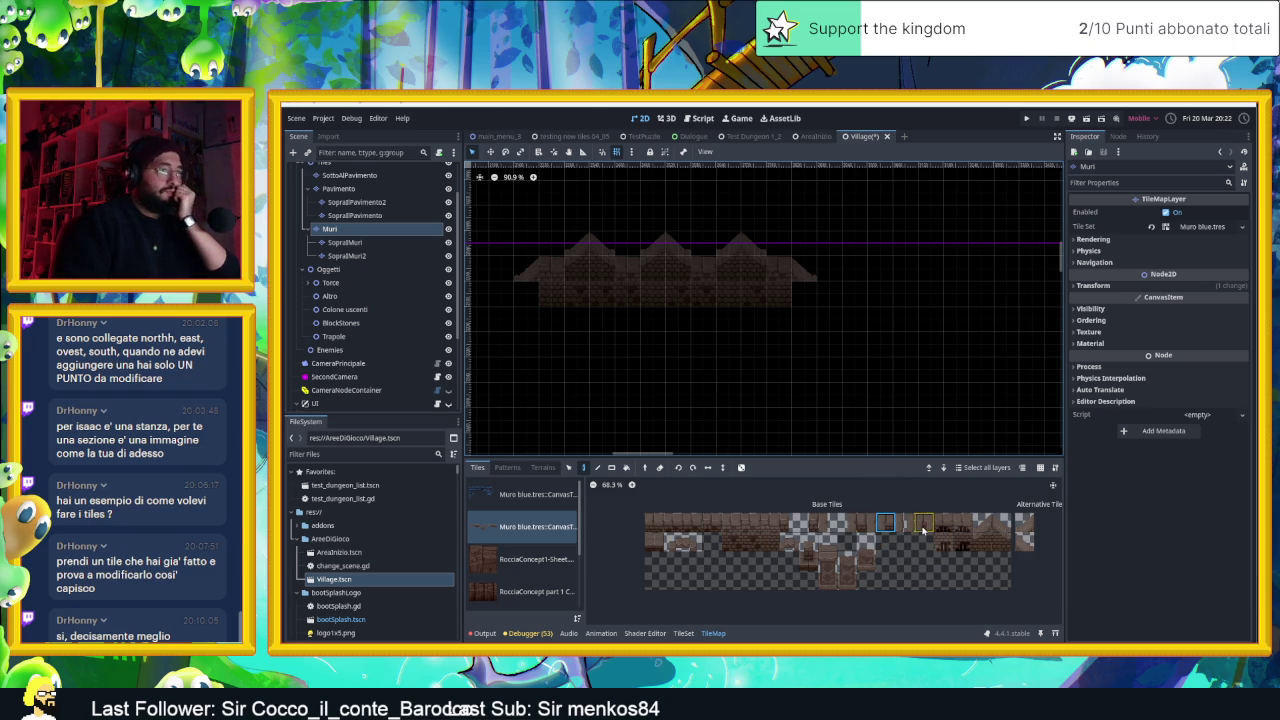
click(801, 291)
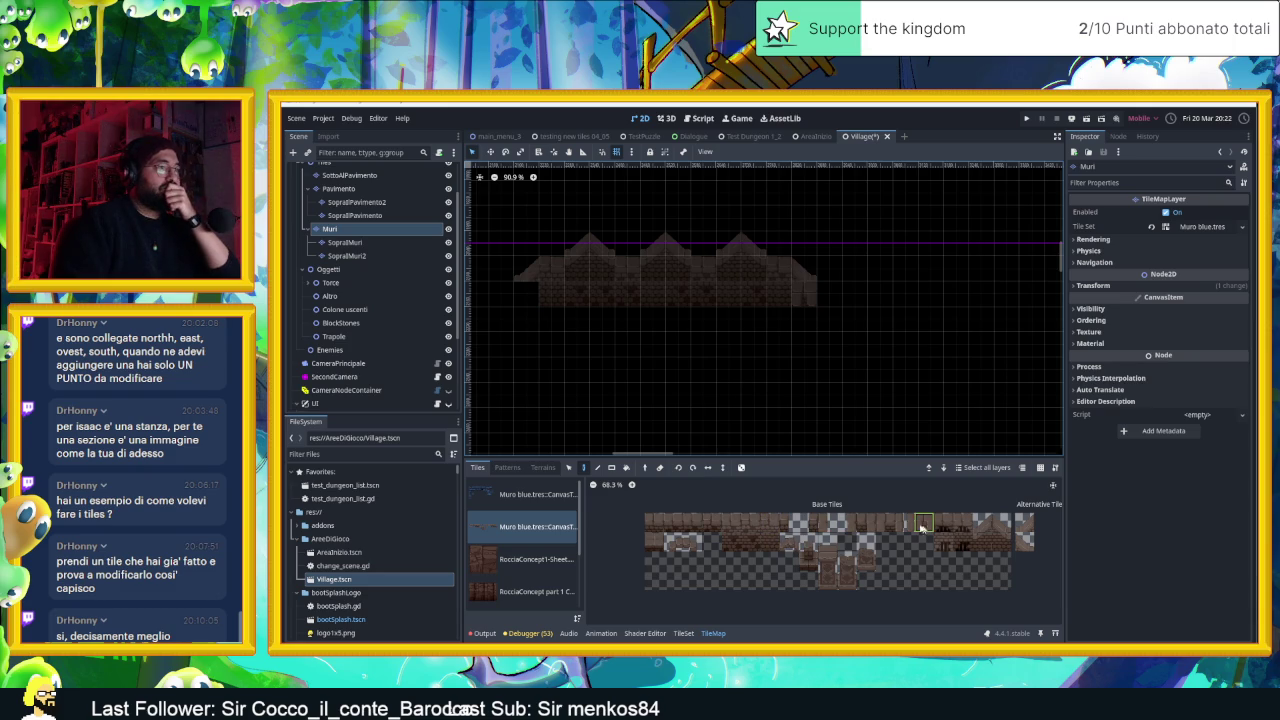
Add narrow pillar tiles at the left wall end and erase the upper right-end tile
click(765, 529)
click(525, 314)
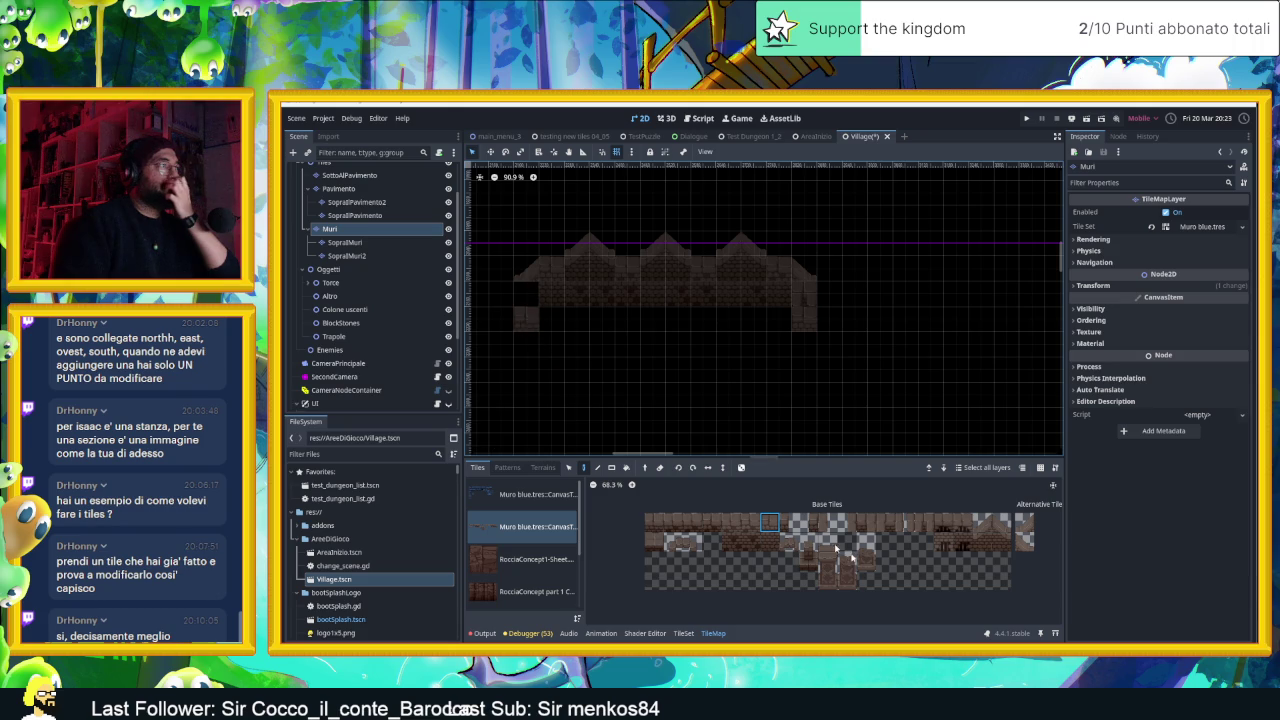
click(922, 524)
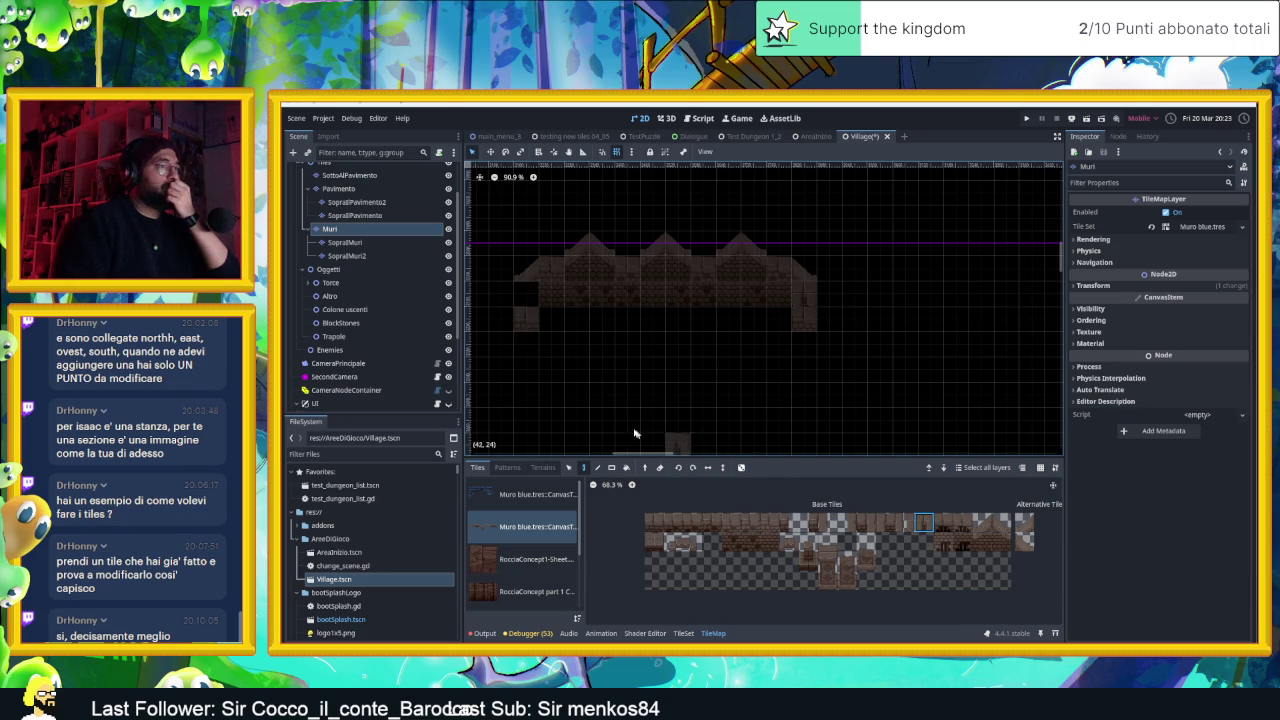
click(904, 523)
click(521, 294)
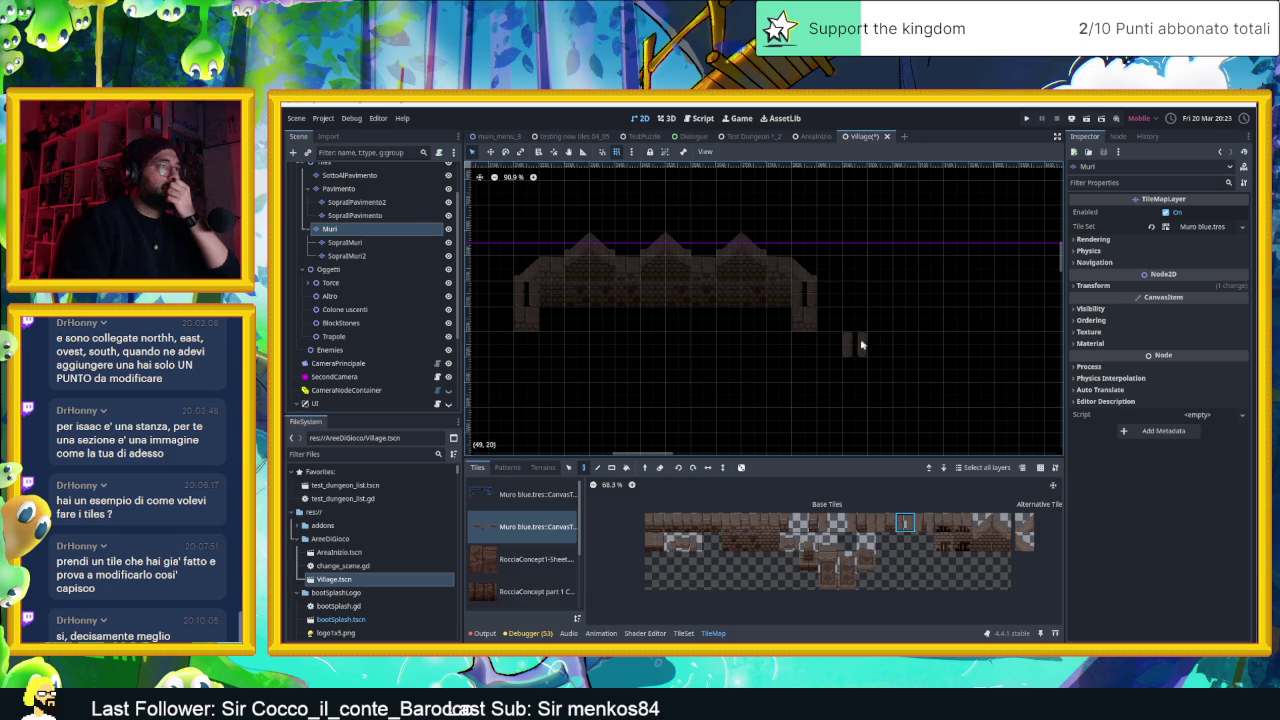
right_click(805, 294)
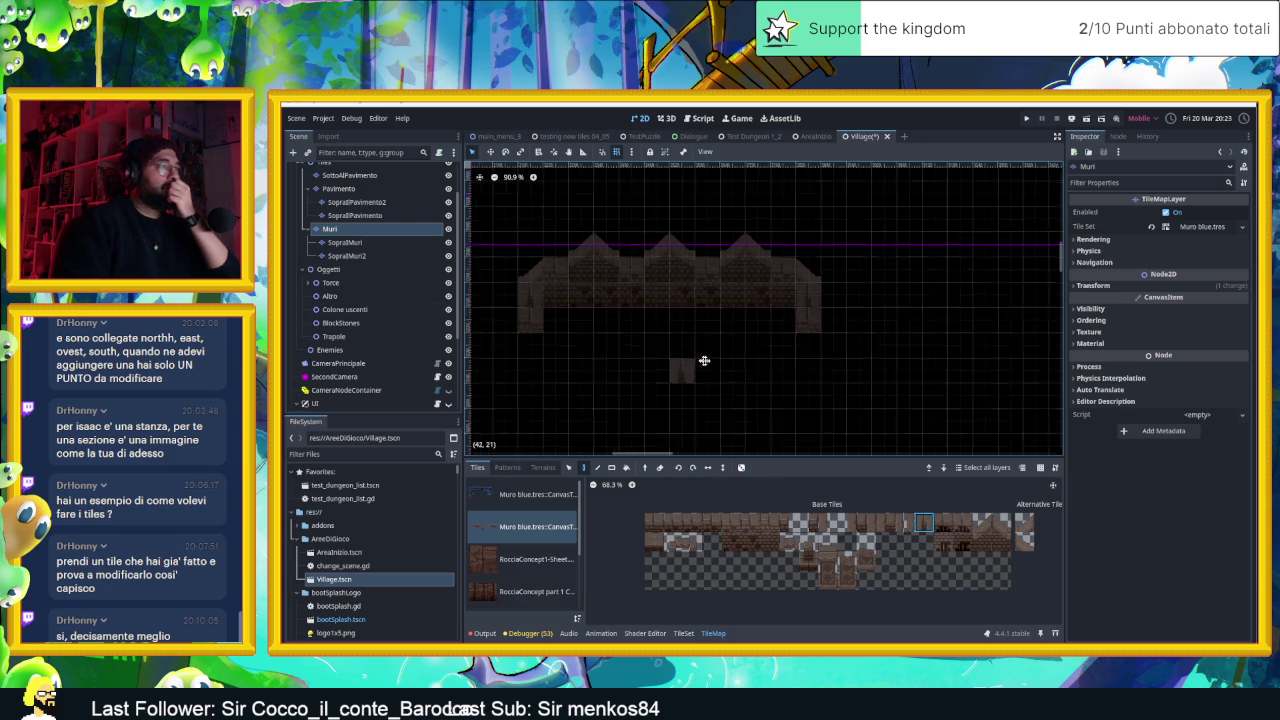
drag(694, 357, 797, 354)
scroll(840, 366, up, 2)
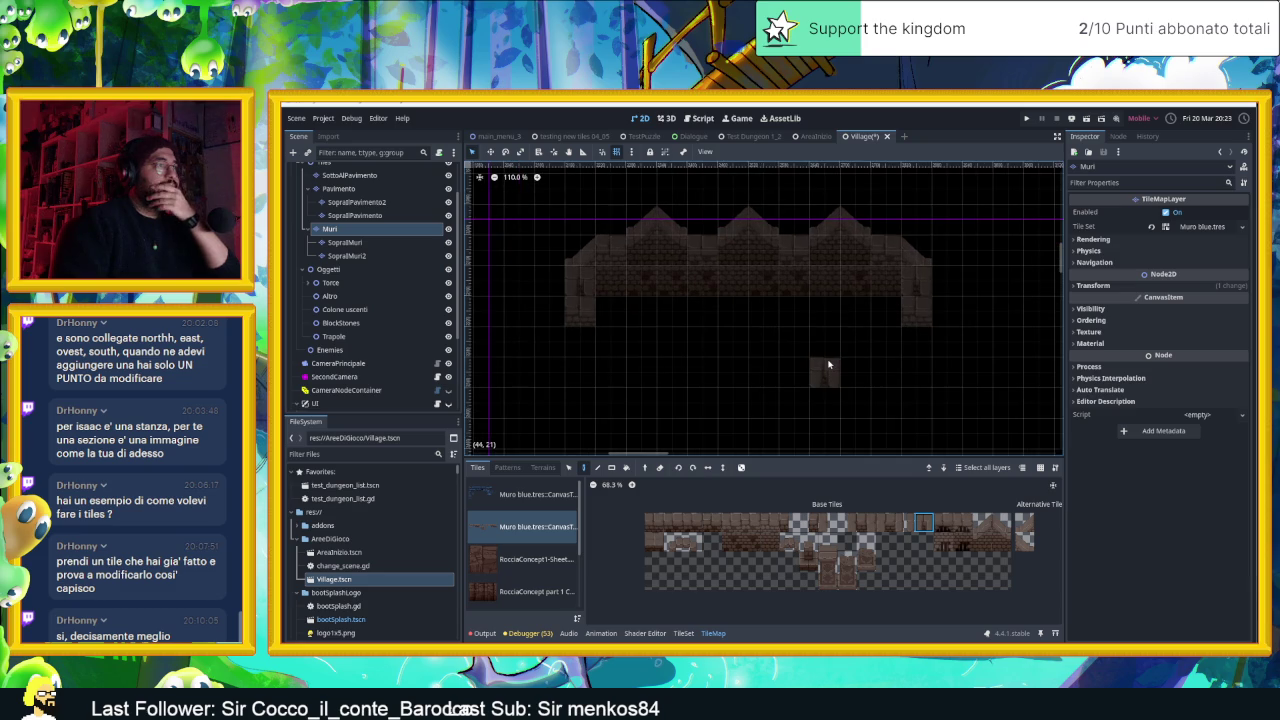
scroll(828, 365, up, 1)
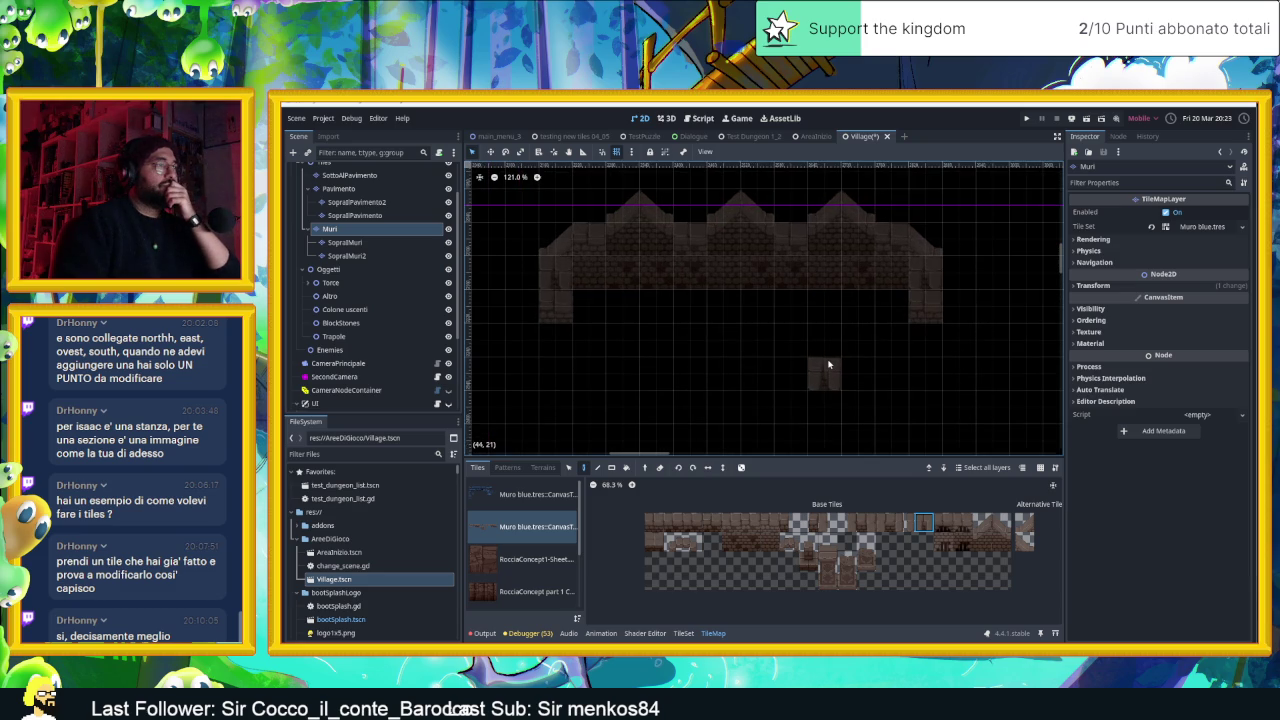
scroll(828, 365, up, 1)
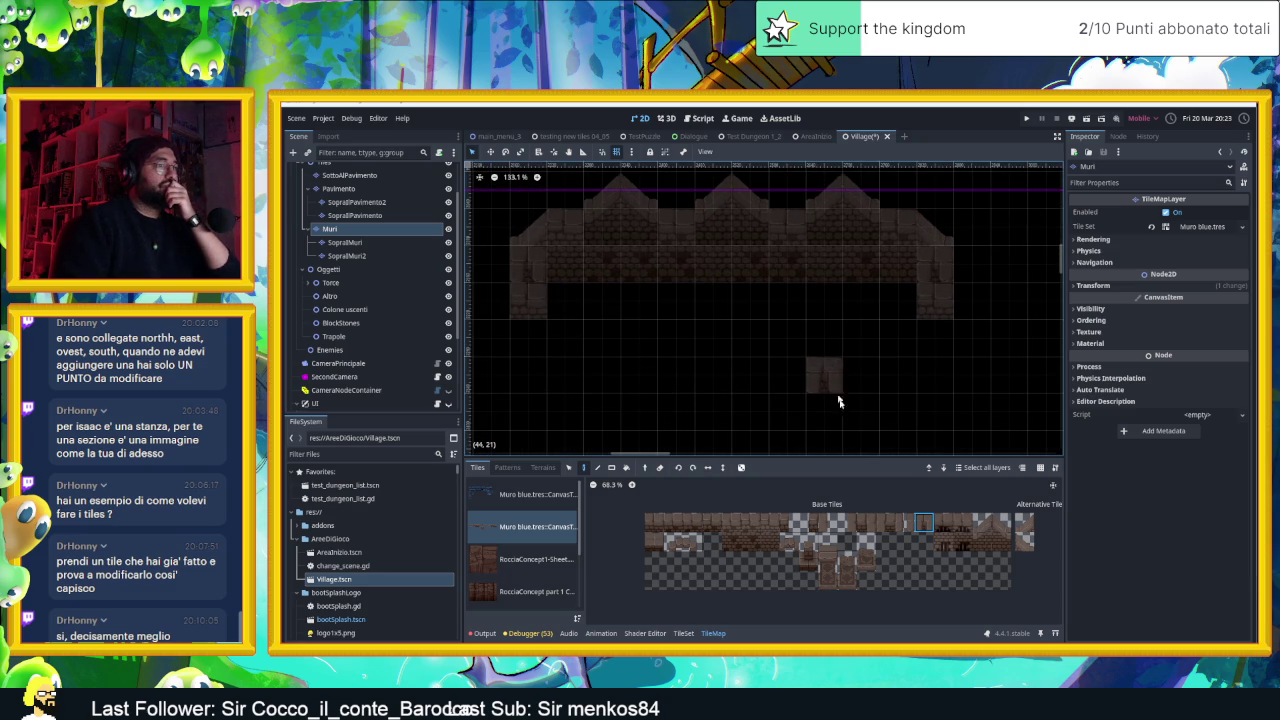
click(829, 584)
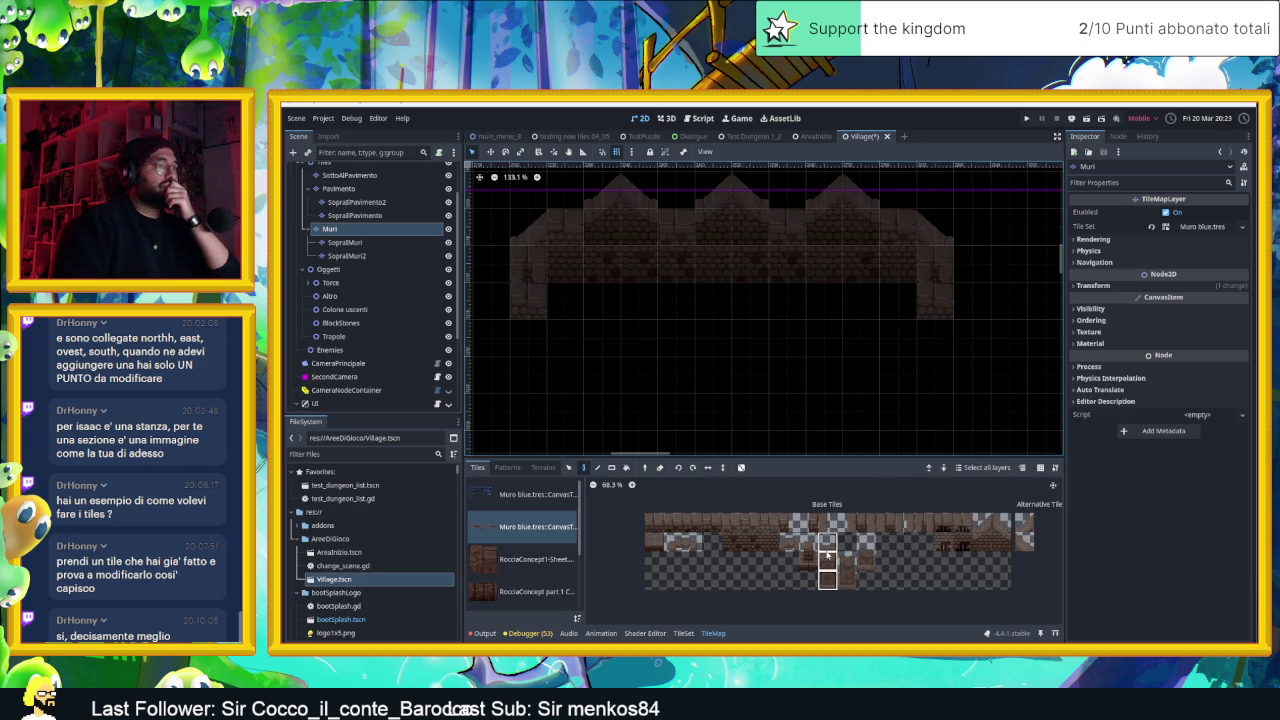
On SopraMuri, stamp columns on both end walls and pillar pieces below the arches
click(345, 243)
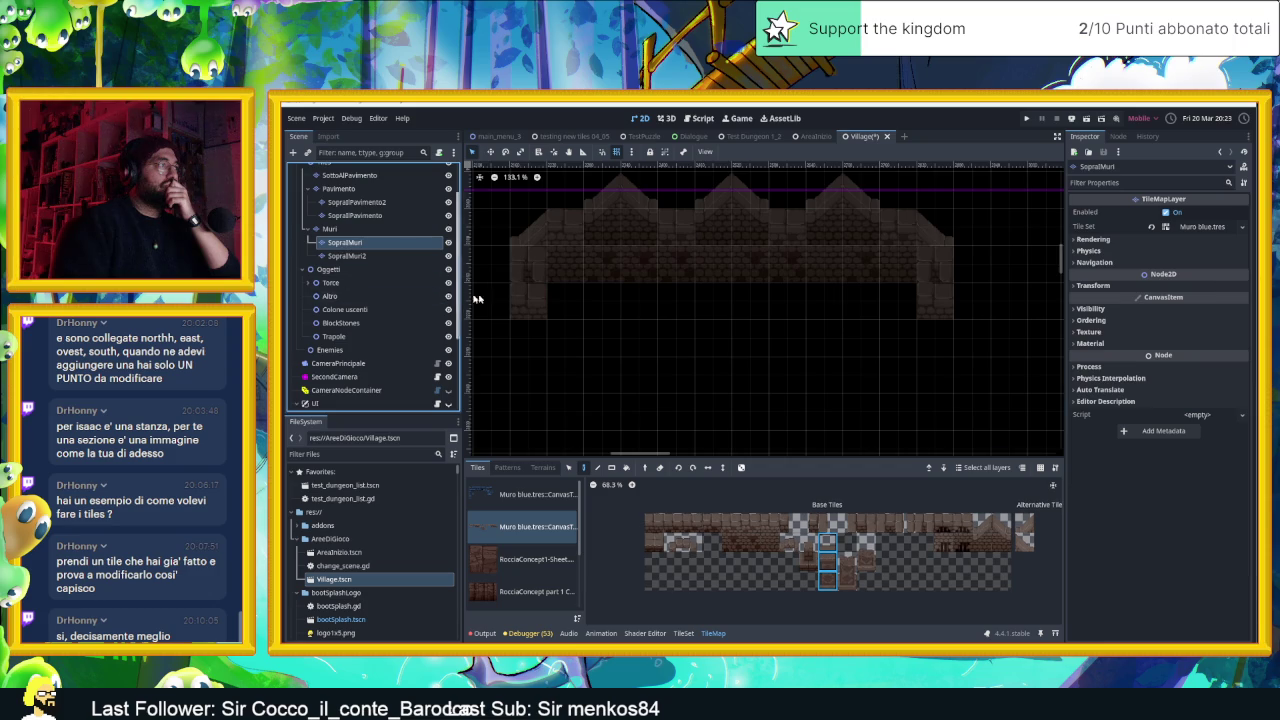
click(528, 301)
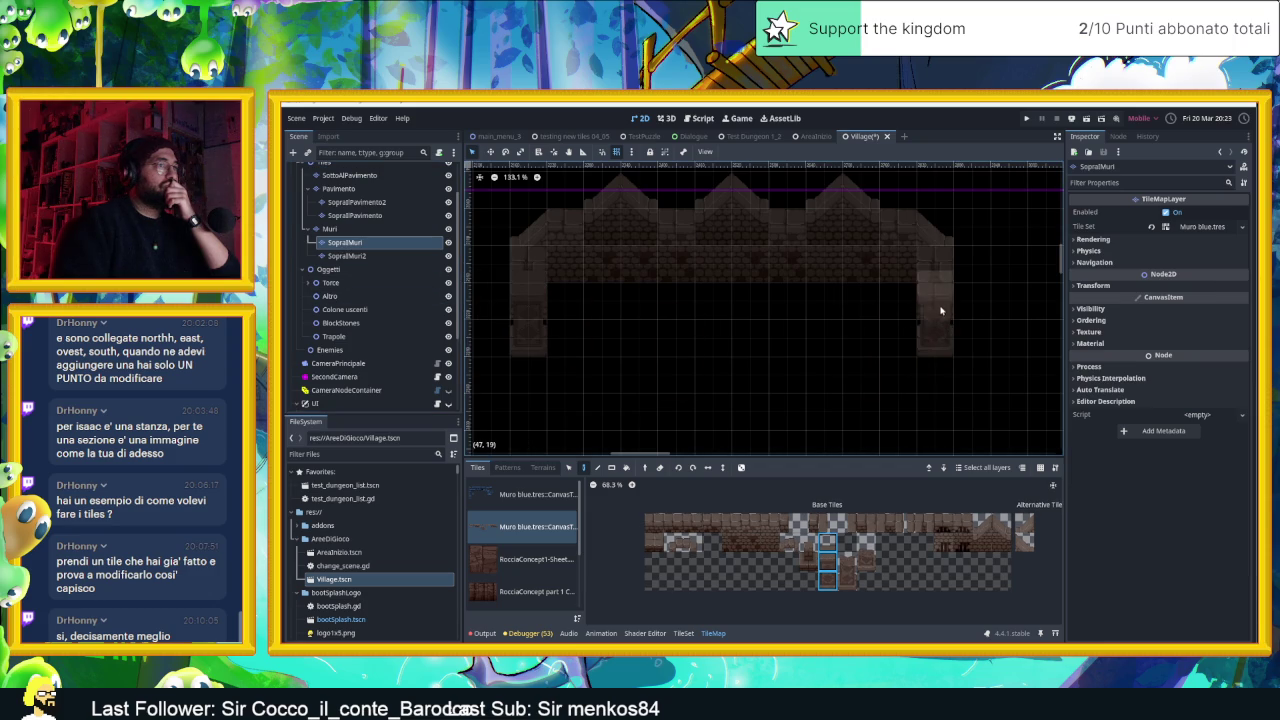
click(940, 310)
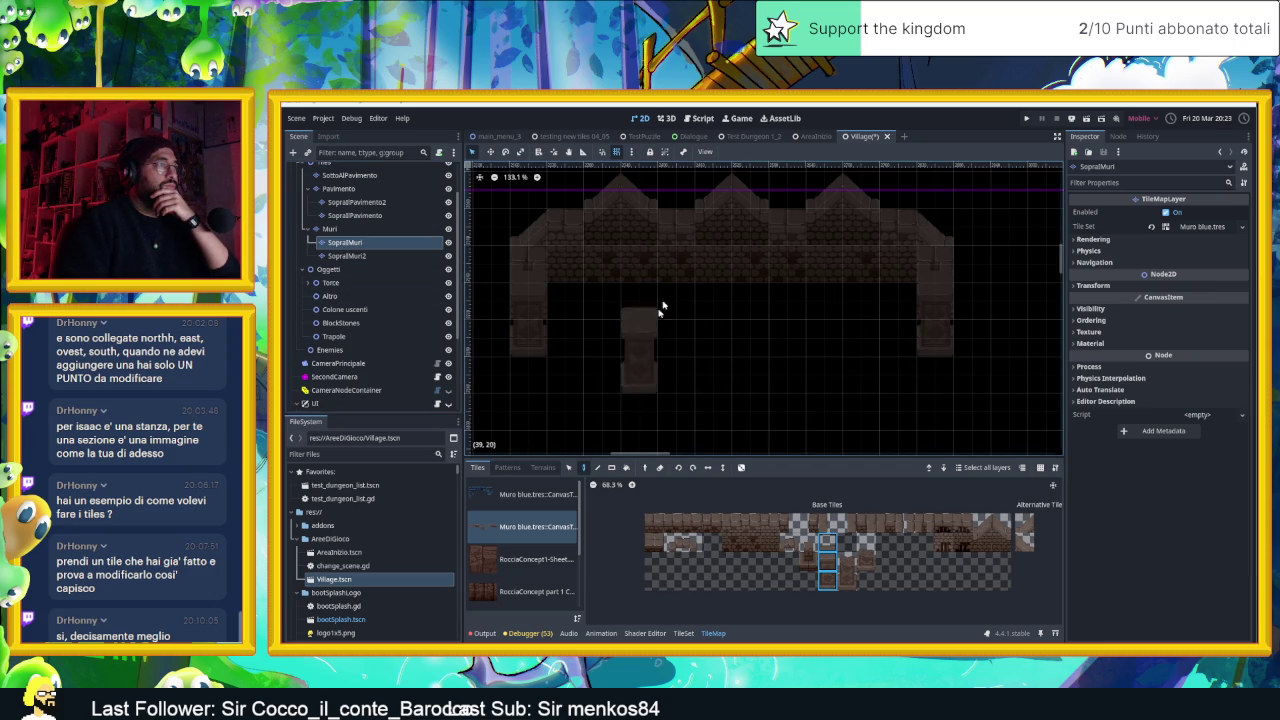
click(680, 253)
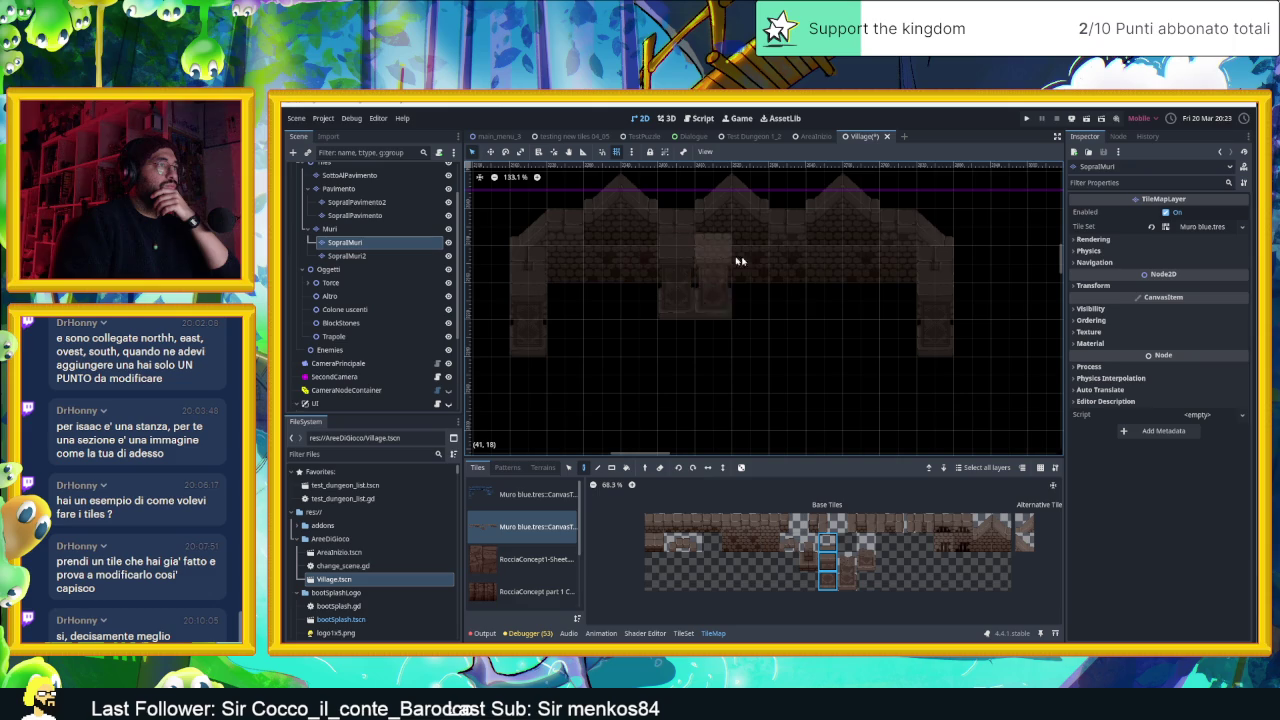
click(789, 262)
click(934, 351)
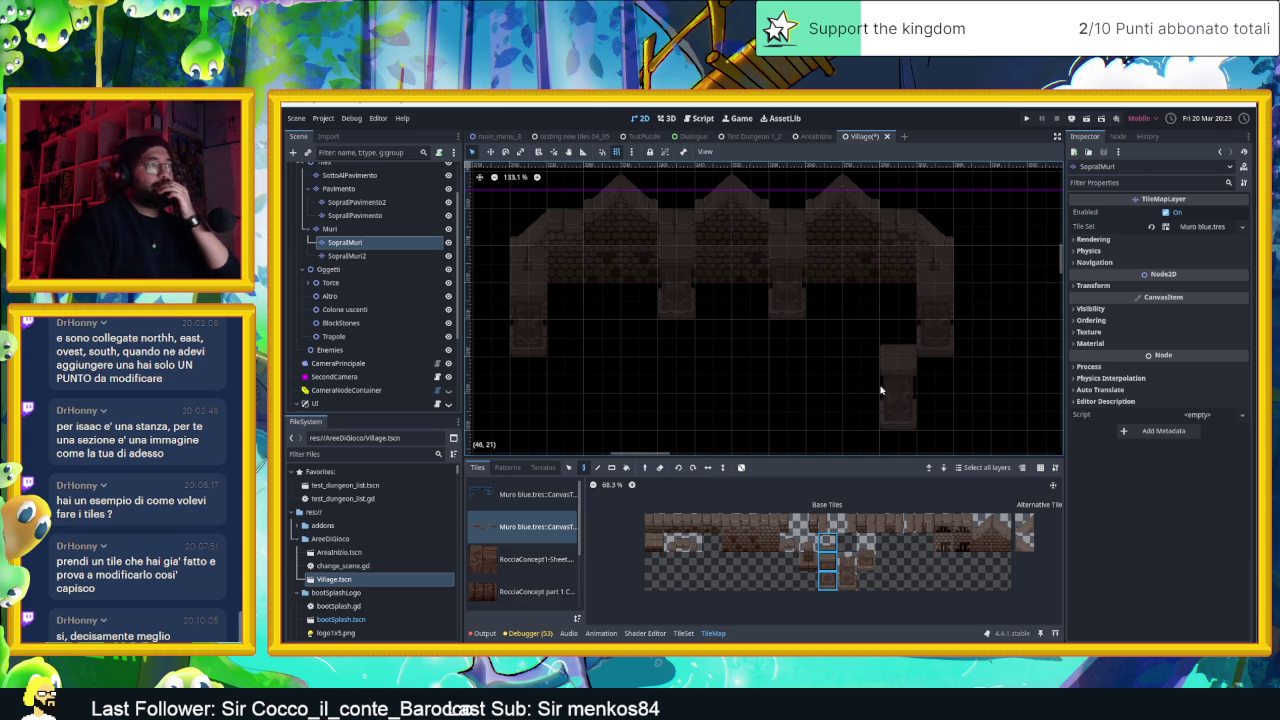
Add a lower tier of pillar pieces beneath the arches, then return to the Muri layer
scroll(851, 357, down, 1)
scroll(851, 357, down, 1)
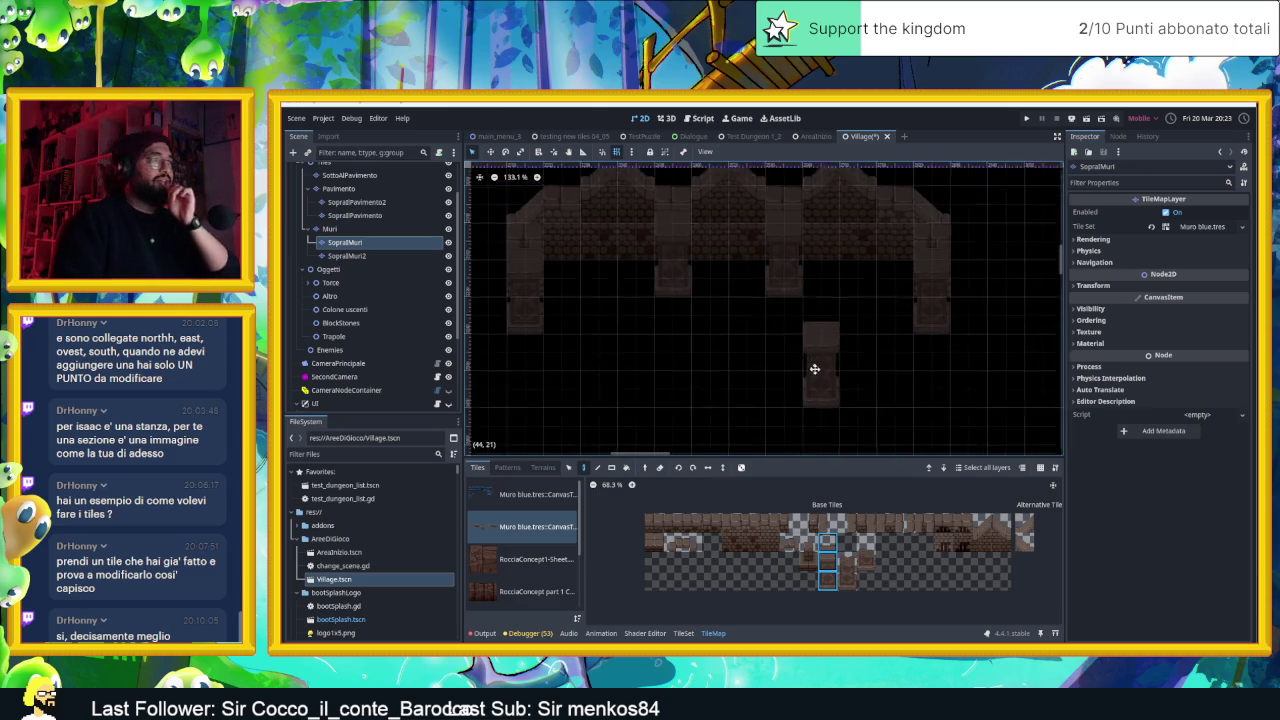
scroll(811, 362, up, 1)
scroll(705, 384, down, 2)
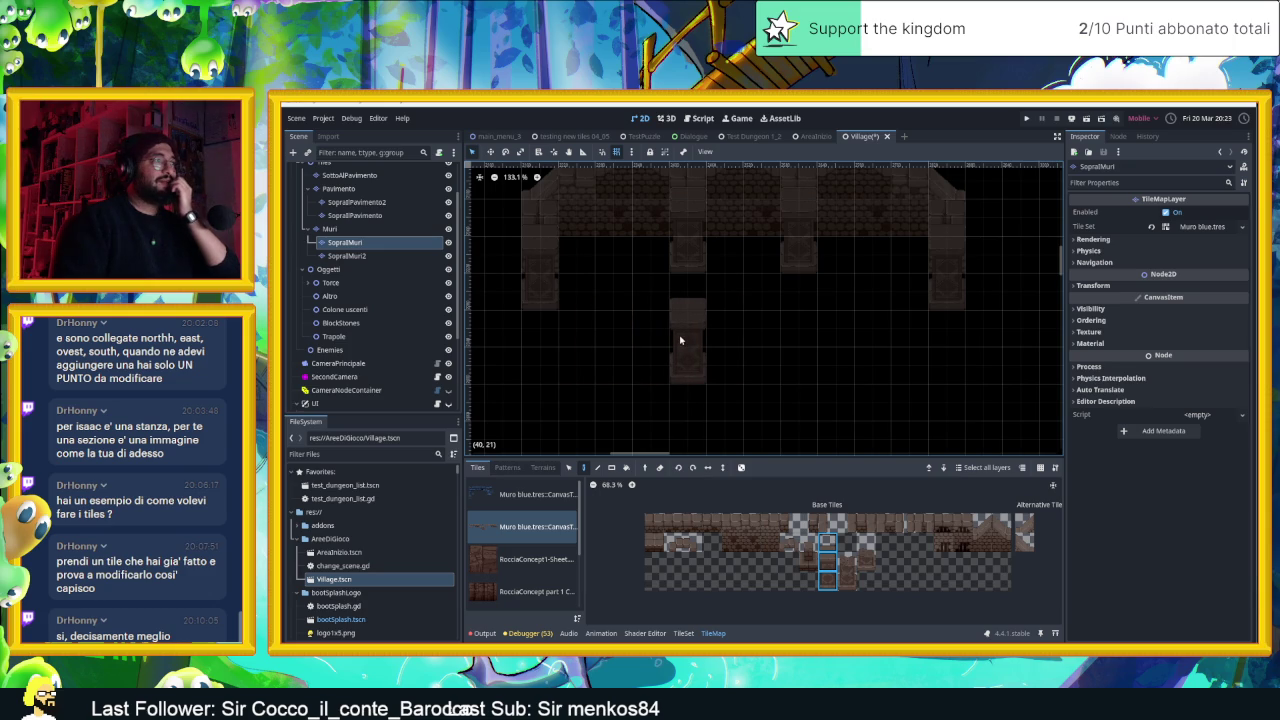
click(680, 341)
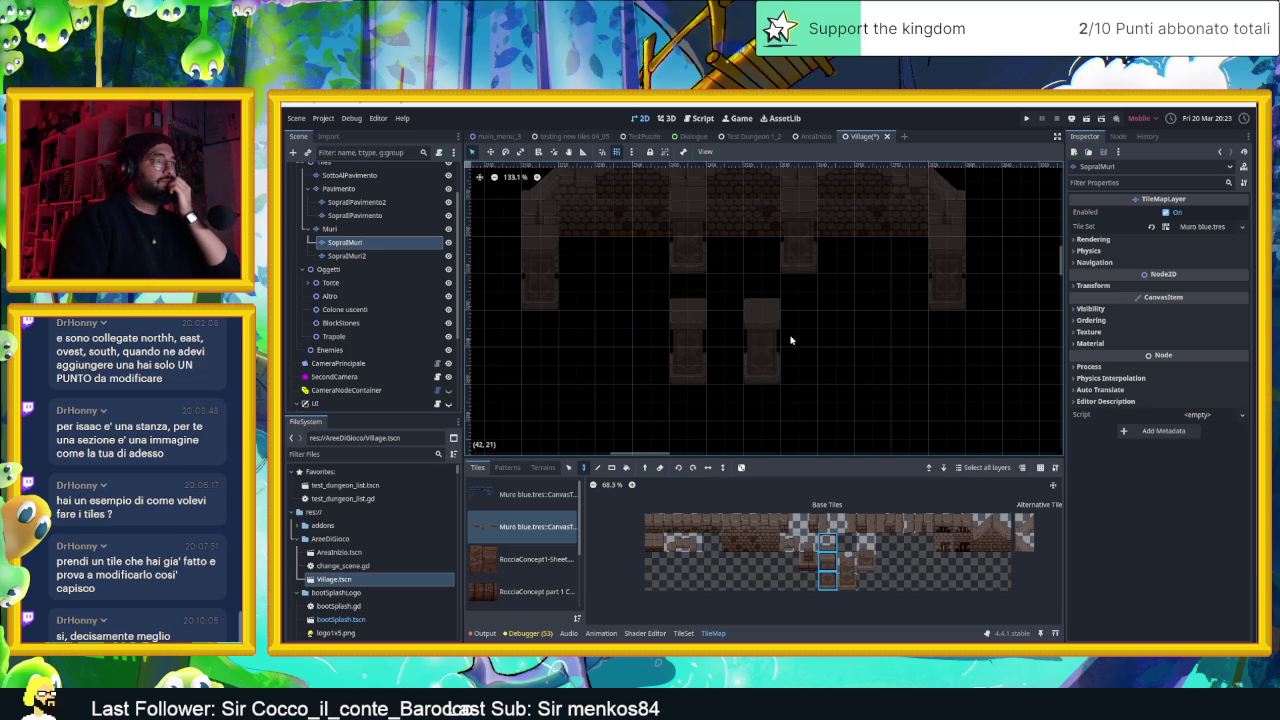
click(800, 343)
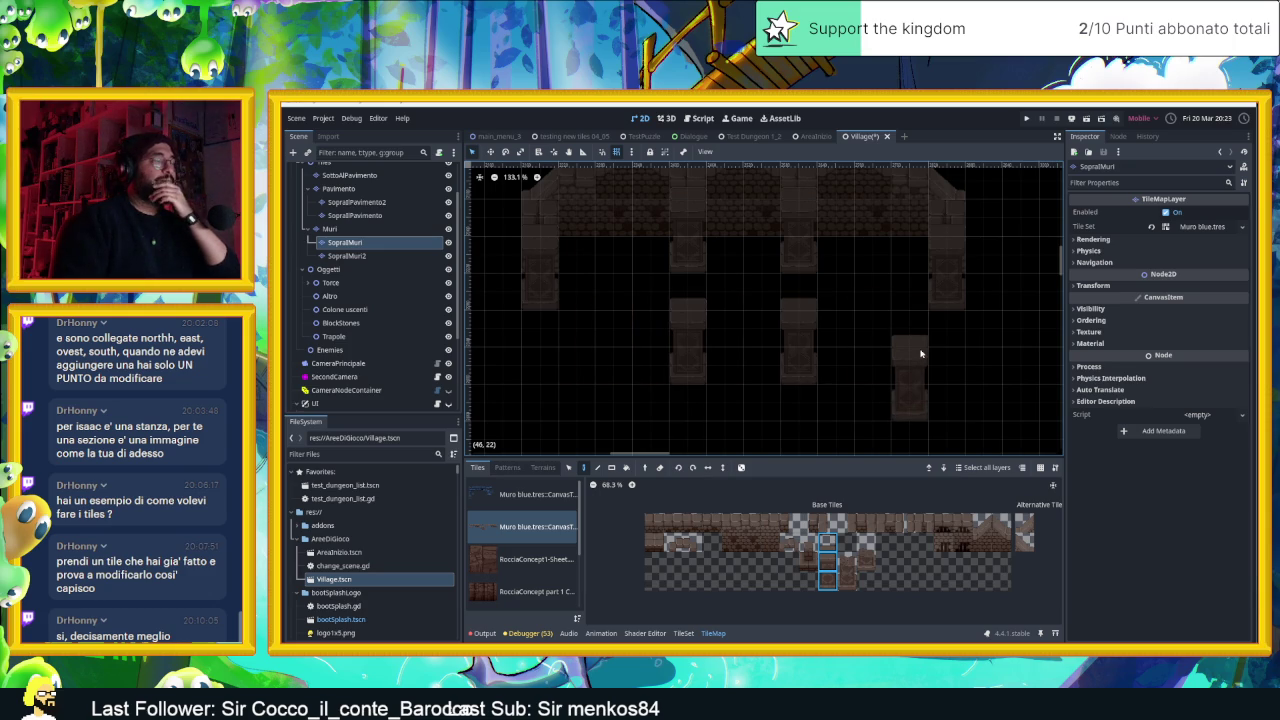
drag(891, 337, 895, 355)
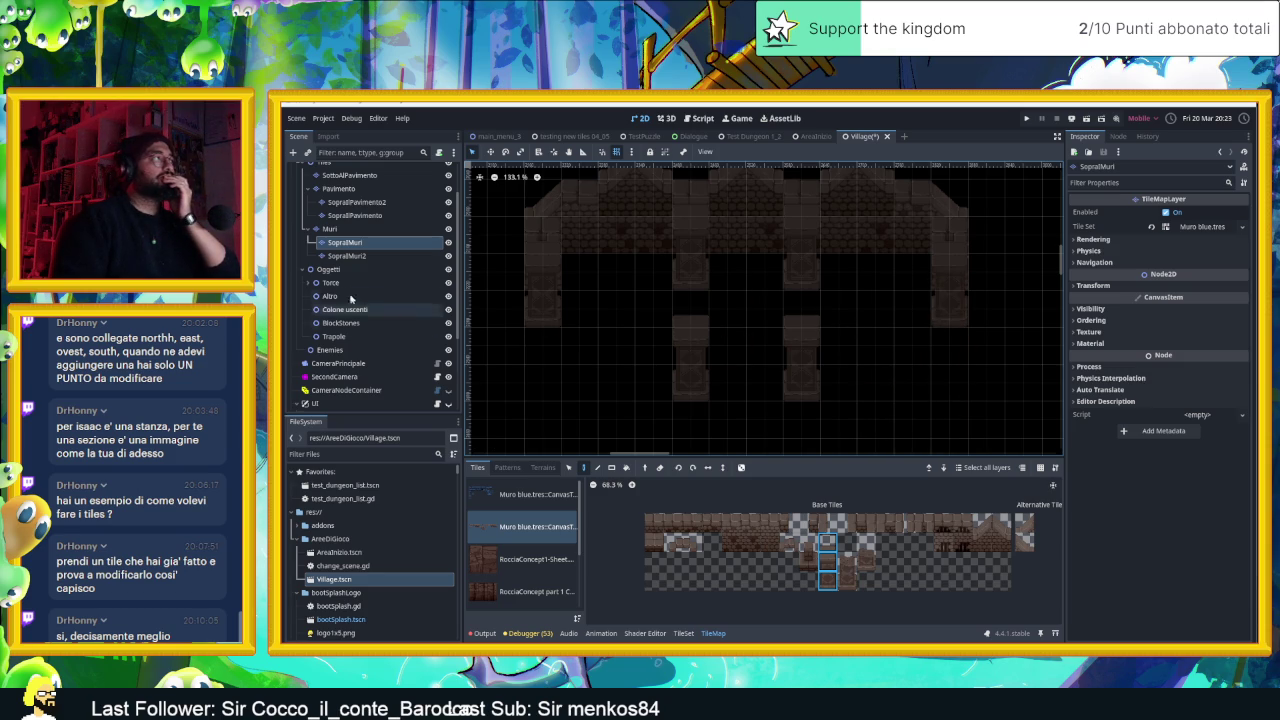
click(330, 229)
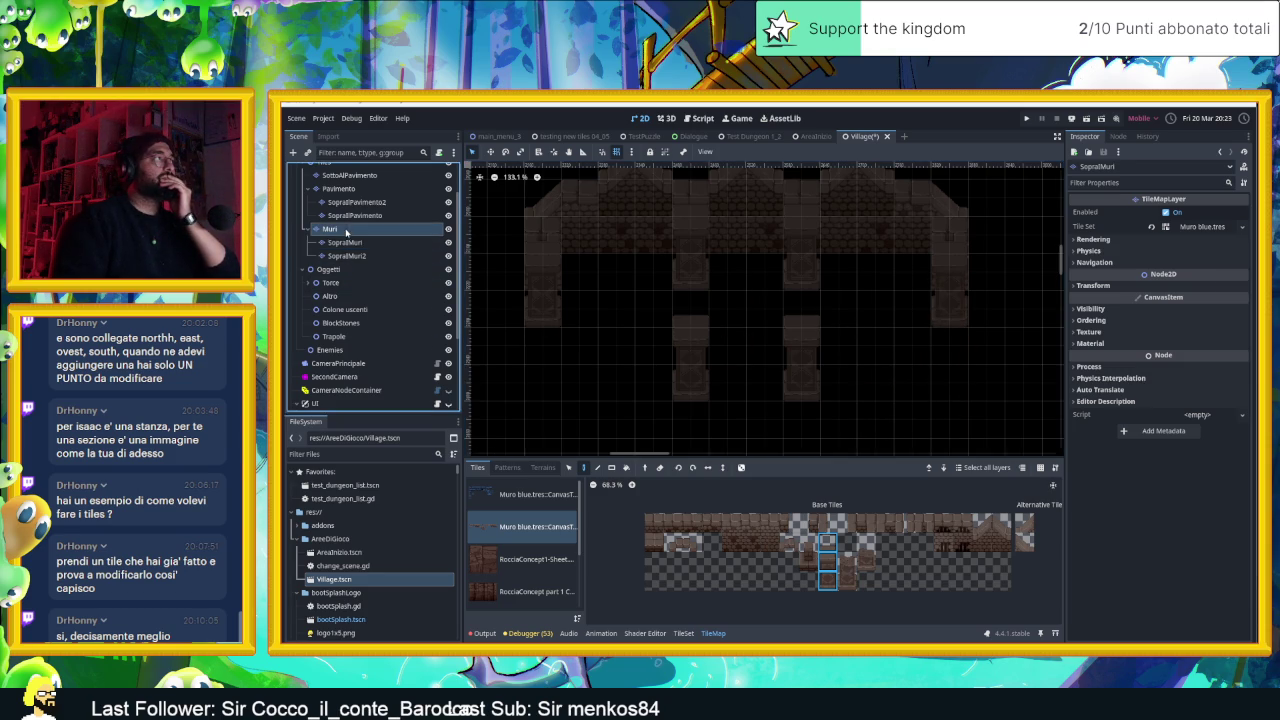
Extend the right wall column downward with single brick tiles on Muri
click(923, 523)
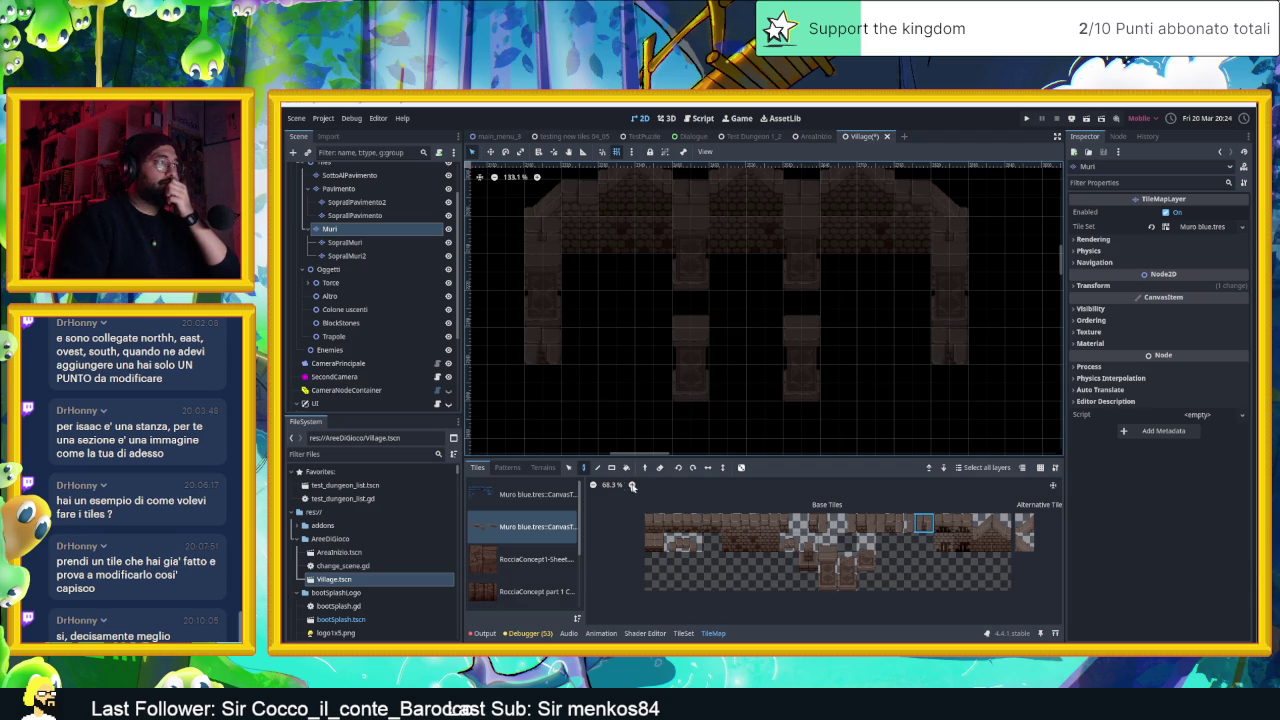
scroll(586, 360, down, 2)
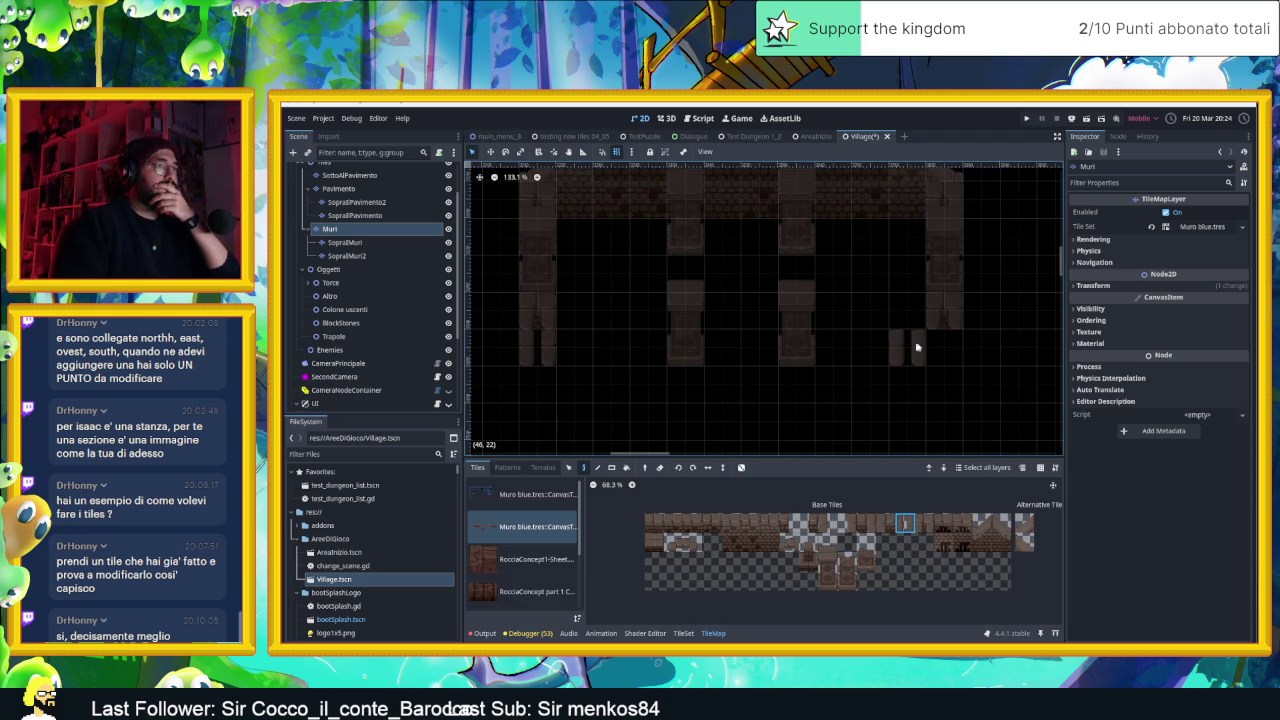
drag(932, 348, 932, 380)
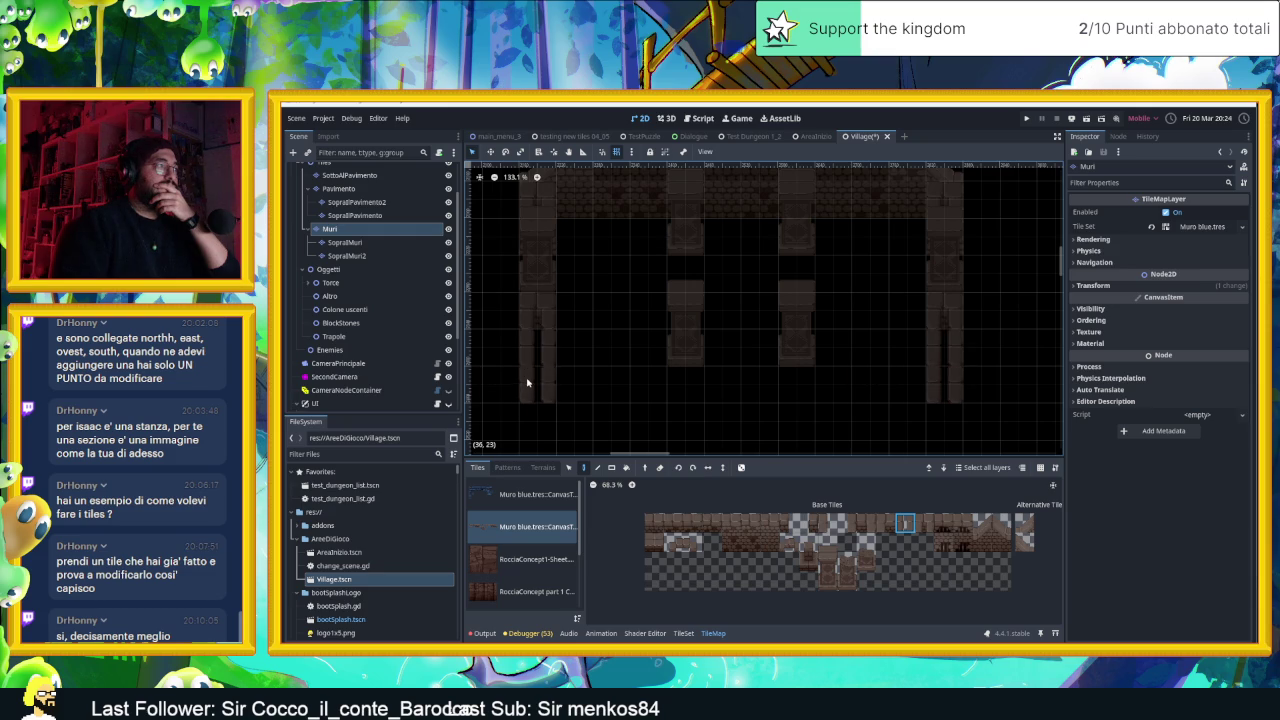
scroll(671, 412, down, 5)
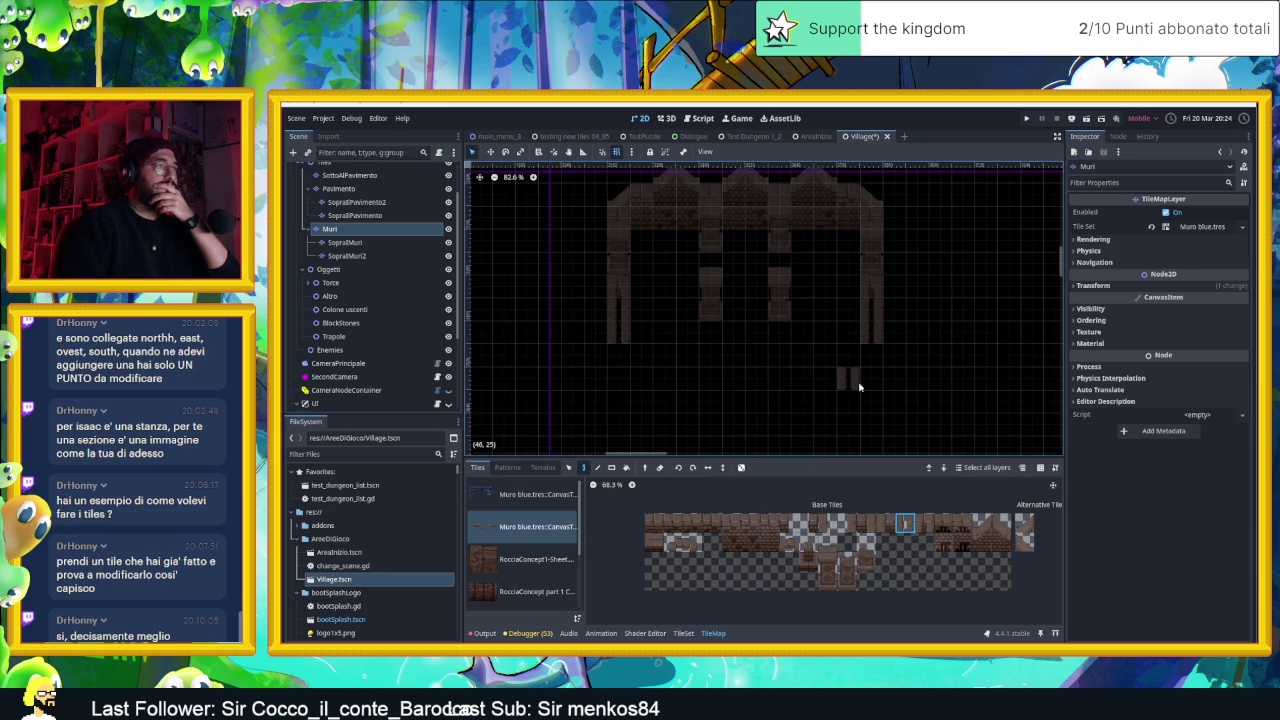
scroll(781, 376, up, 3)
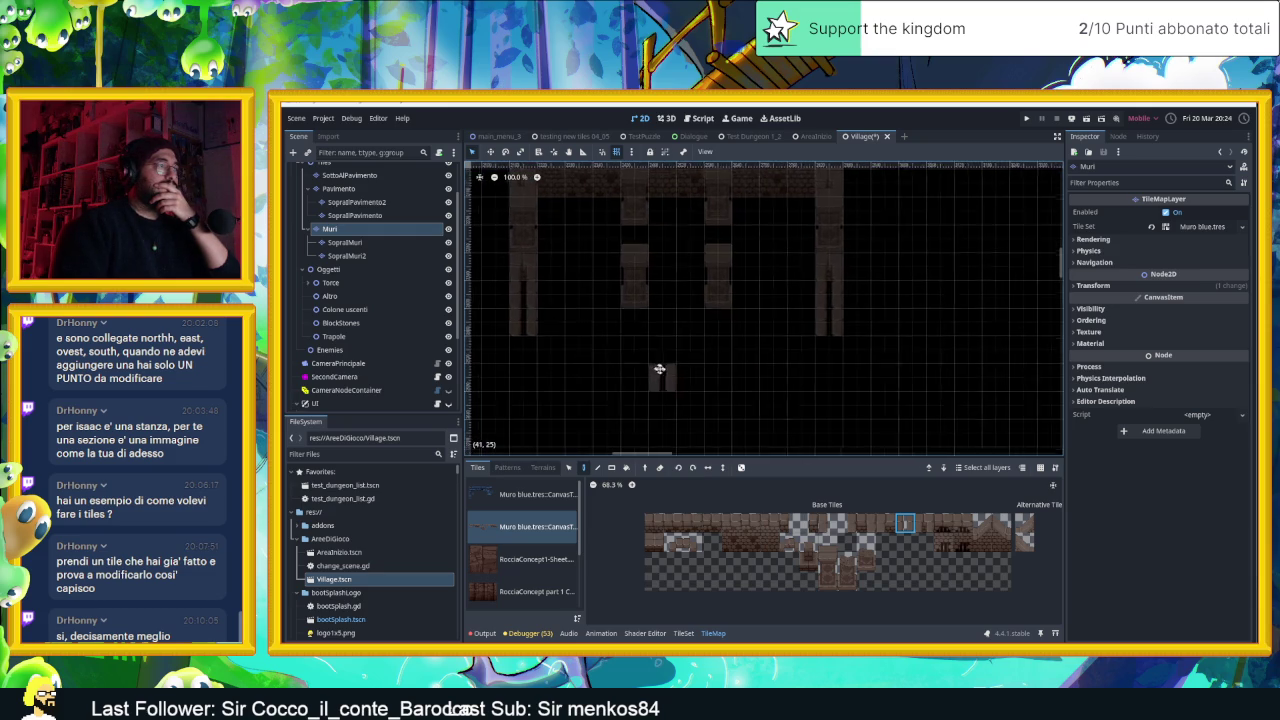
scroll(683, 381, up, 1)
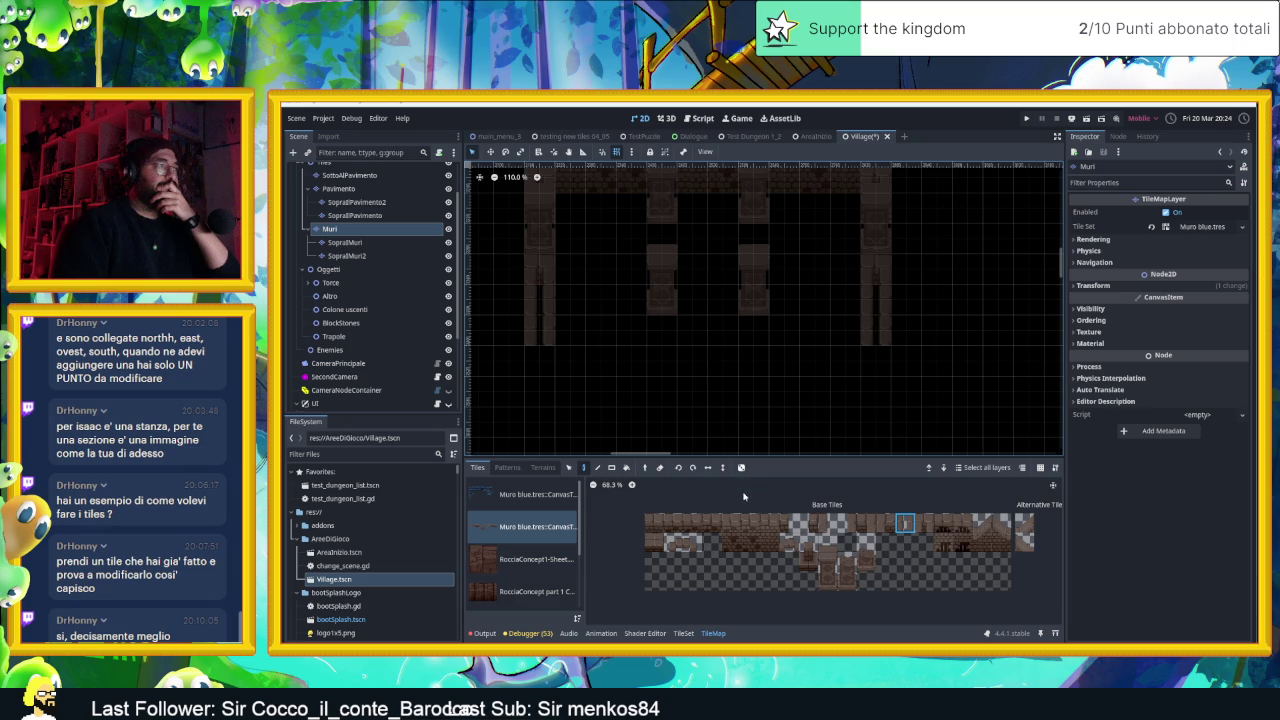
drag(769, 530, 731, 528)
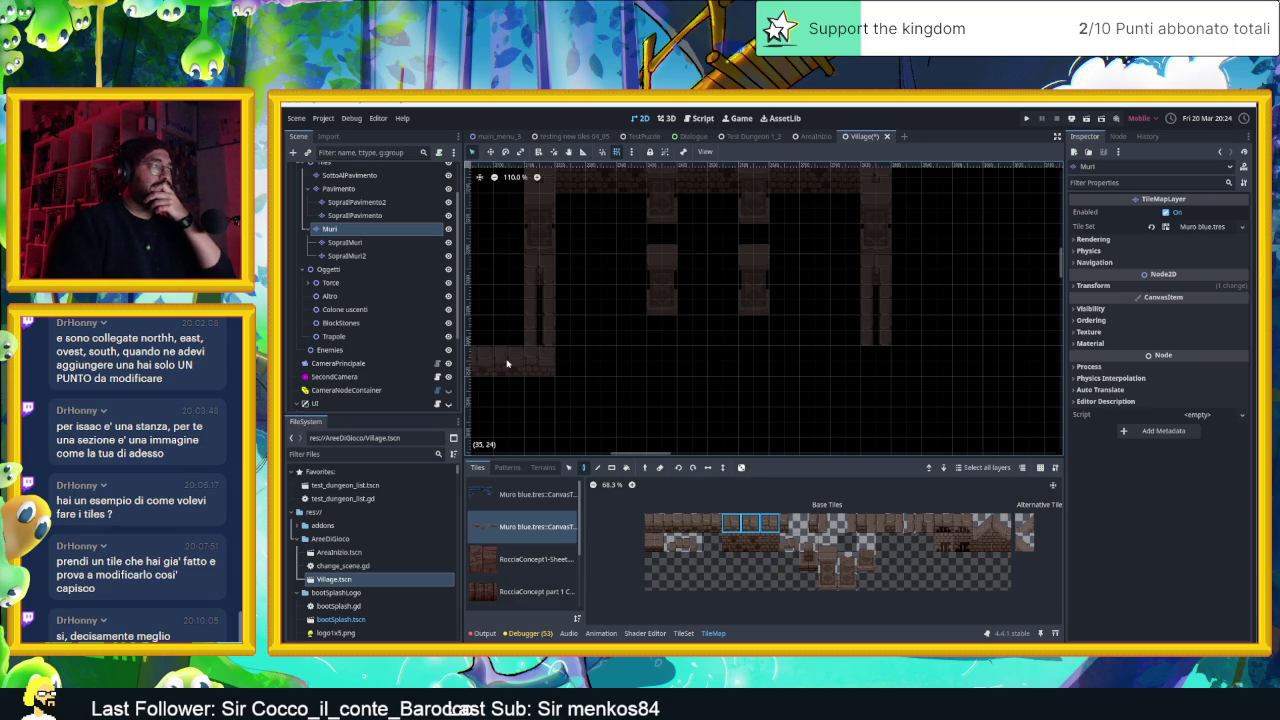
Stamp the three-tile brick base strip at the bottom right of the wall
click(912, 362)
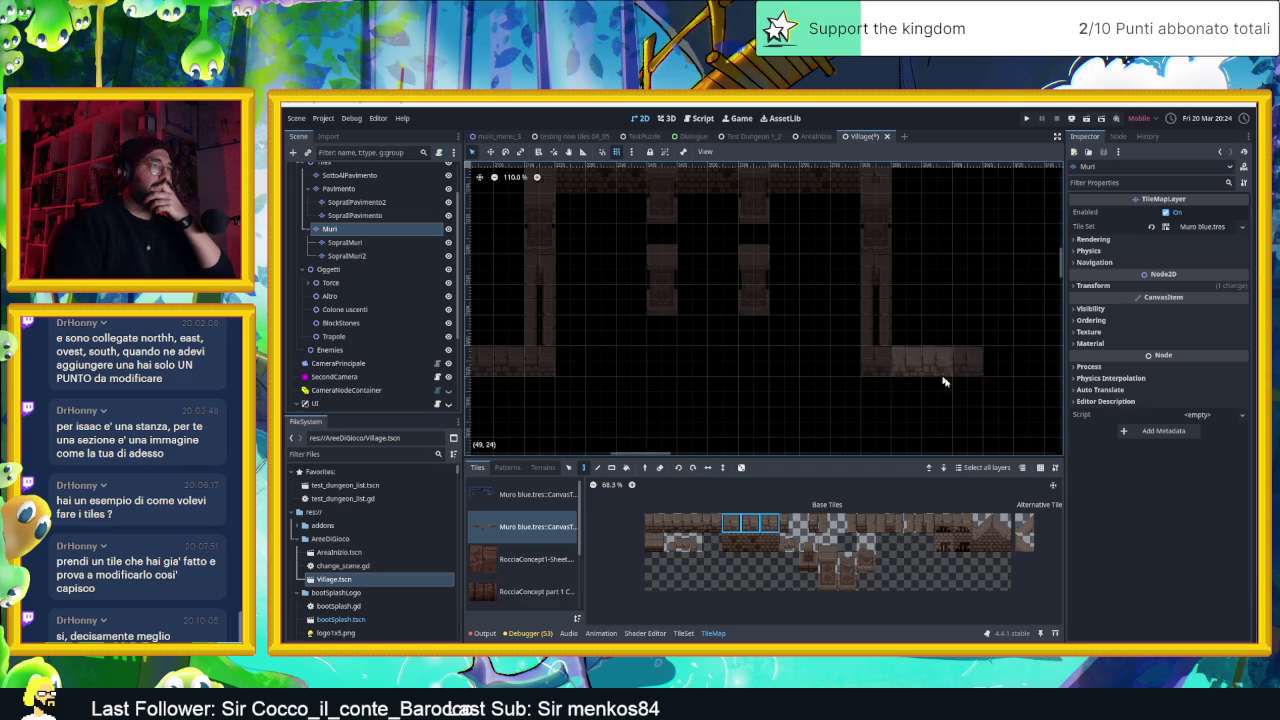
scroll(971, 371, down, 4)
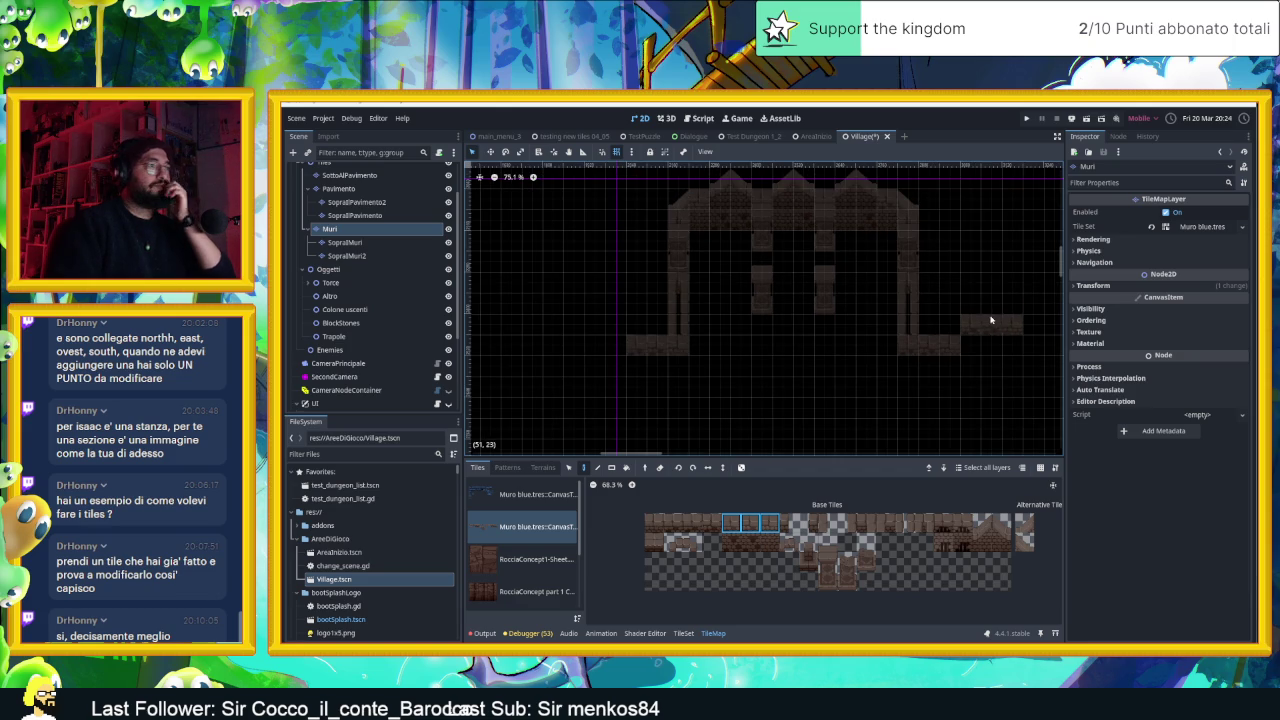
scroll(975, 315, up, 3)
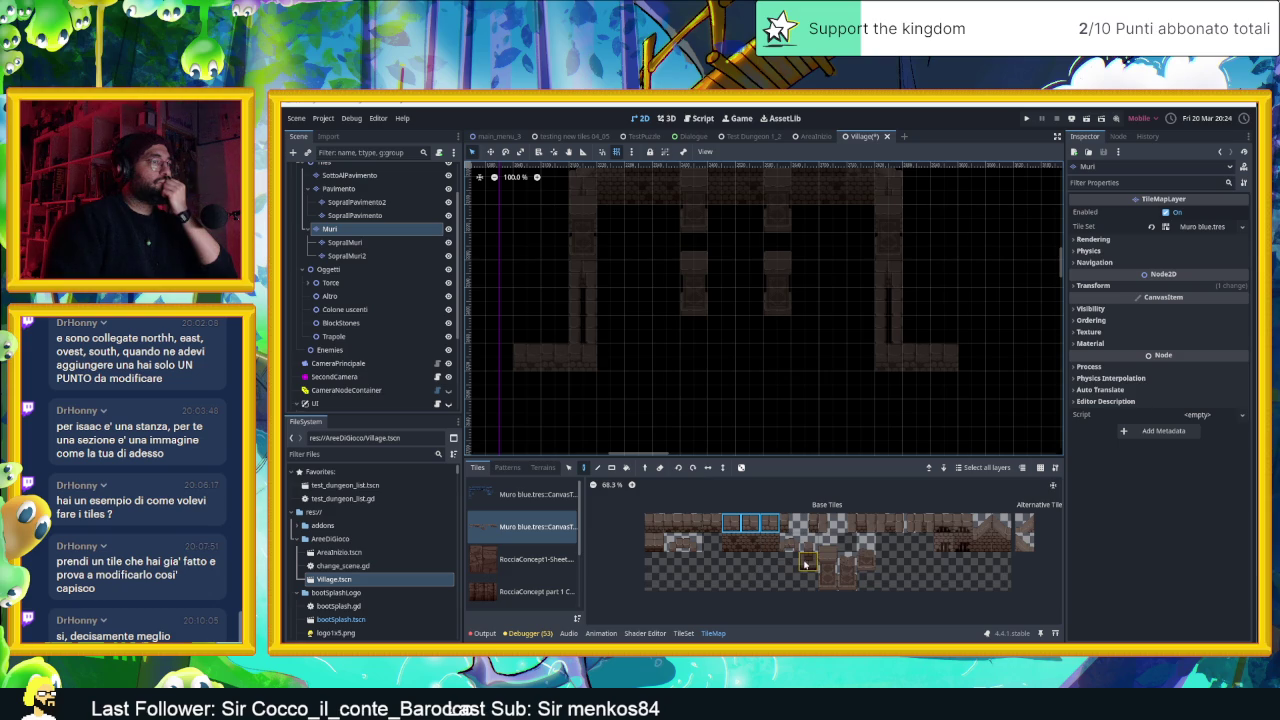
Paint two vertical inner wall columns and fill the gaps in the bottom brick row
click(661, 547)
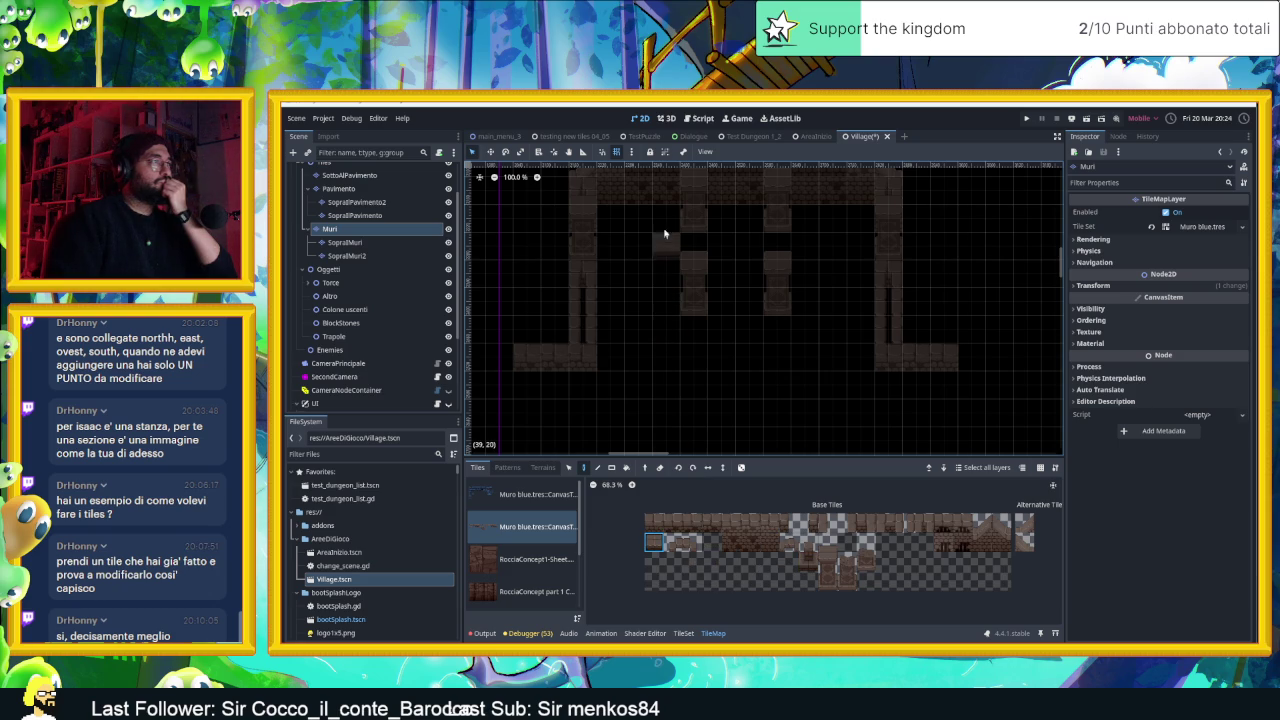
drag(670, 261, 664, 352)
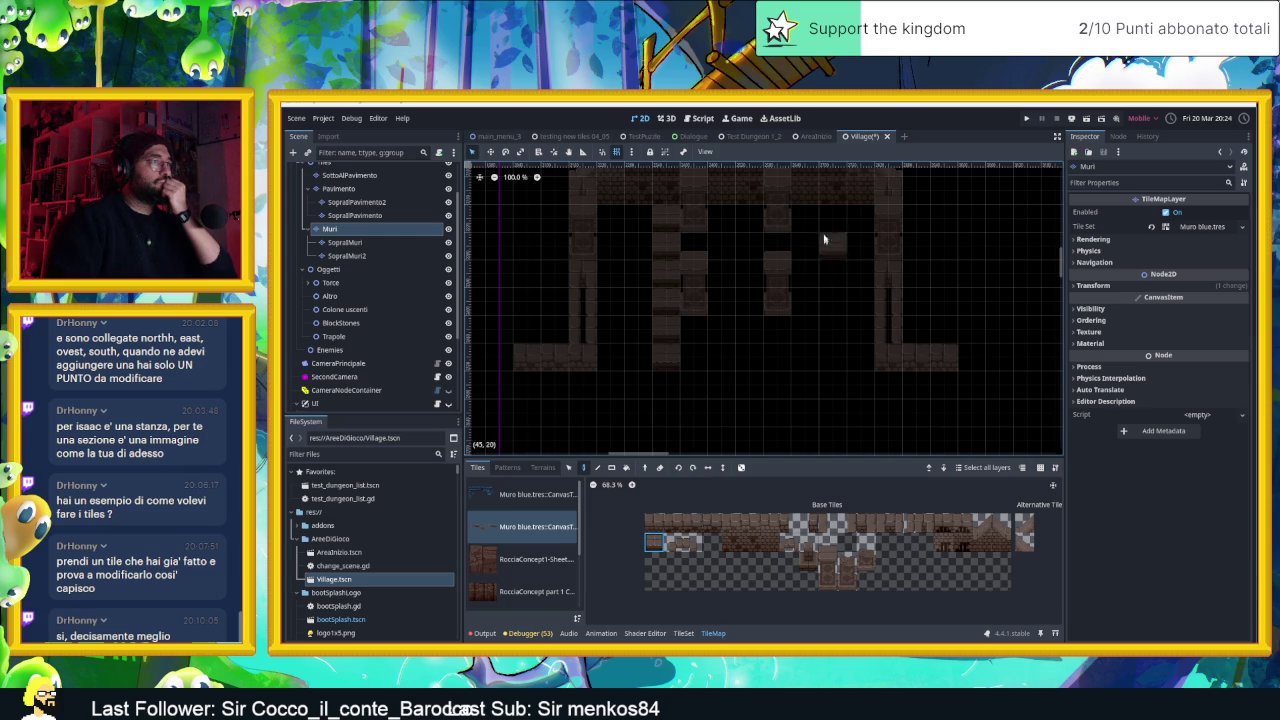
drag(814, 217, 816, 354)
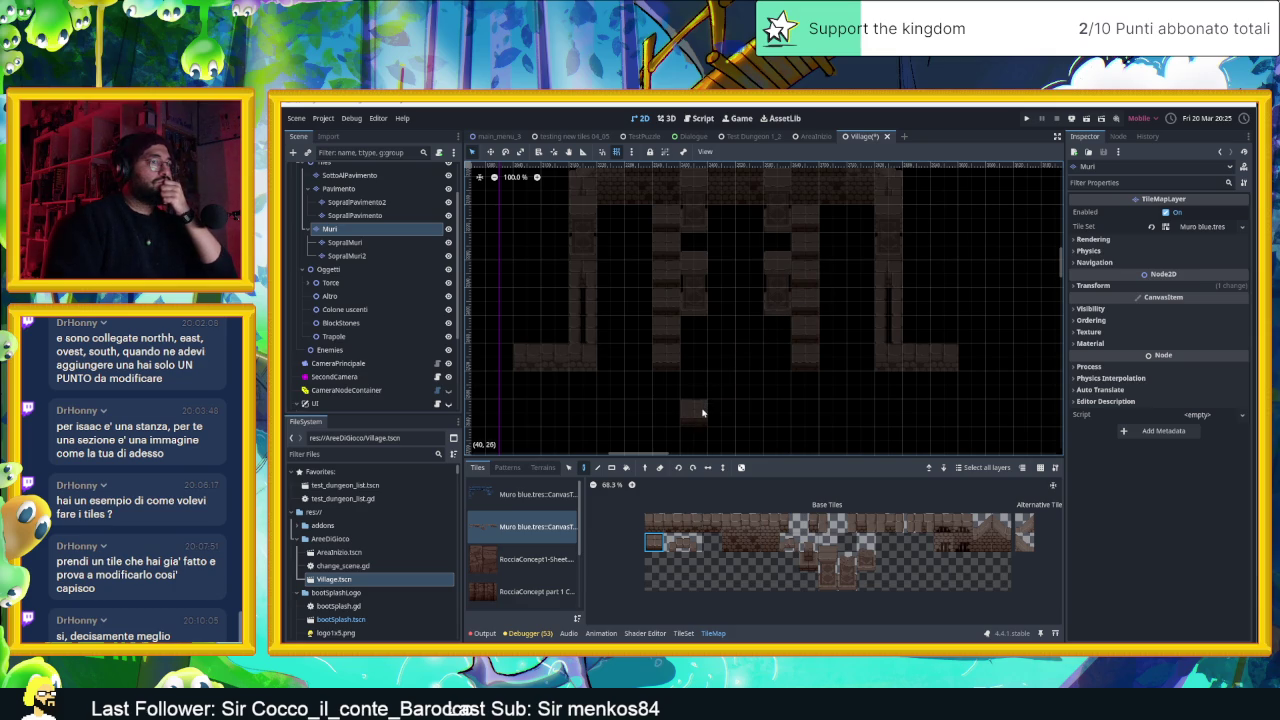
drag(621, 364, 827, 361)
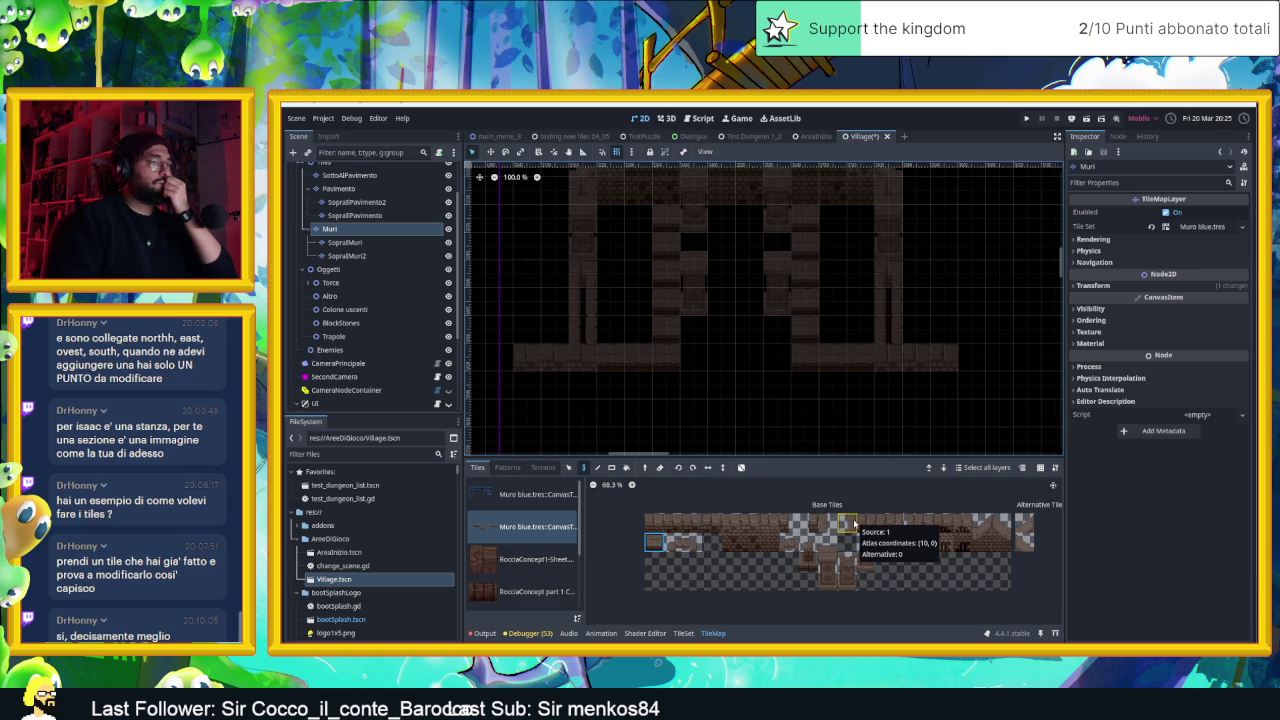
scroll(729, 292, up, 3)
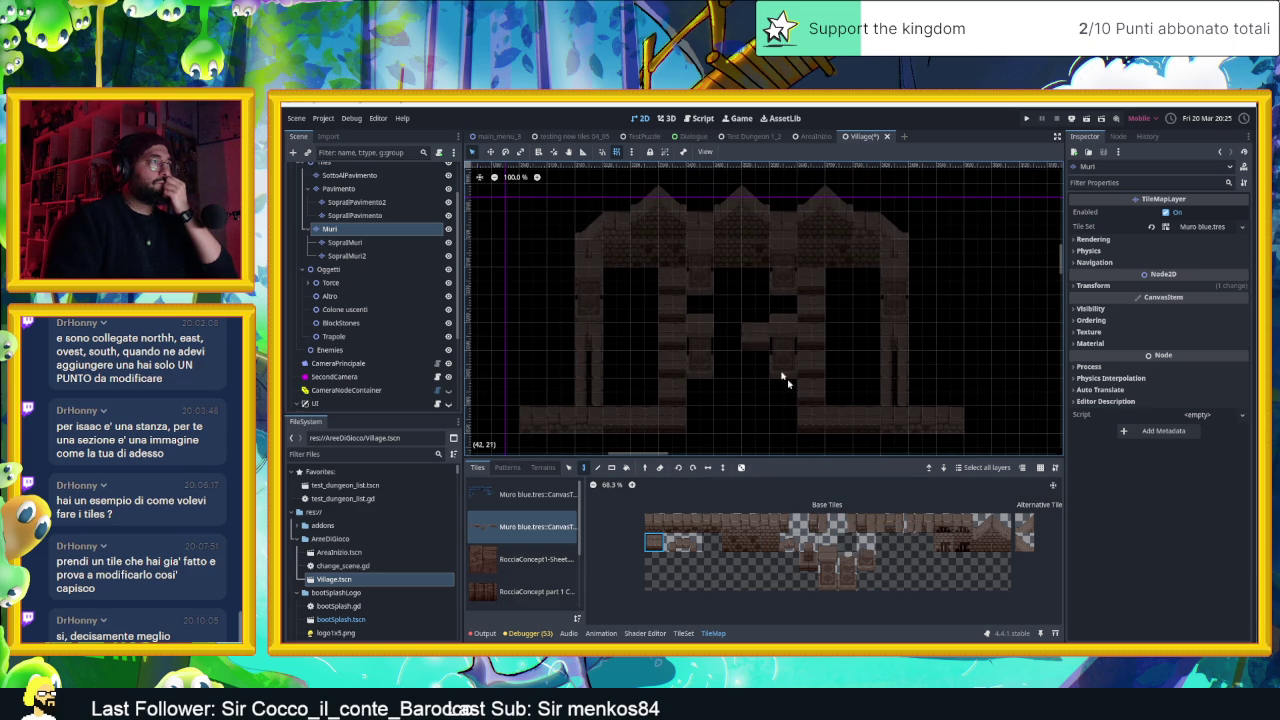
Erase the misplaced inner columns and repaint them as narrow pillar columns
click(915, 514)
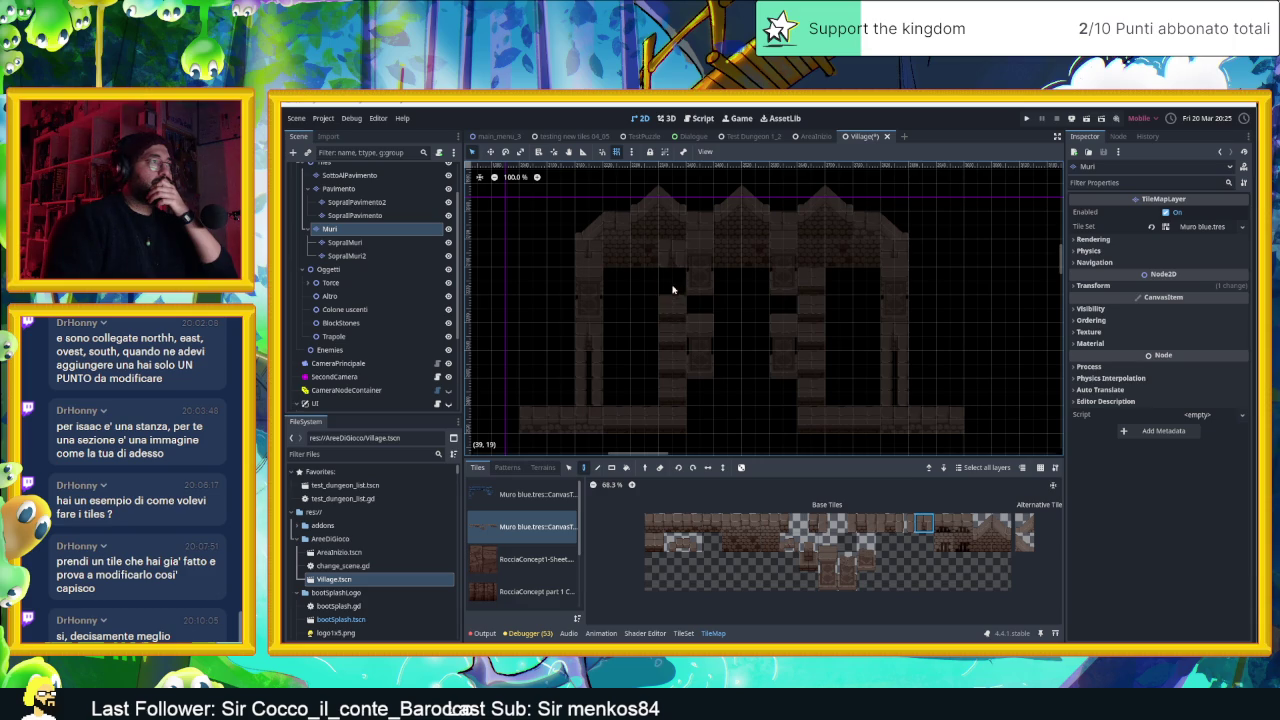
drag(672, 323, 671, 395)
mouse_move(793, 297)
mouse_down()
mouse_move(807, 292)
mouse_move(806, 363)
mouse_up()
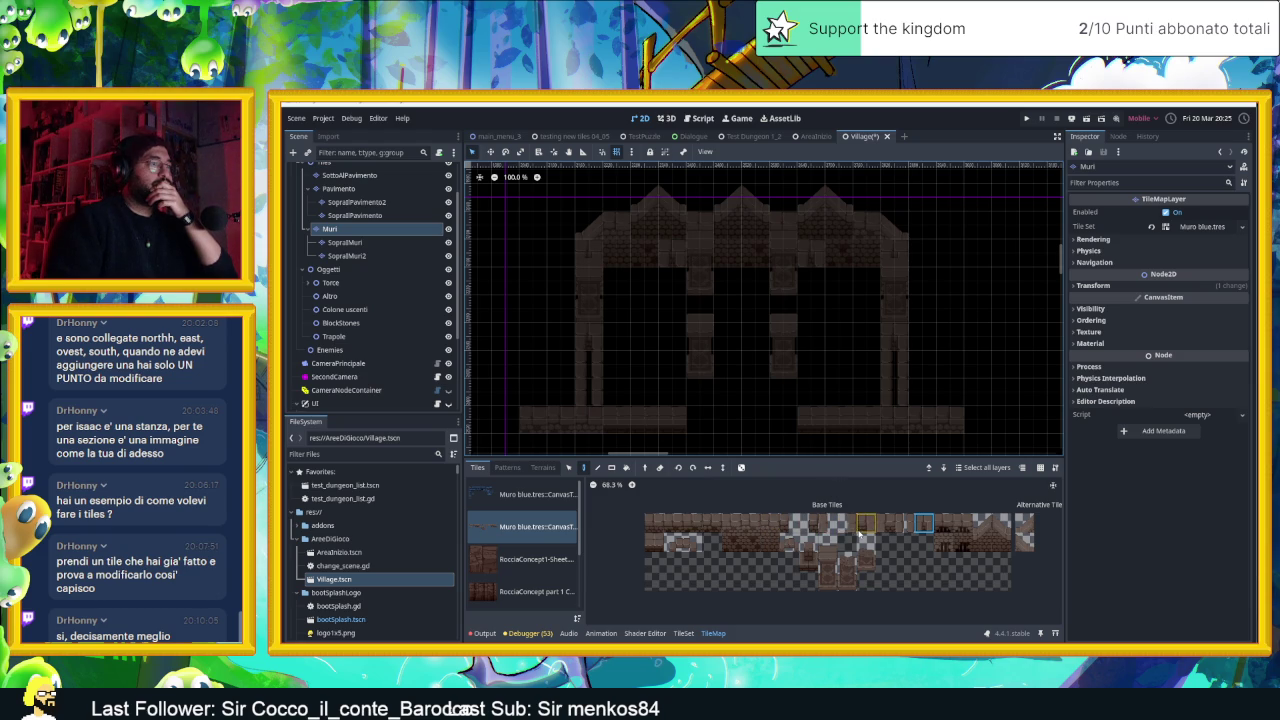
click(904, 524)
drag(811, 268, 812, 382)
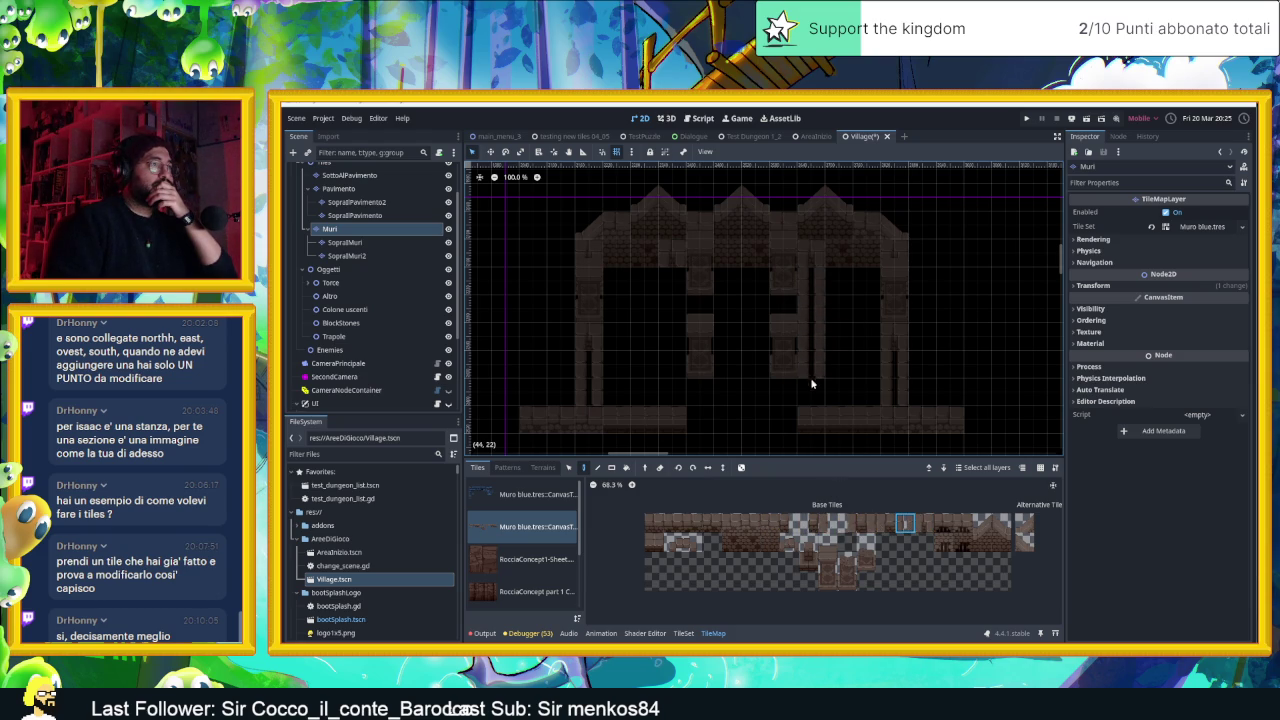
drag(674, 274, 670, 346)
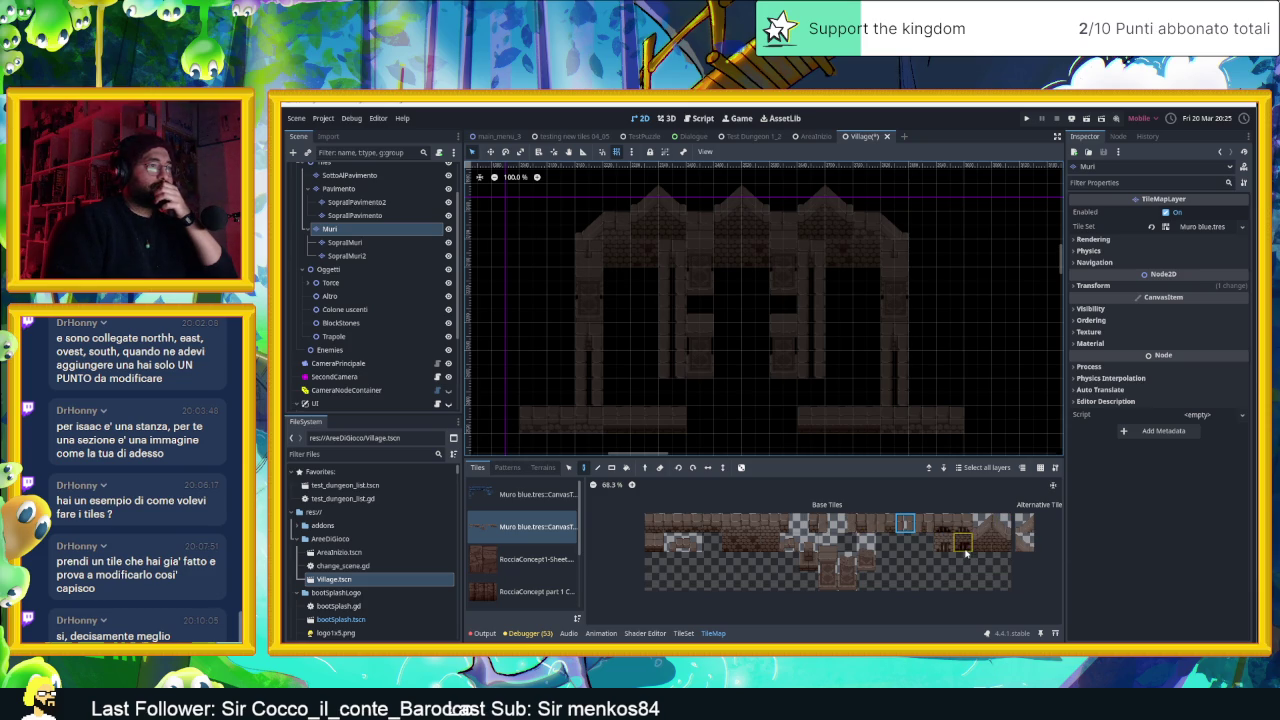
click(965, 549)
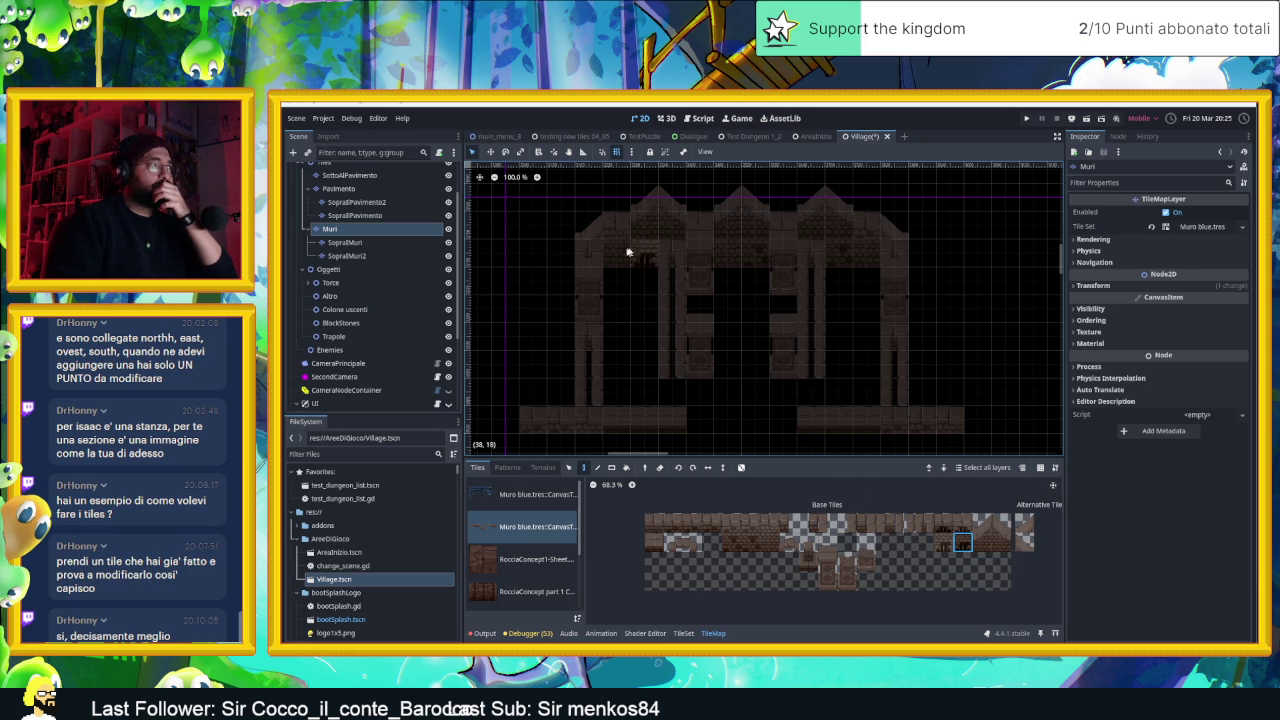
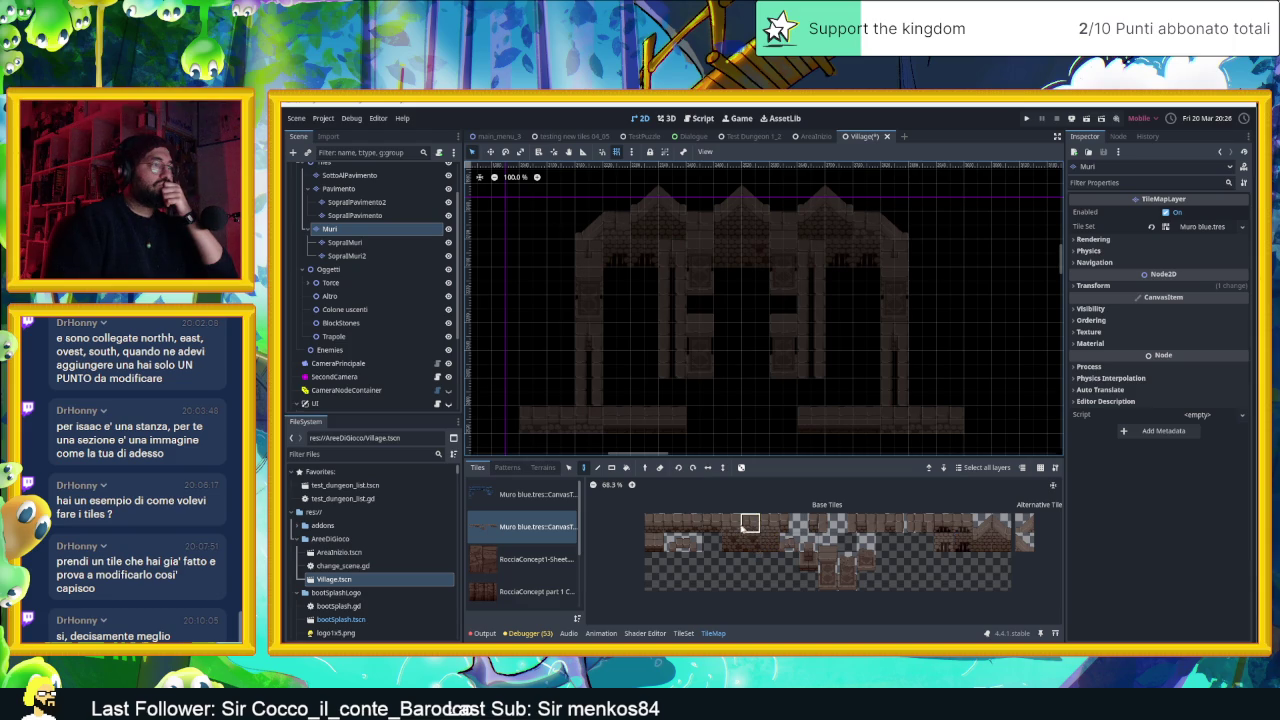
Paint extra Muri wall tiles into the lower middle of the gate
shift+click(733, 523)
click(750, 523)
click(814, 394)
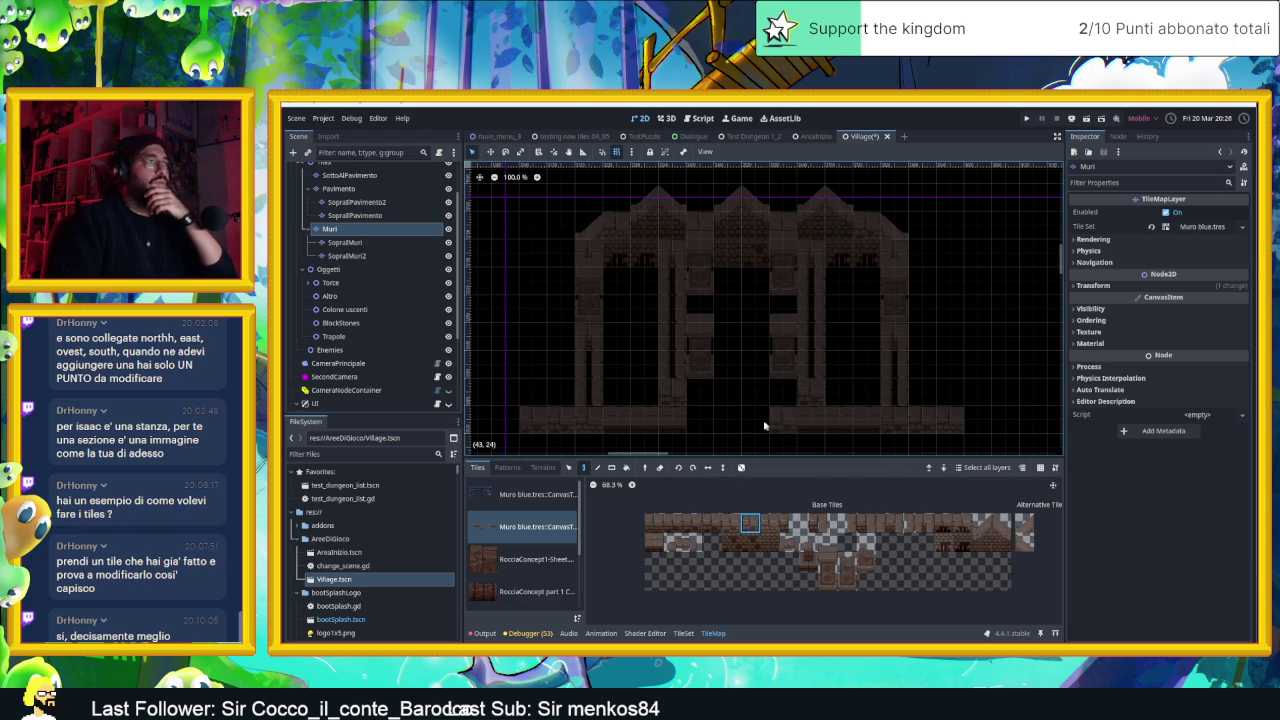
drag(766, 423, 749, 409)
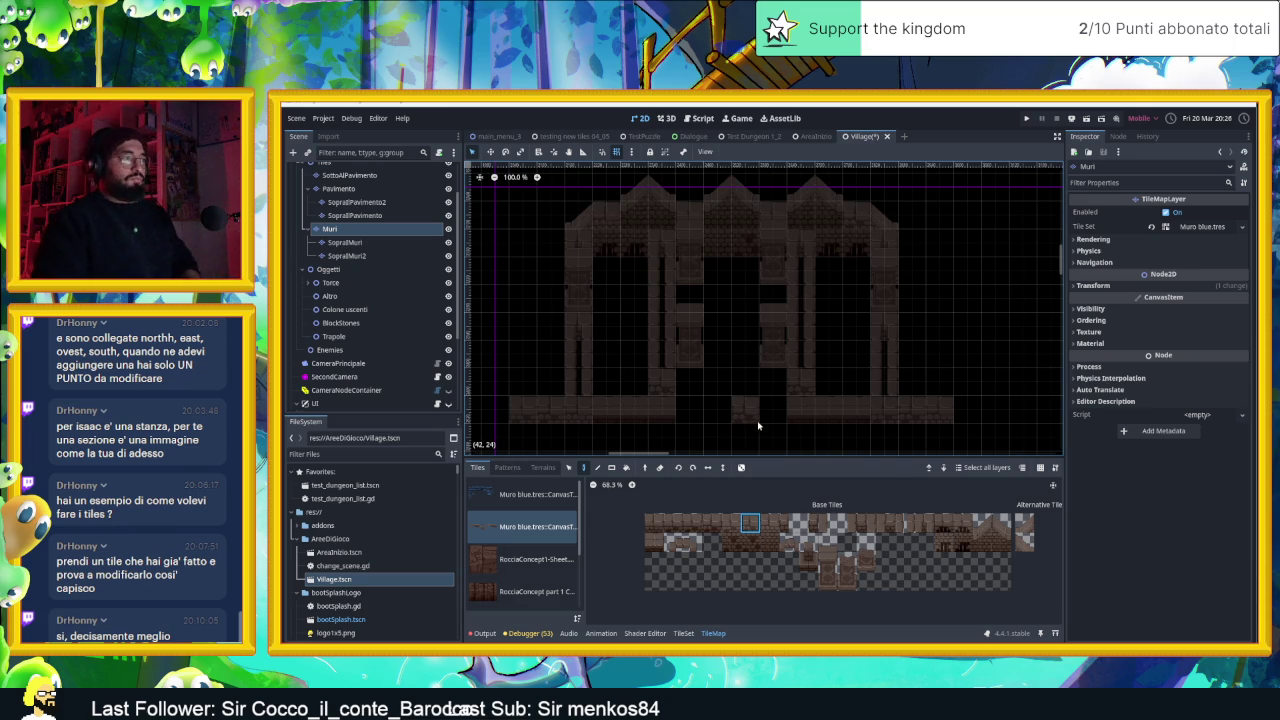
scroll(810, 395, down, 3)
scroll(810, 395, up, 2)
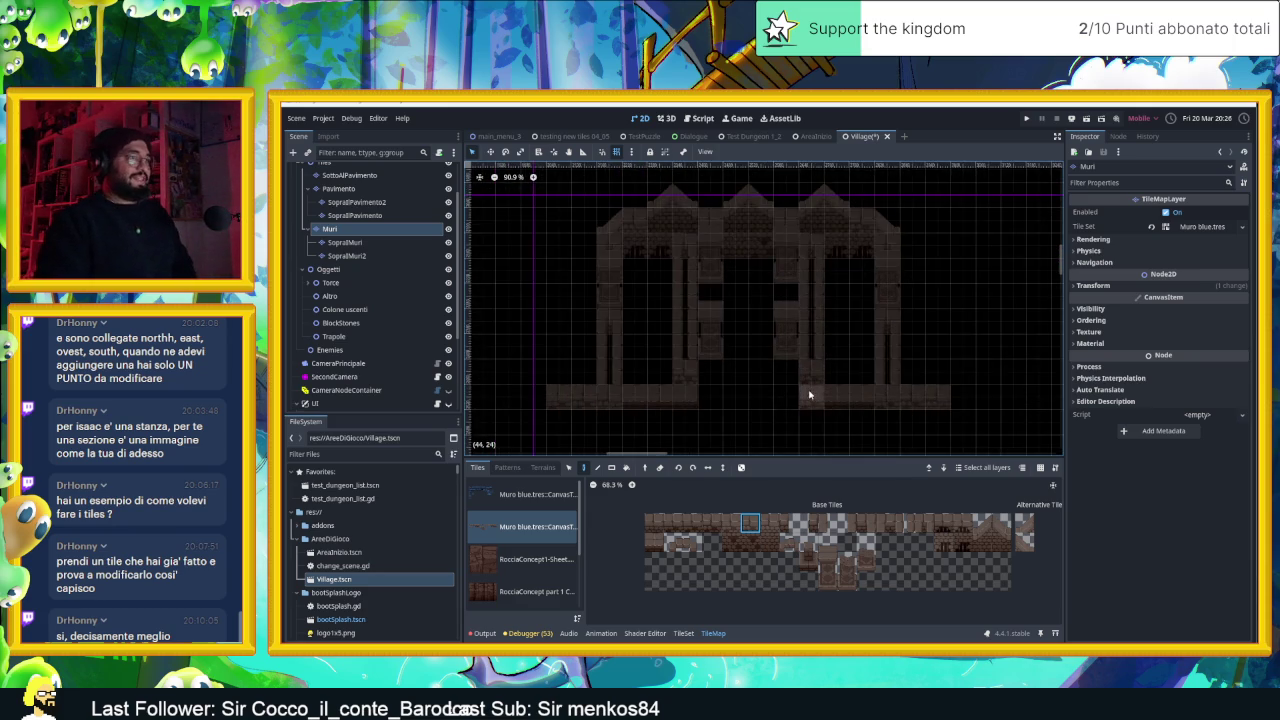
scroll(810, 395, up, 4)
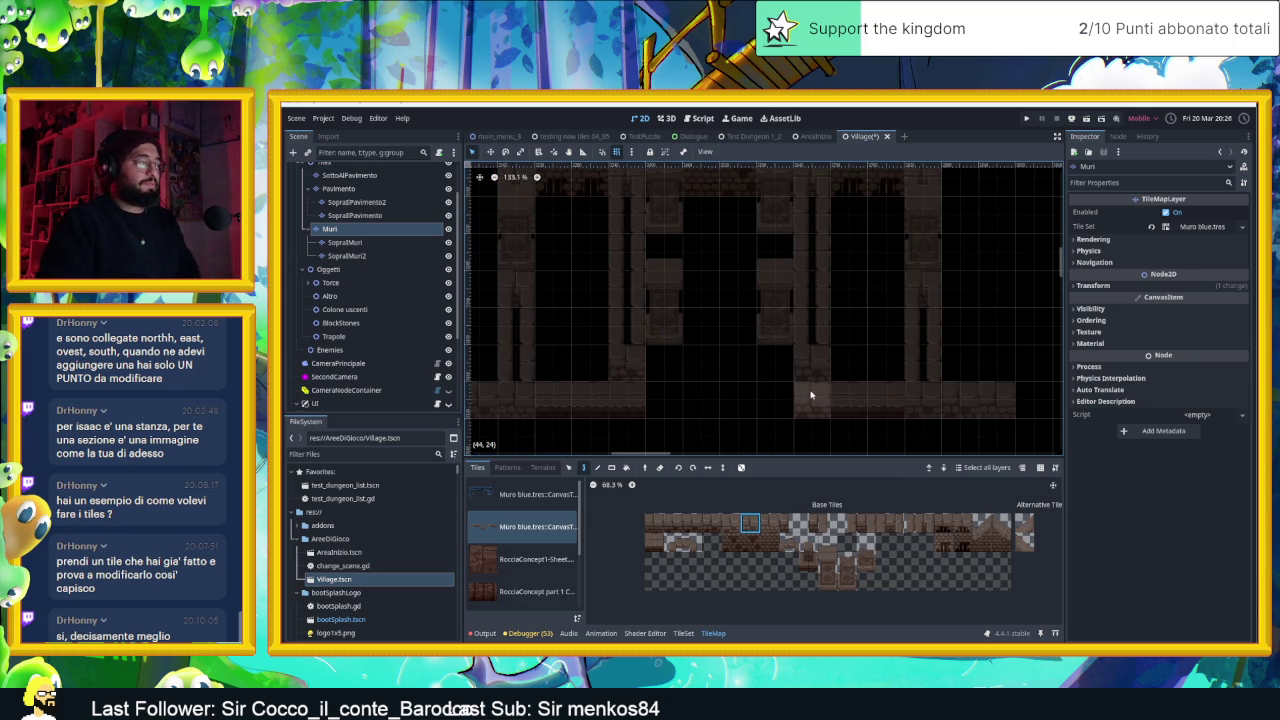
scroll(733, 391, down, 2)
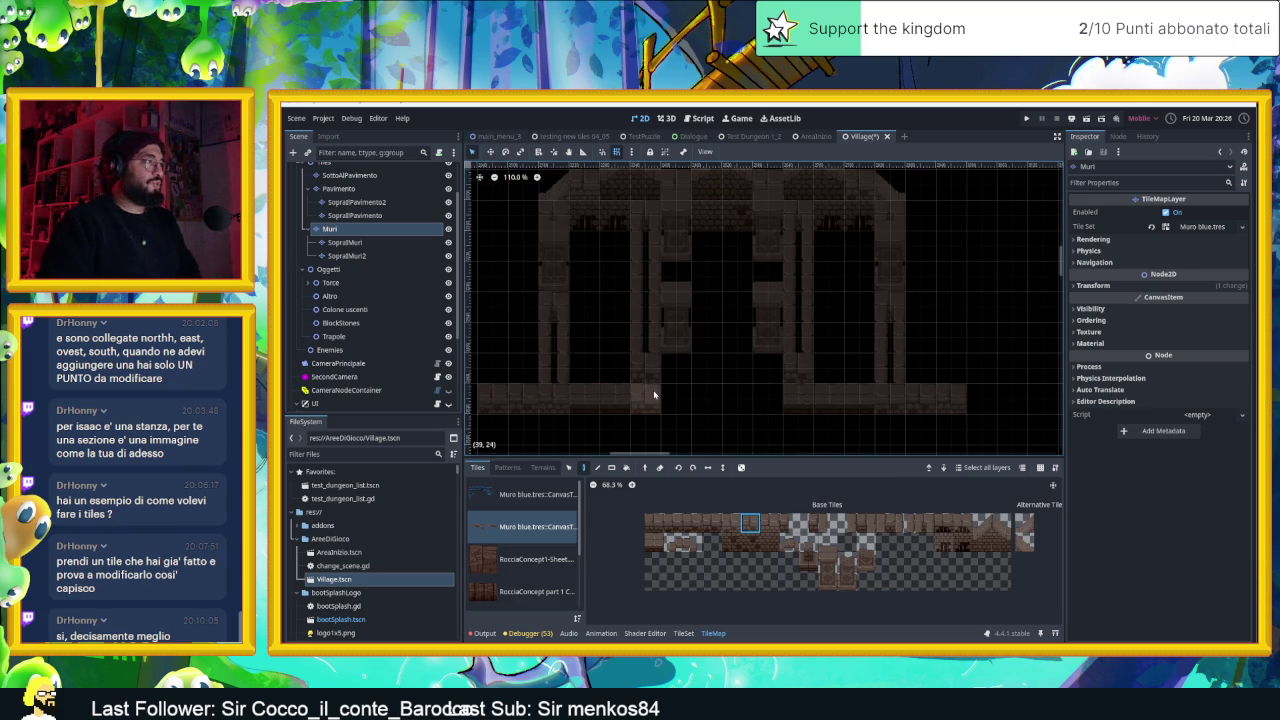
click(546, 401)
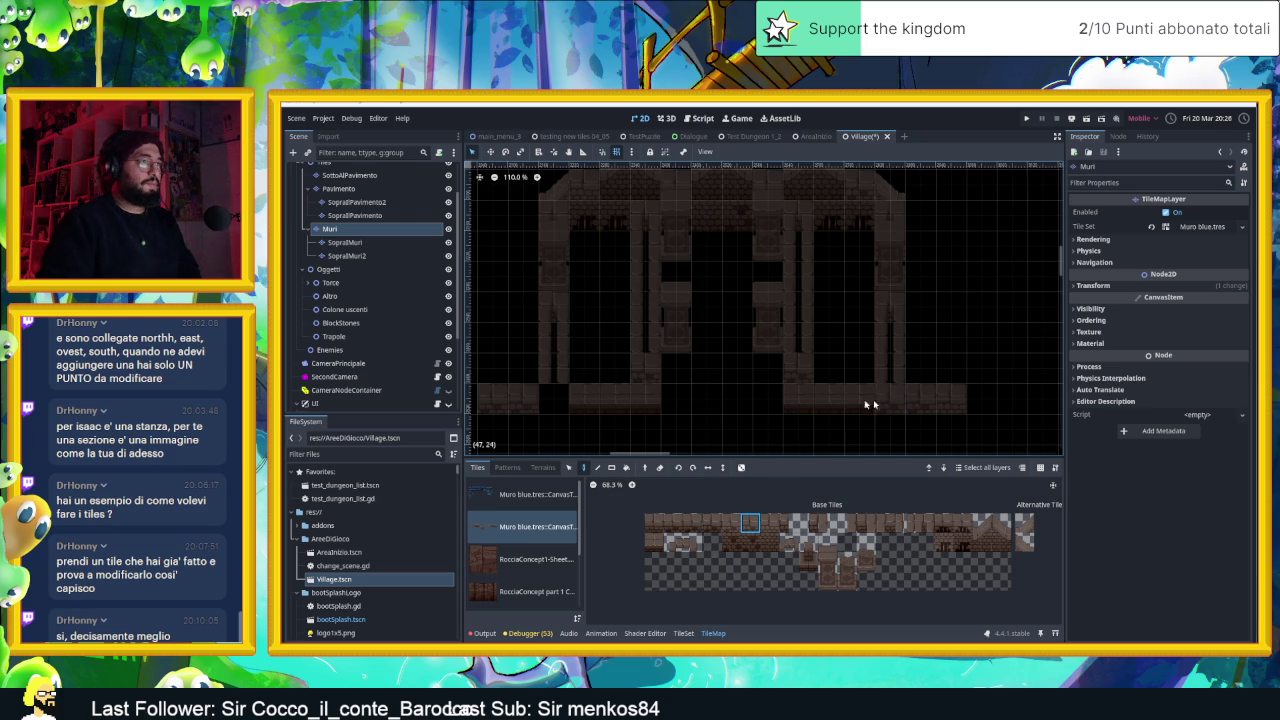
Pick a two-tile-tall wall piece on SopraIMuri, return to Muri, and expand the Torce group
click(380, 243)
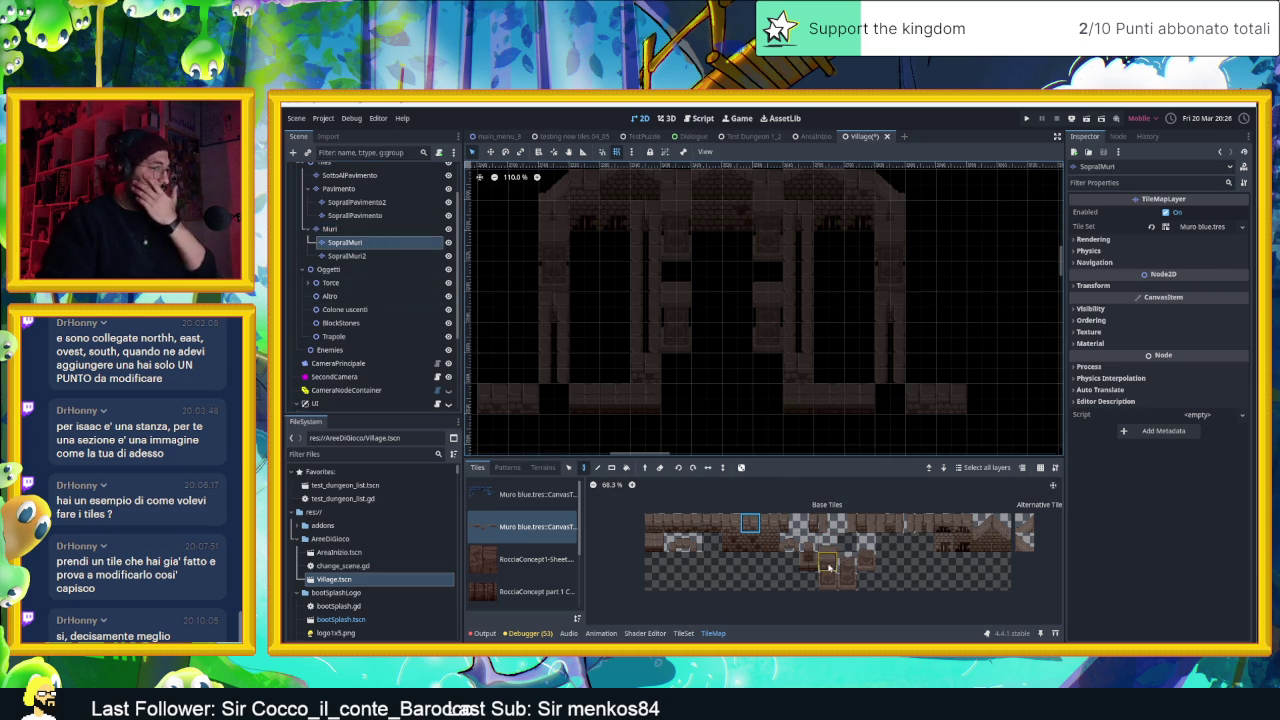
drag(838, 582, 827, 537)
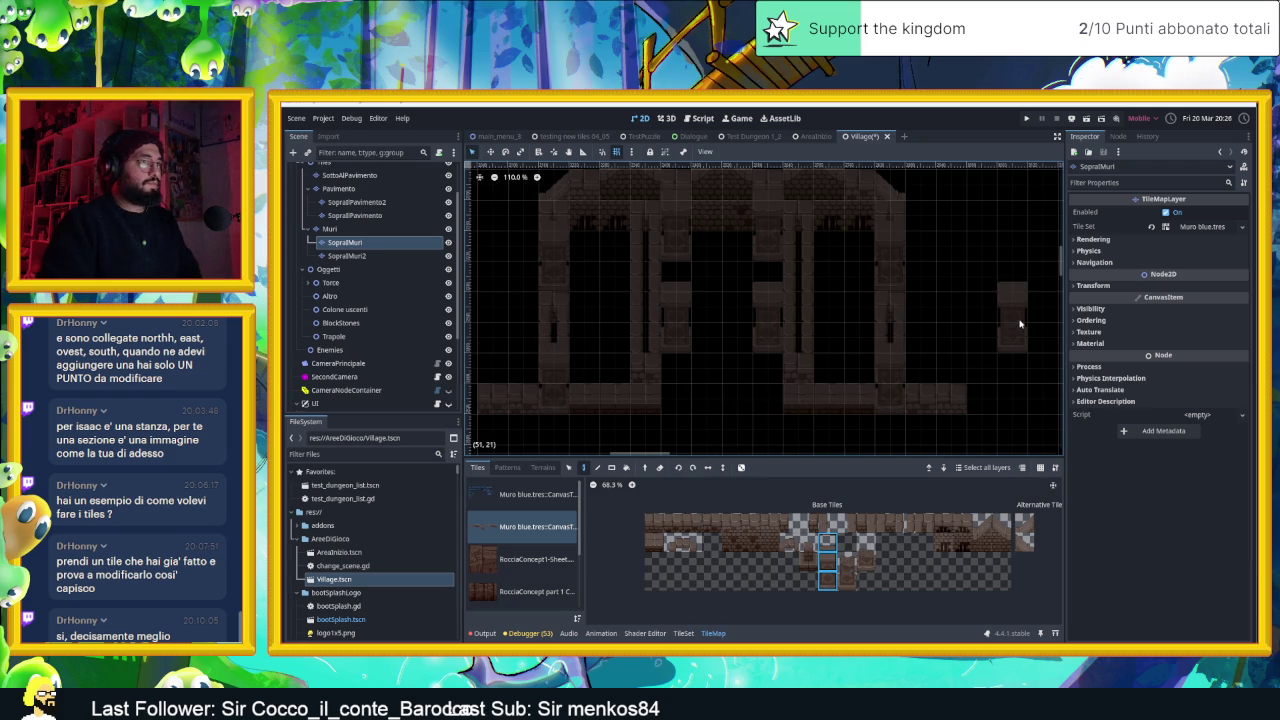
click(351, 230)
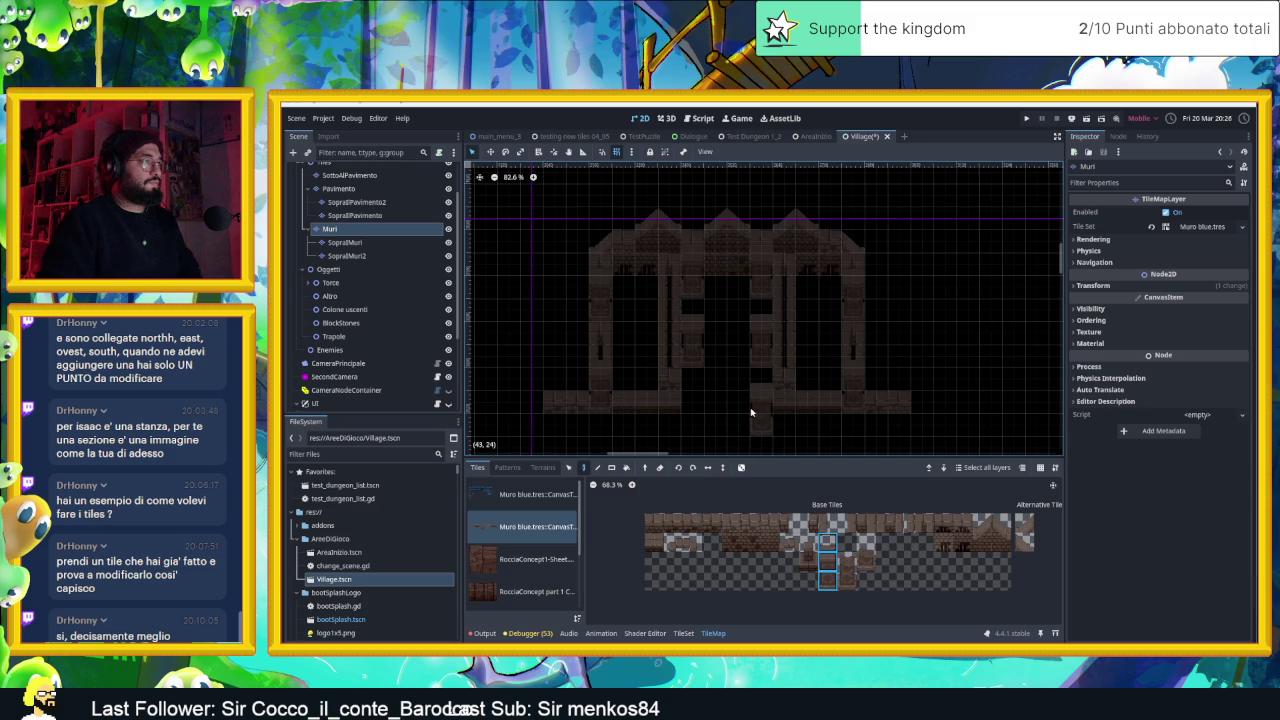
scroll(751, 411, up, 1)
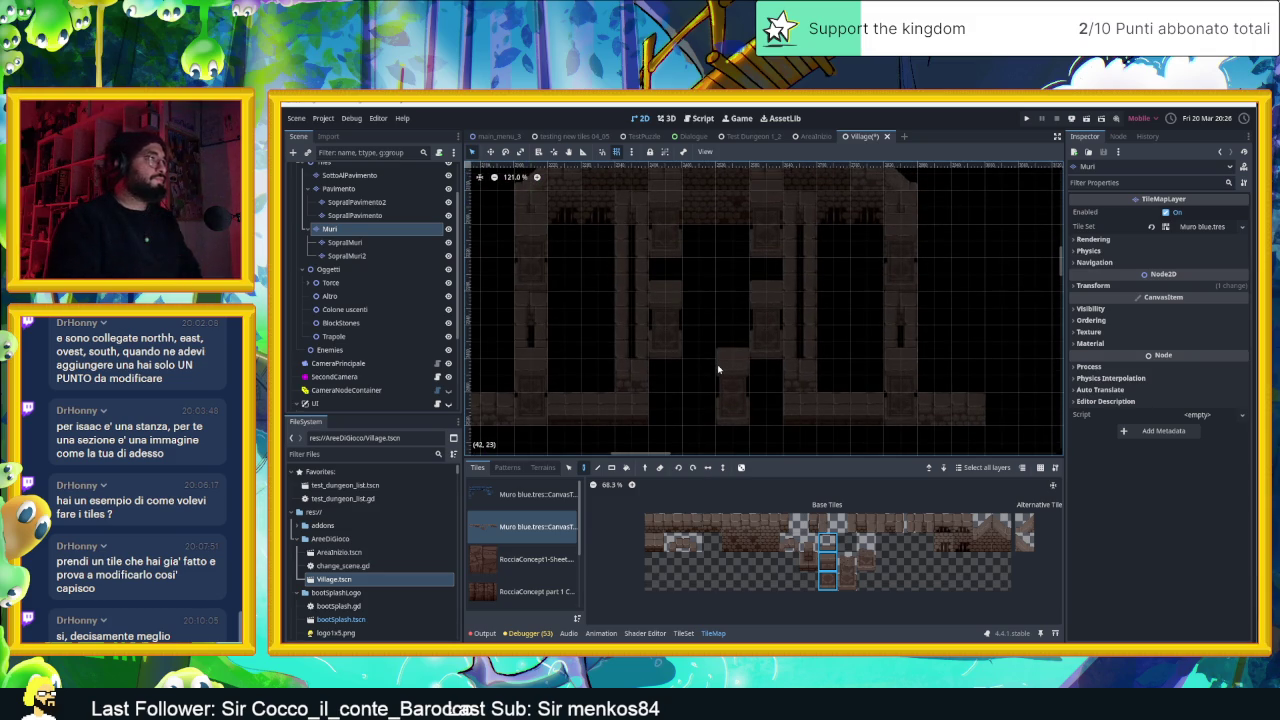
scroll(719, 366, down, 2)
scroll(720, 342, up, 2)
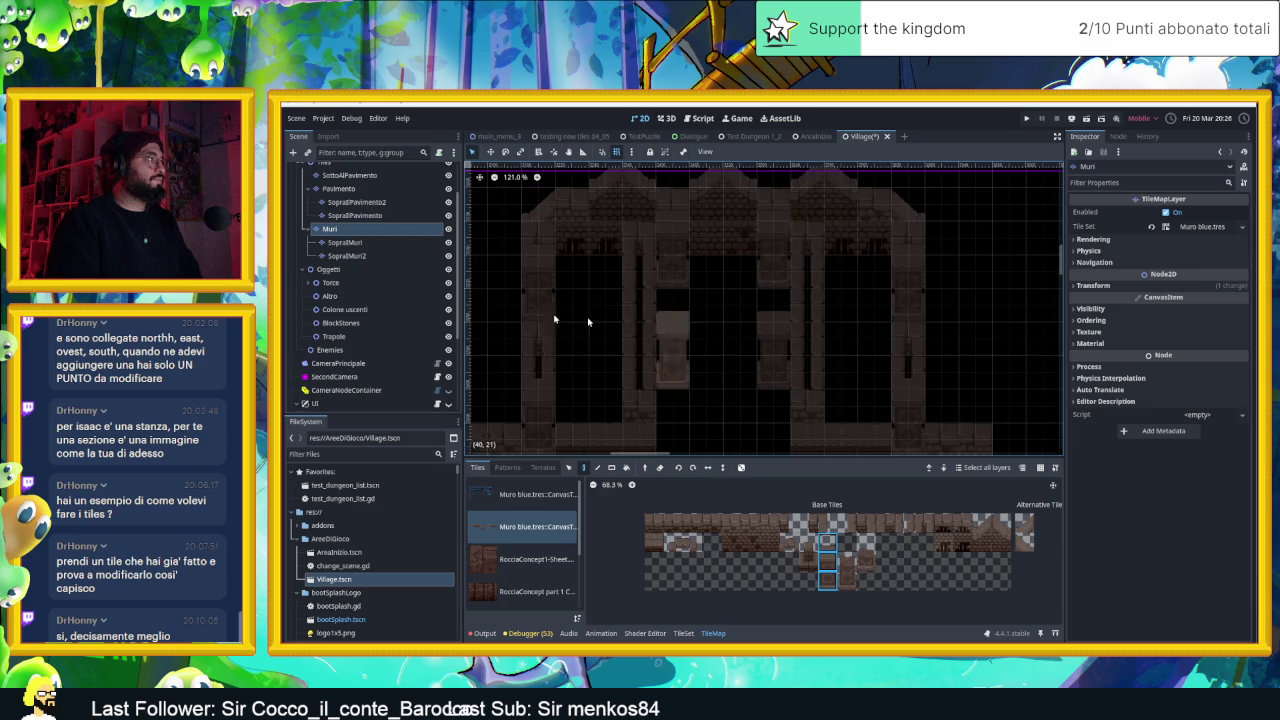
click(306, 284)
Select the Torcia torch and nudge it slightly right on the gate
click(340, 300)
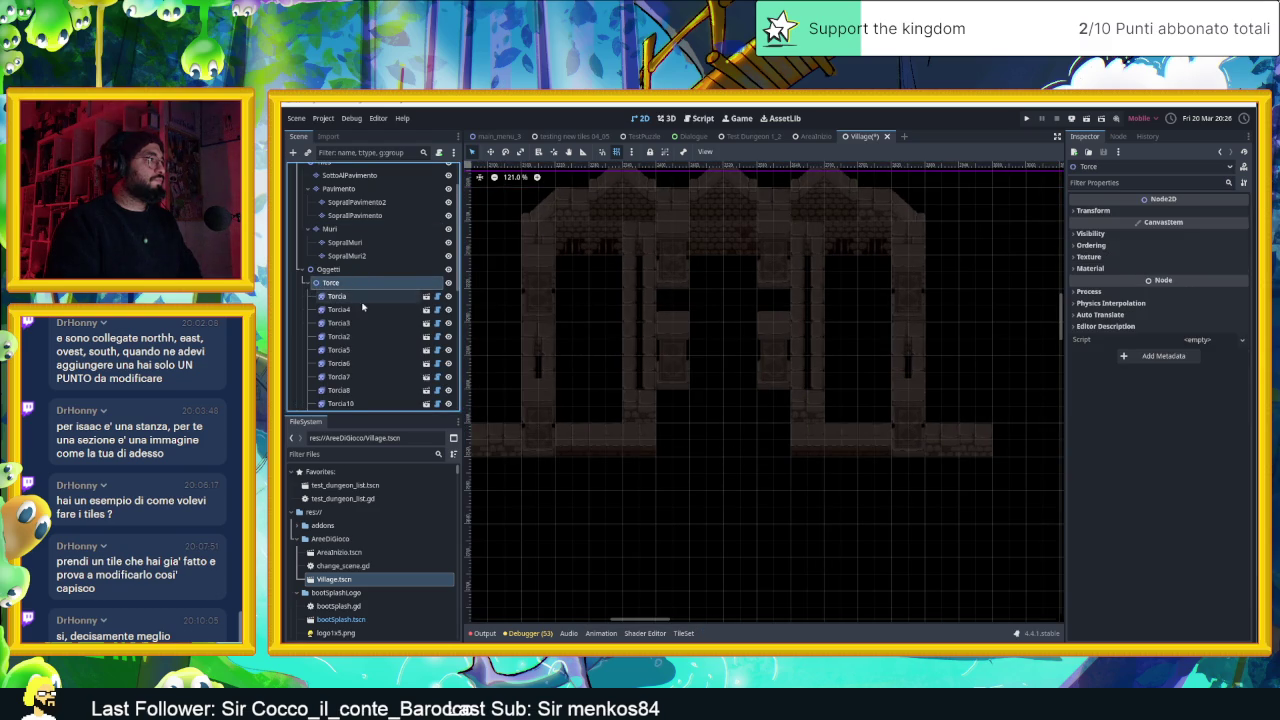
scroll(370, 300, down, 4)
scroll(700, 346, down, 5)
scroll(680, 348, down, 12)
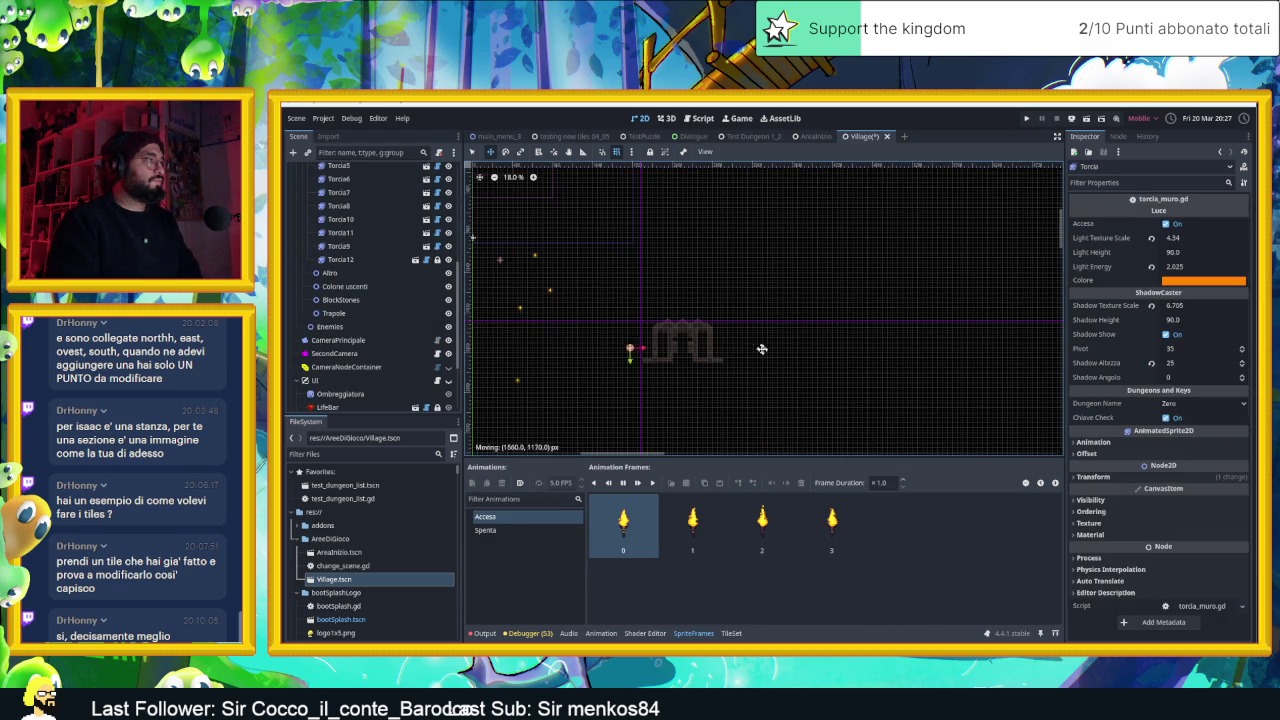
scroll(717, 343, up, 9)
scroll(666, 337, up, 8)
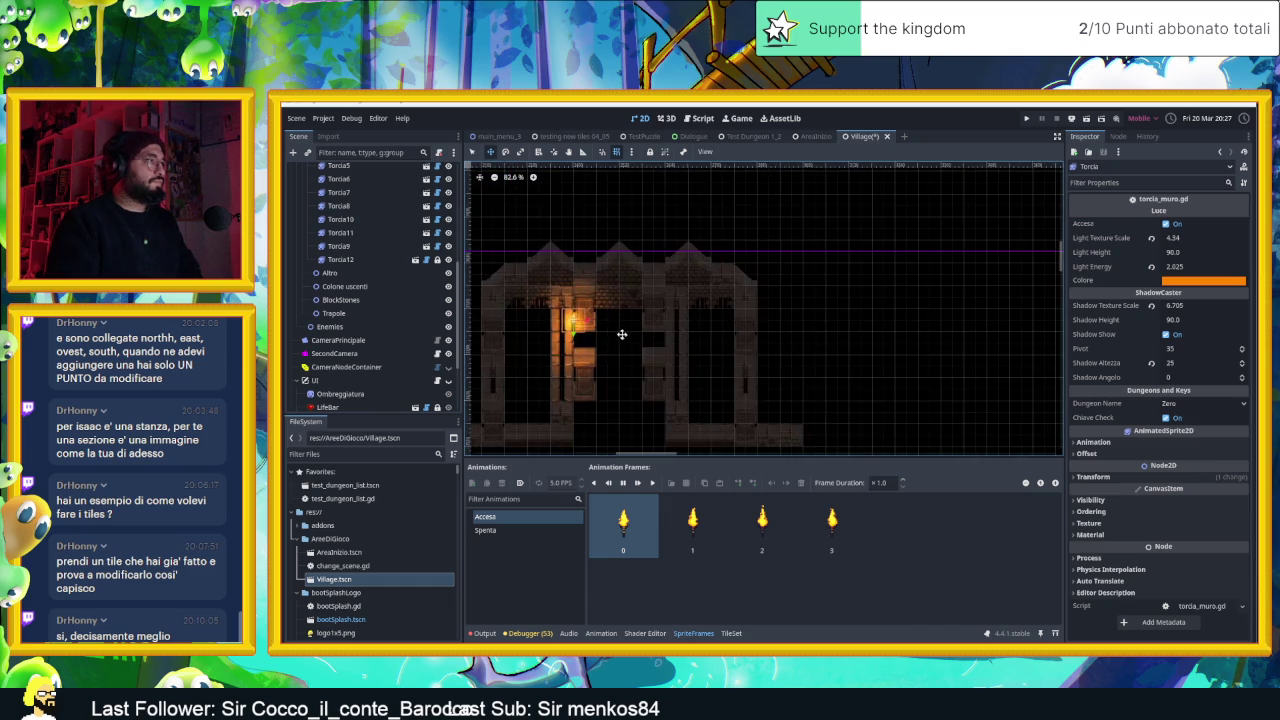
drag(603, 335, 616, 333)
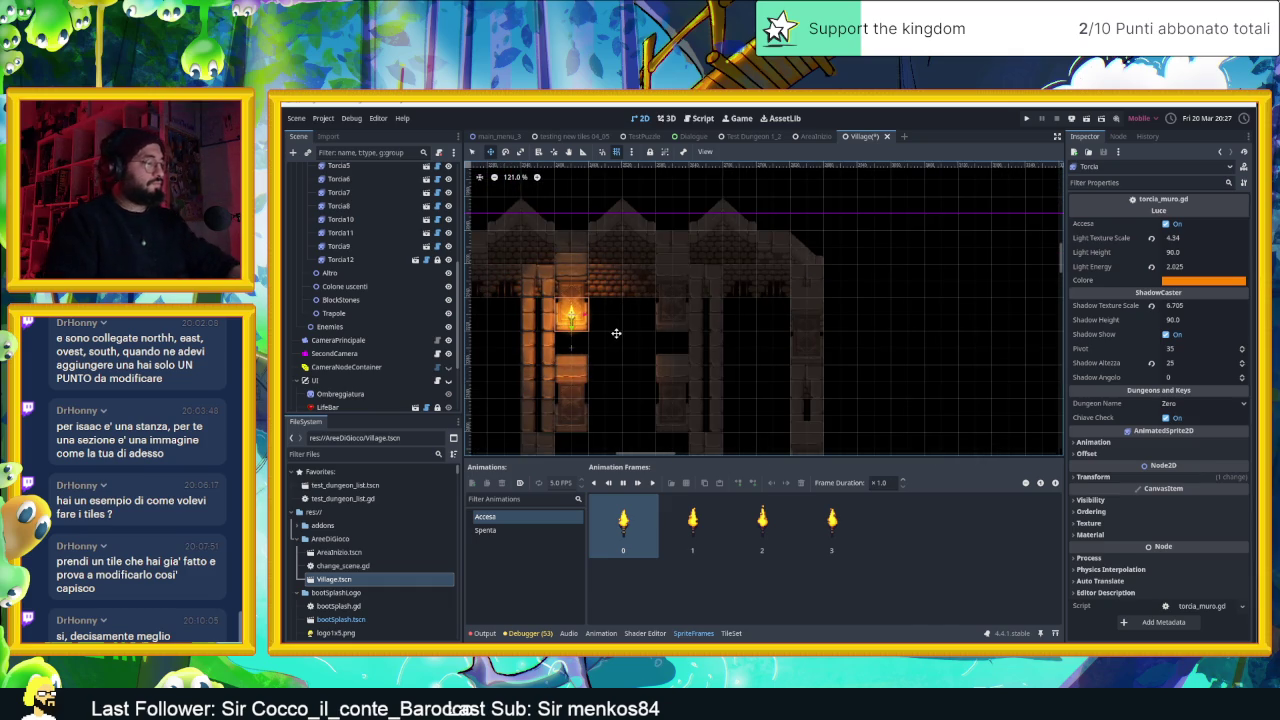
Duplicate the torch to the doorway's right side and raise the original's Light Texture Scale to 8.745
key(ctrl+d)
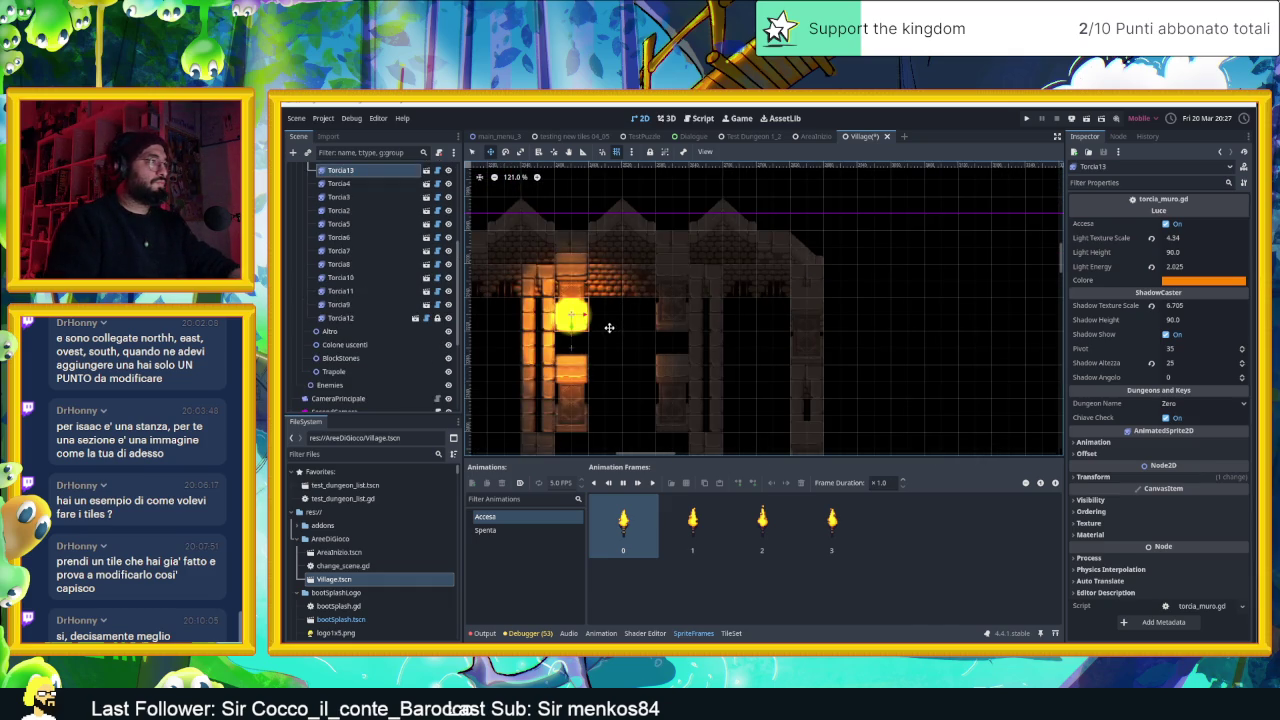
drag(603, 326, 710, 332)
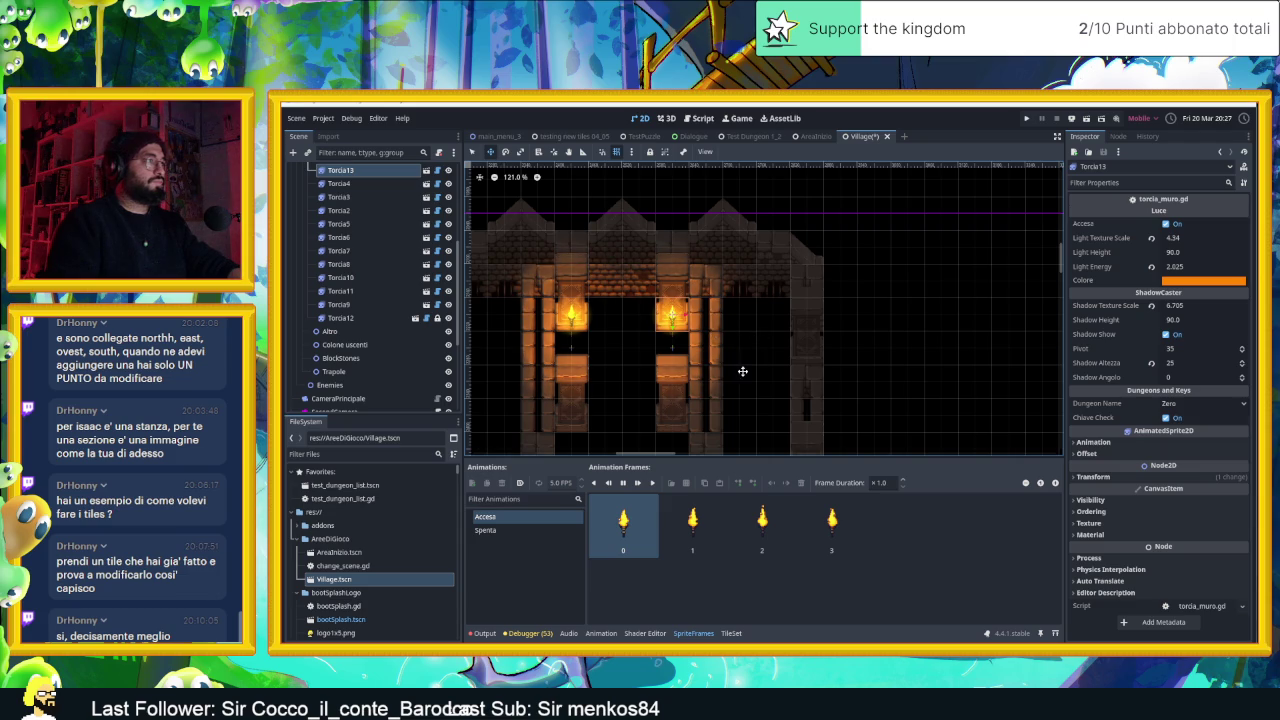
scroll(794, 317, down, 2)
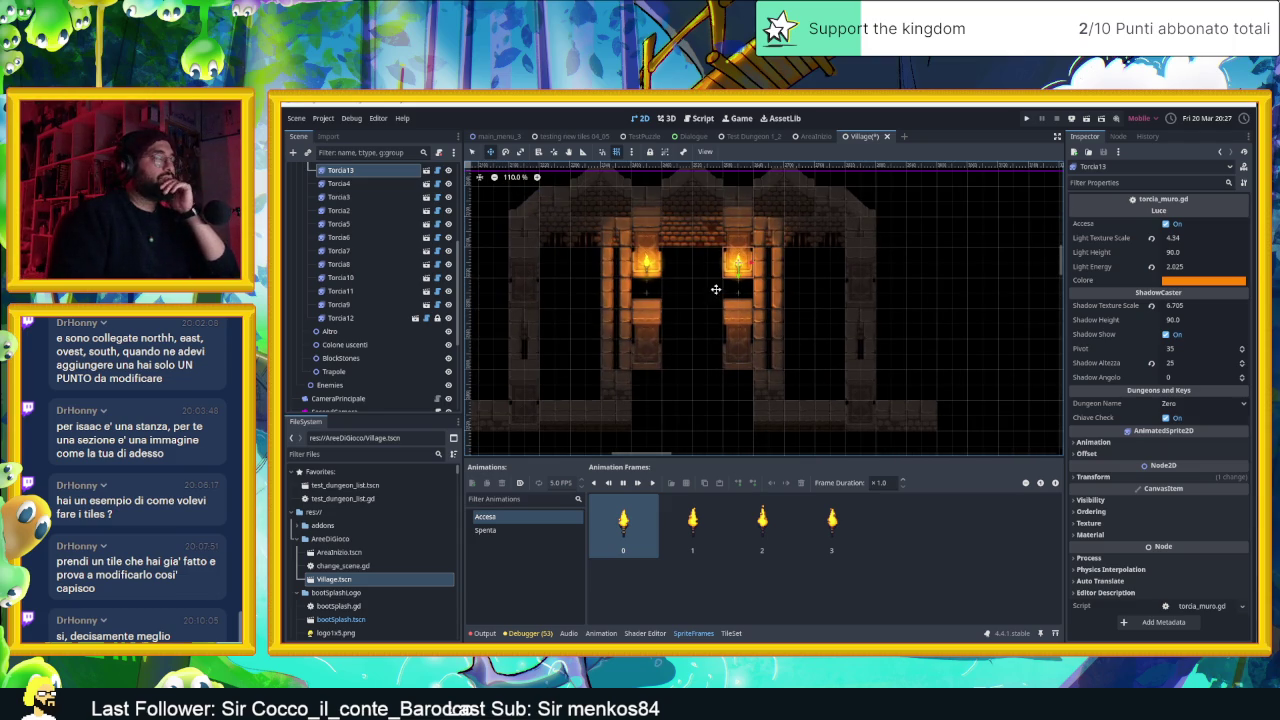
drag(716, 289, 731, 303)
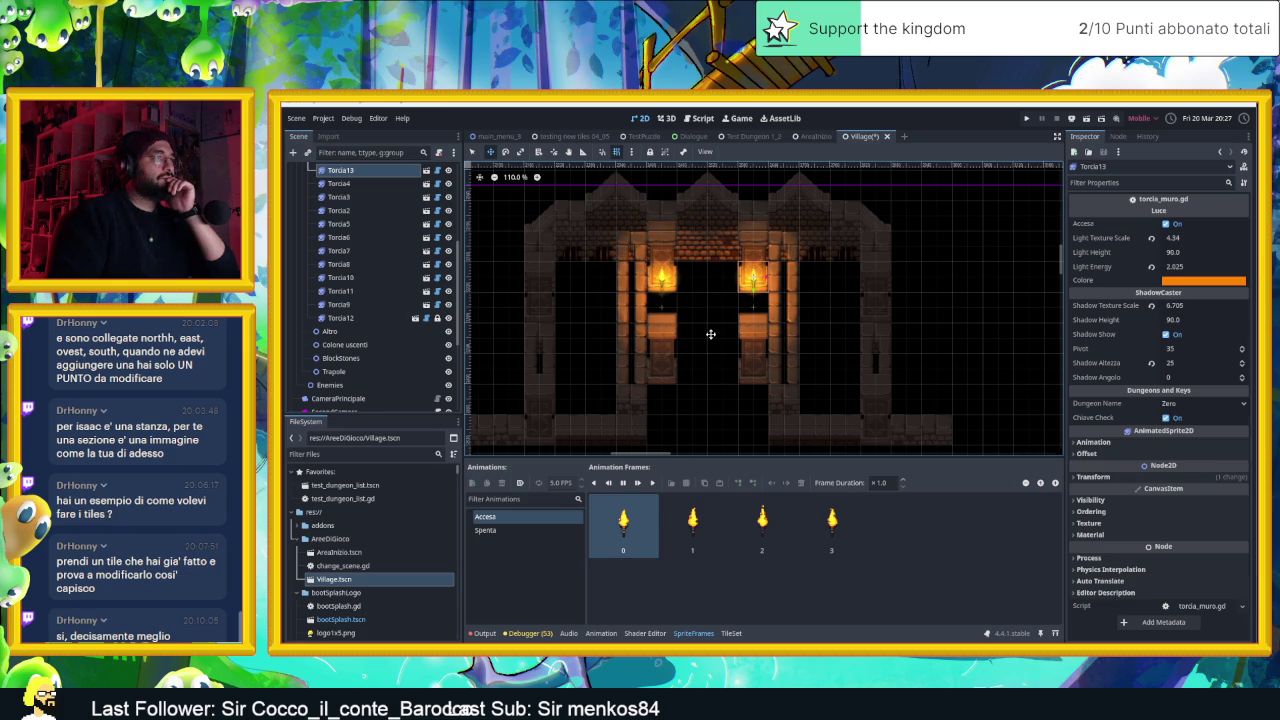
scroll(370, 250, up, 3)
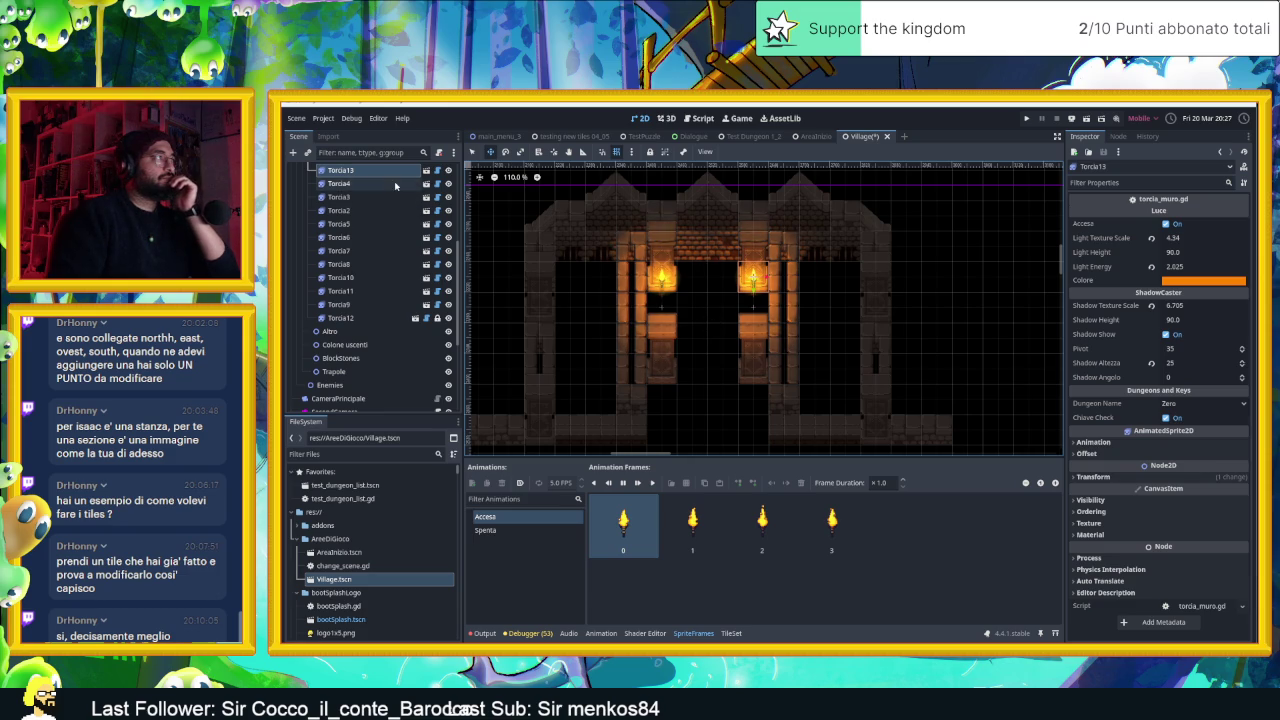
click(360, 249)
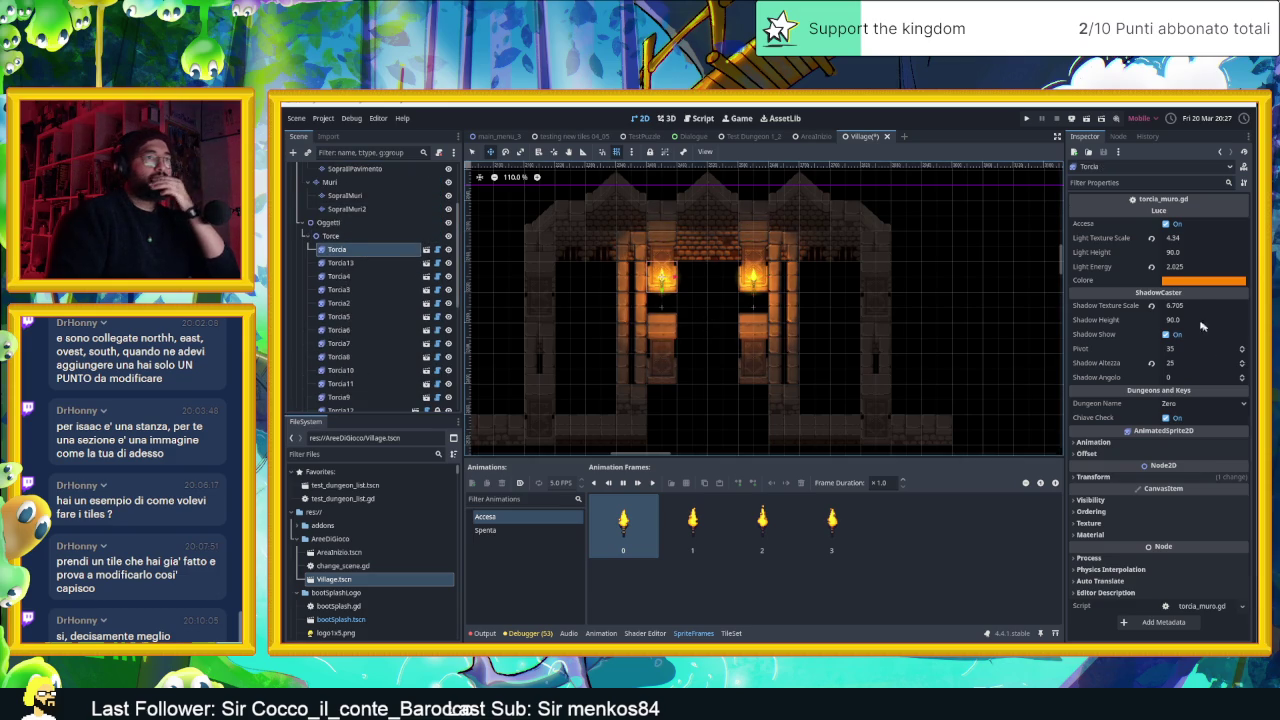
drag(1172, 240, 1210, 240)
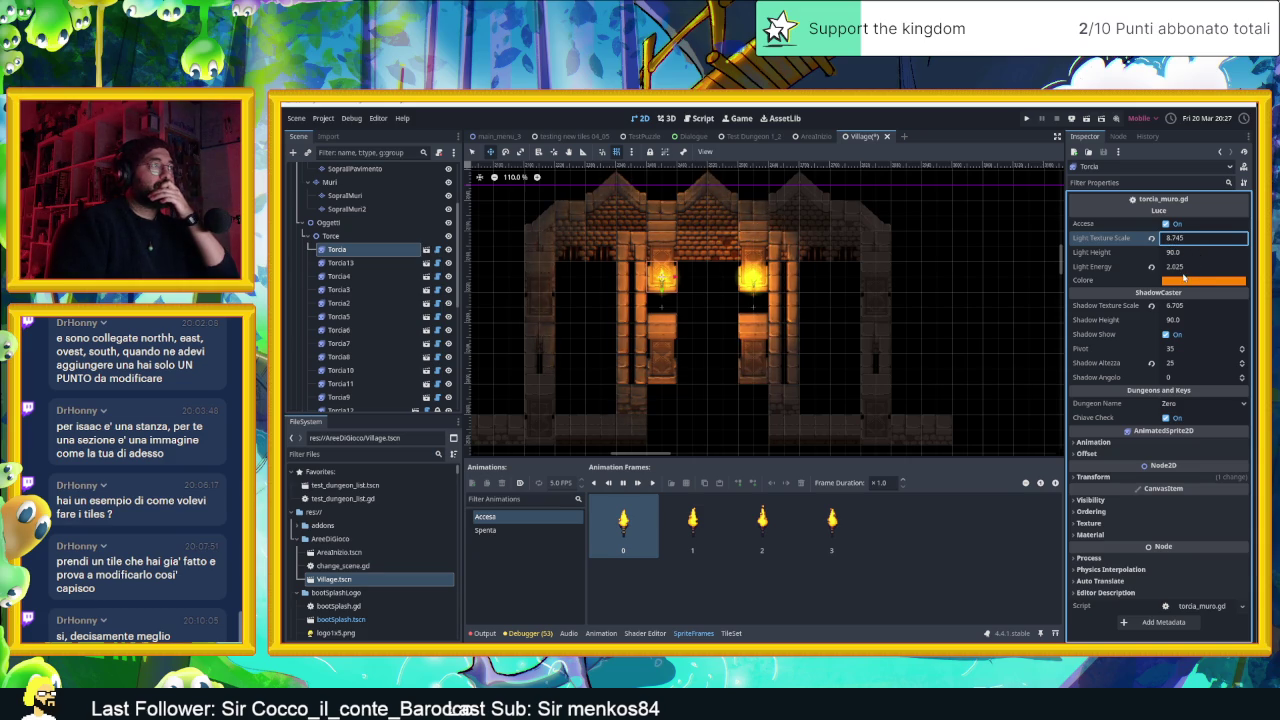
Set Light Texture Scale to 6.0 on both Torcia and Torcia13
mouse_move(1184, 273)
text(6)
key(Return)
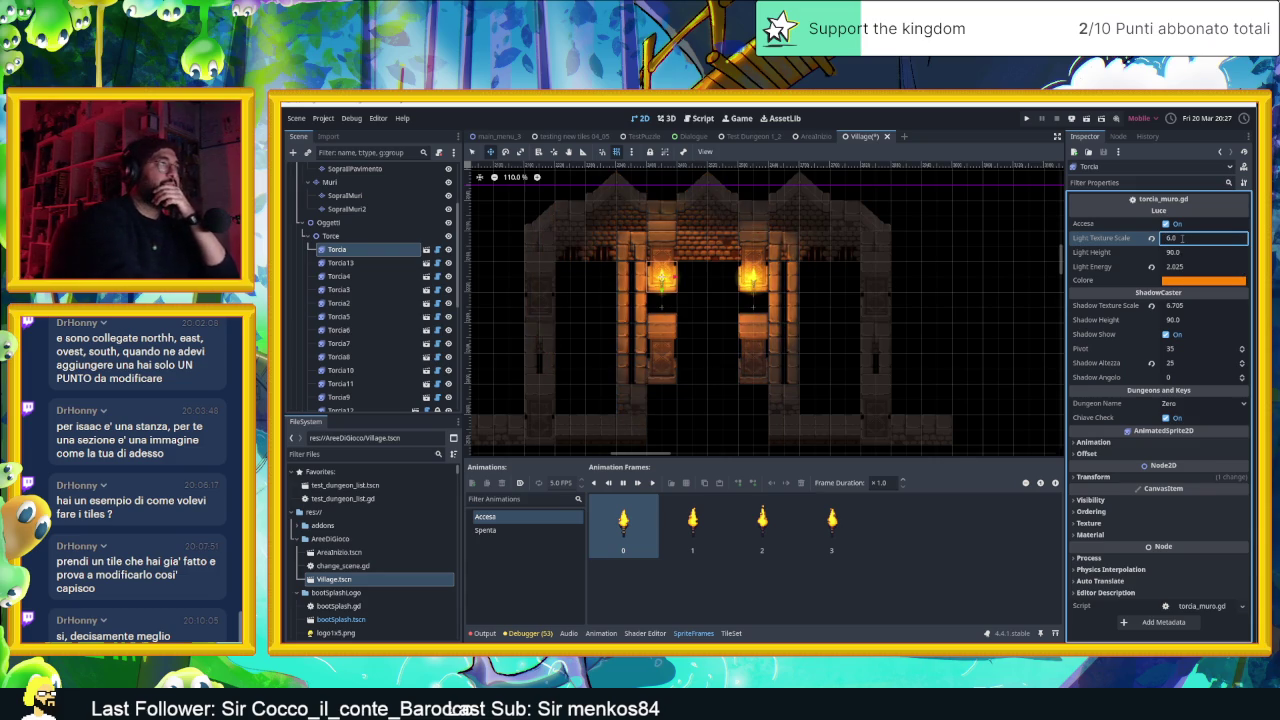
click(752, 272)
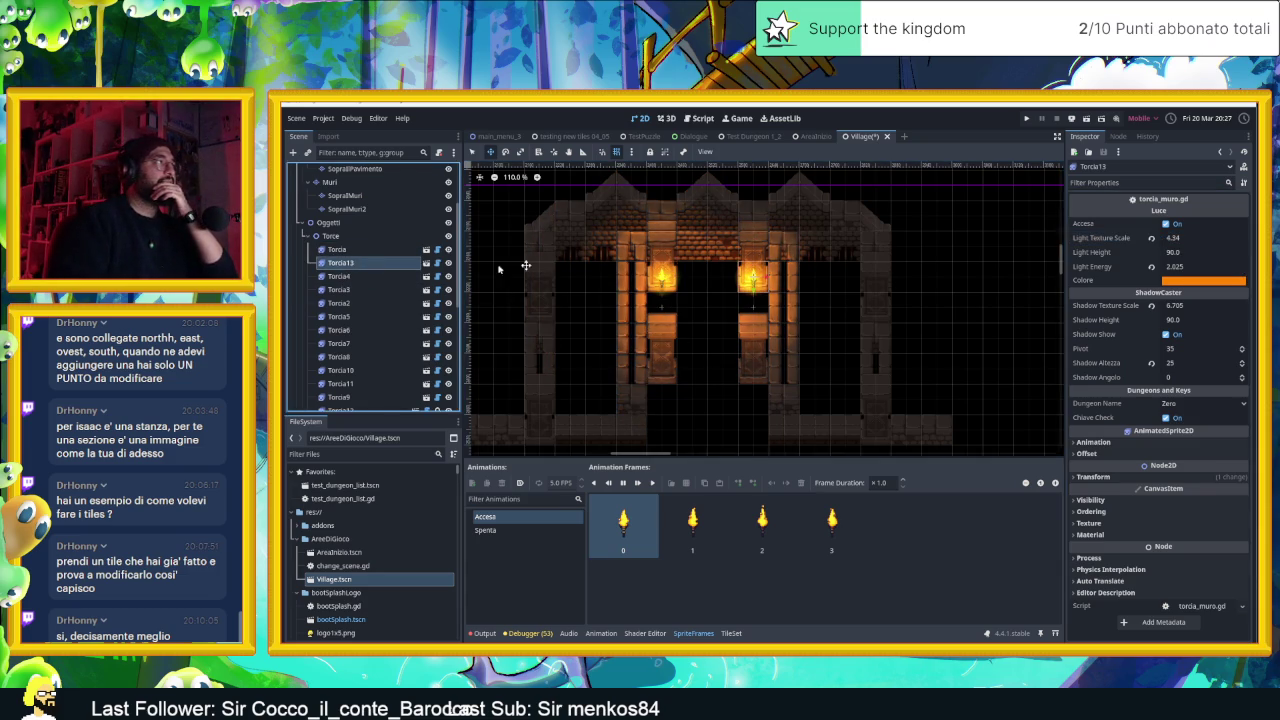
click(1194, 239)
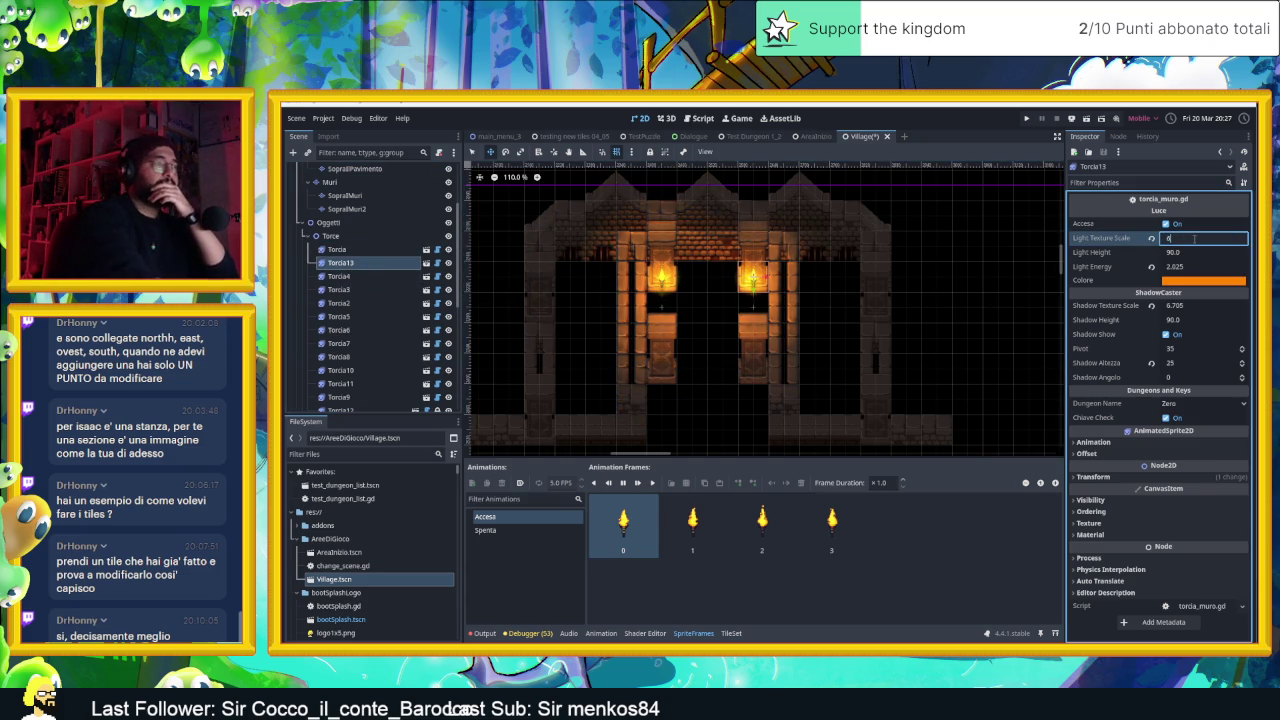
text(6.0)
Set Shadow Texture Scale to 12 on Torcia13 and on Torcia
click(1176, 306)
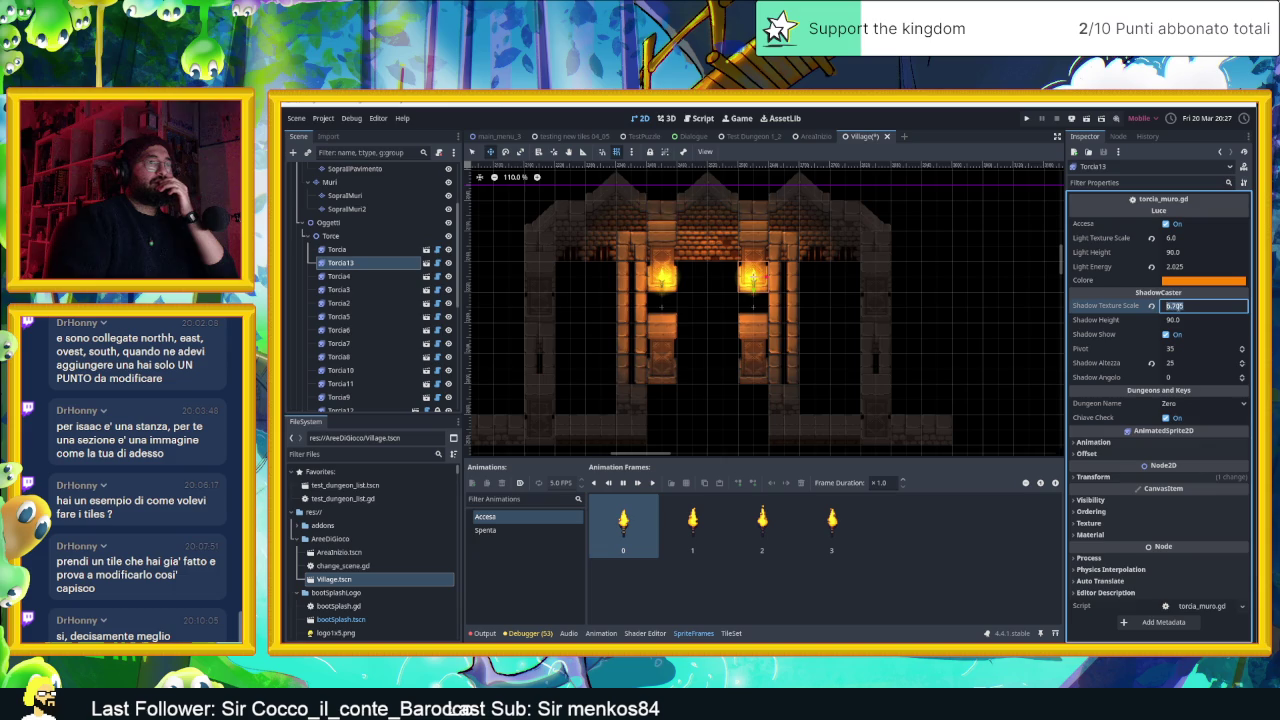
text(6.935)
drag(1176, 306, 1196, 306)
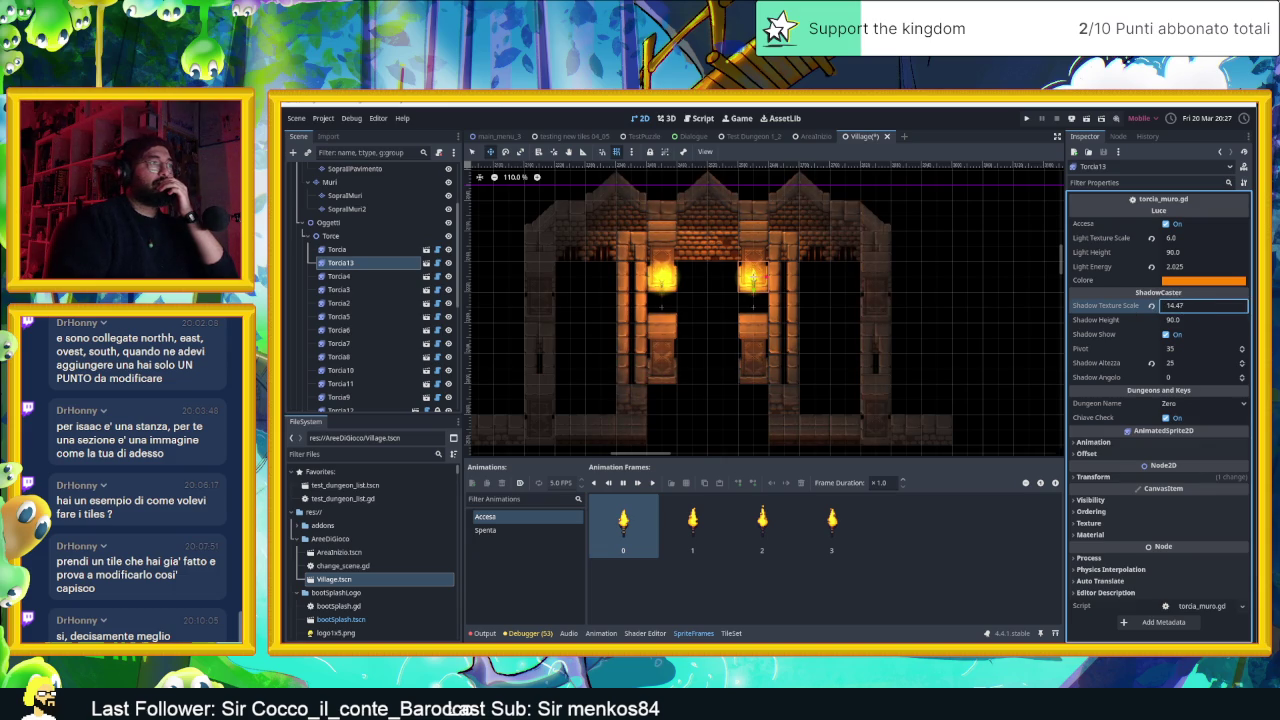
text(14.535)
key(Return)
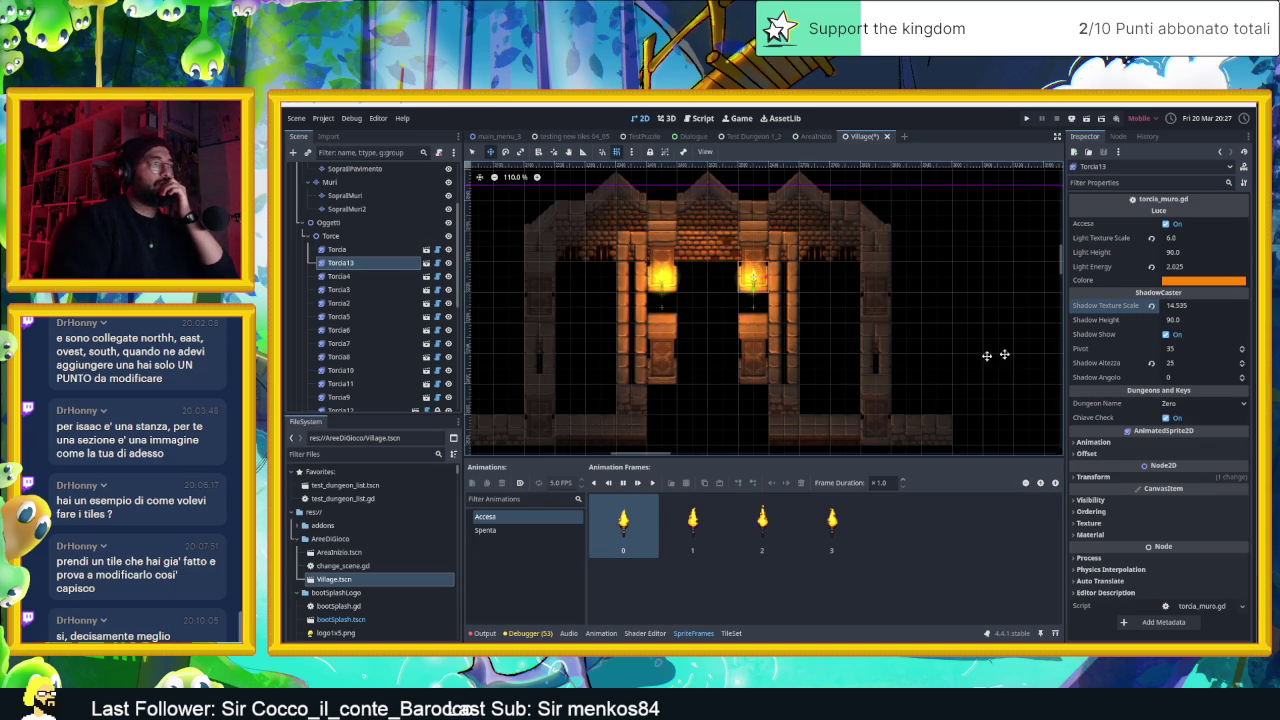
click(1178, 305)
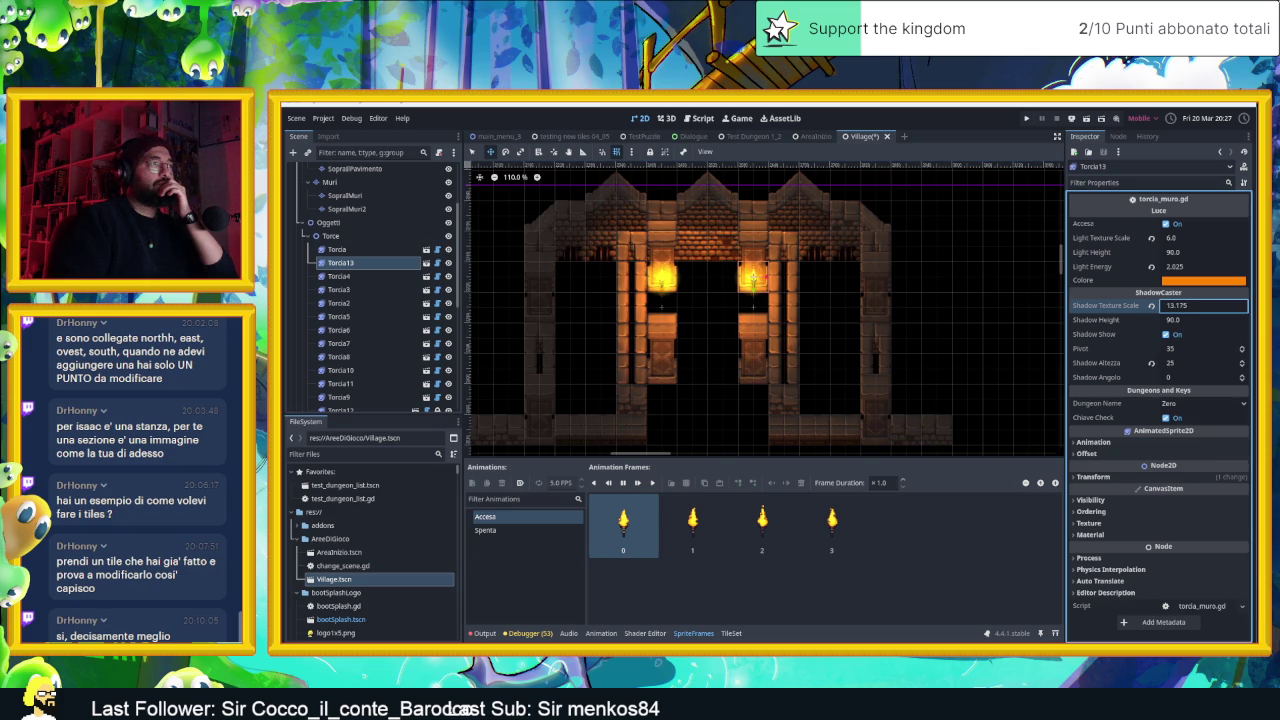
double_click(1193, 305)
text(1)
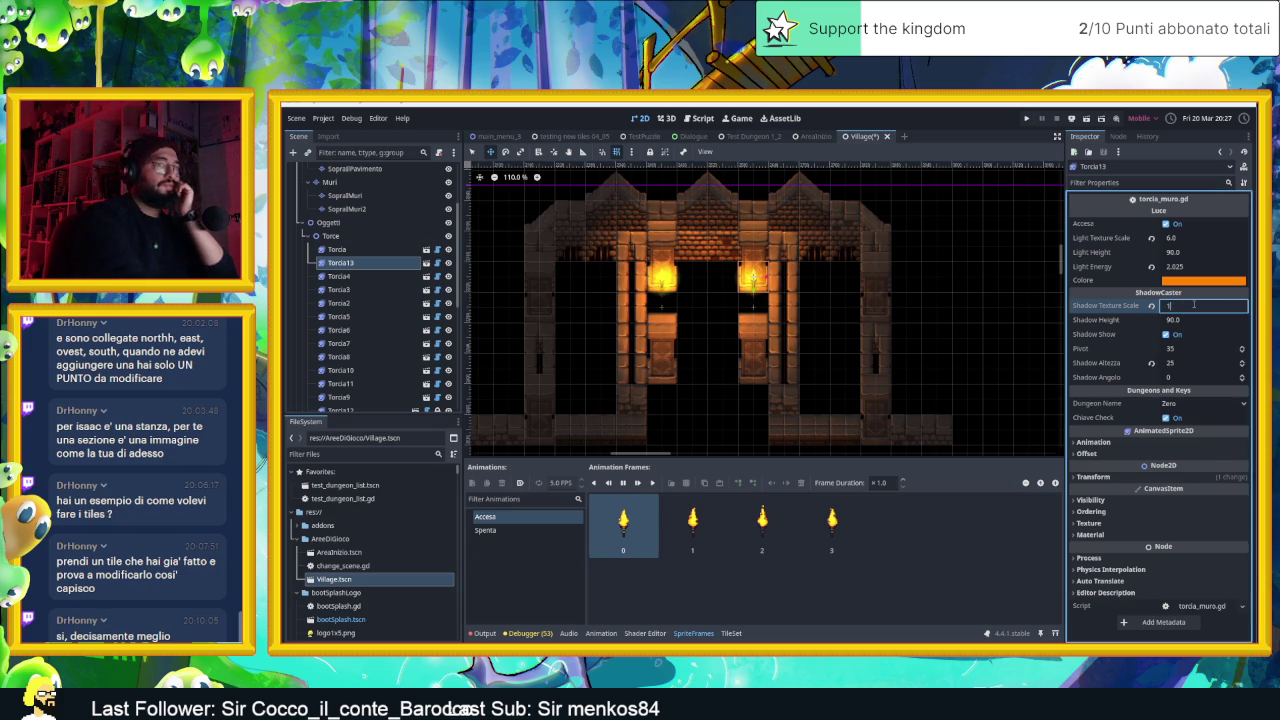
key(Return)
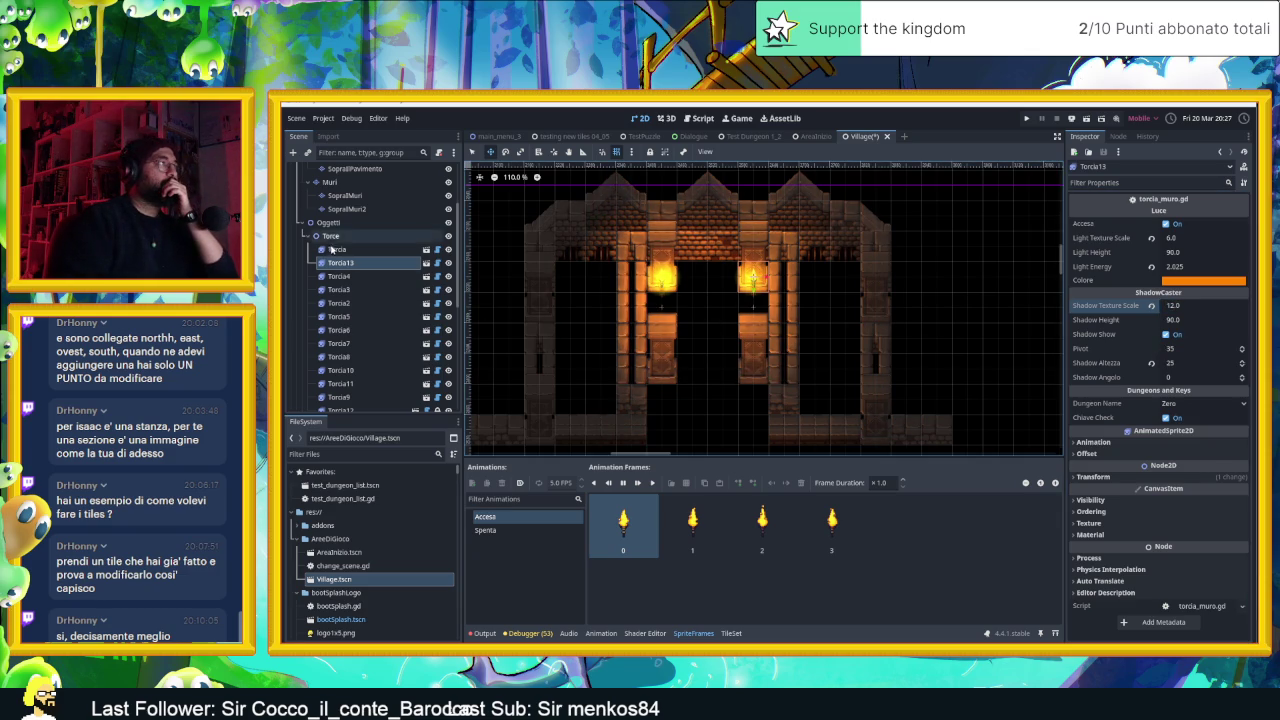
click(335, 249)
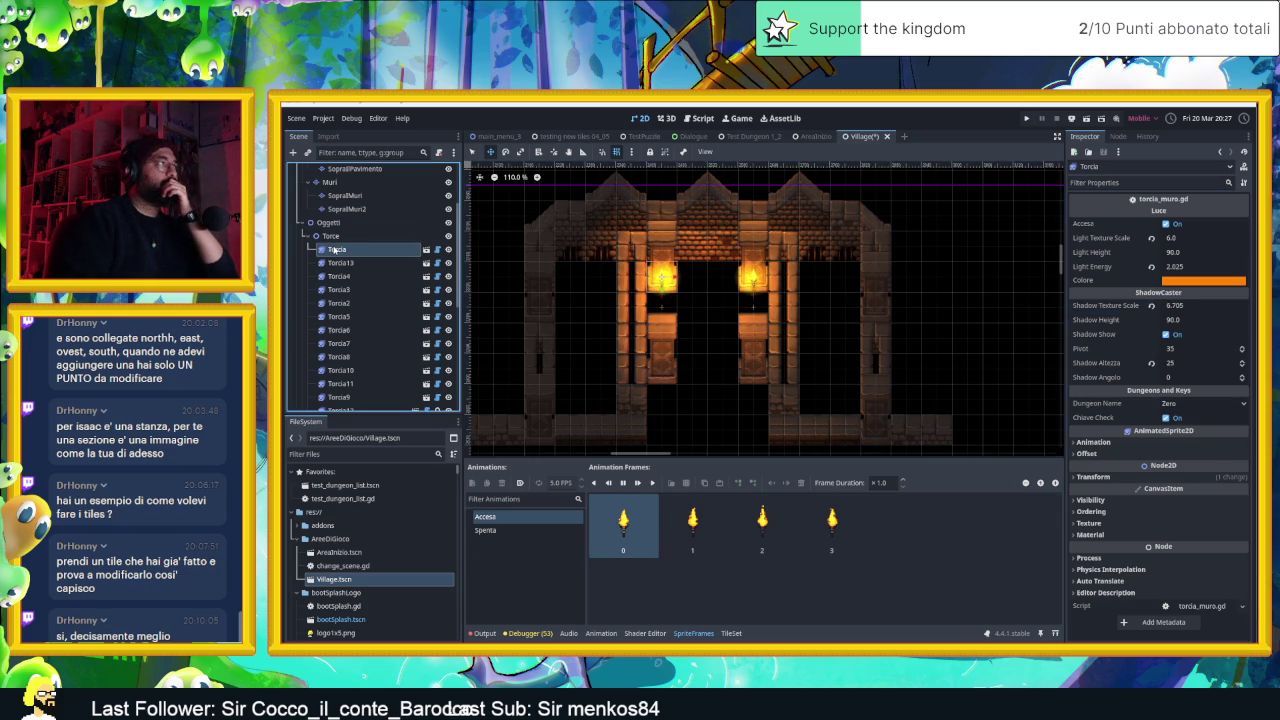
click(1198, 306)
text(12)
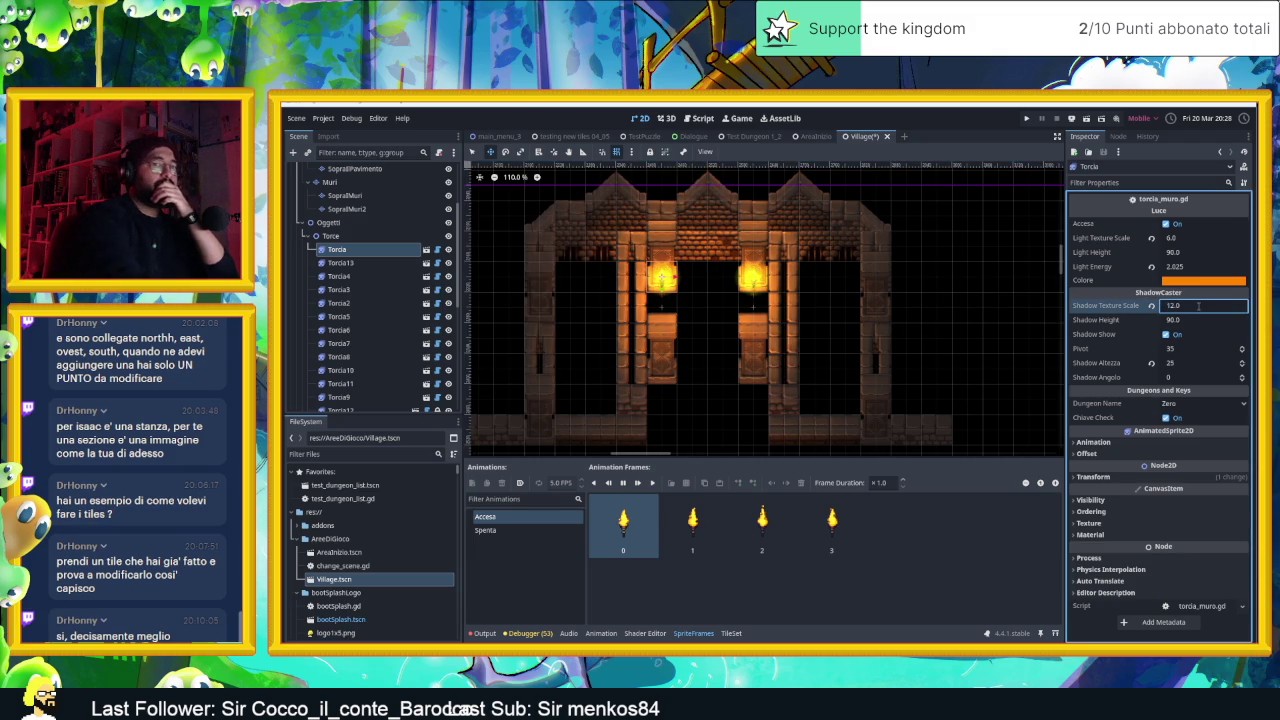
With Torcia and Torcia13 both selected, set Light Texture Scale 5.0 and Light Energy 1.5
scroll(777, 325, down, 3)
scroll(783, 359, up, 4)
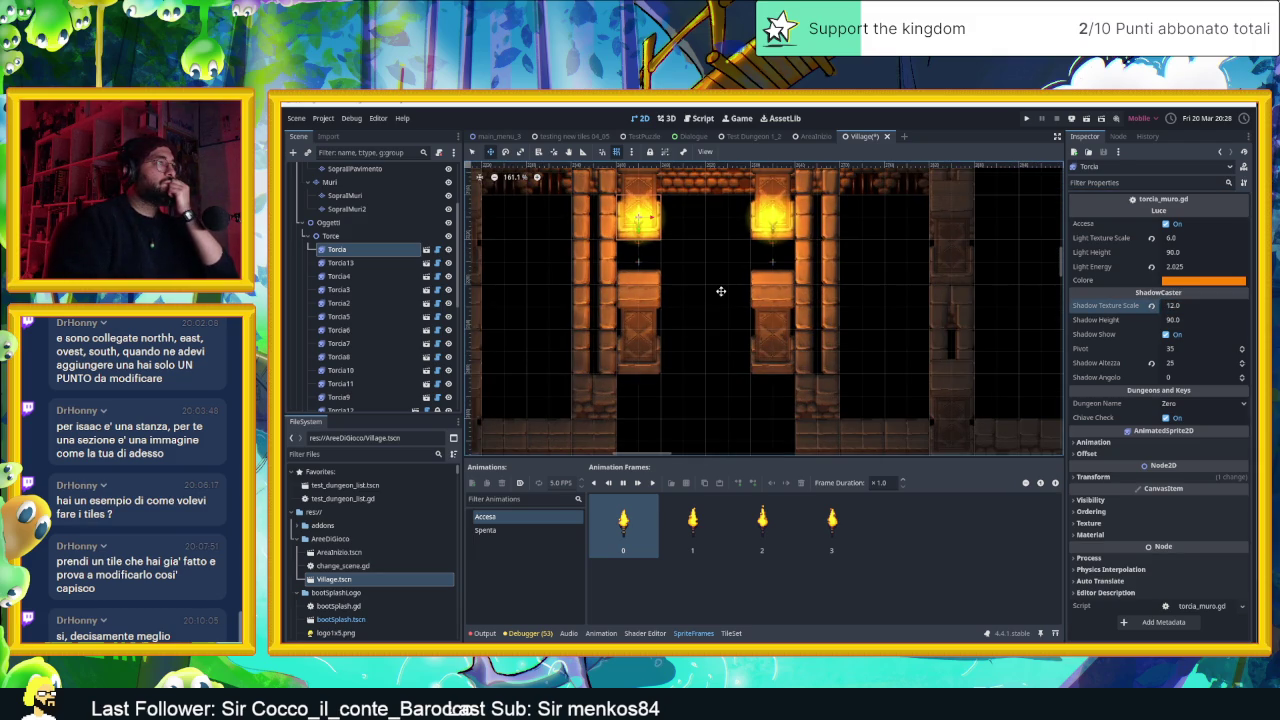
scroll(720, 291, down, 1)
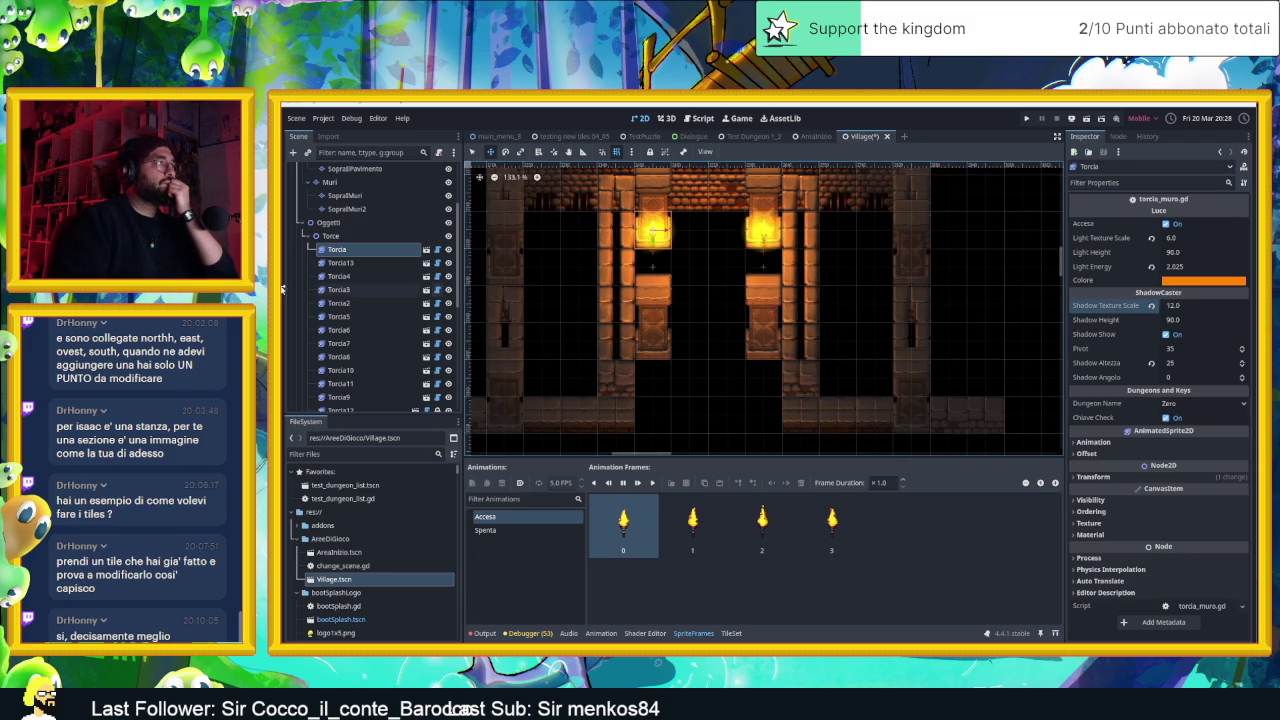
click(345, 263)
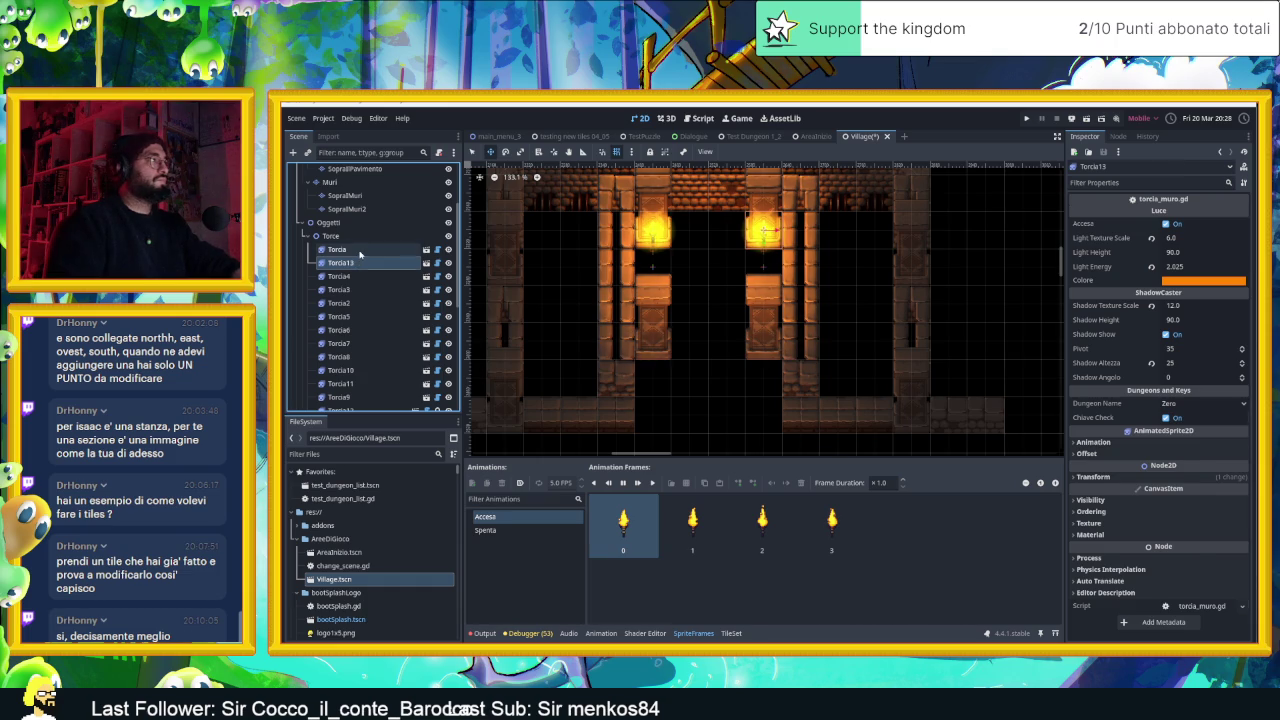
ctrl+click(360, 250)
click(1172, 238)
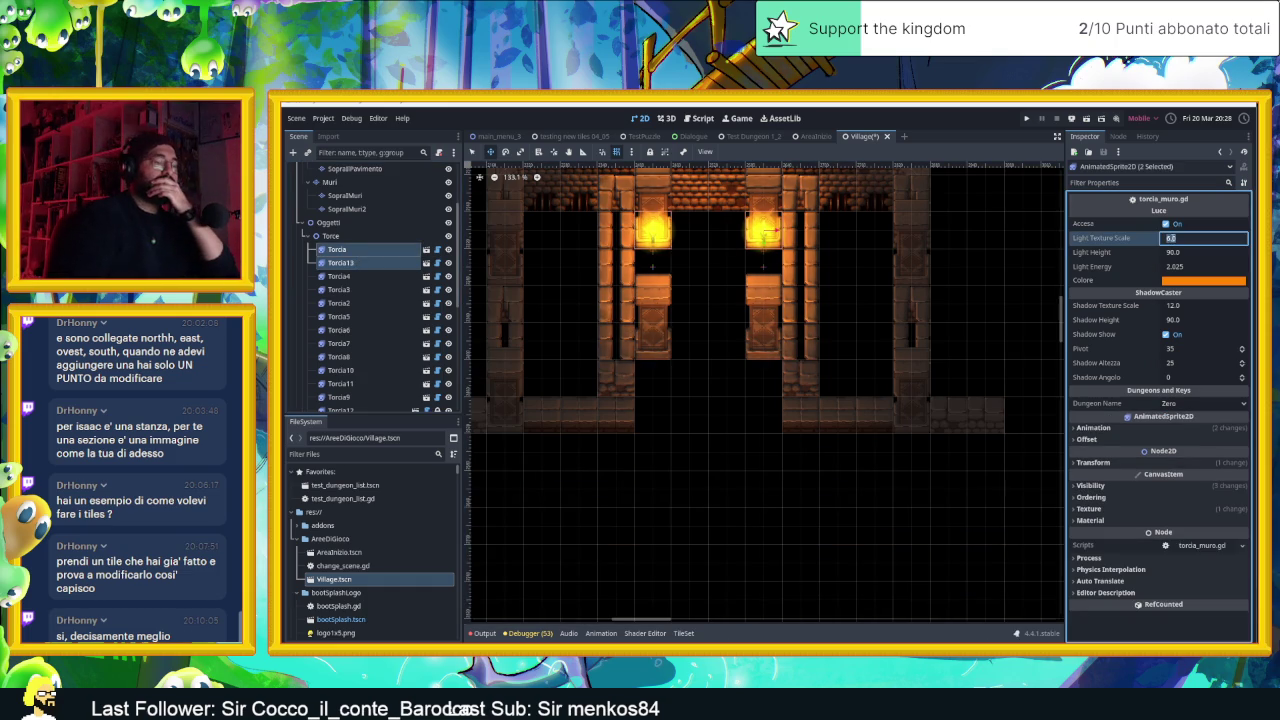
text(5.0)
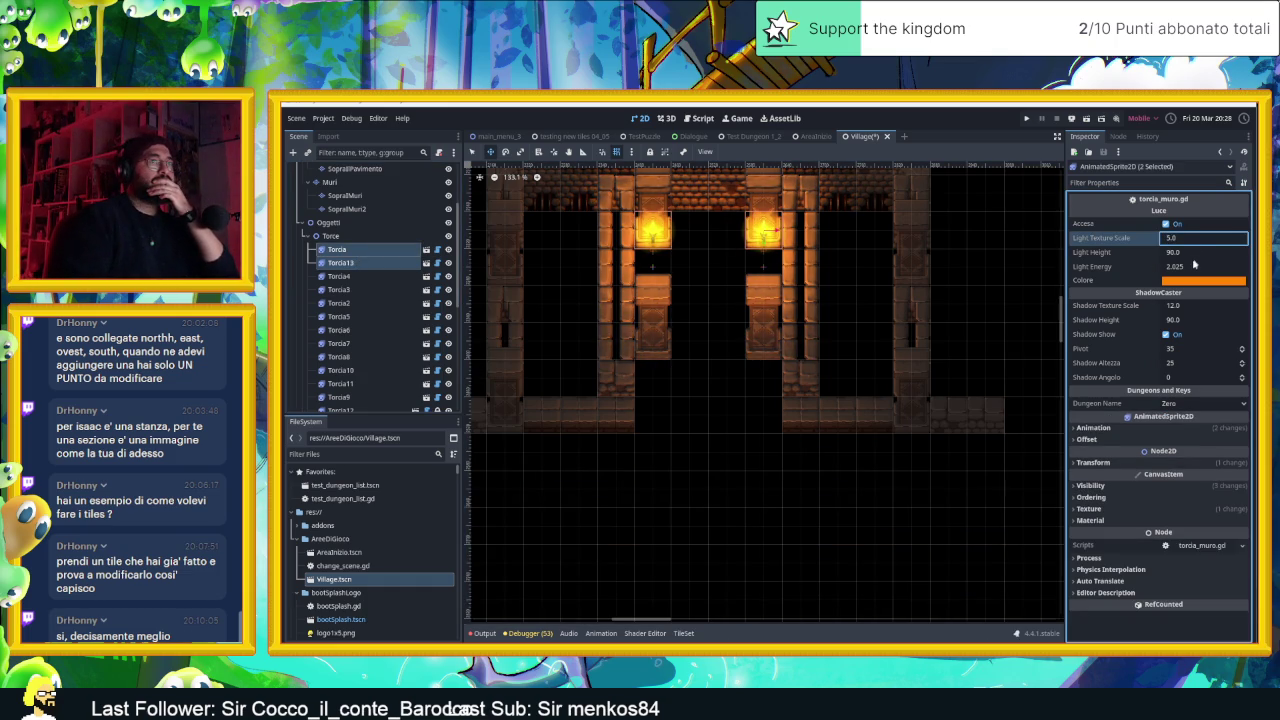
click(1194, 267)
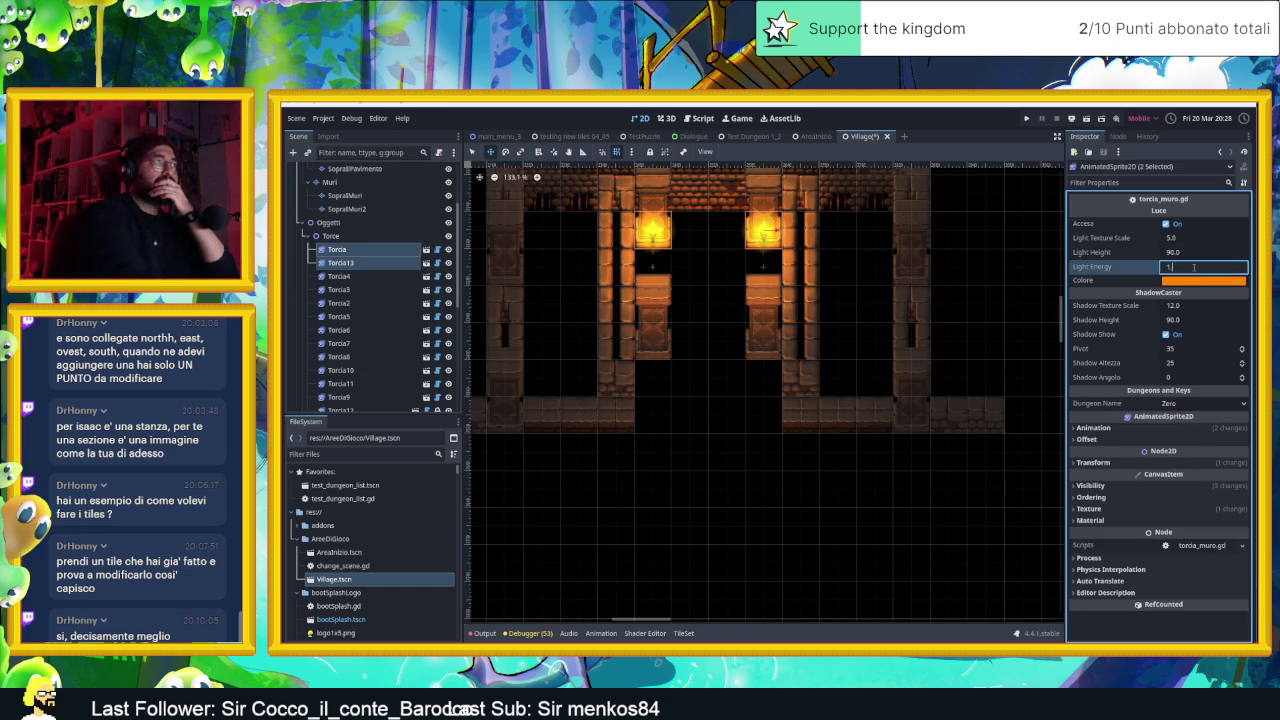
text(.5)
key(Return)
scroll(880, 280, down, 2)
scroll(877, 330, up, 4)
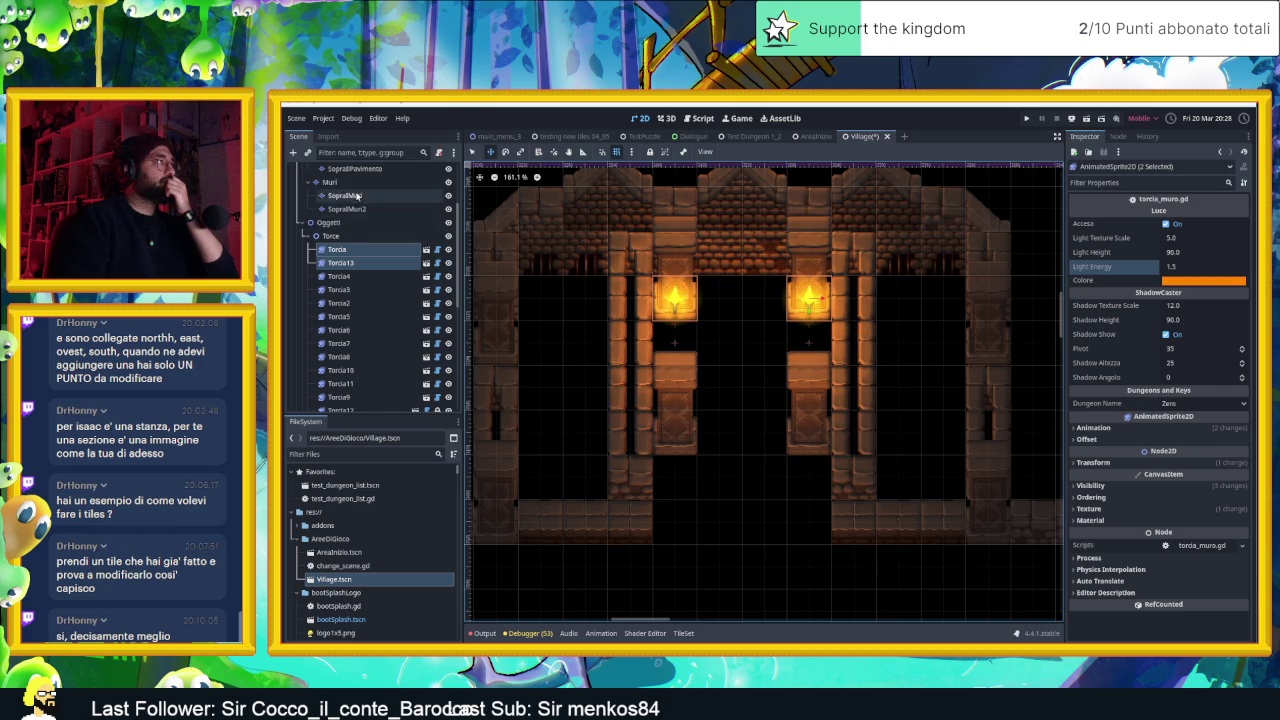
scroll(348, 225, up, 3)
On SottoAlPavimento, paint a vertical pillar-tile column by the left doorway, then pick the underground terrain tile
click(349, 220)
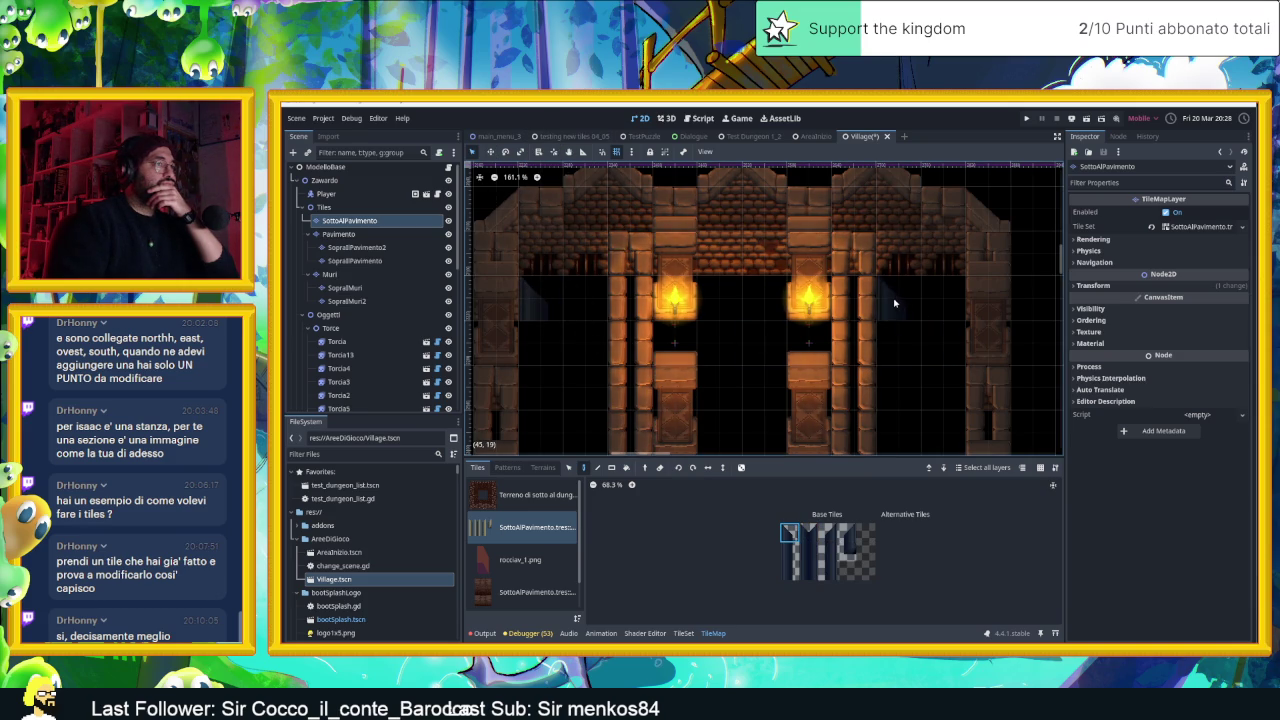
ctrl+click(892, 335)
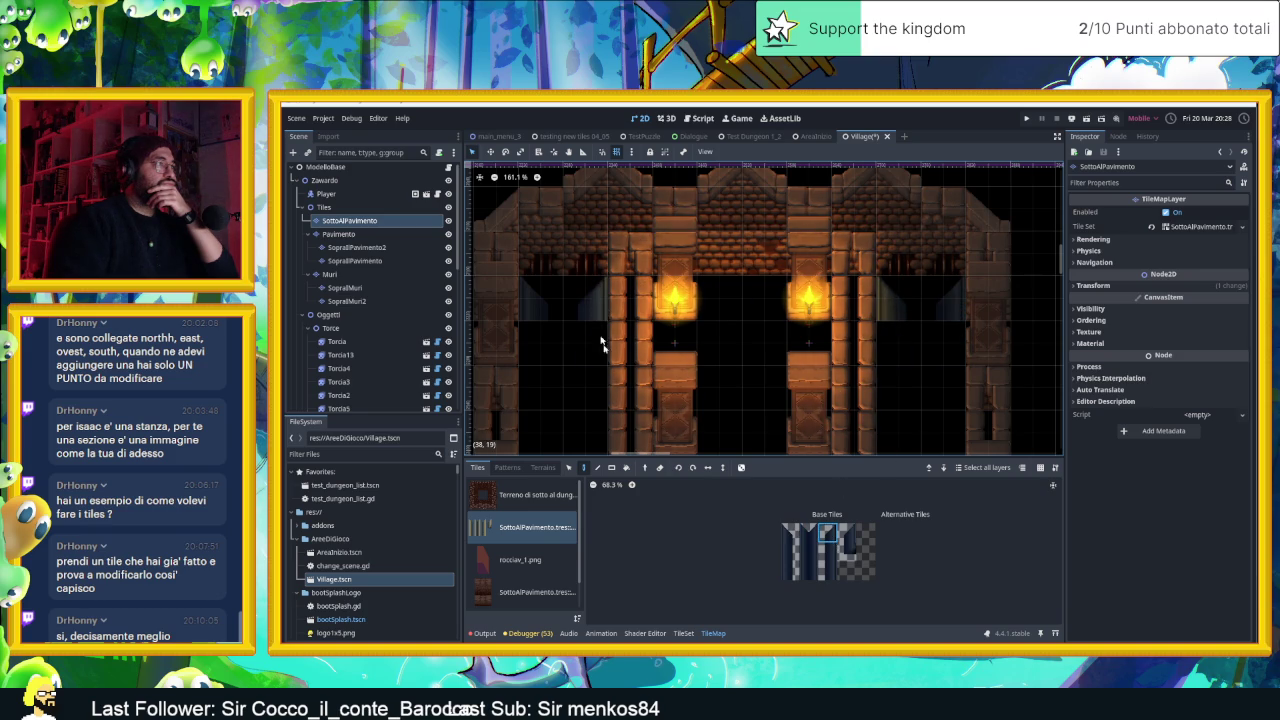
click(828, 551)
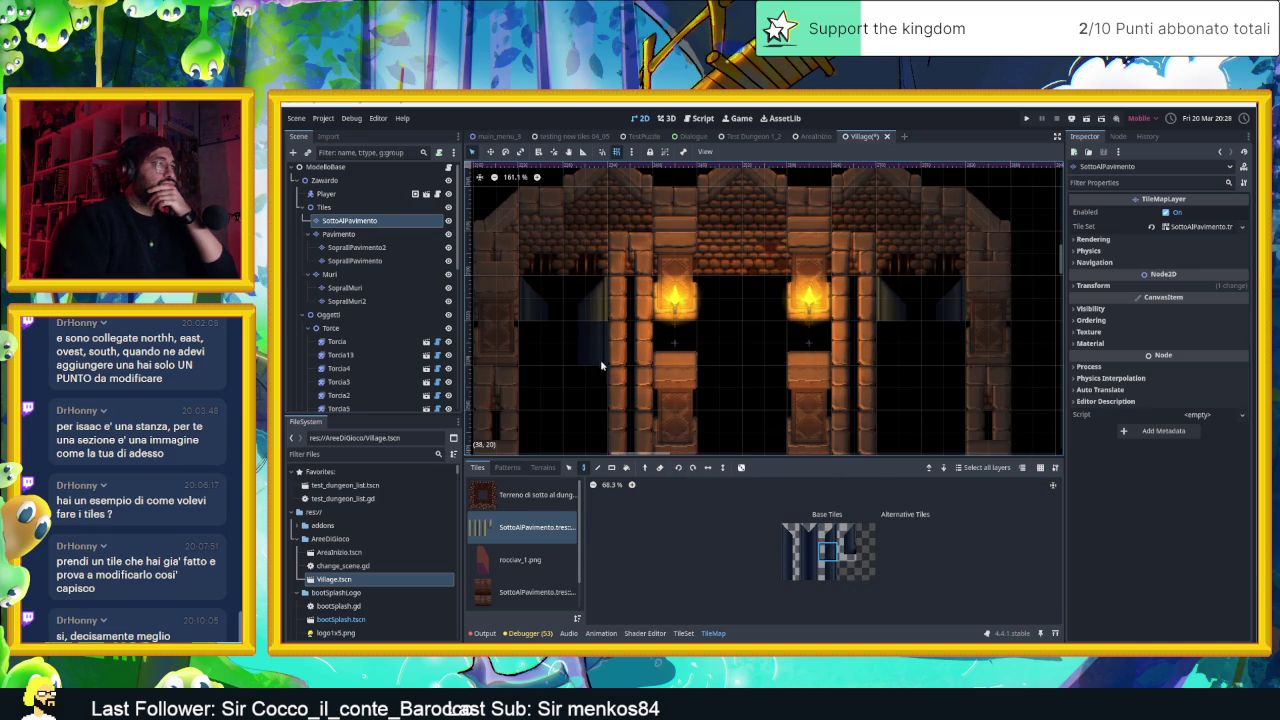
scroll(674, 403, down, 4)
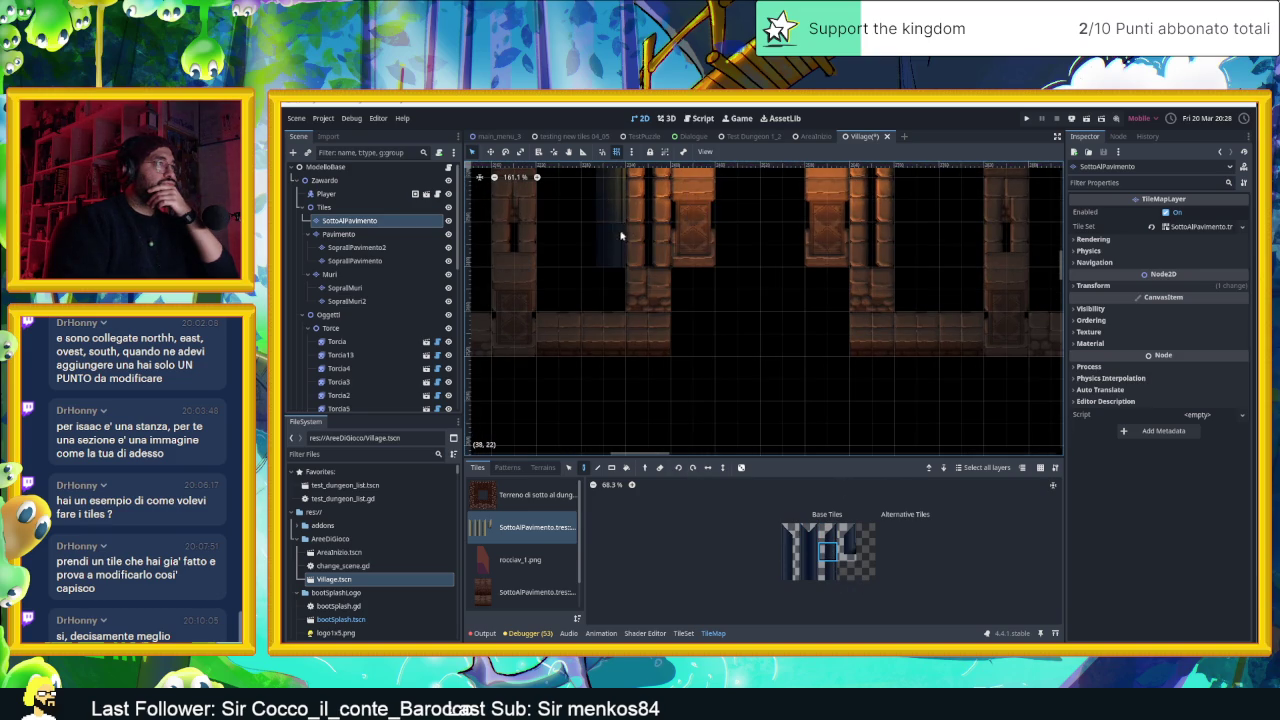
scroll(686, 320, up, 3)
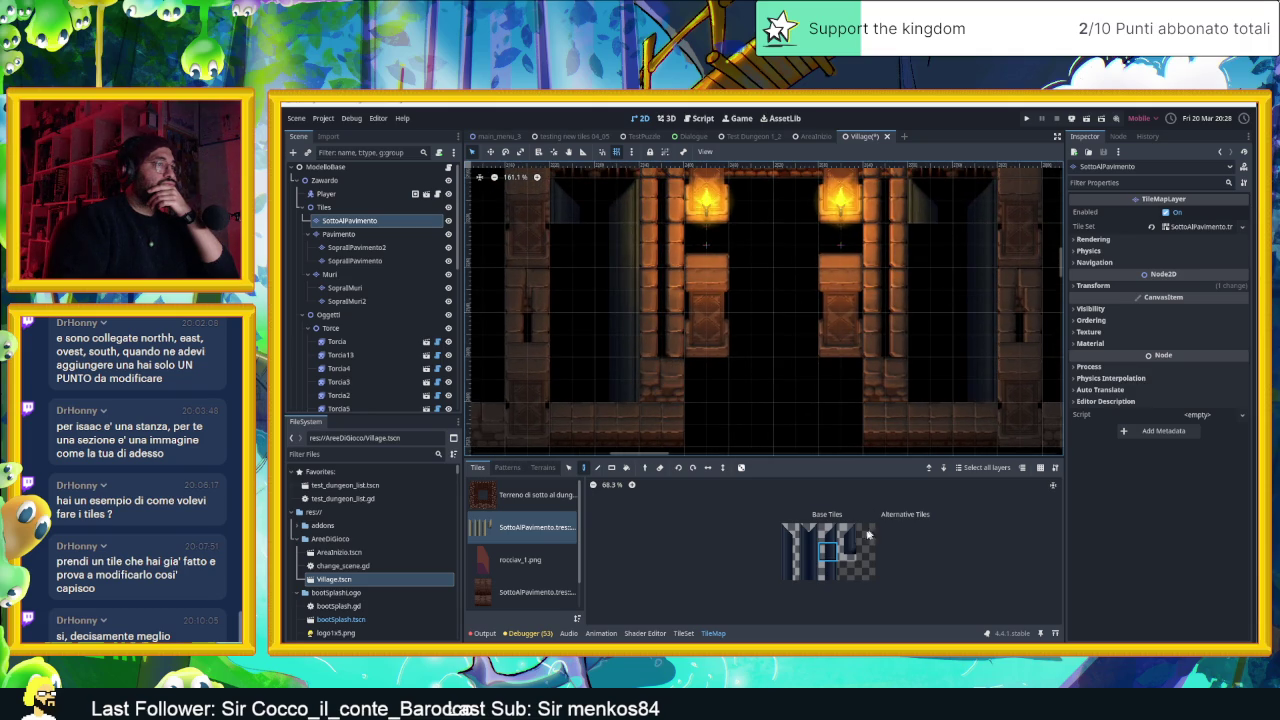
drag(565, 195, 562, 395)
drag(602, 259, 588, 309)
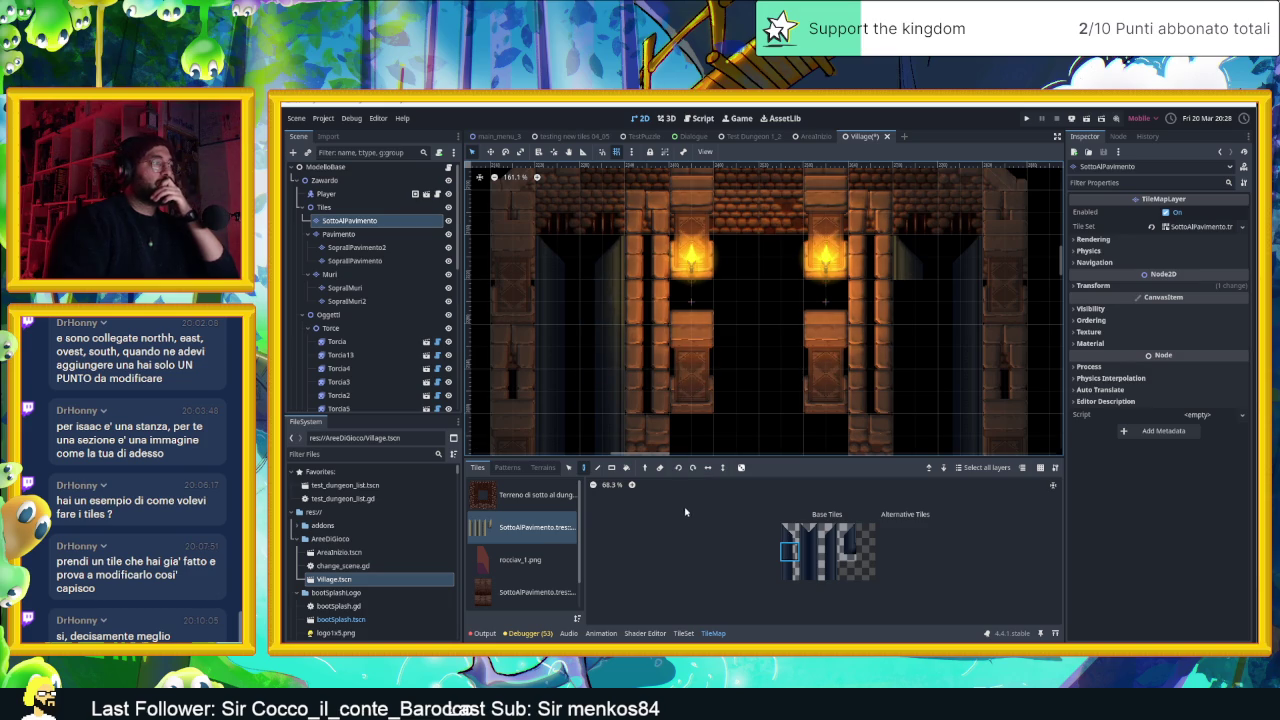
click(529, 495)
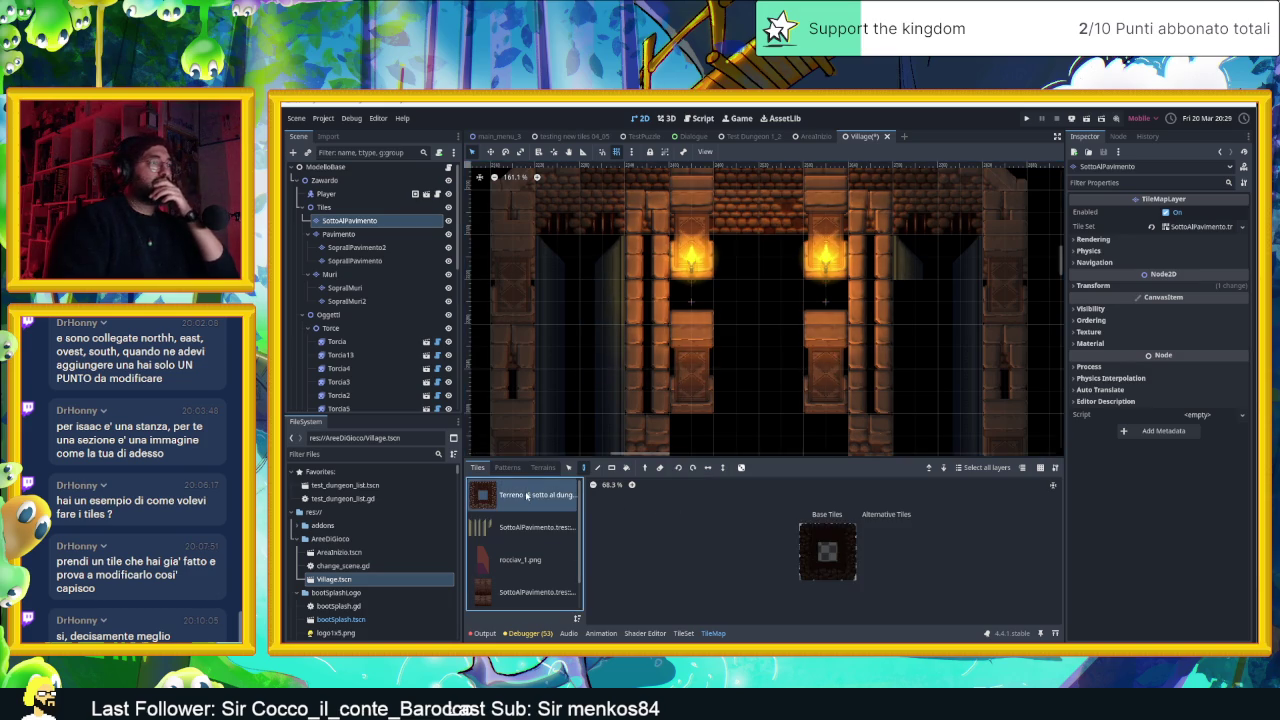
click(828, 535)
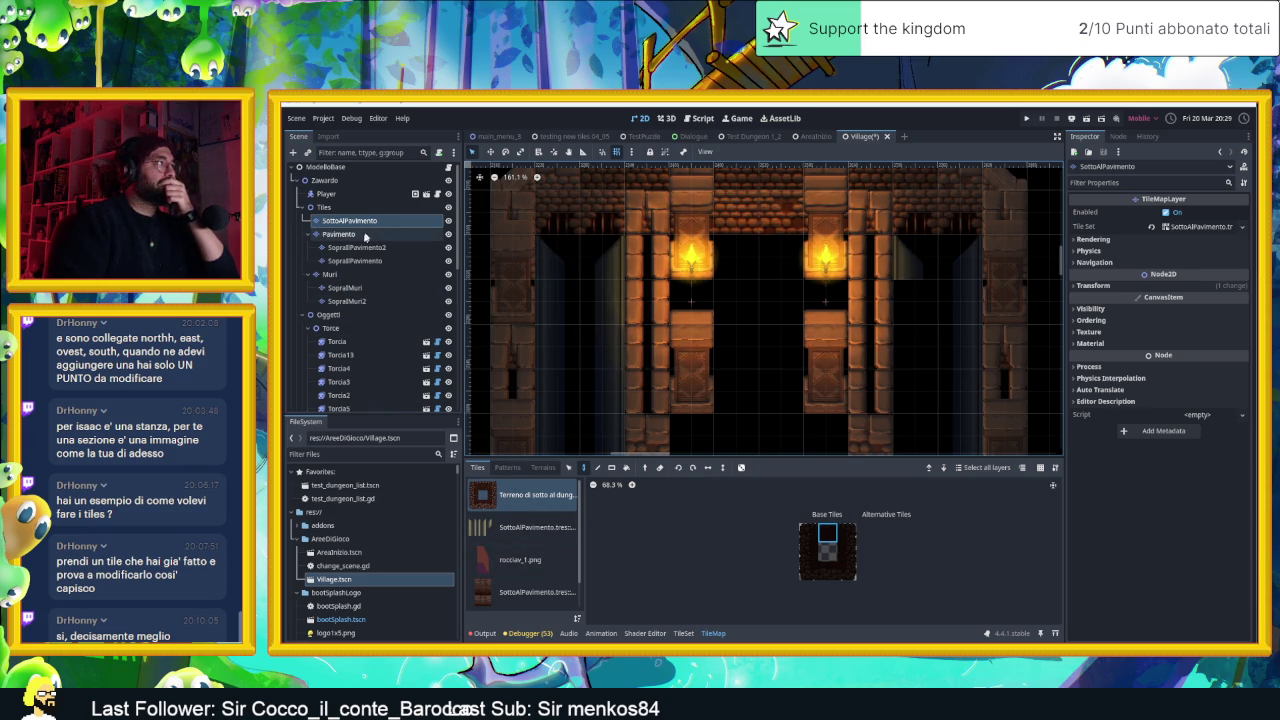
On the Pavimento layer, paint canal-water tiles above the left opening, undoing a misplaced one
click(363, 236)
scroll(539, 584, down, 3)
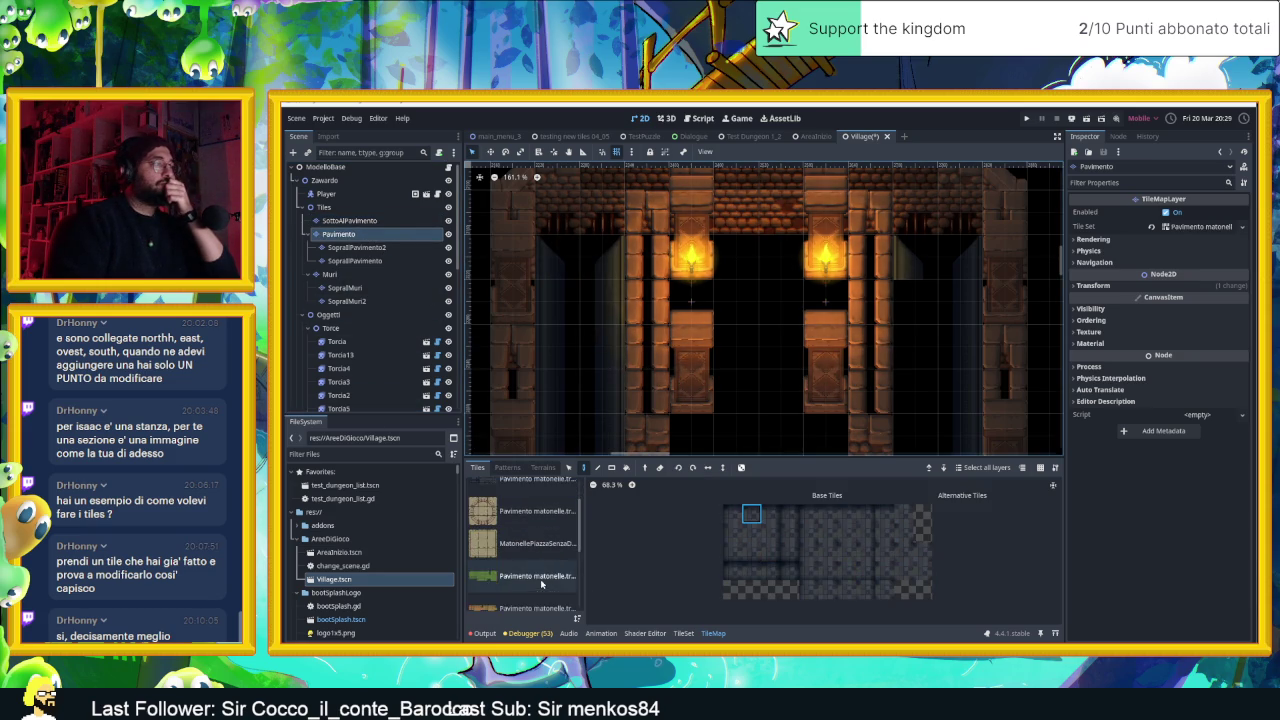
scroll(534, 577, down, 5)
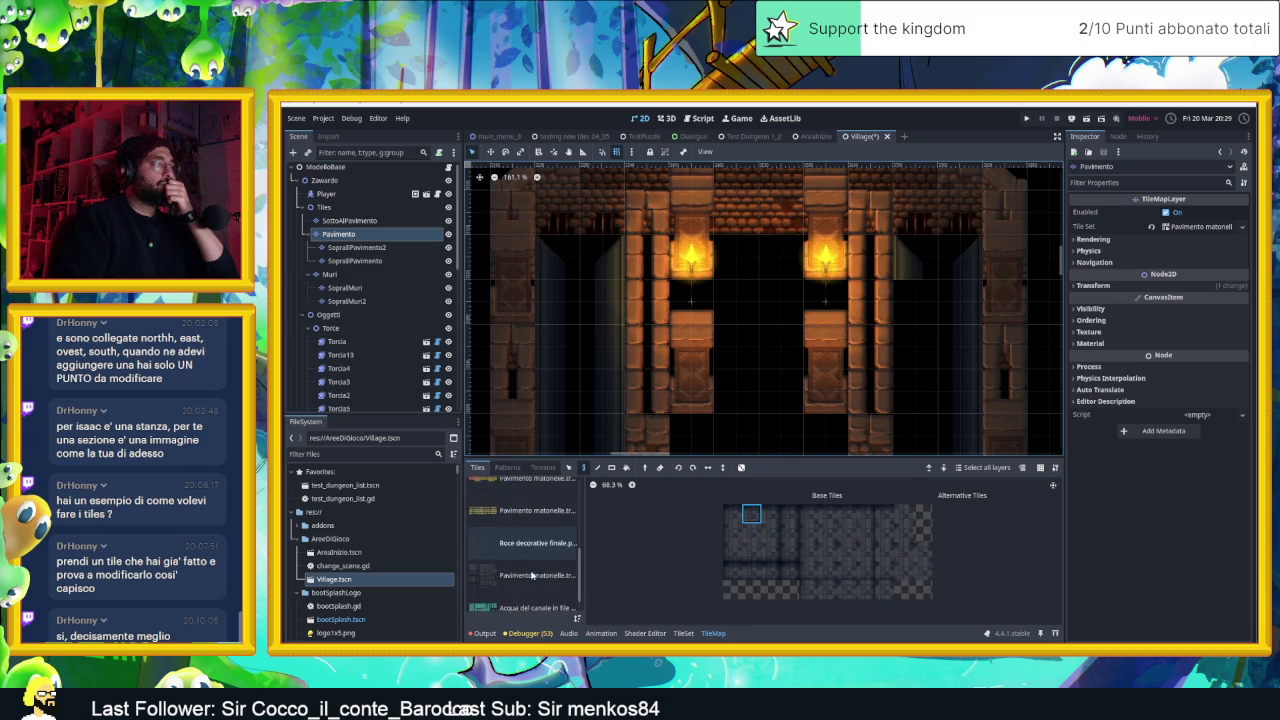
click(512, 590)
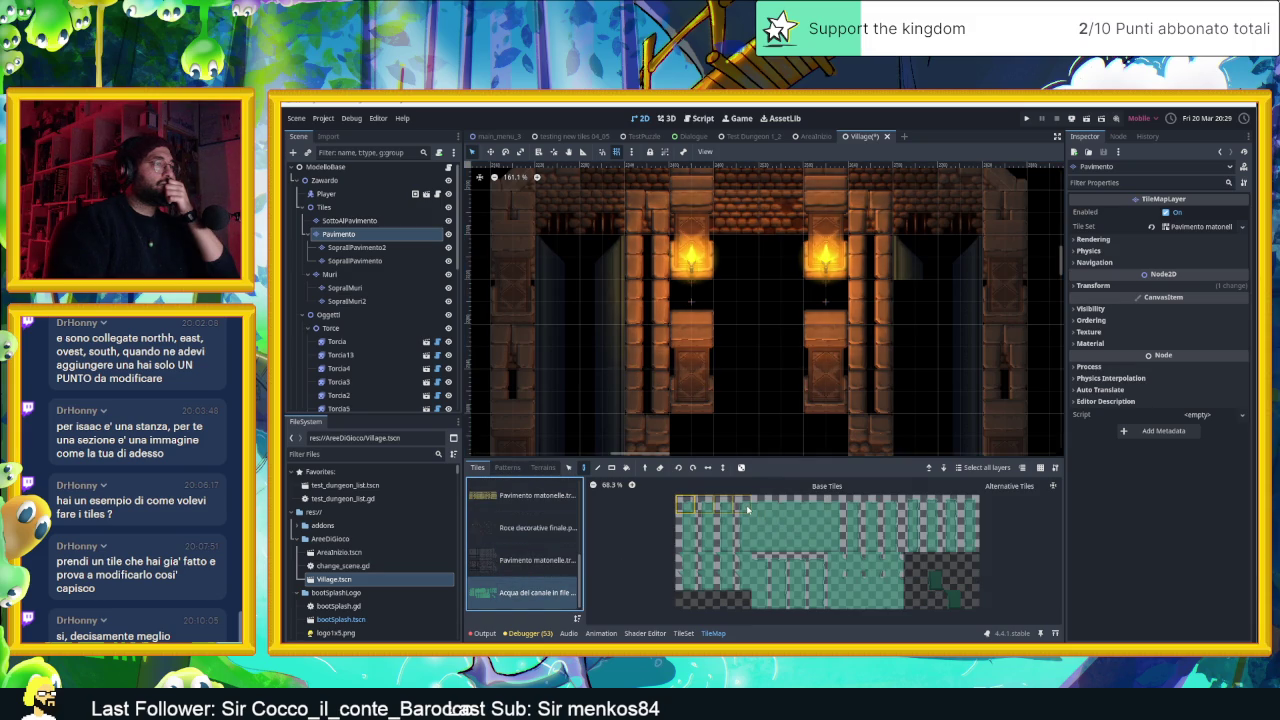
click(683, 507)
click(565, 263)
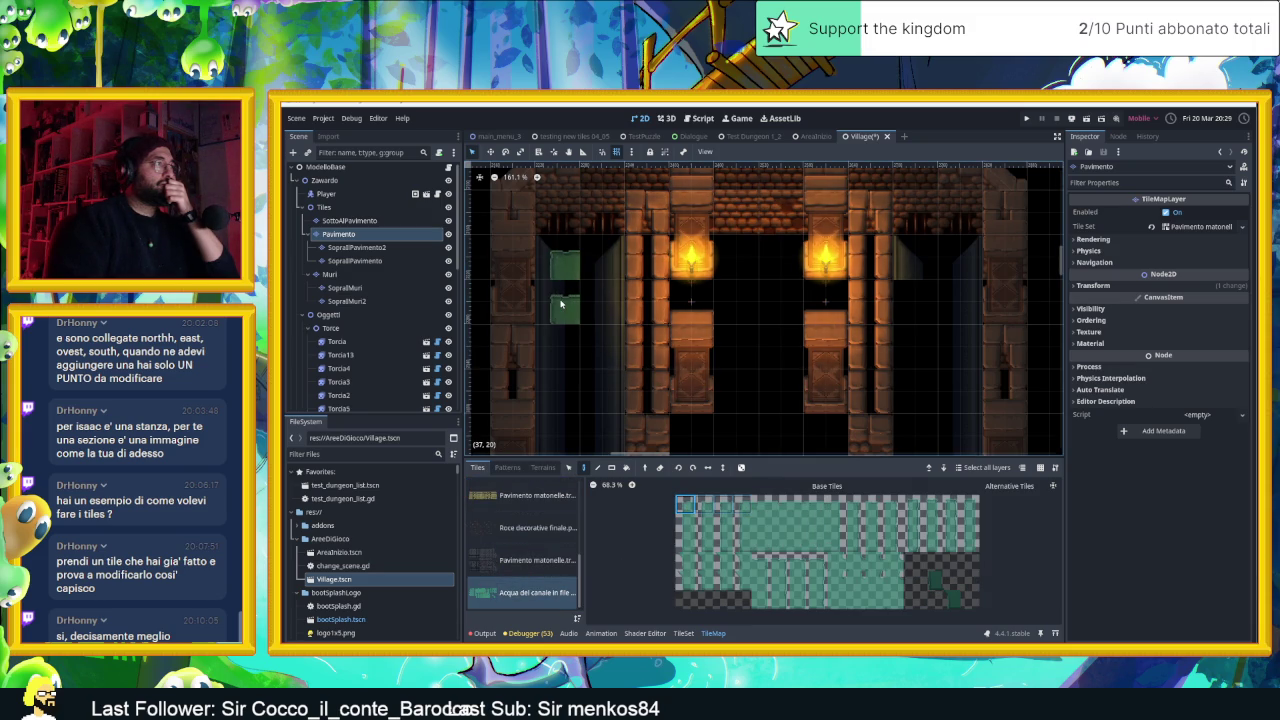
click(915, 505)
click(602, 263)
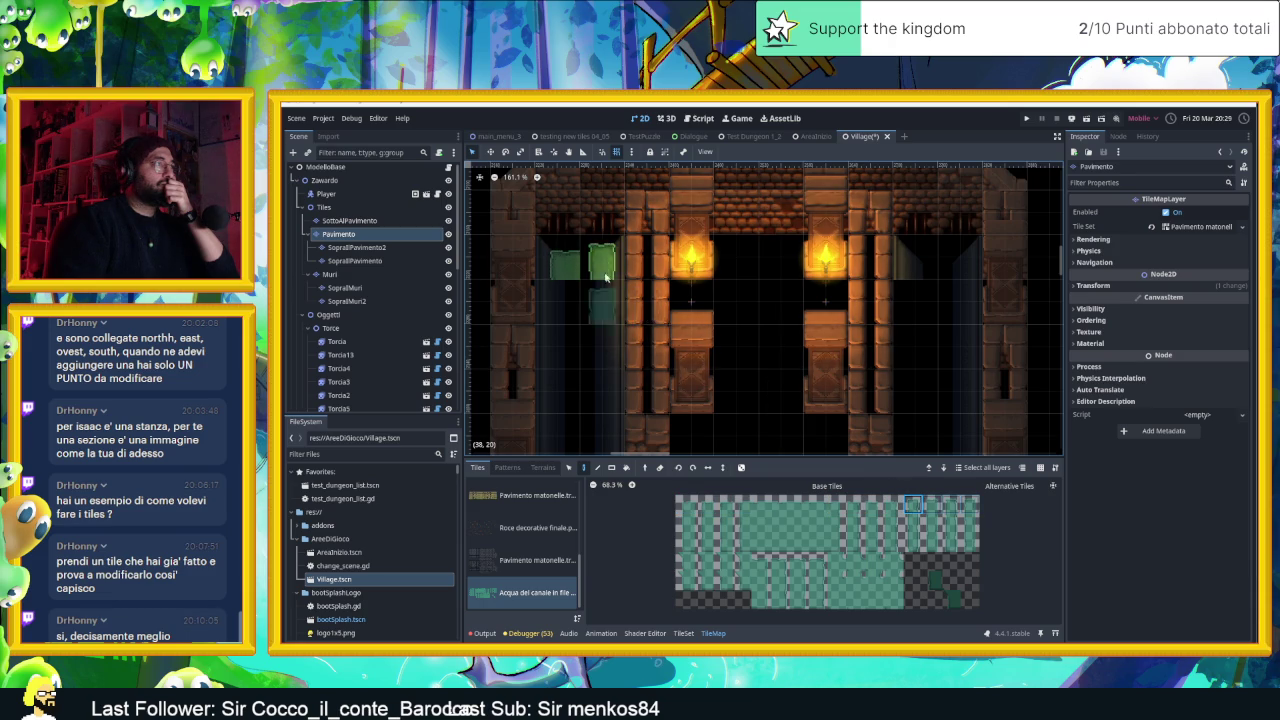
key(ctrl+z)
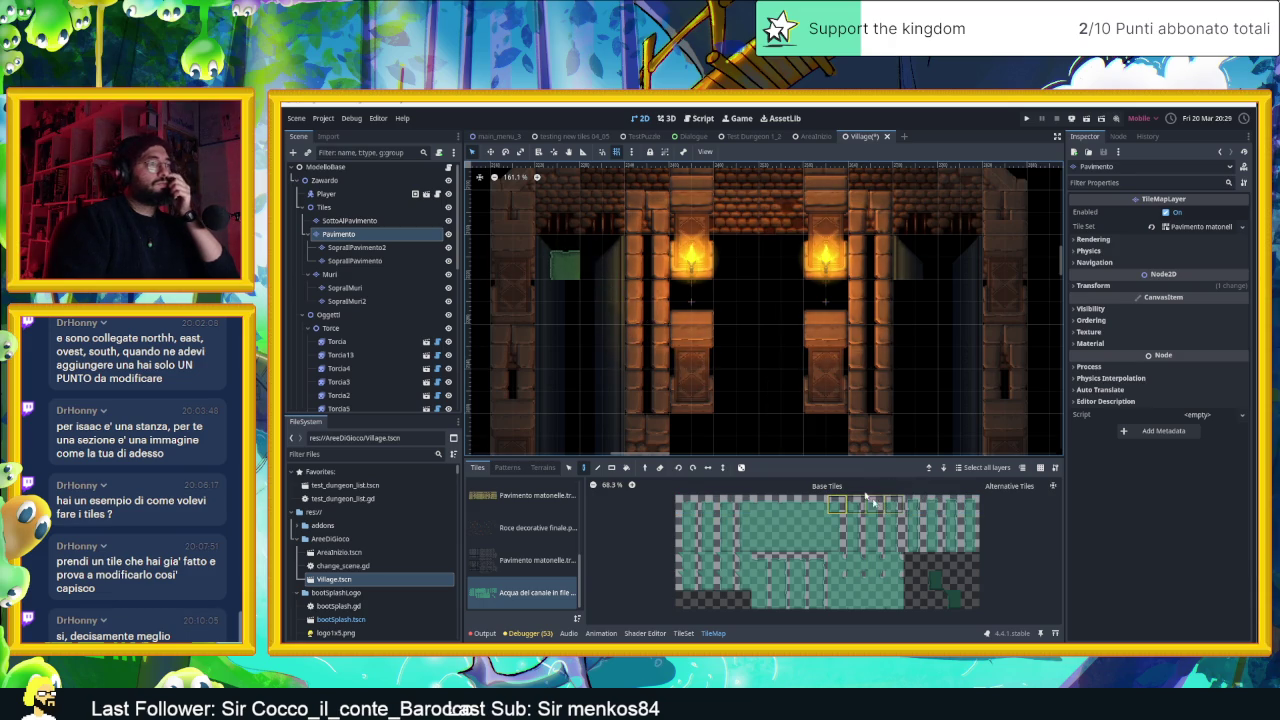
Paint matching canal-water tiles above the right-side opening of the gate
click(595, 265)
click(953, 267)
click(685, 505)
click(923, 265)
scroll(920, 340, down, 2)
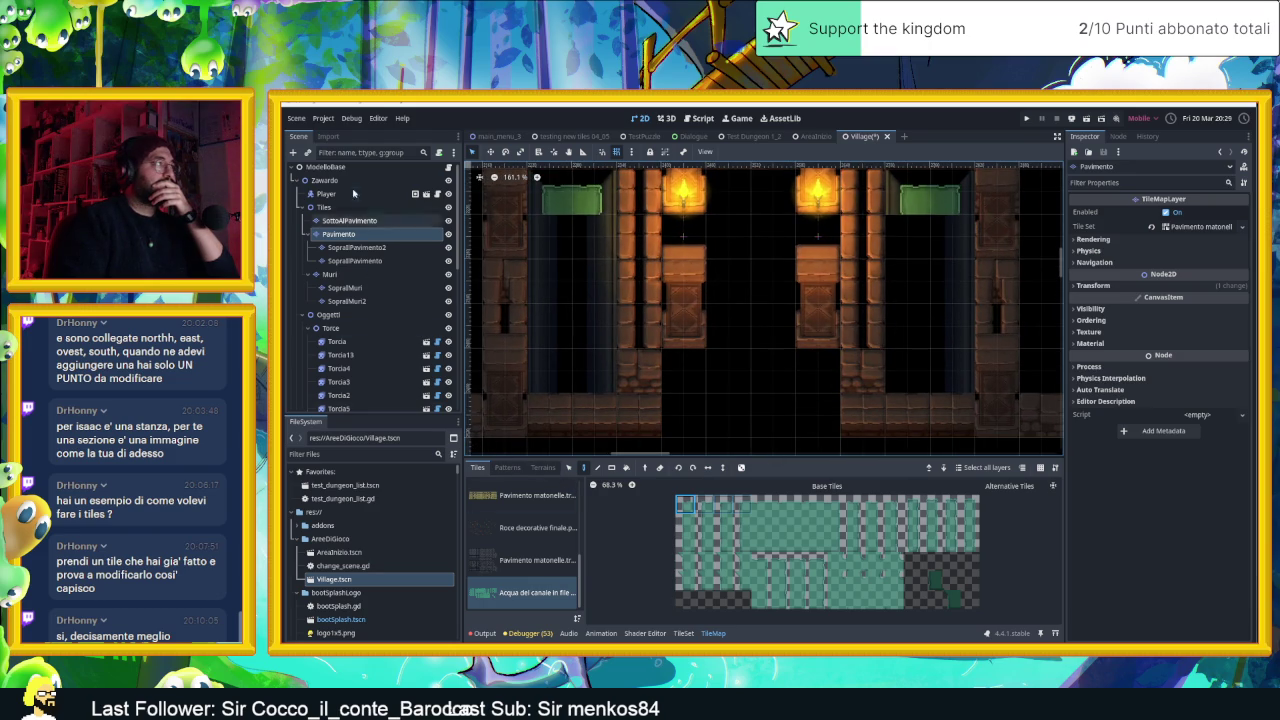
click(349, 220)
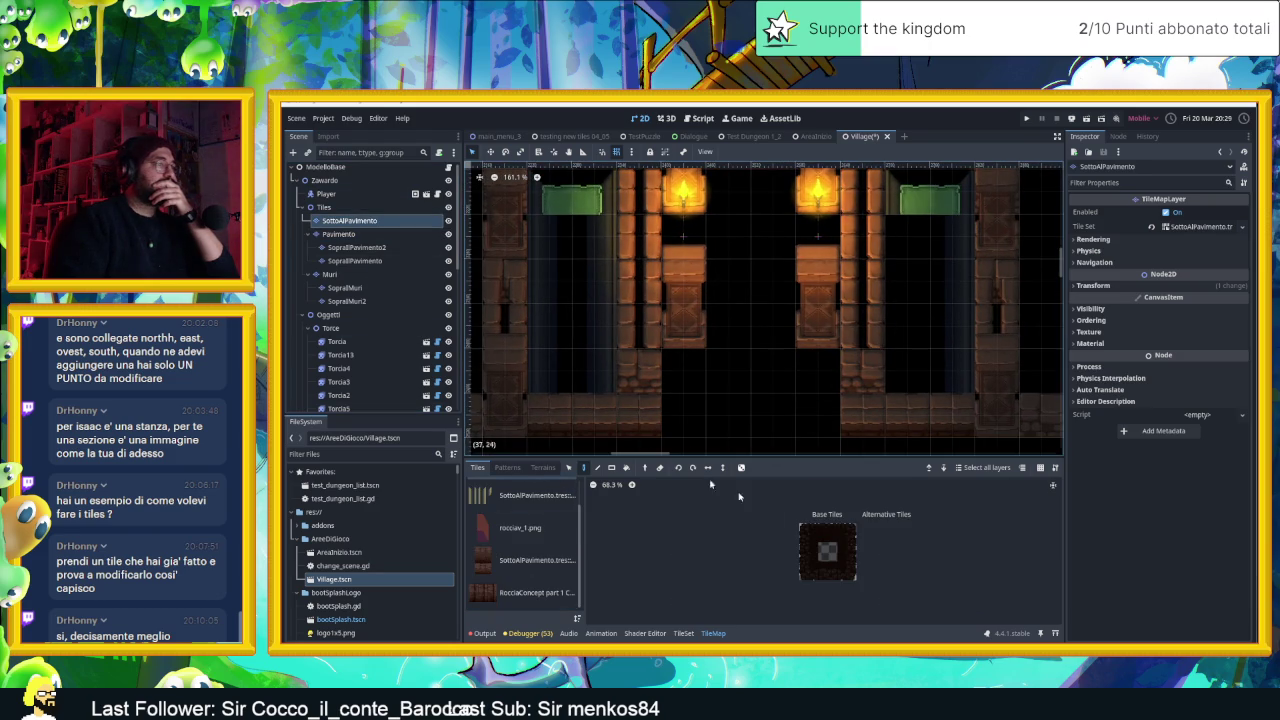
Paint a SottoAlPavimento pillar tile on the gate's right side
scroll(540, 545, up, 1)
click(536, 539)
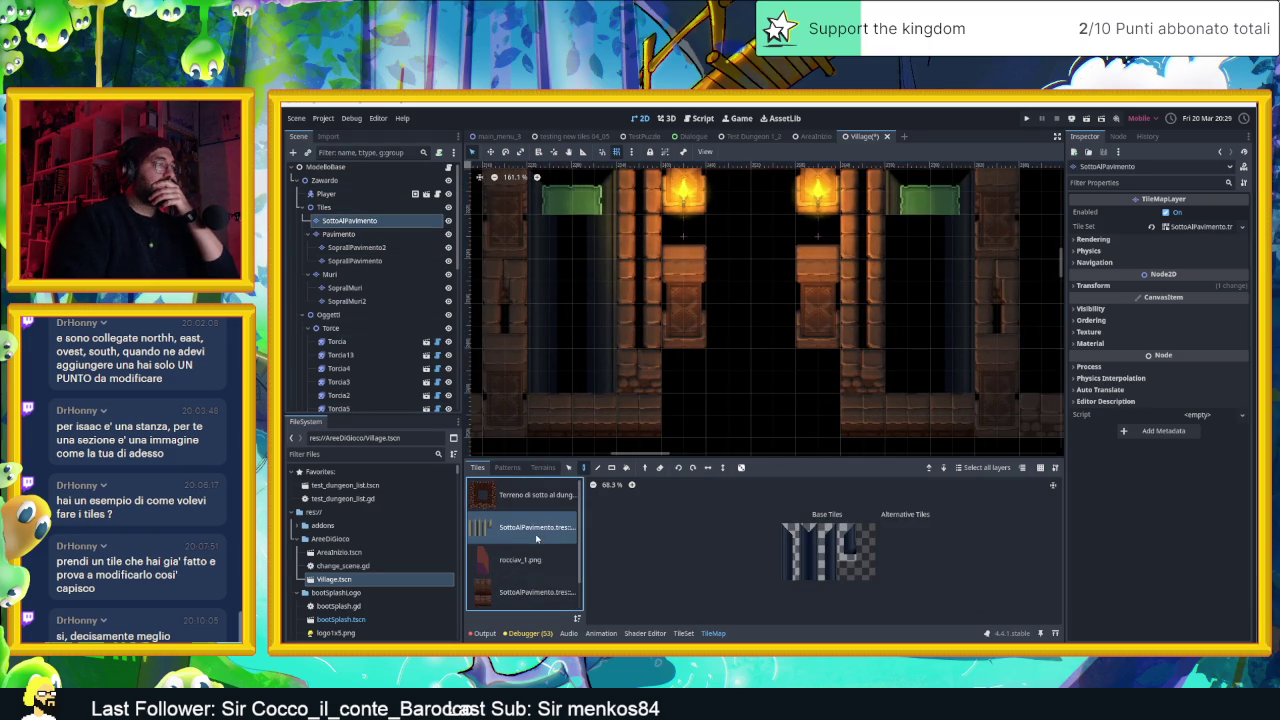
click(789, 533)
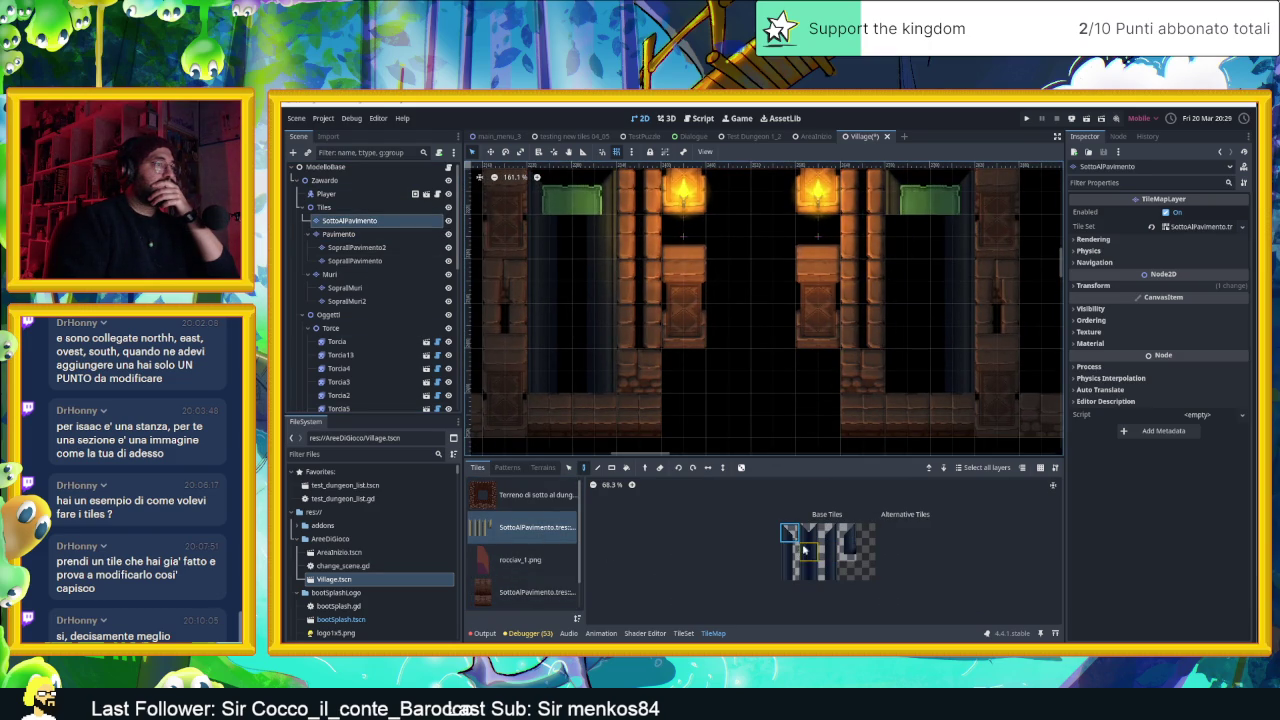
click(900, 280)
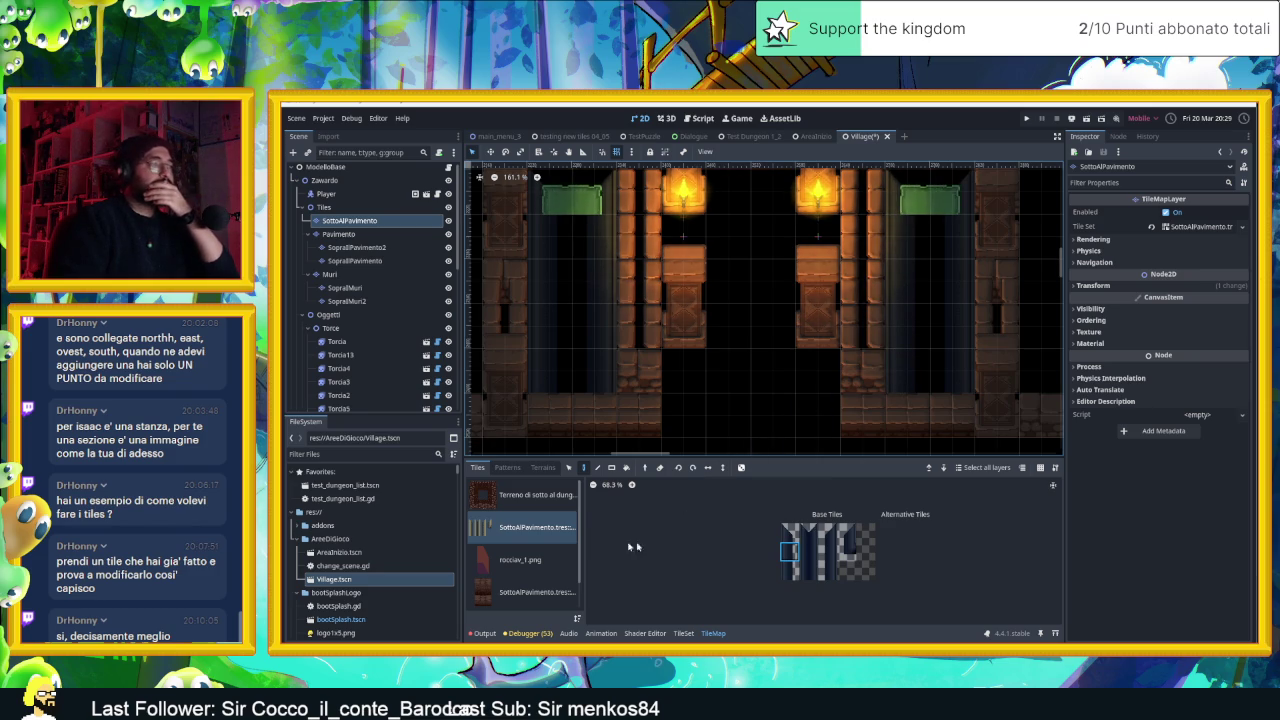
scroll(527, 544, down, 1)
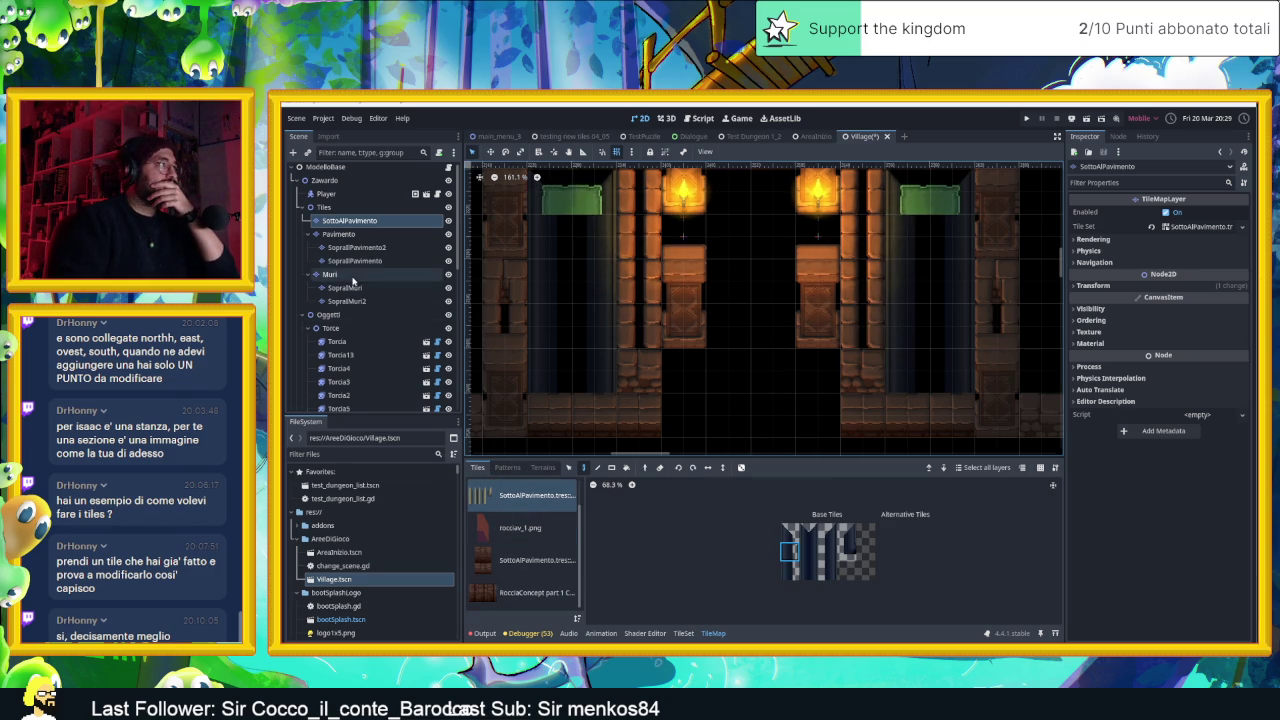
On Pavimento, paint canal-water tiles down the right green column
click(338, 234)
scroll(525, 569, down, 4)
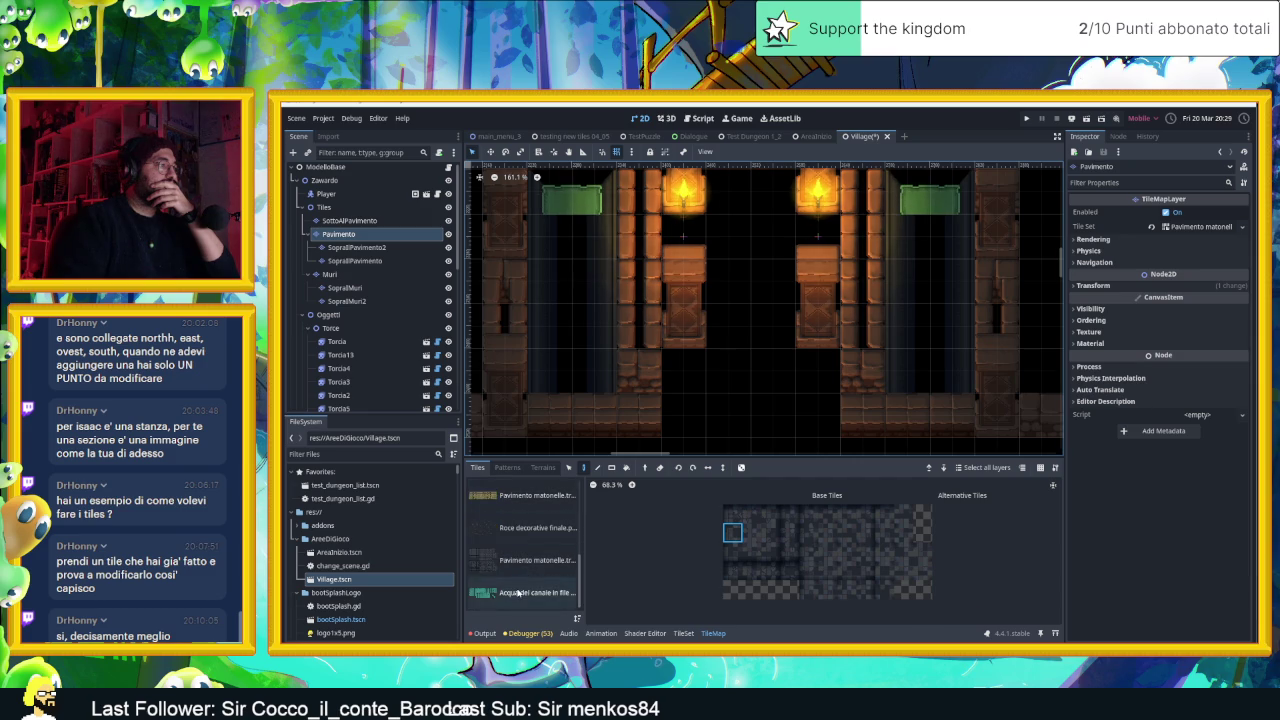
click(527, 592)
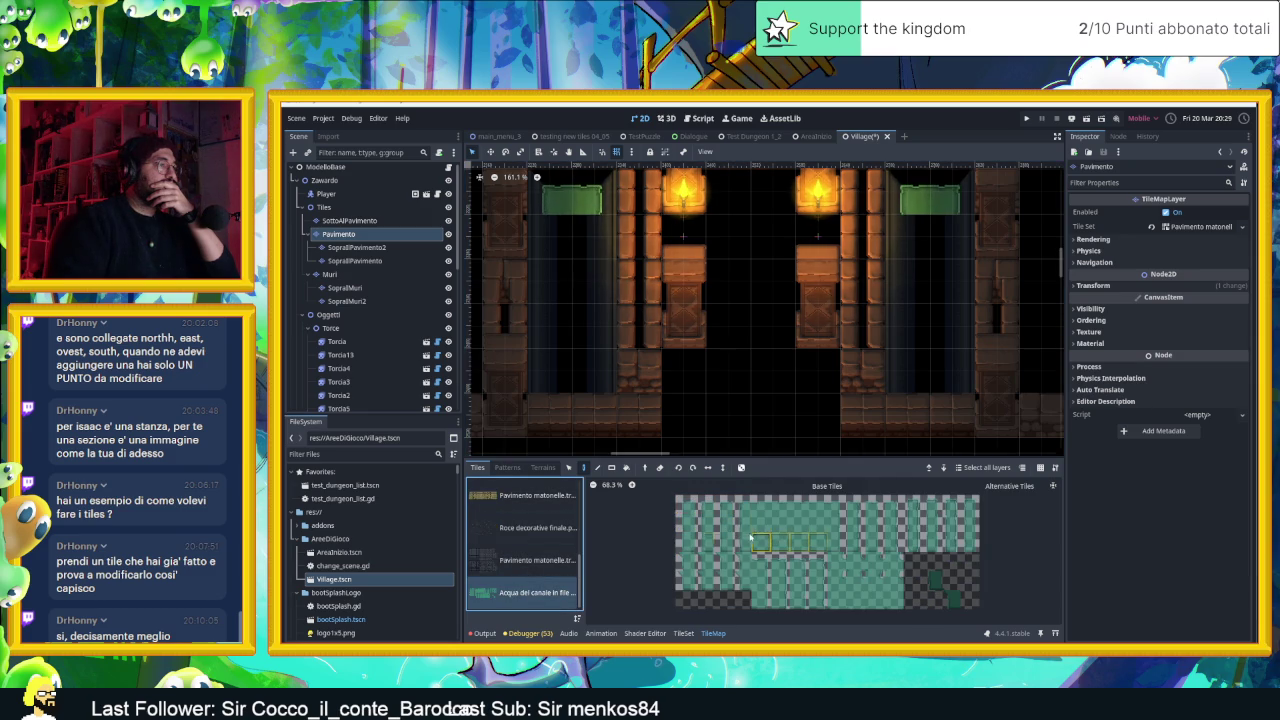
click(740, 527)
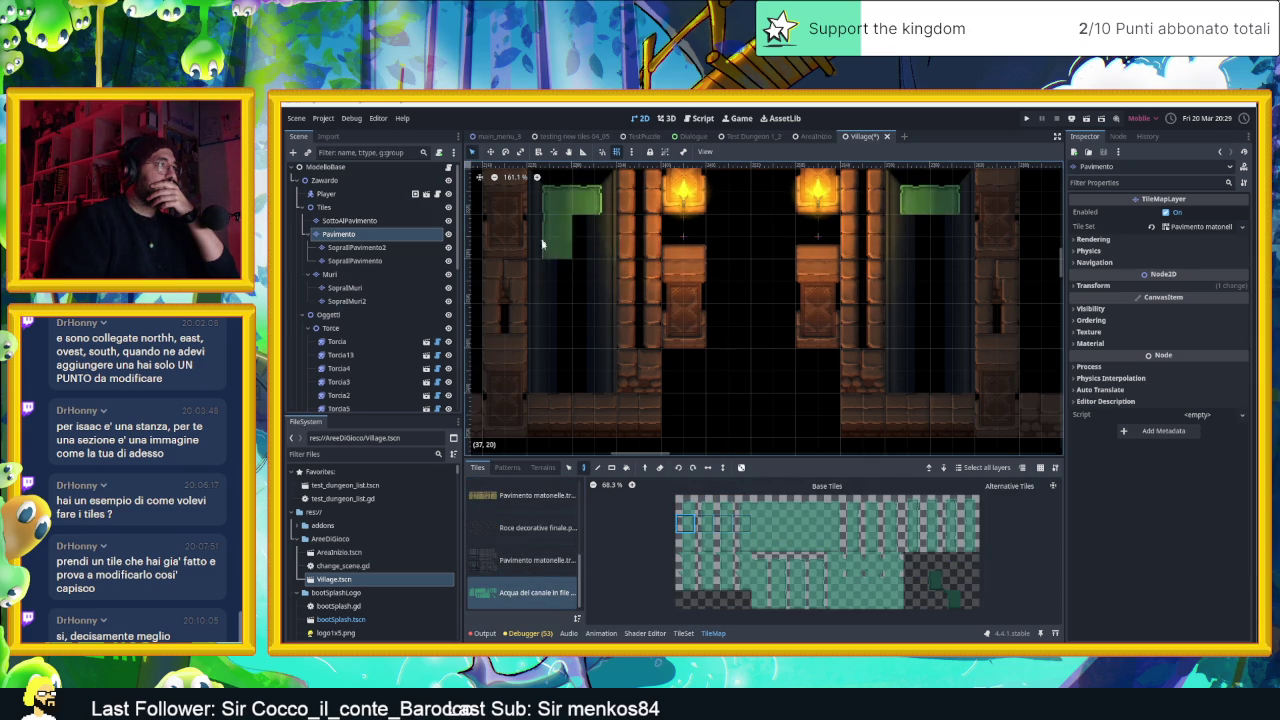
drag(685, 522, 728, 533)
click(837, 523)
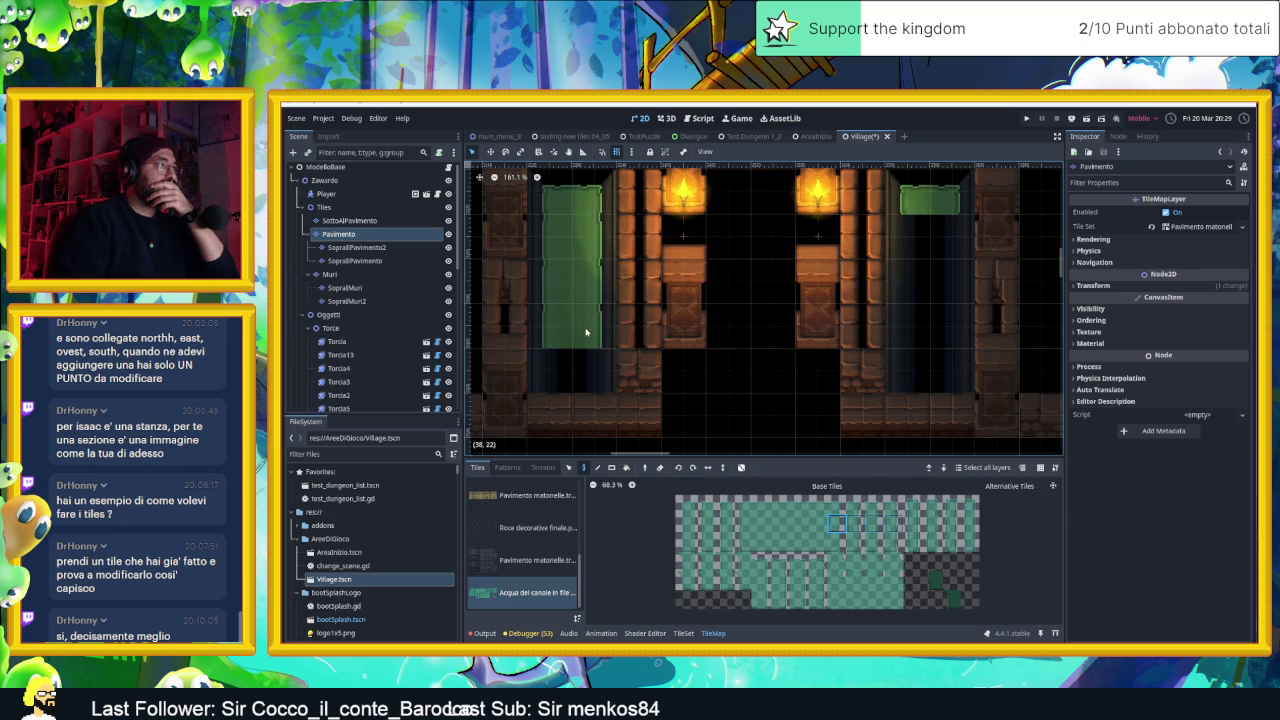
click(703, 519)
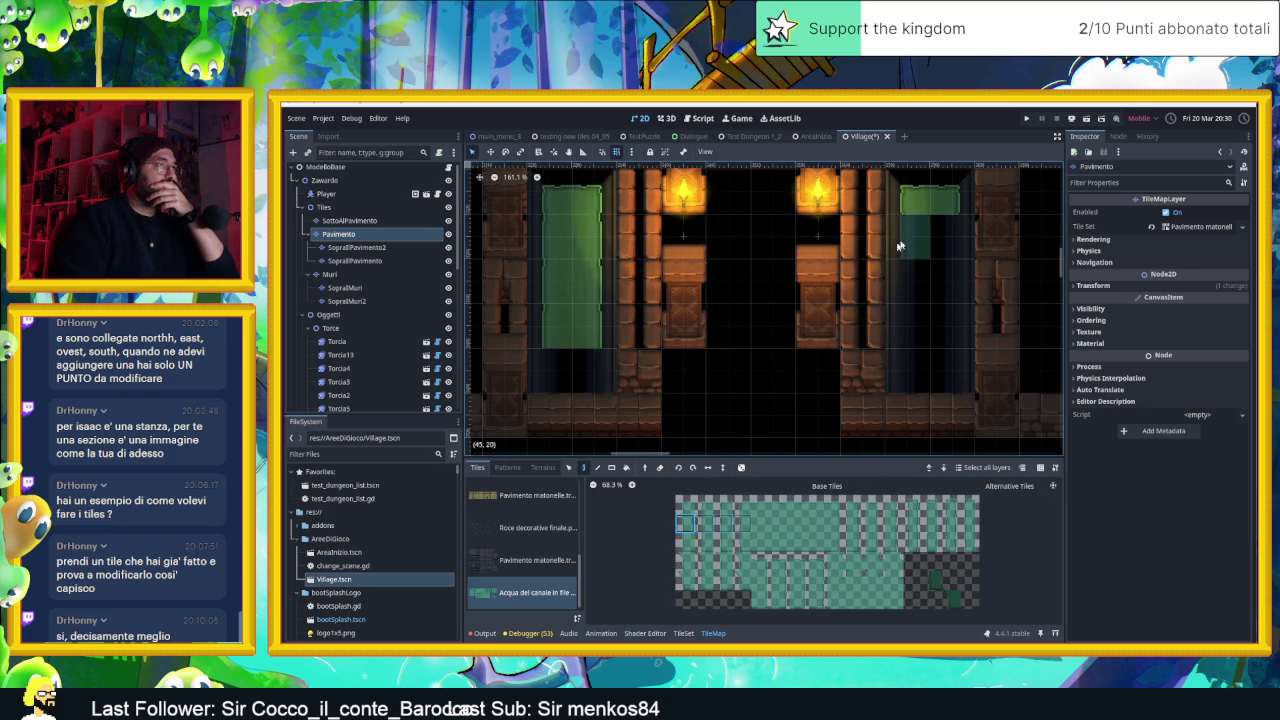
drag(914, 243, 914, 350)
Fill the bottom cells of the right column and its base with more water tiles
click(837, 523)
ctrl+click(935, 330)
click(938, 368)
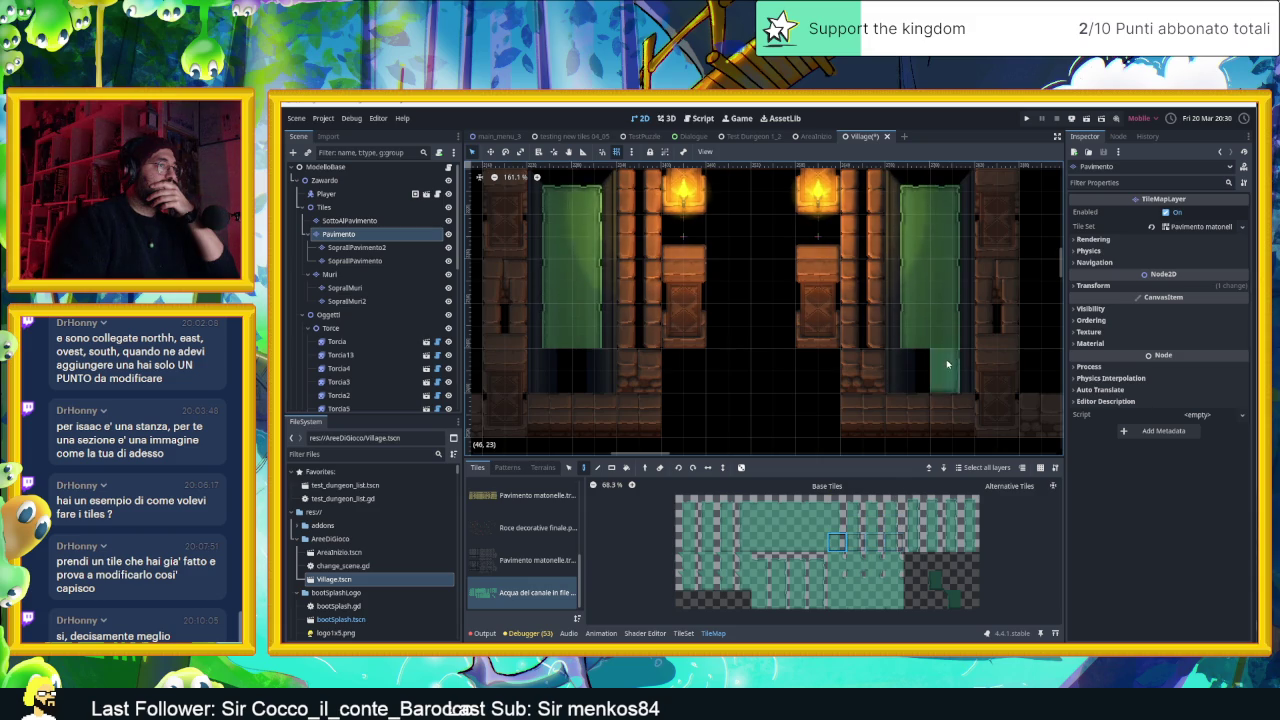
click(592, 375)
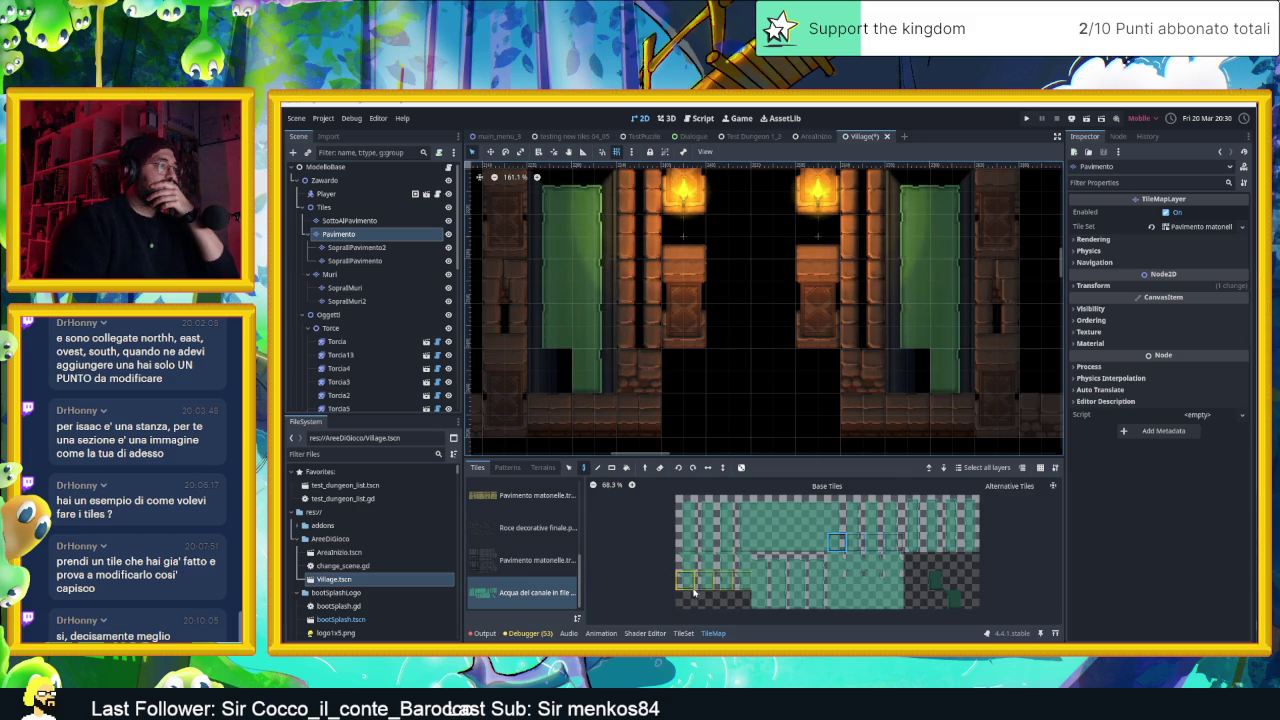
click(684, 541)
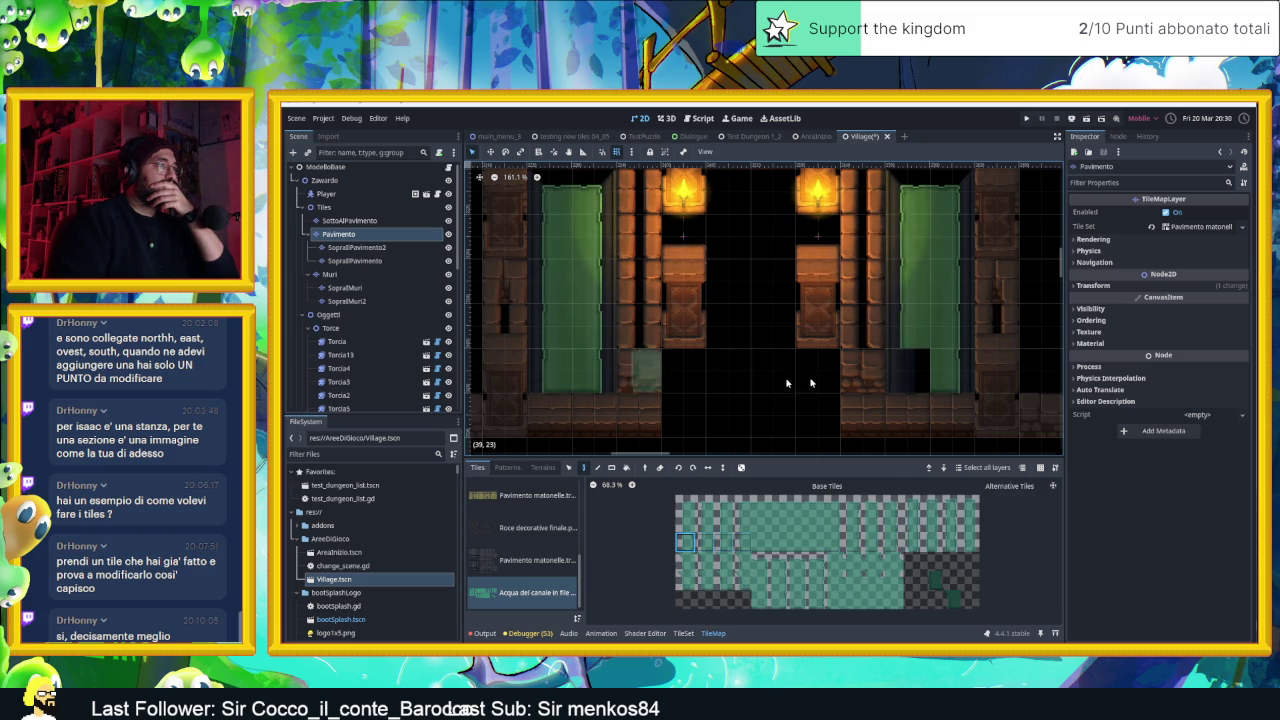
scroll(727, 353, down, 2)
scroll(777, 400, down, 1)
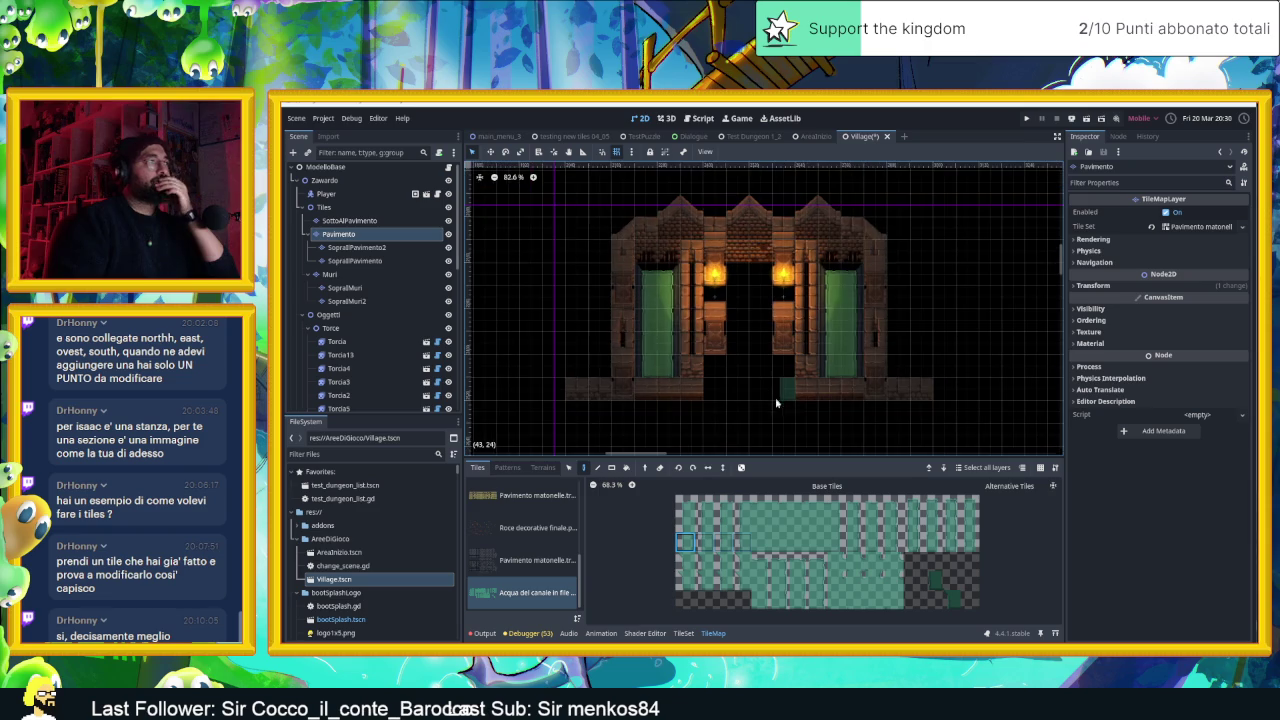
Select the Pavimento layer and, after browsing tile sources, choose the MattonellePiazza paving atlas
scroll(776, 410, up, 2)
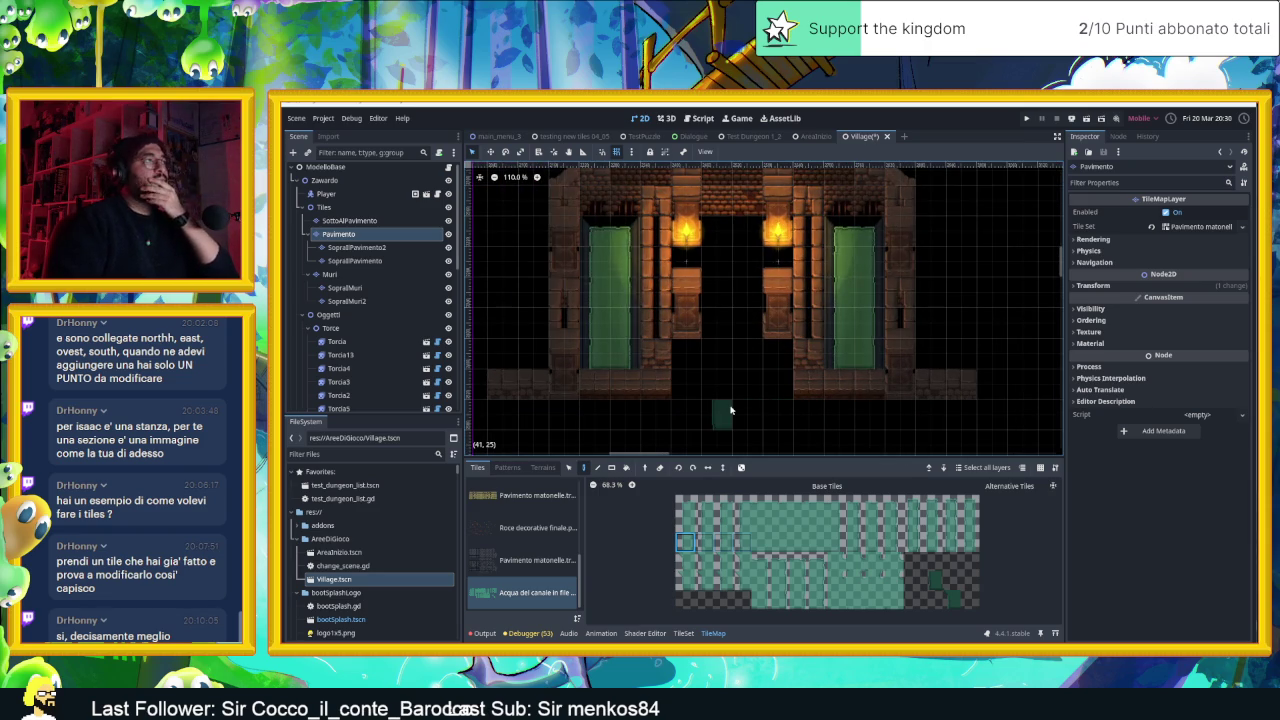
scroll(730, 379, right, 2)
scroll(706, 377, up, 1)
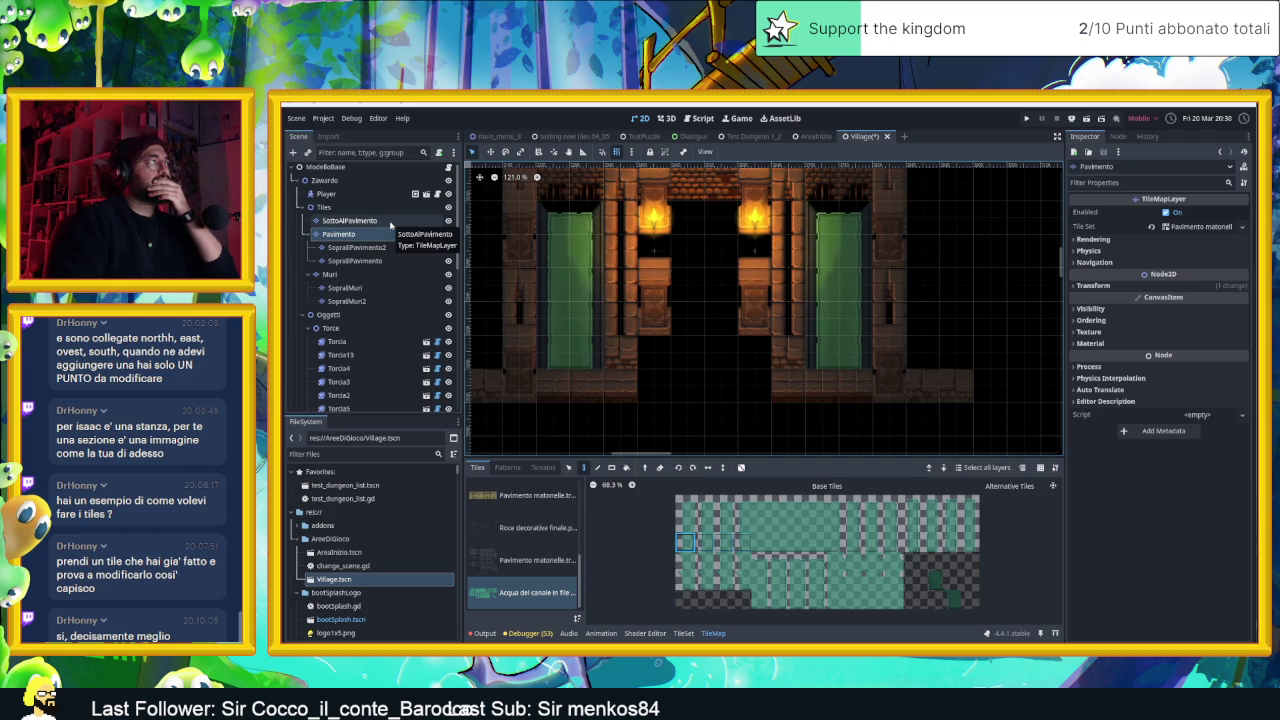
click(385, 233)
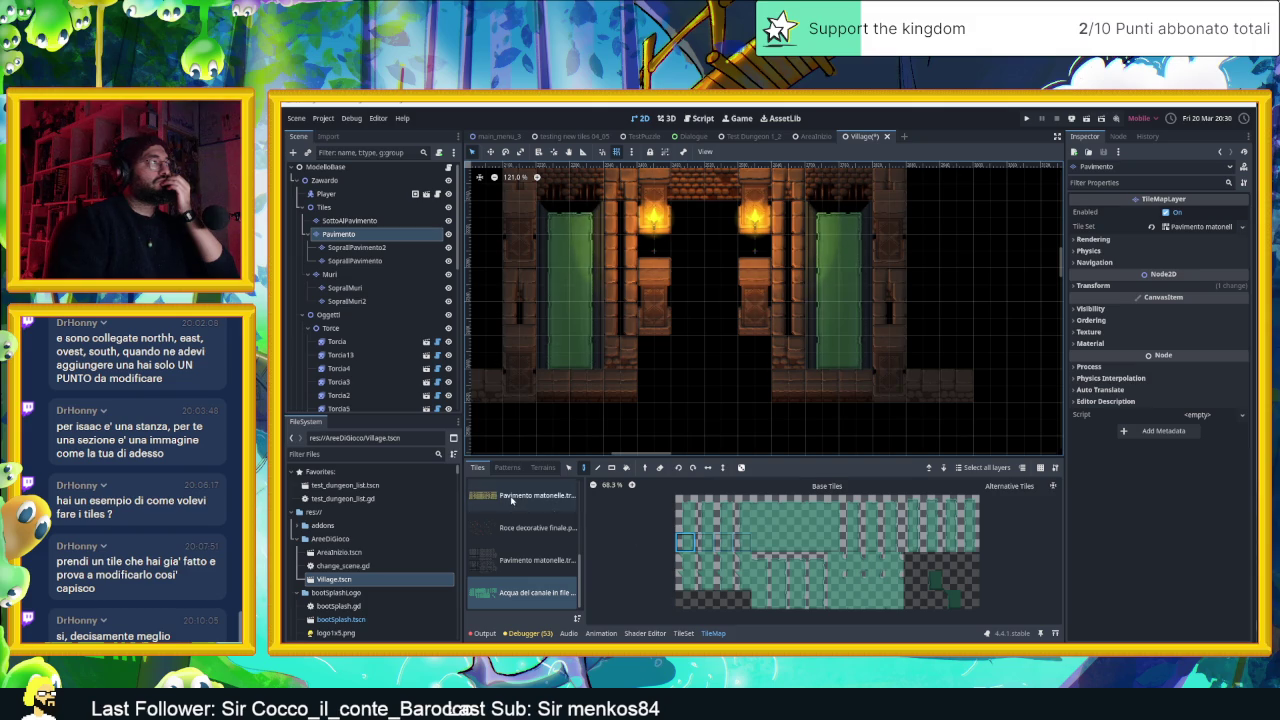
click(511, 498)
click(510, 530)
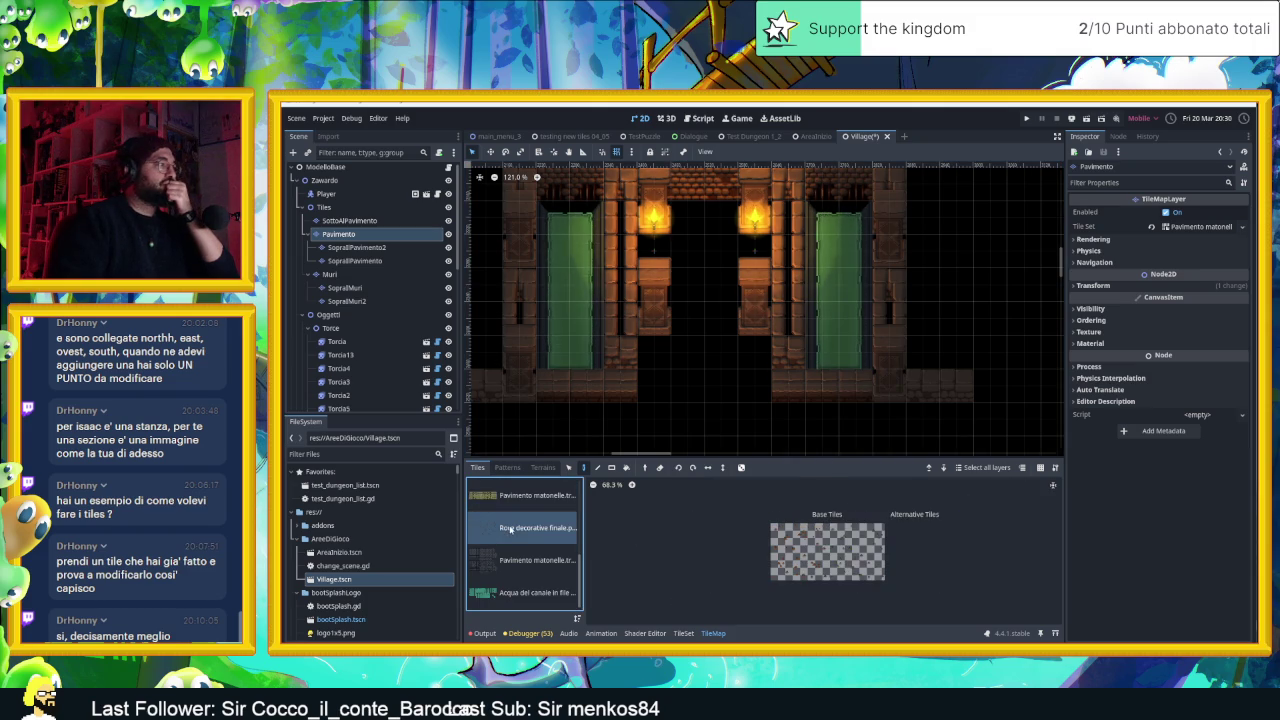
scroll(513, 545, up, 2)
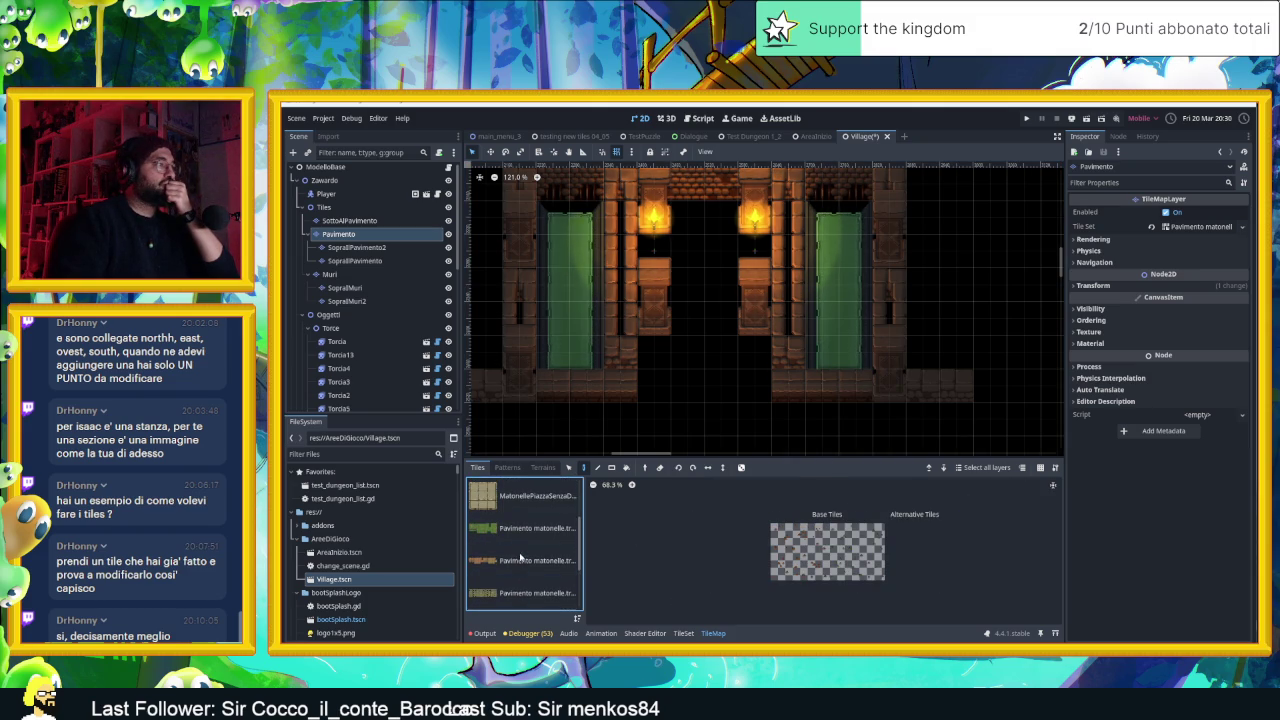
click(513, 561)
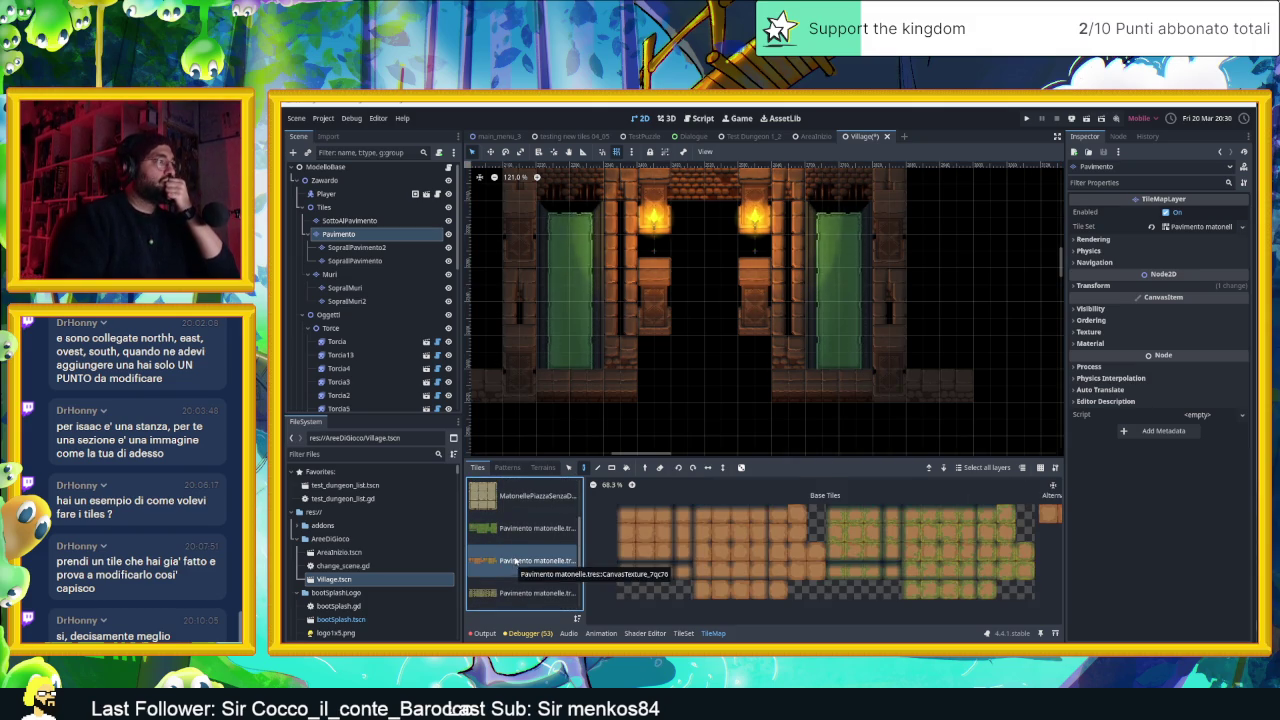
click(490, 497)
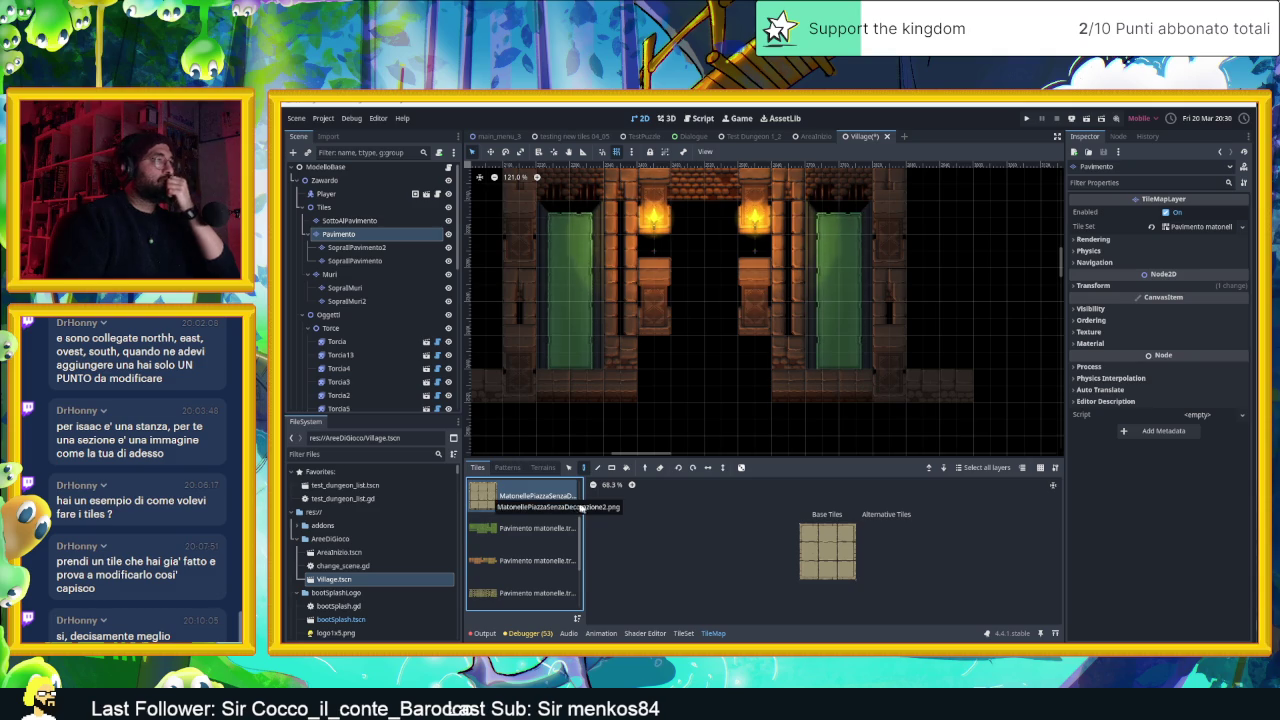
Paint paving tiles down the doorway columns and across its top row
click(809, 533)
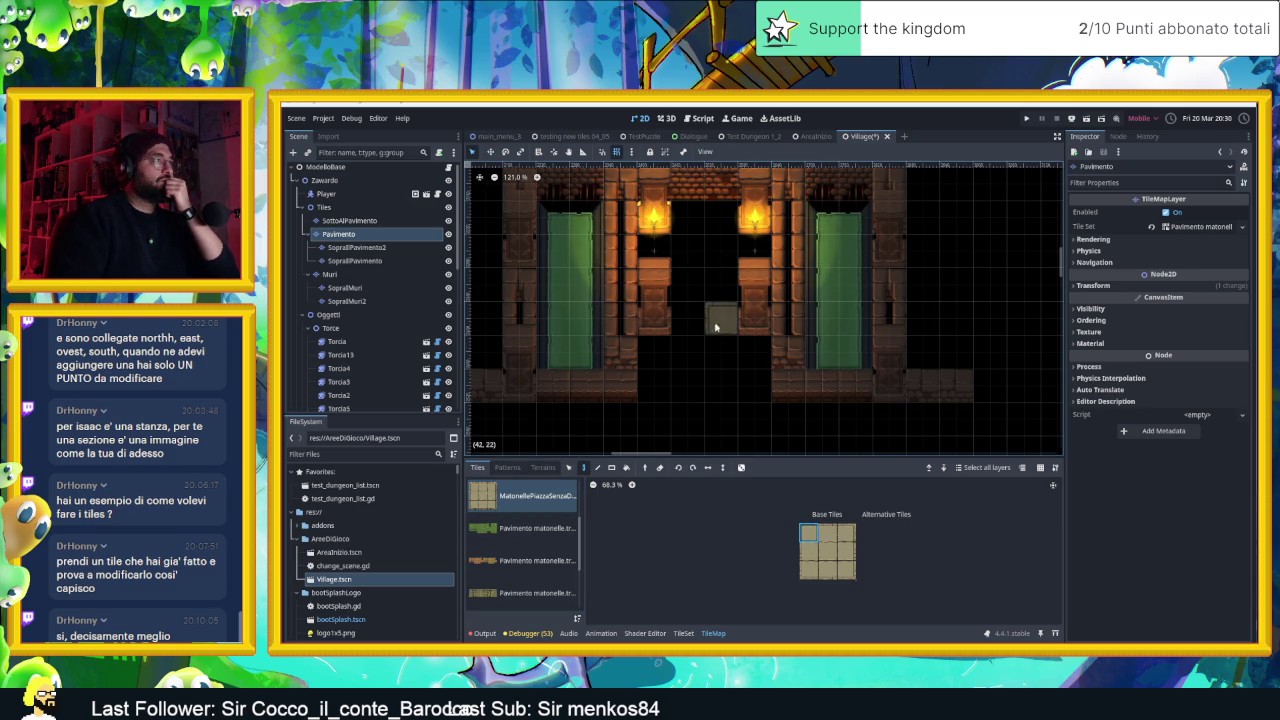
click(804, 552)
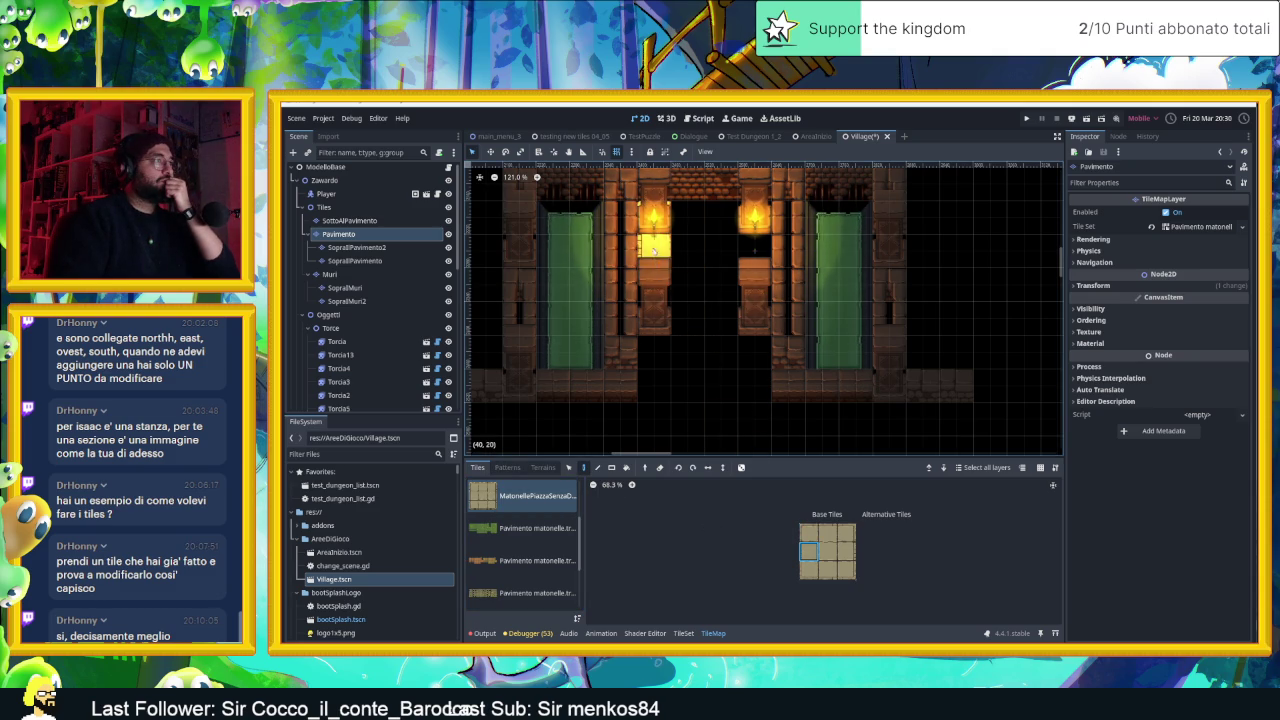
click(846, 551)
drag(758, 253, 757, 352)
click(846, 533)
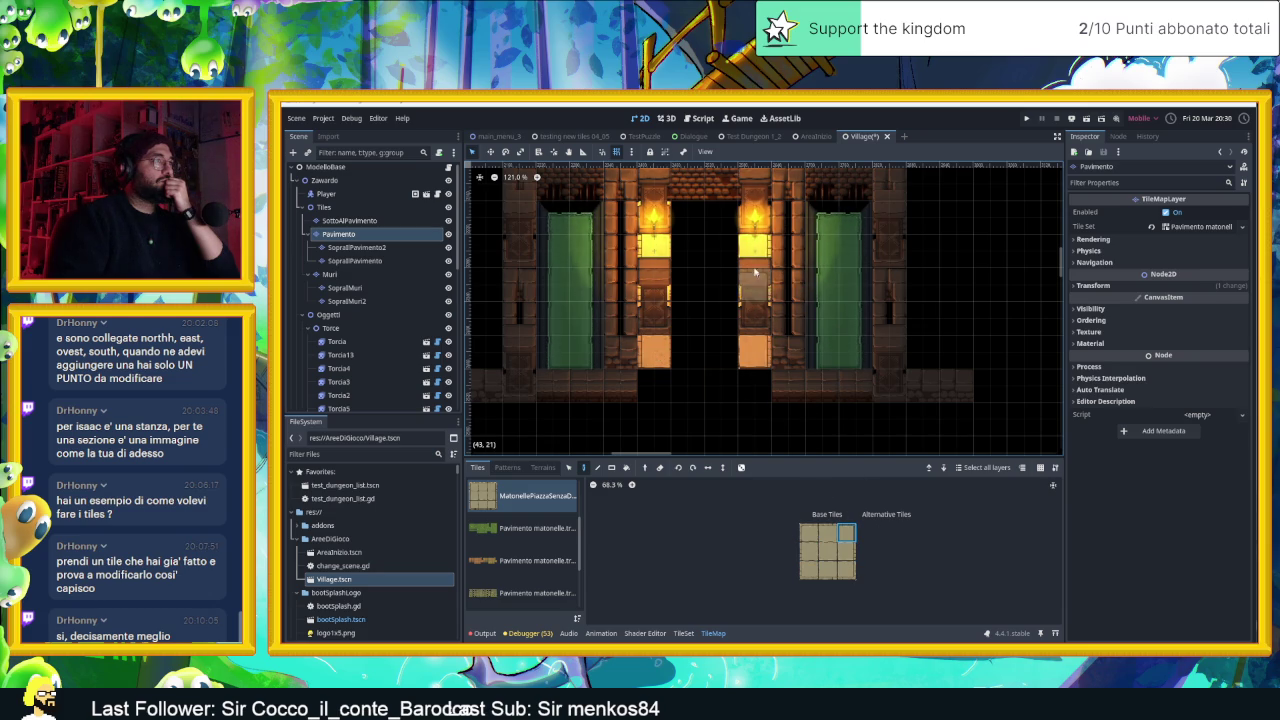
click(827, 533)
mouse_move(721, 217)
mouse_down()
mouse_move(689, 217)
mouse_move(703, 277)
mouse_move(726, 297)
mouse_move(693, 315)
mouse_move(709, 351)
mouse_move(686, 359)
mouse_move(686, 380)
mouse_move(721, 384)
mouse_up()
click(827, 551)
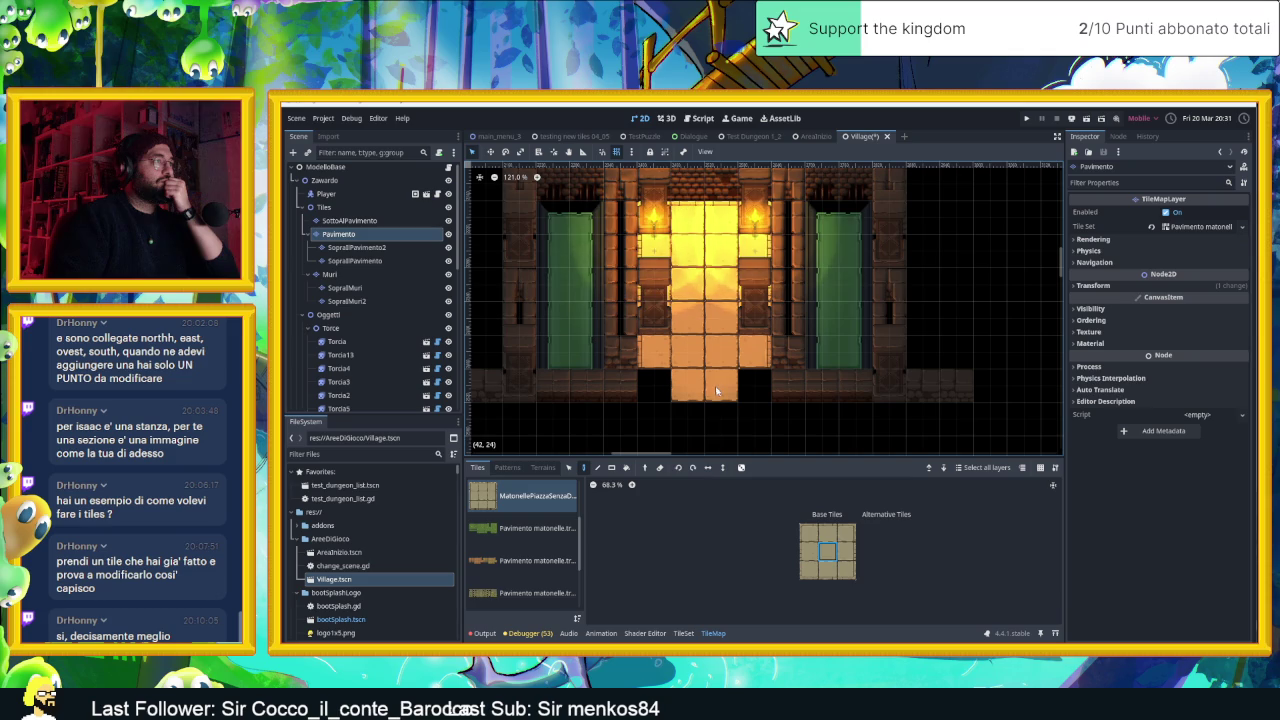
Add a lower row of paving tiles, filling dark cells at its left and right ends
click(847, 551)
click(755, 385)
click(808, 551)
click(721, 419)
click(654, 386)
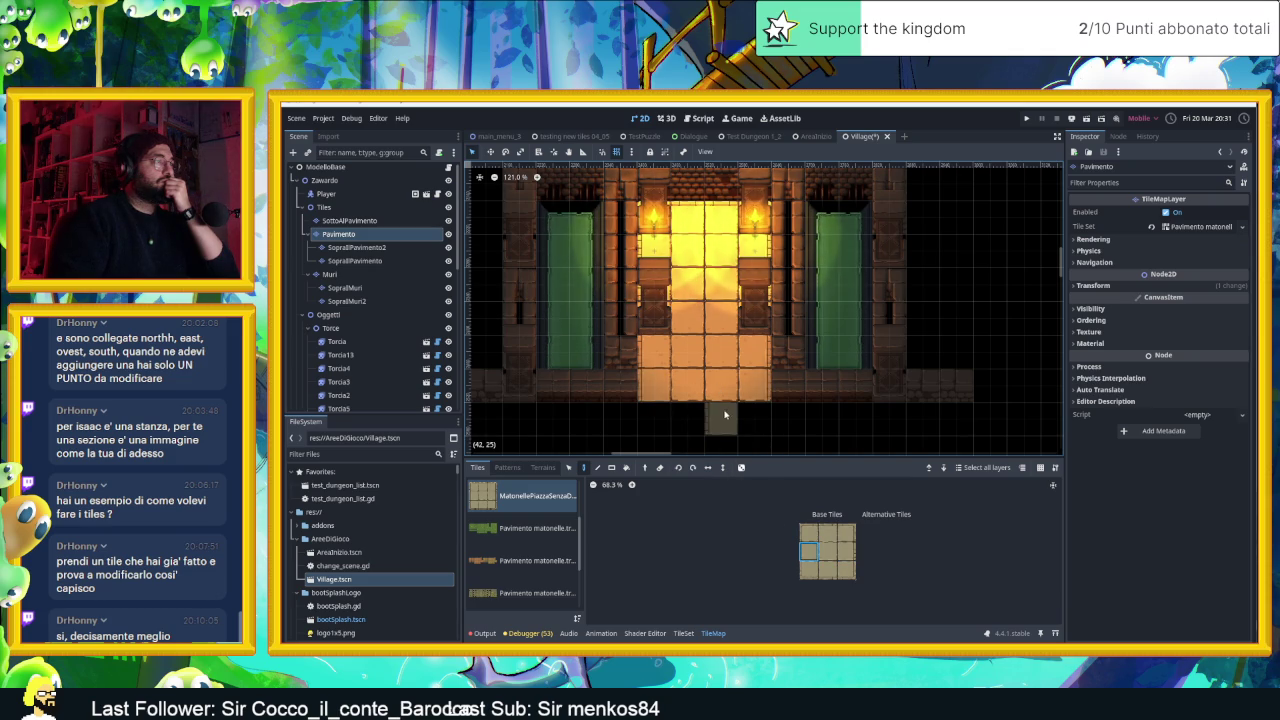
drag(723, 414, 714, 380)
click(827, 534)
click(615, 392)
Paint paving tiles left and right along the lower floor row, filling its gaps
drag(776, 390, 947, 388)
click(647, 388)
mouse_move(697, 383)
mouse_down()
mouse_move(814, 383)
mouse_move(573, 392)
mouse_up()
mouse_move(785, 399)
mouse_down()
mouse_move(670, 385)
mouse_move(770, 375)
mouse_up()
click(824, 548)
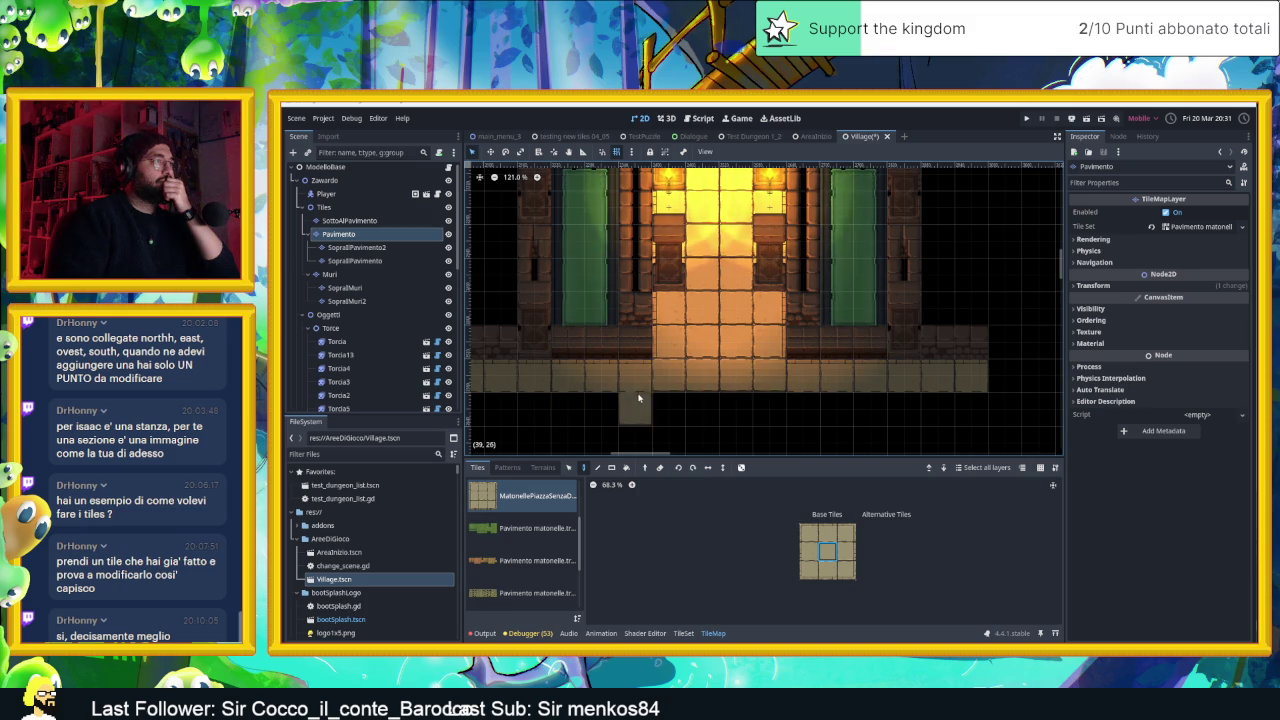
scroll(630, 405, down, 3)
drag(599, 400, 841, 402)
scroll(680, 369, up, 3)
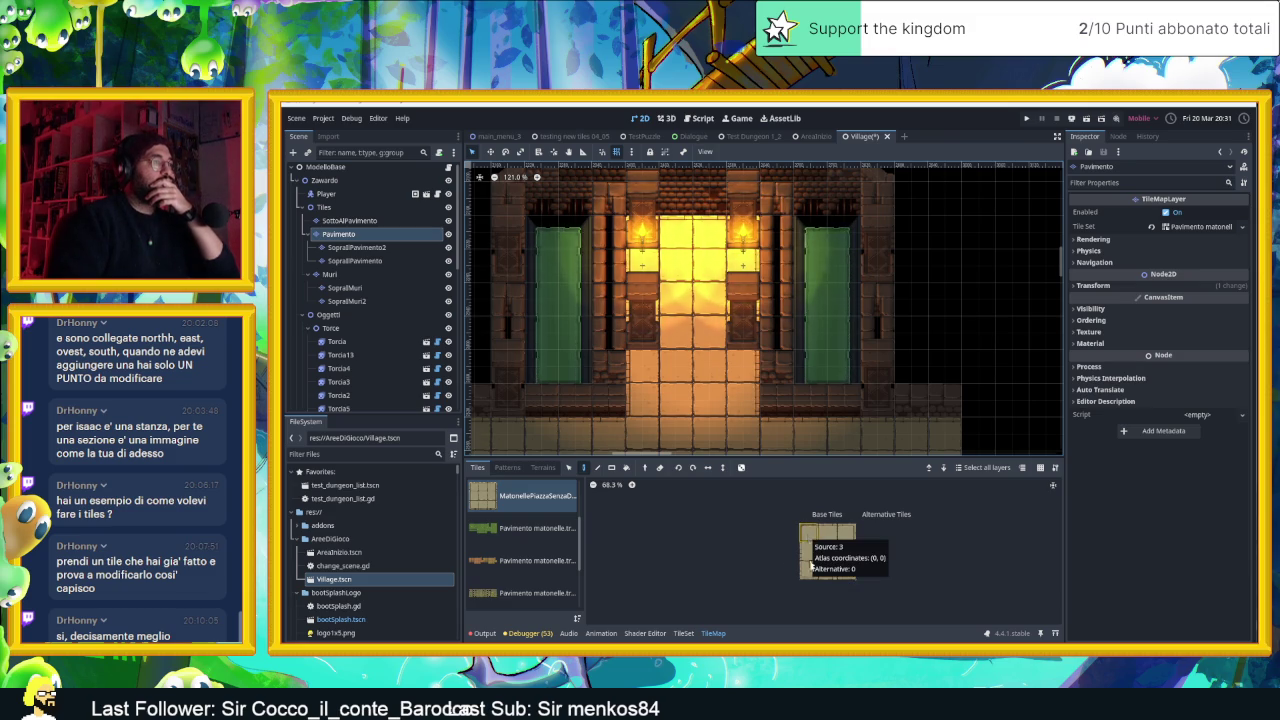
Pick the centre paving tile and zoom in and out to check the whole building
click(826, 552)
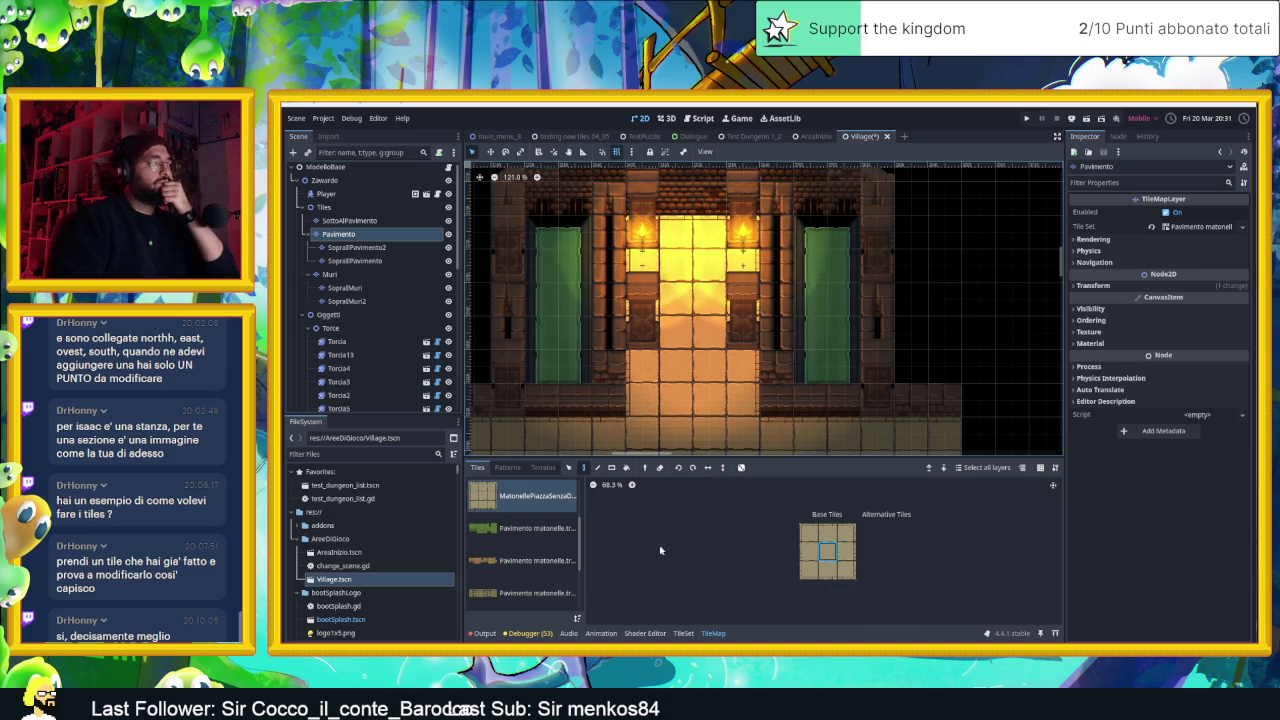
scroll(745, 354, down, 4)
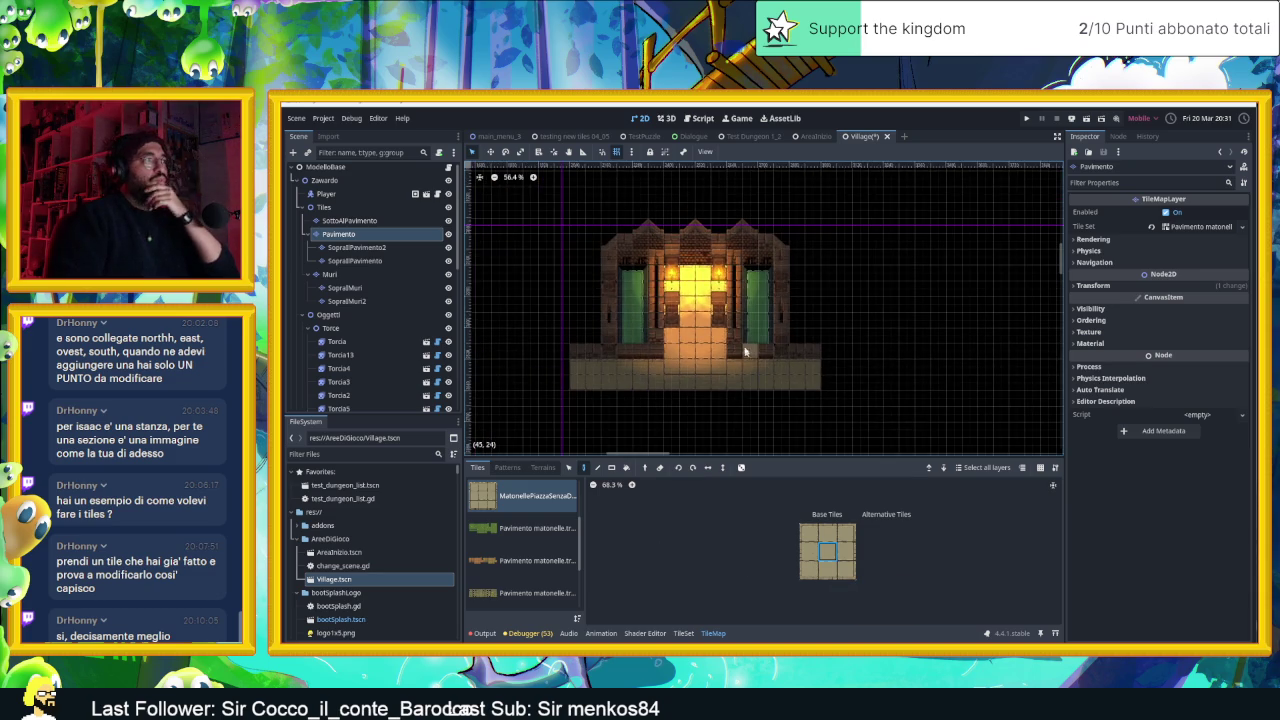
scroll(698, 300, up, 4)
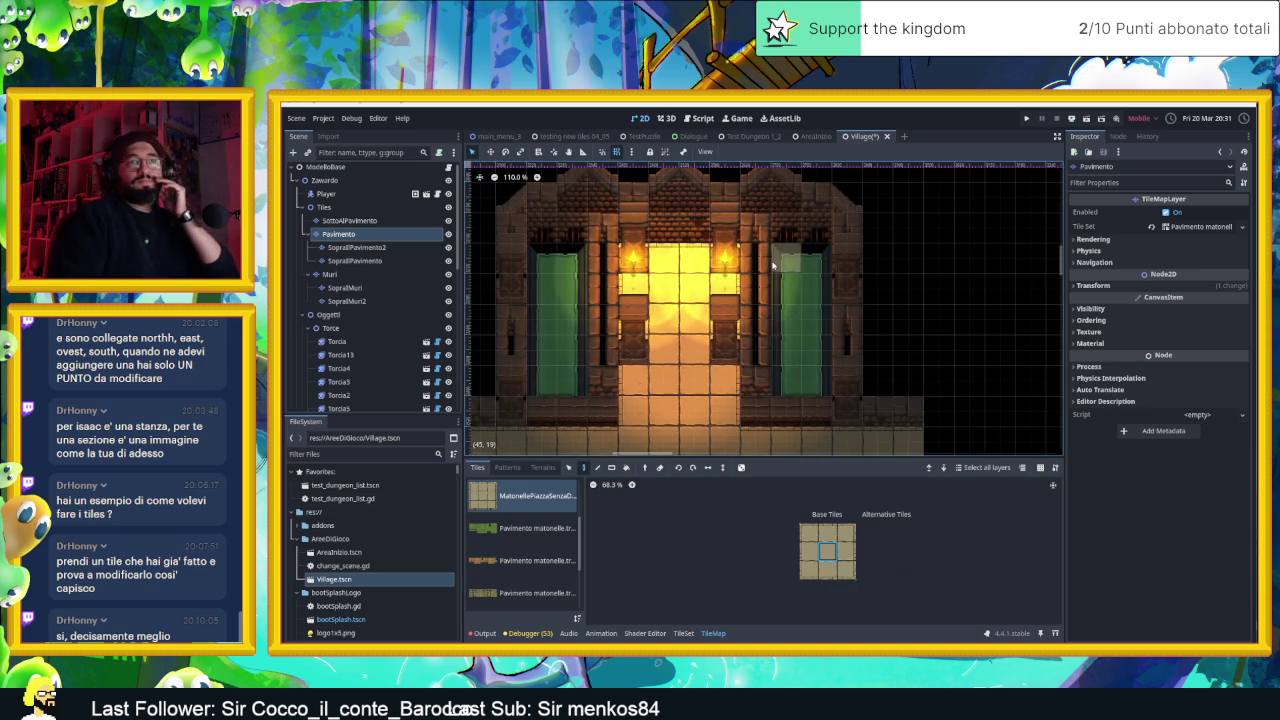
scroll(772, 265, down, 3)
scroll(650, 278, down, 1)
scroll(774, 259, down, 2)
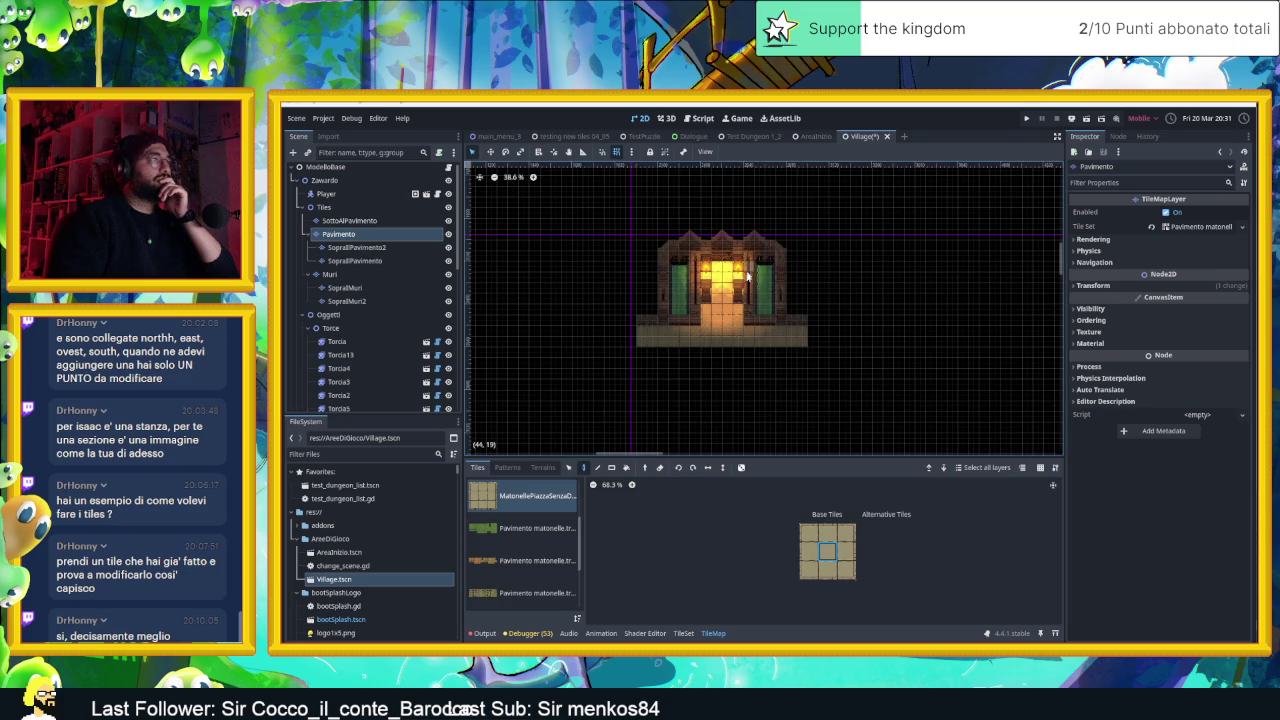
scroll(736, 291, up, 6)
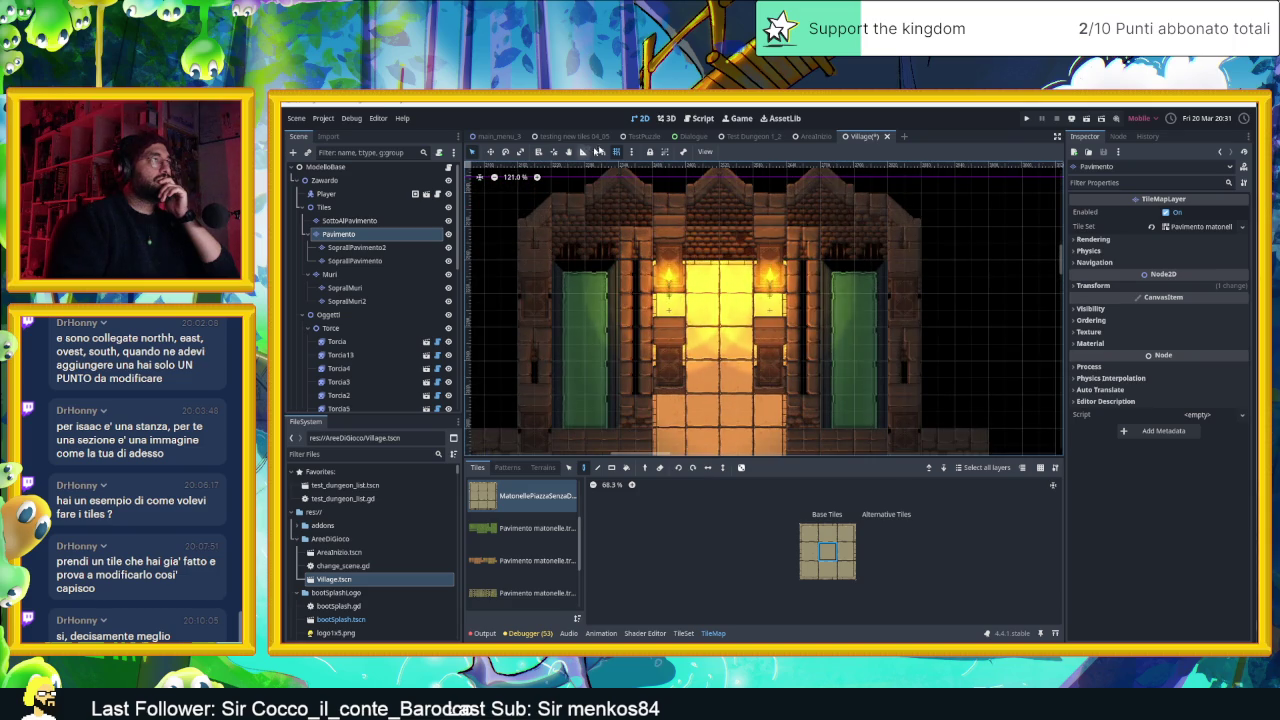
scroll(864, 268, down, 1)
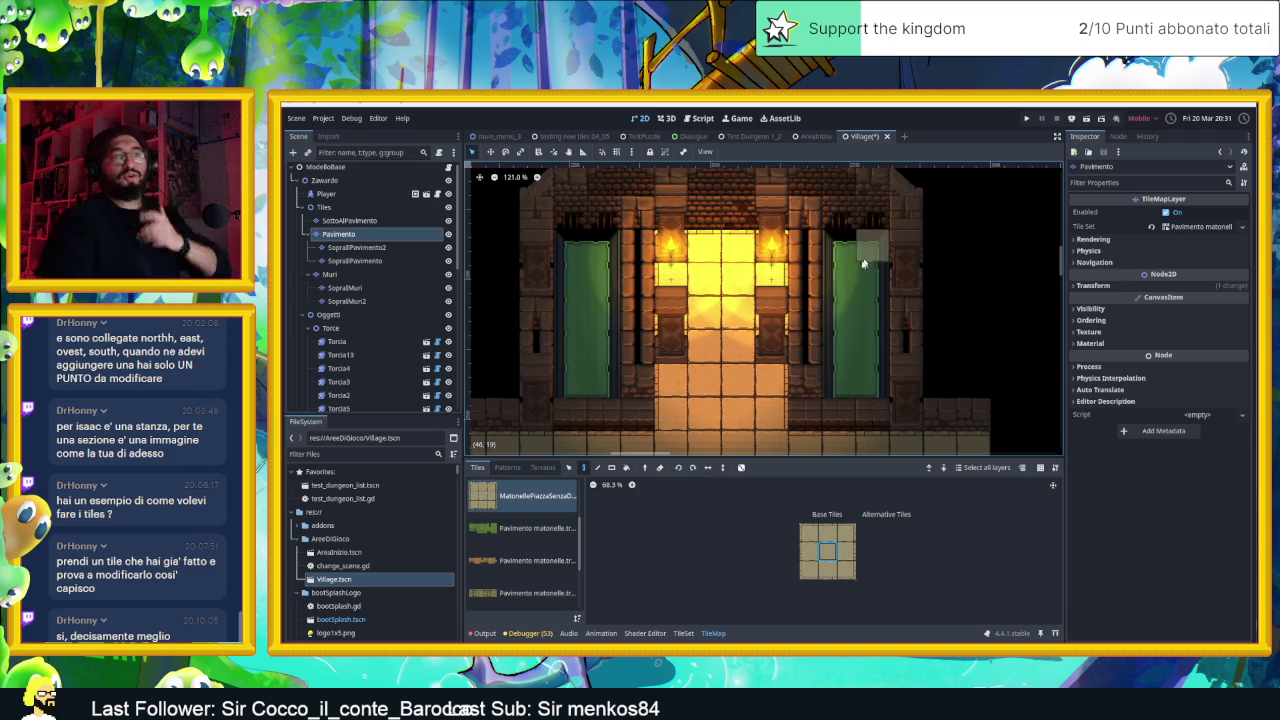
scroll(798, 295, down, 2)
scroll(798, 298, up, 2)
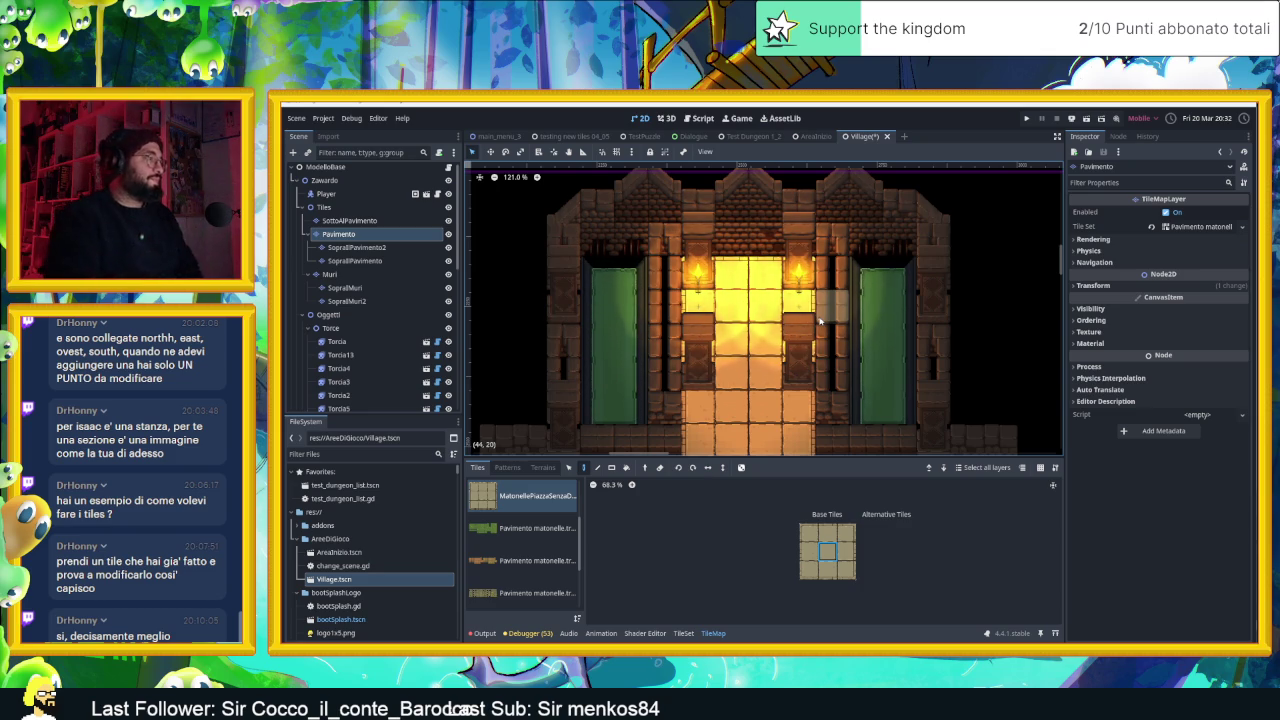
Select the Muri layer, show its TileSet on the Muro blue.tres atlas, widen Setup, enter Select mode
click(678, 635)
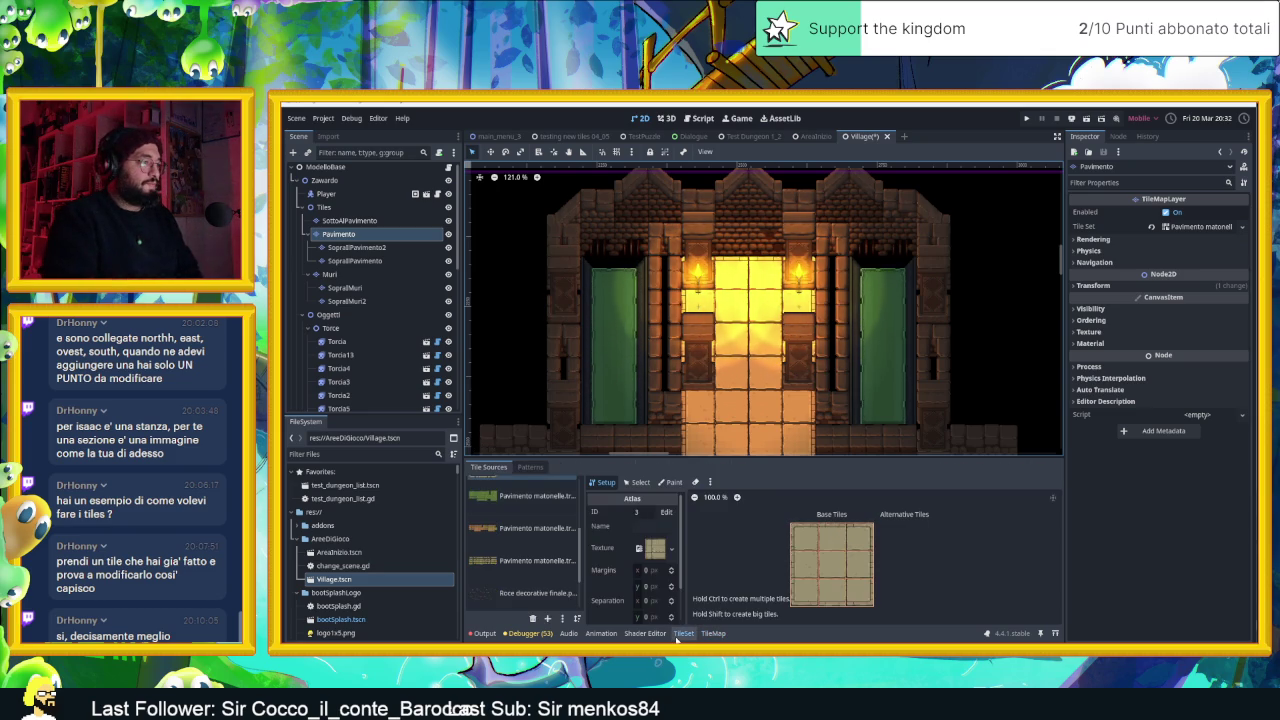
scroll(552, 545, up, 4)
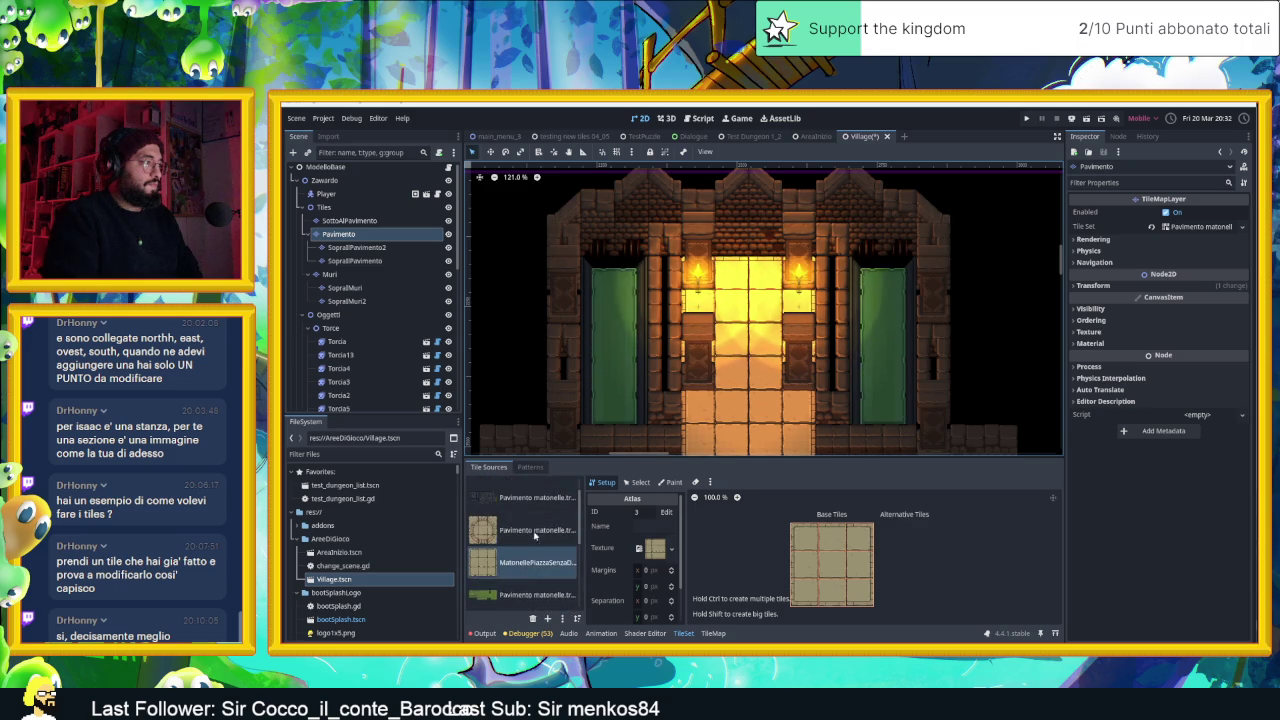
click(349, 276)
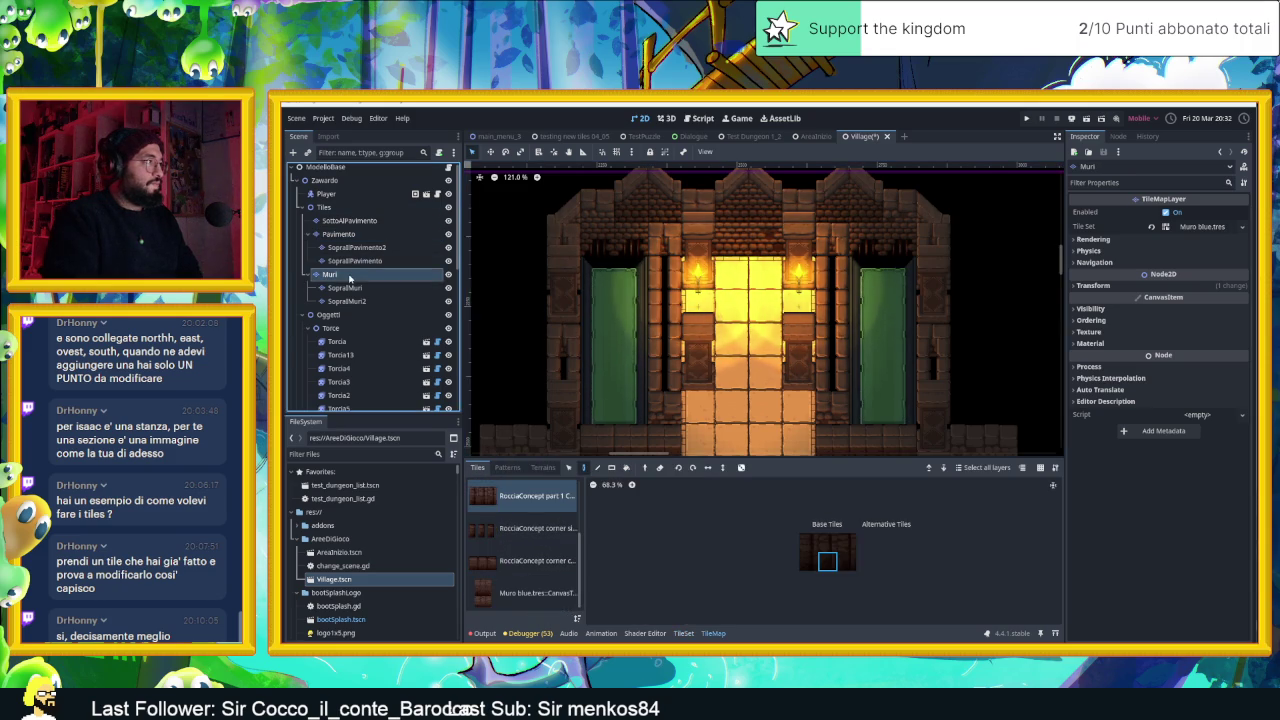
click(682, 634)
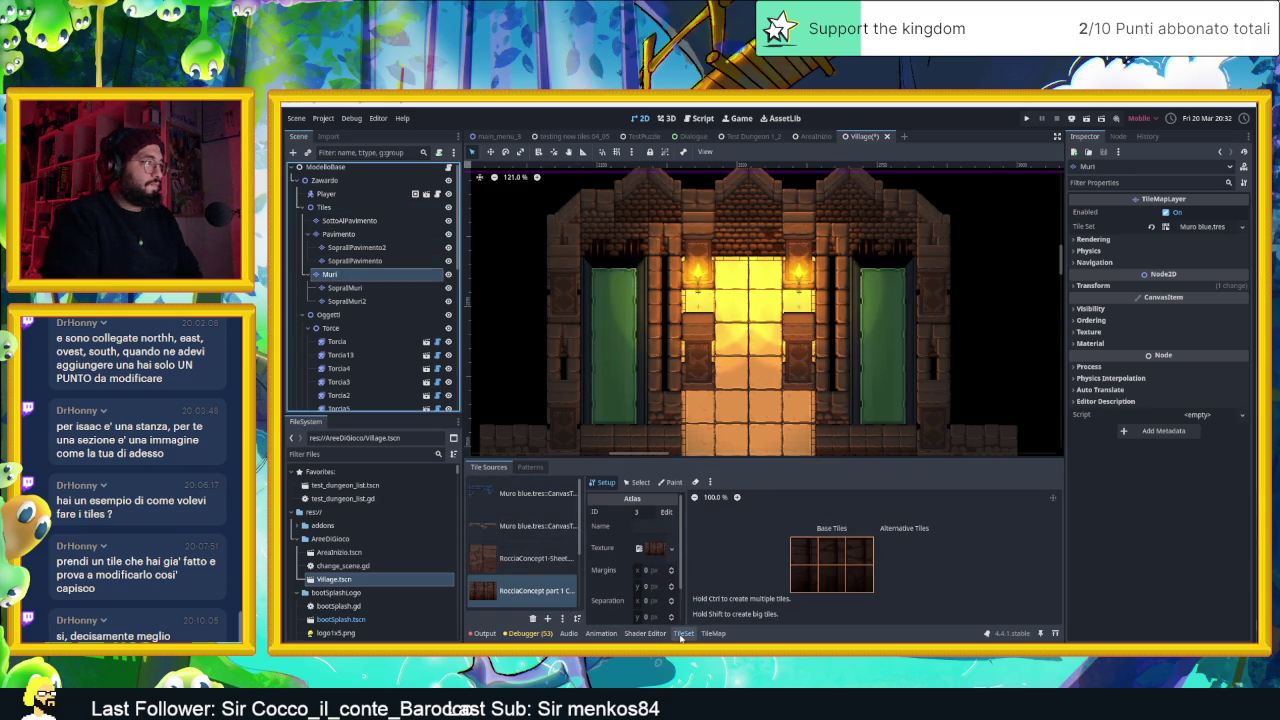
click(528, 526)
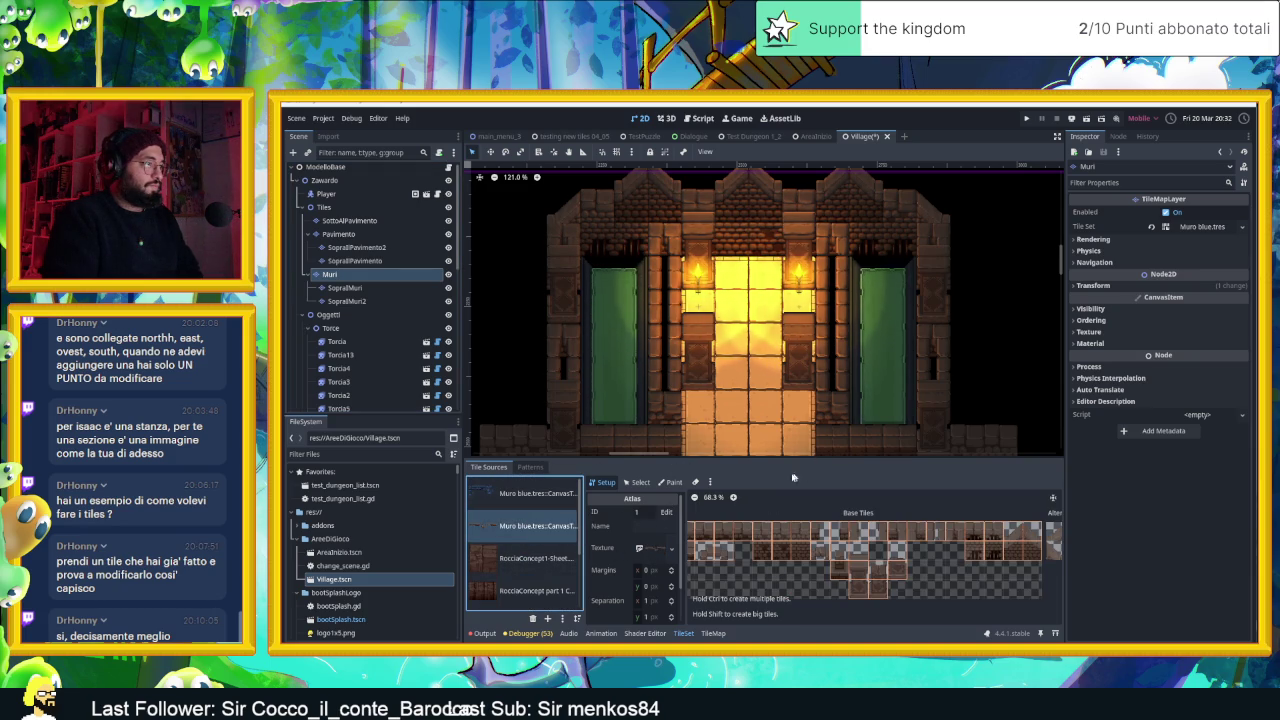
mouse_move(684, 580)
mouse_down()
mouse_move(750, 580)
mouse_move(724, 580)
mouse_up()
click(640, 483)
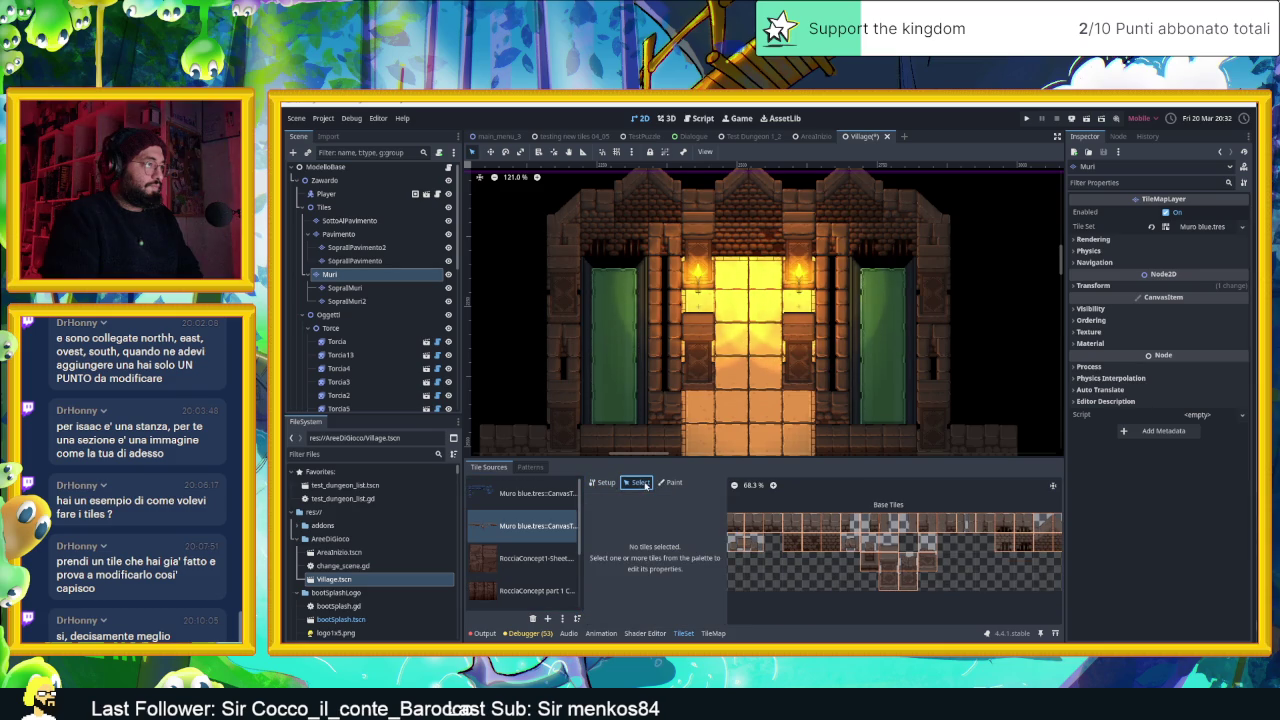
Give the top-left wall tile a full-square occluder via Rendering > Occlusion Layer 0 reset
click(731, 519)
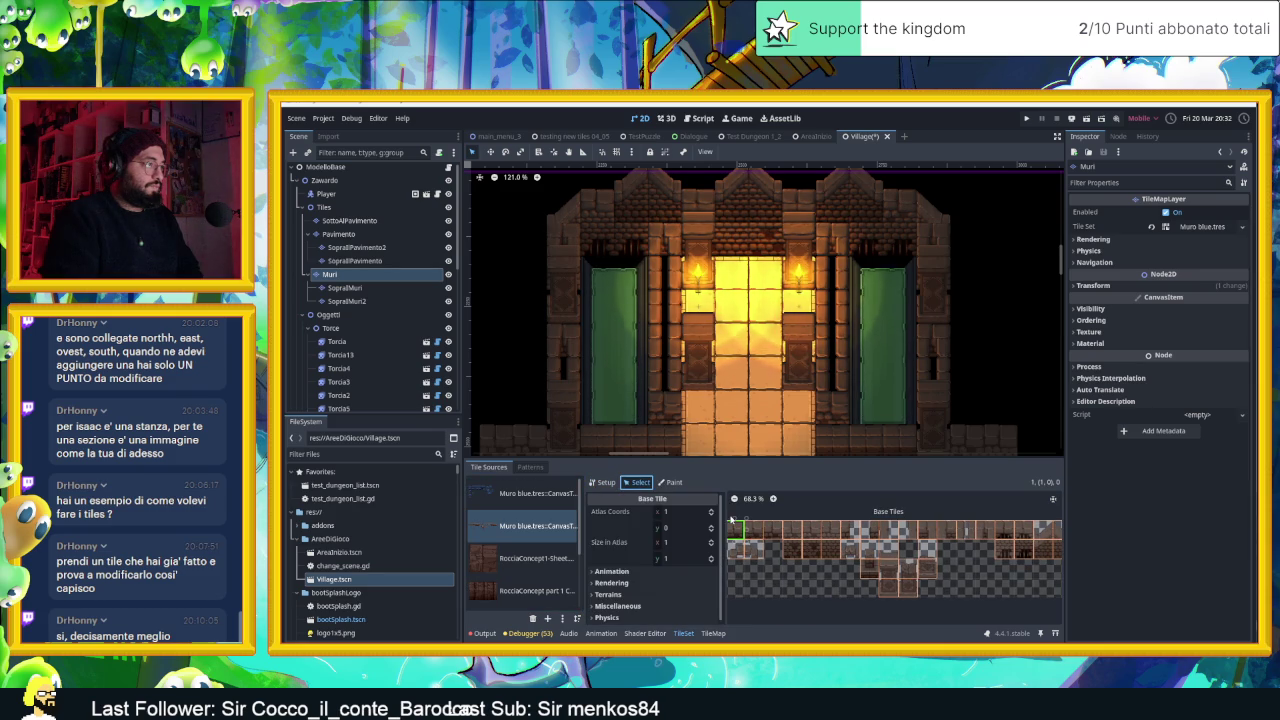
click(630, 617)
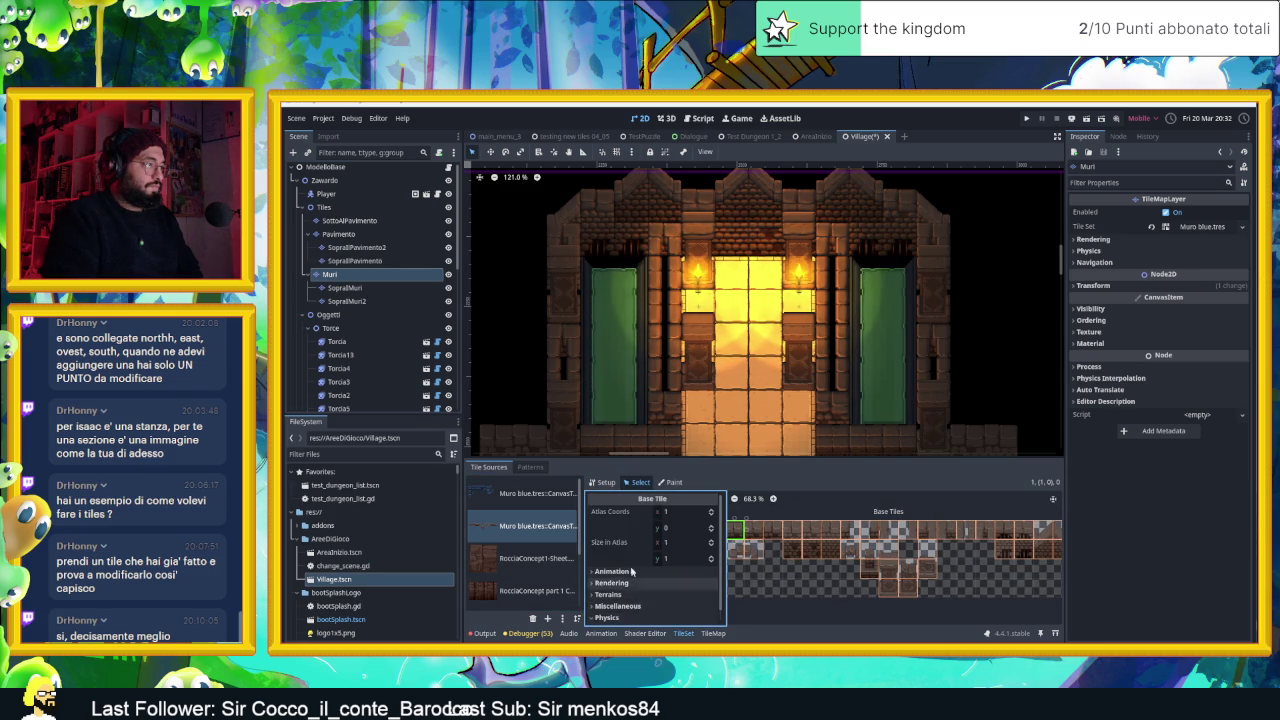
scroll(630, 618, down, 1)
click(628, 617)
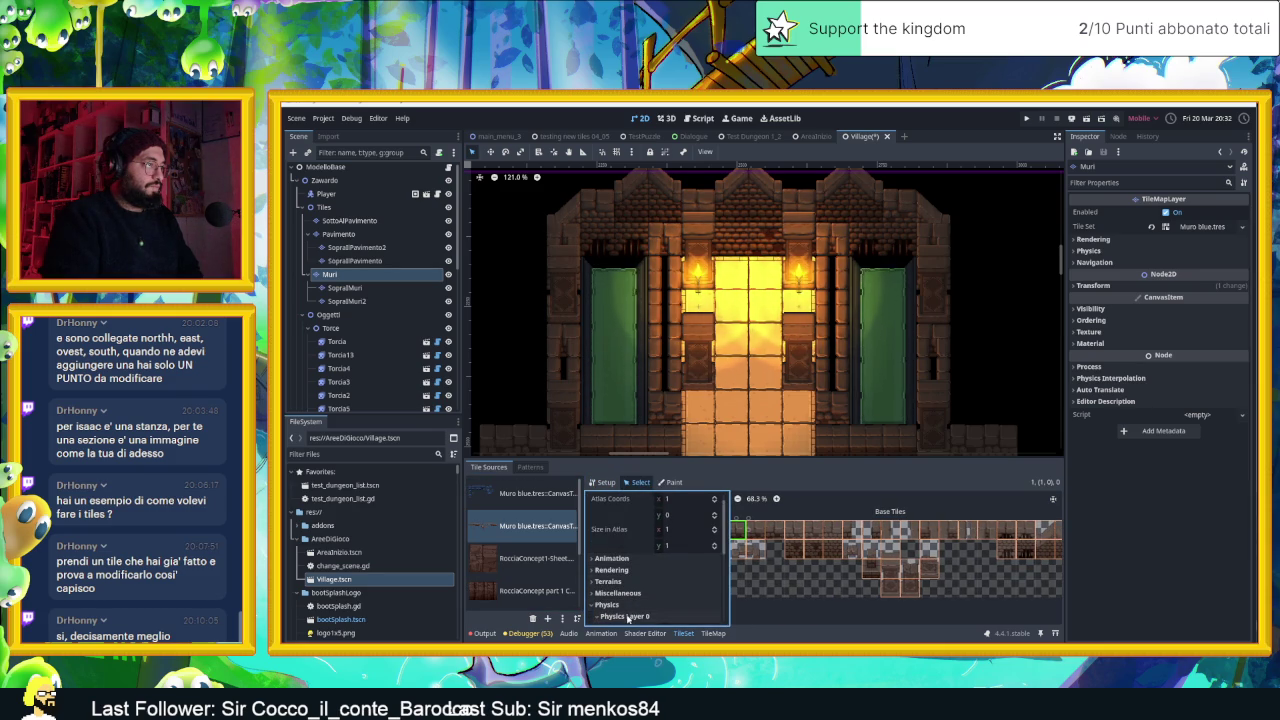
scroll(628, 615, down, 2)
scroll(640, 565, down, 1)
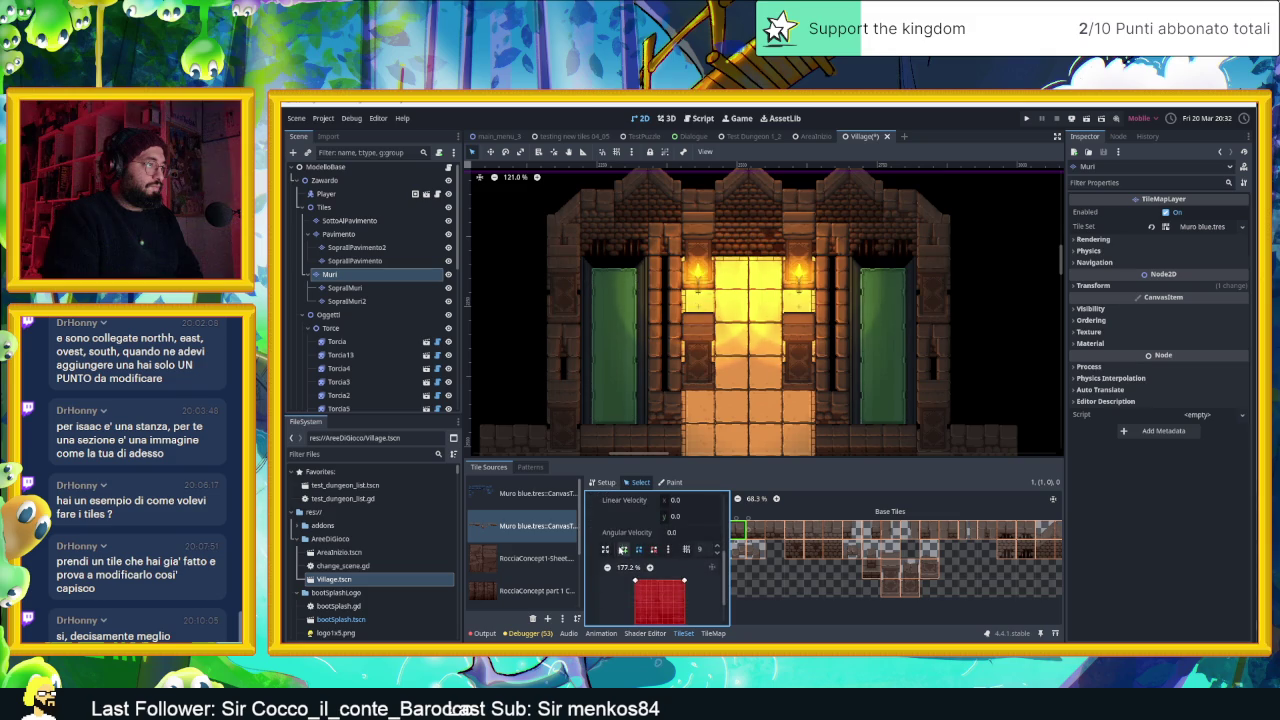
click(594, 537)
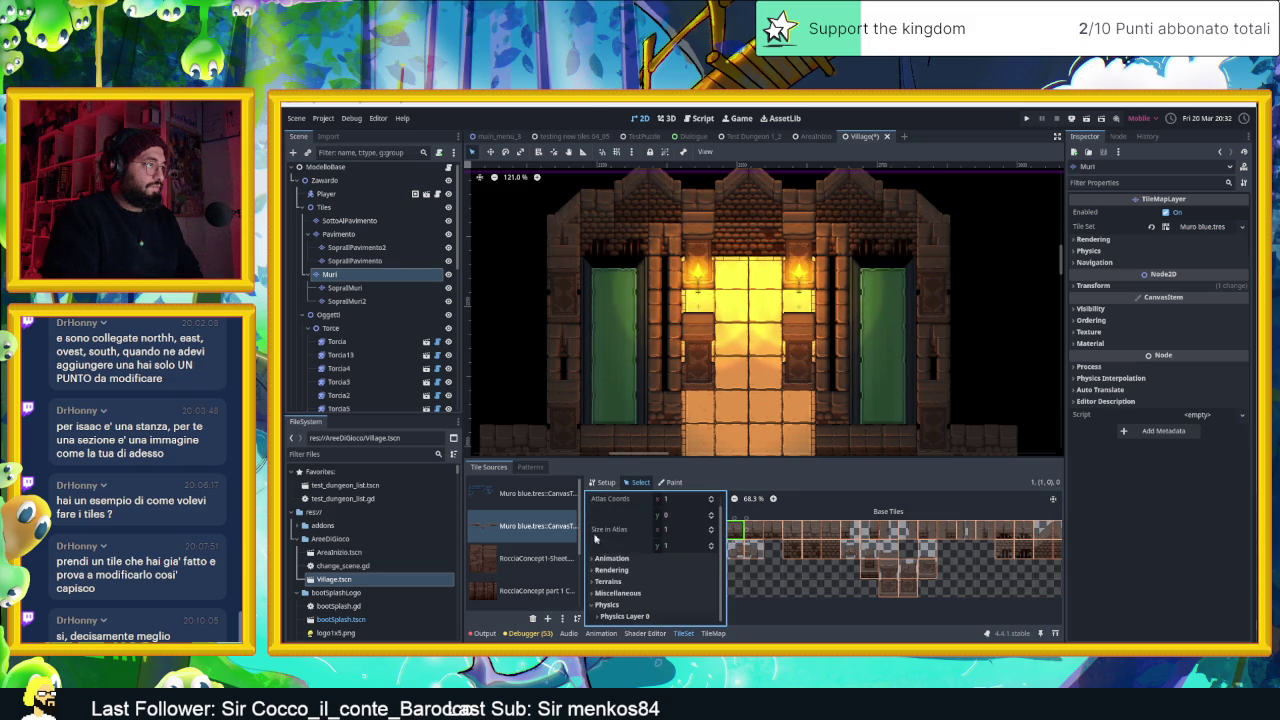
click(594, 605)
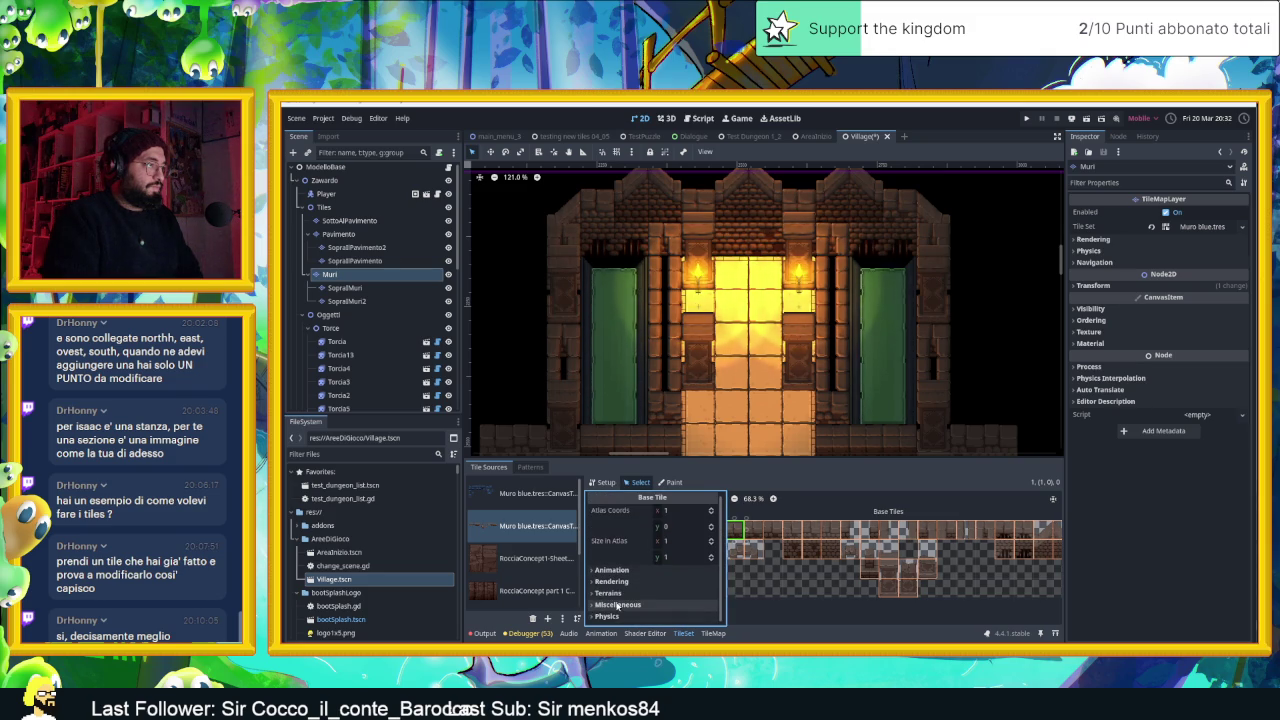
click(593, 582)
scroll(625, 562, down, 5)
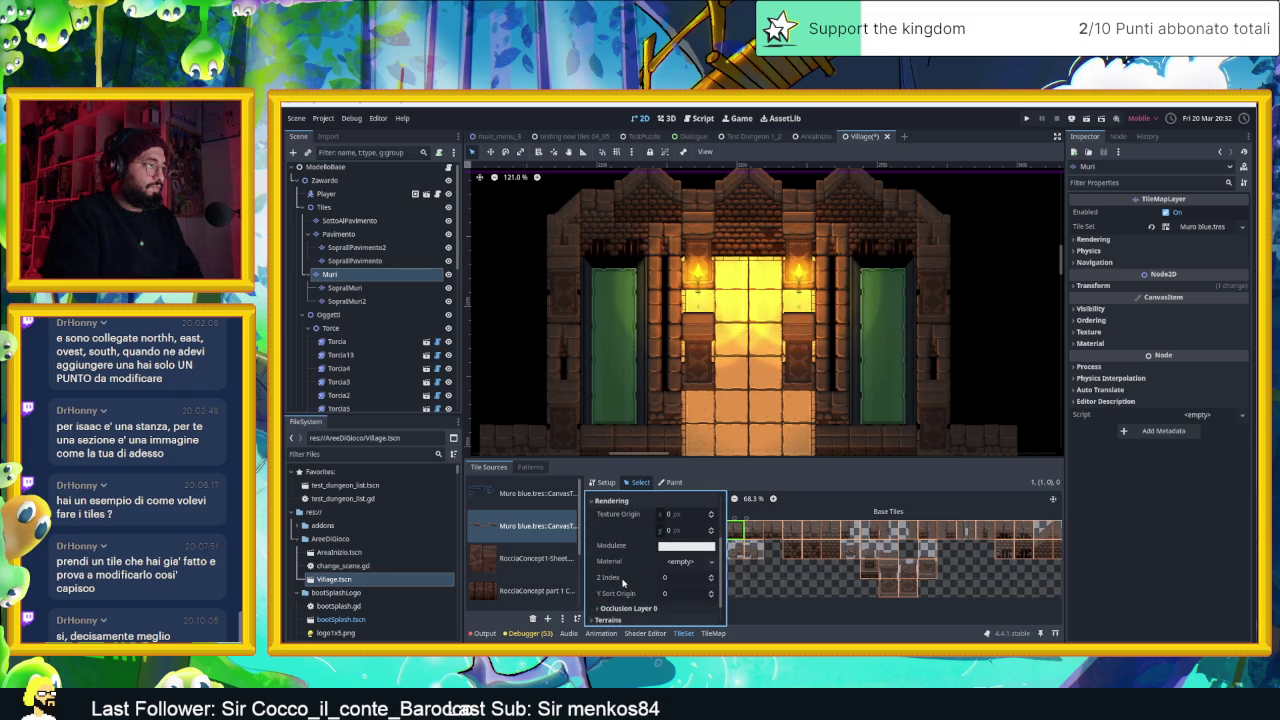
click(616, 580)
scroll(630, 560, down, 2)
click(669, 515)
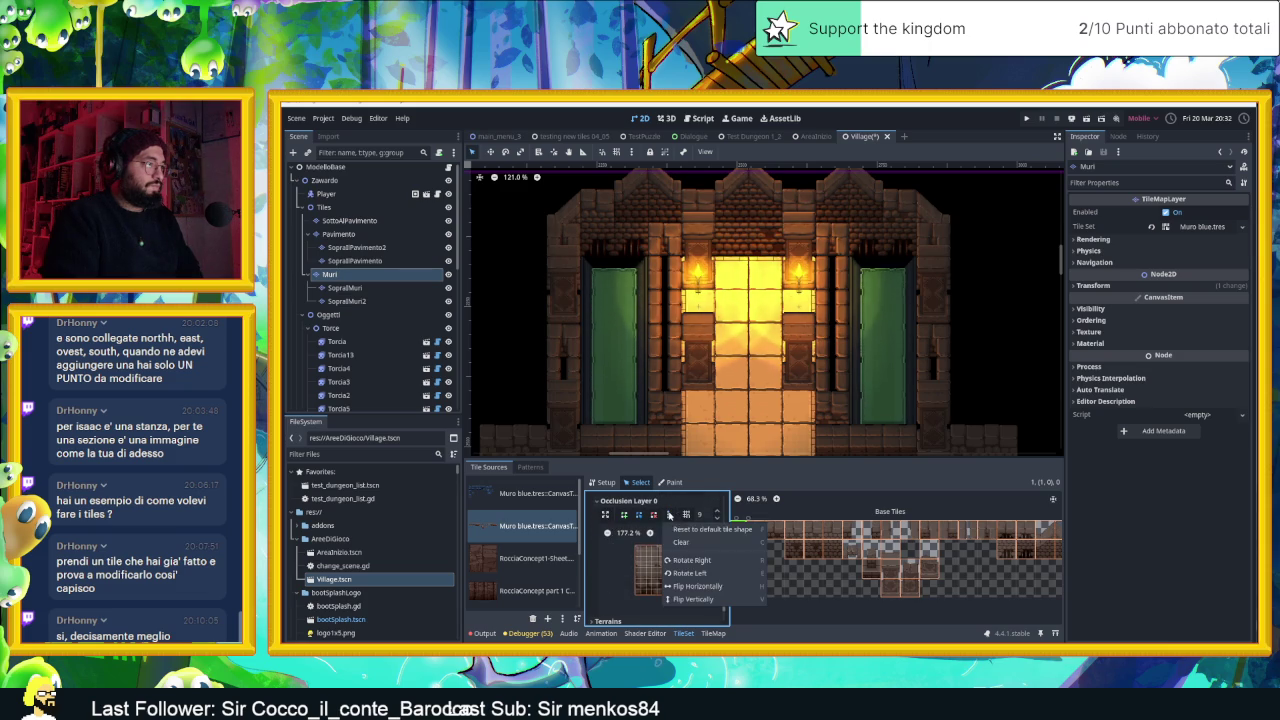
click(704, 531)
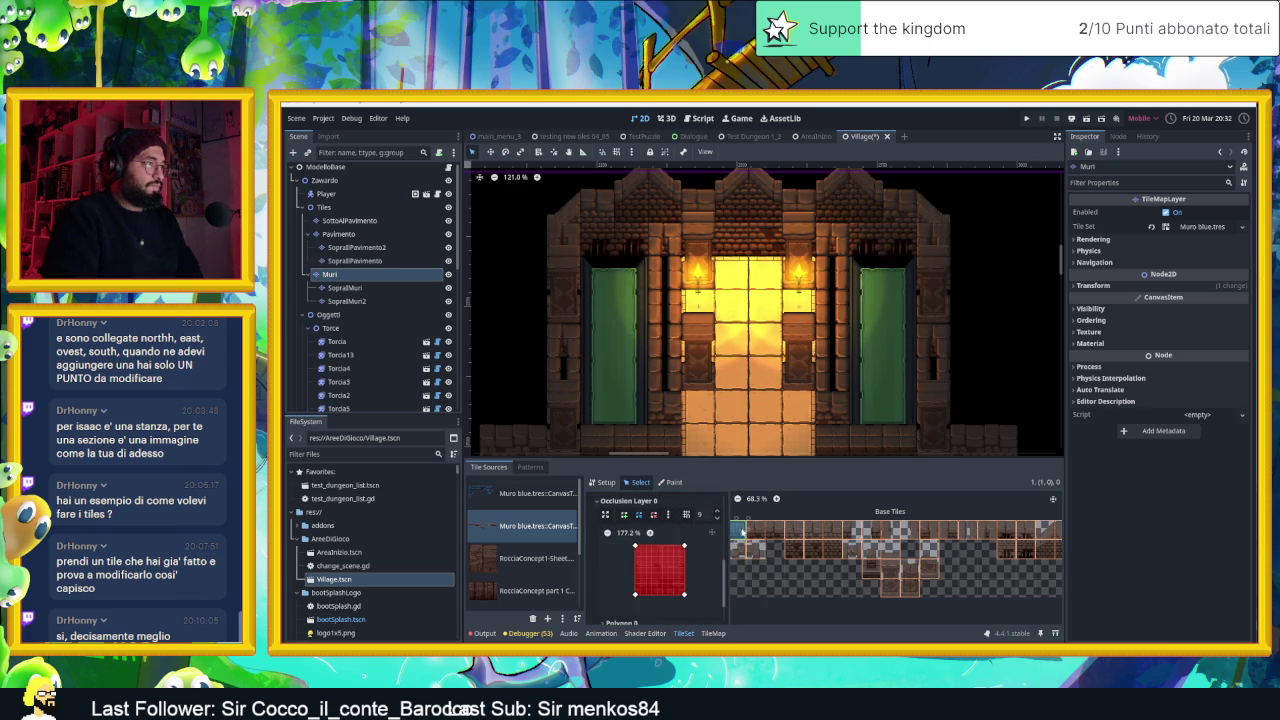
Reset the second tile and a row of four wall tiles to full-square occlusion
click(750, 531)
click(669, 515)
click(700, 532)
click(777, 531)
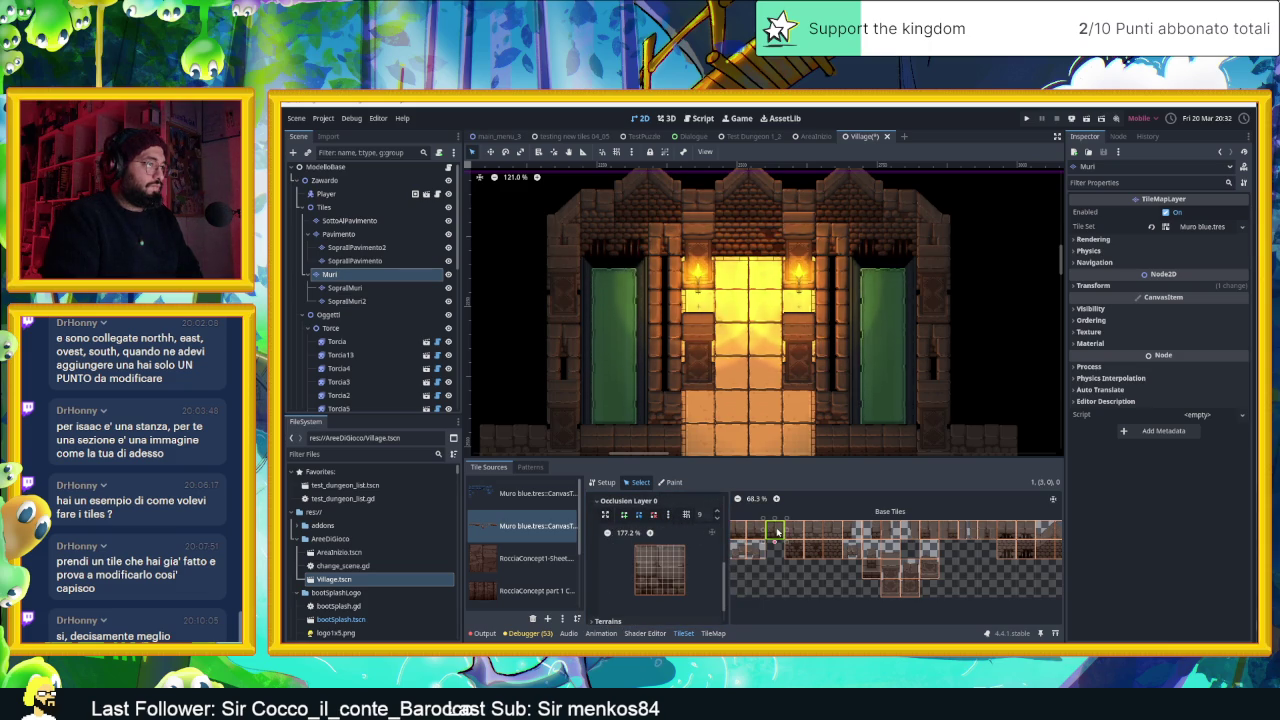
drag(836, 531, 772, 532)
scroll(688, 527, up, 1)
click(668, 519)
click(684, 537)
mouse_move(930, 528)
mouse_down()
mouse_move(868, 533)
mouse_move(903, 532)
mouse_up()
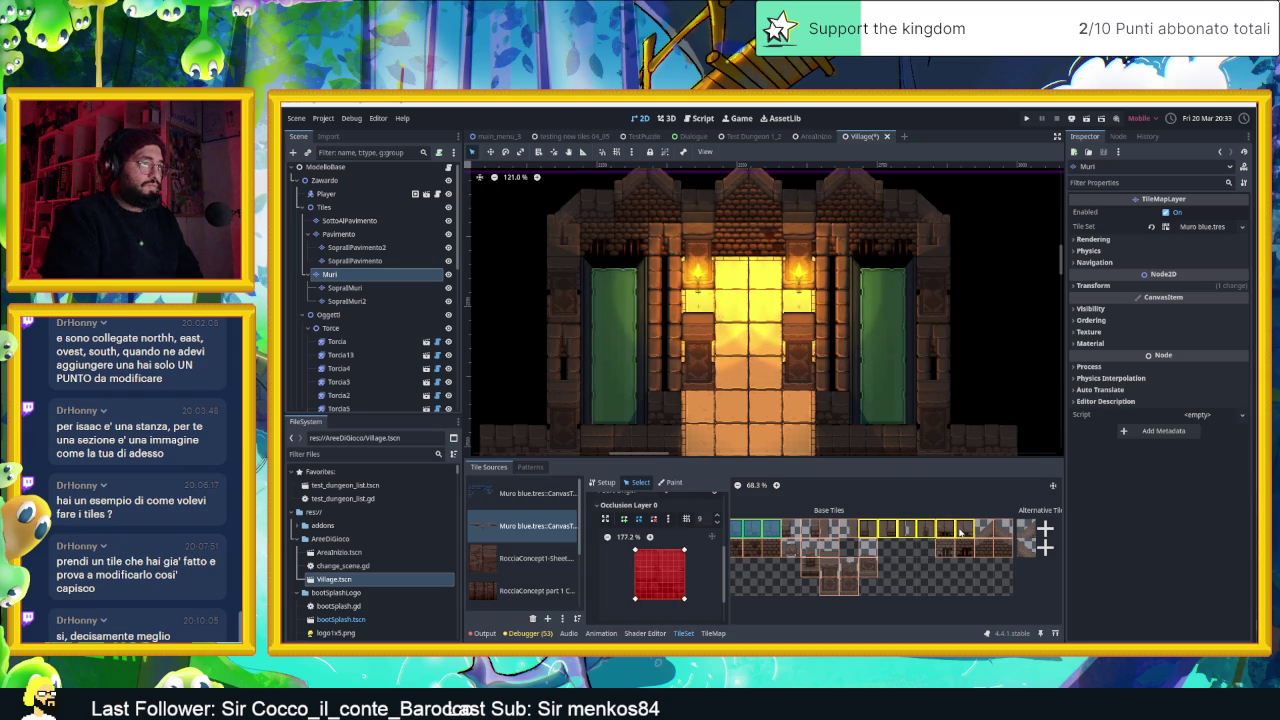
Apply full-square occlusion to a top-row tile group and the lower-right atlas tiles
drag(960, 532, 962, 532)
click(669, 519)
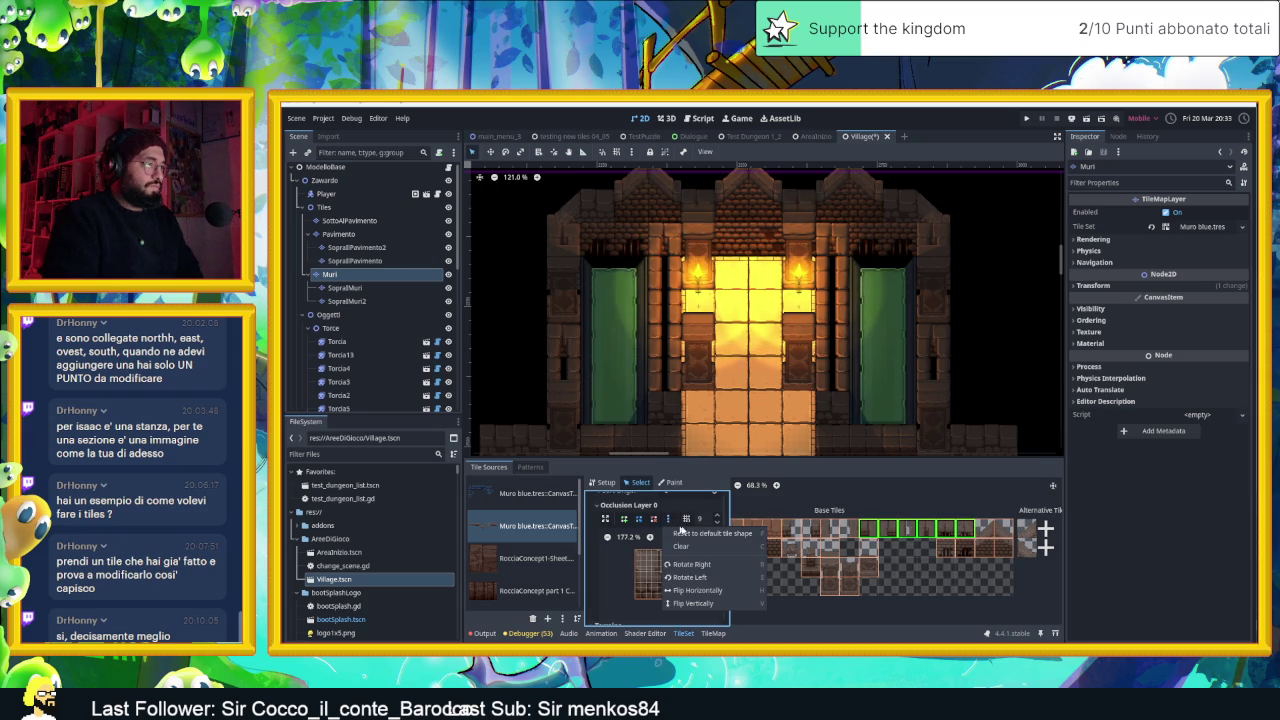
click(700, 534)
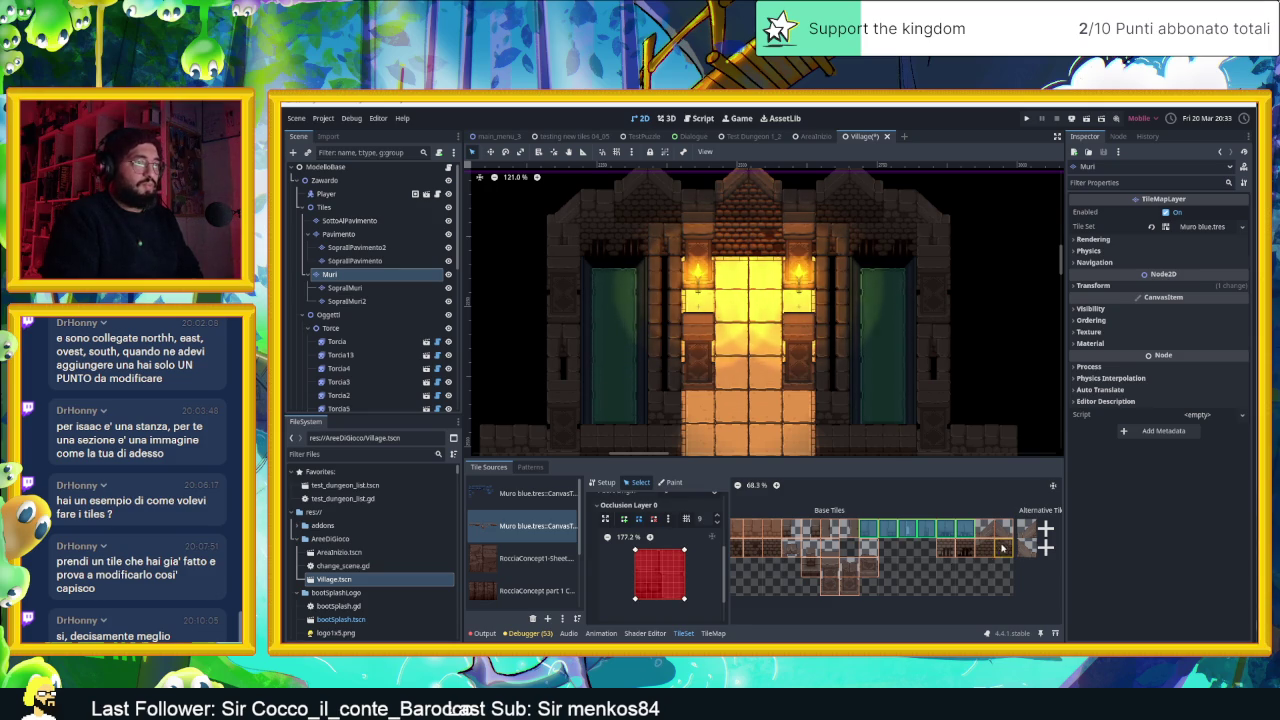
click(955, 549)
click(669, 519)
click(699, 536)
click(699, 536)
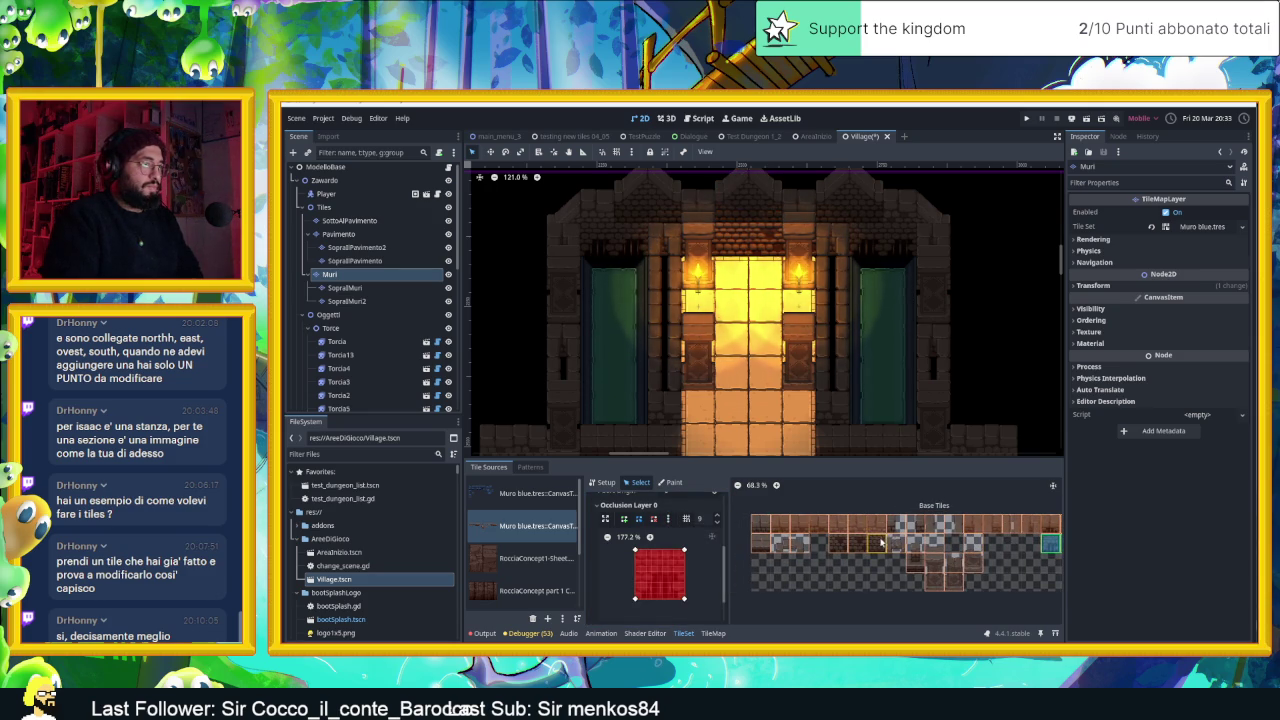
Reset another wall tile group and the top-left tile to full-square occlusion, then pan the atlas
click(855, 544)
click(668, 519)
click(710, 536)
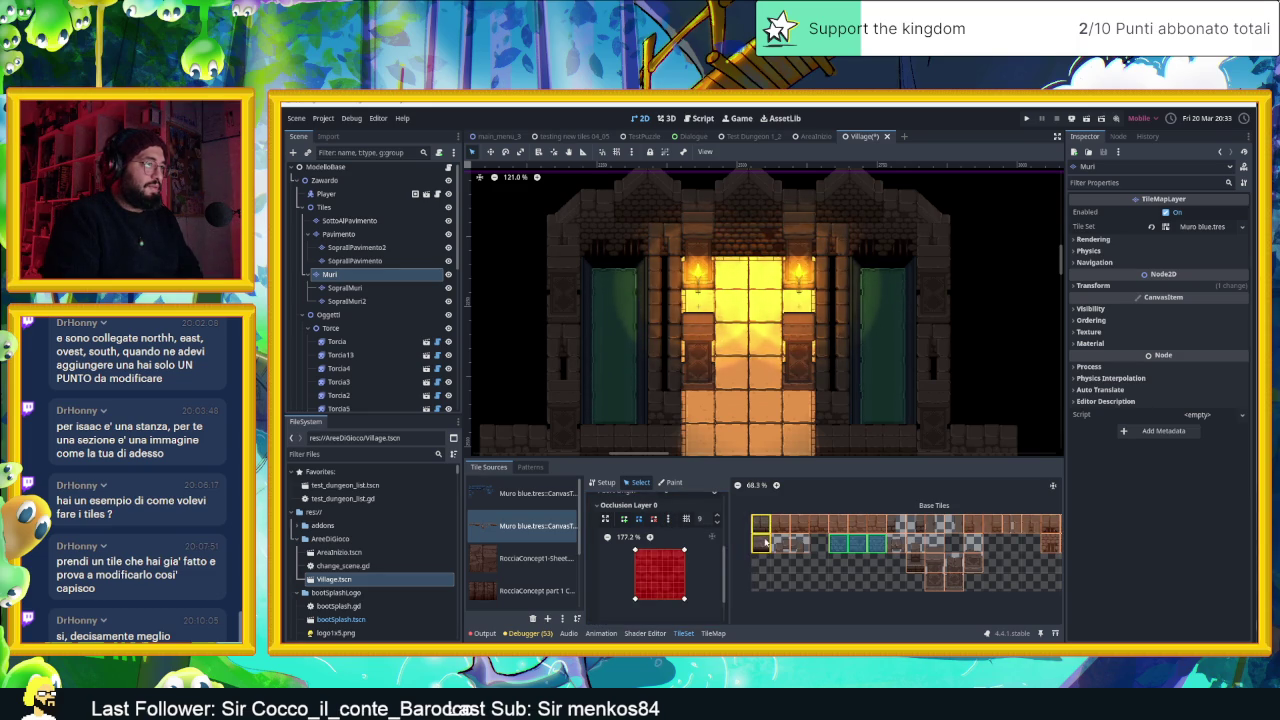
click(765, 528)
click(668, 519)
click(684, 535)
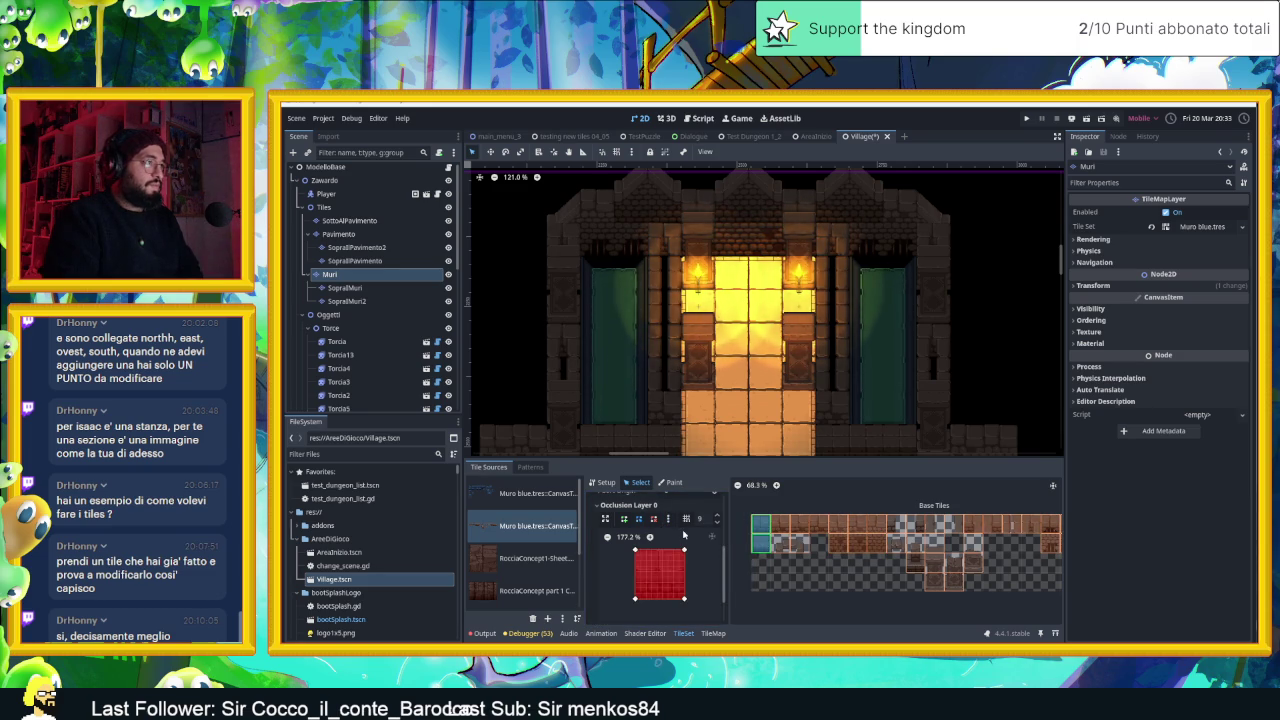
drag(836, 568, 815, 545)
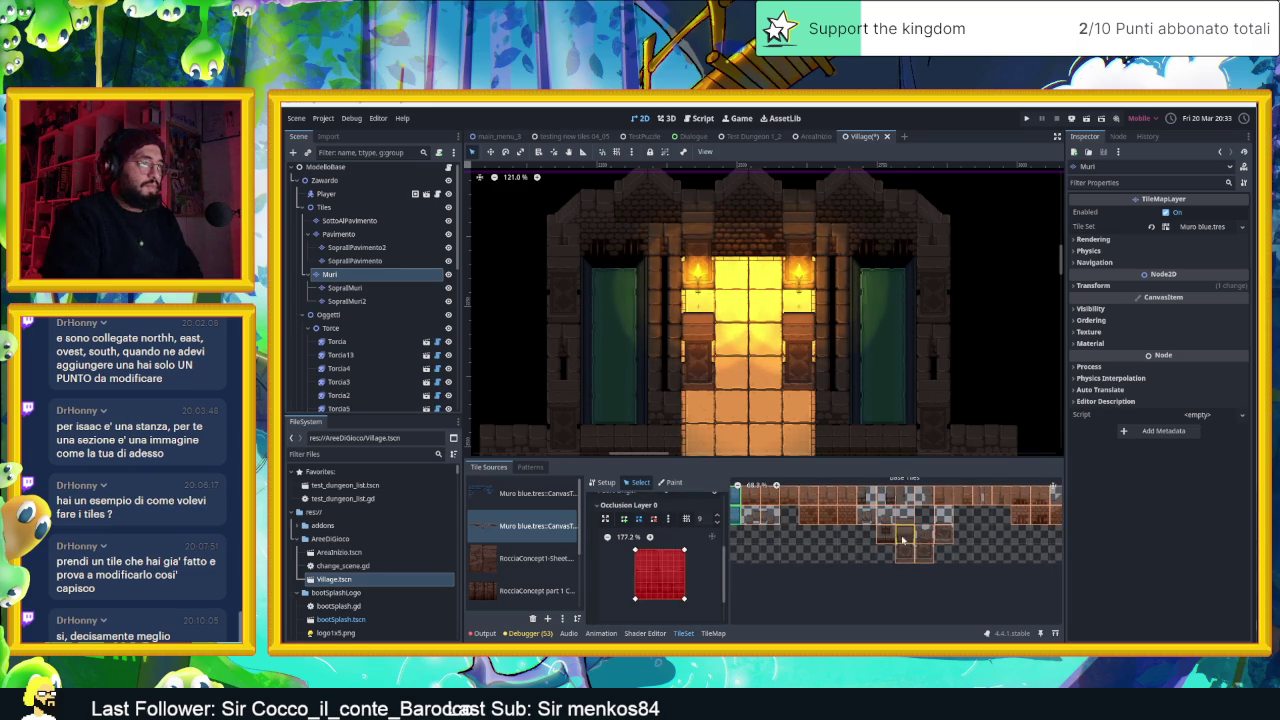
drag(1001, 541, 907, 567)
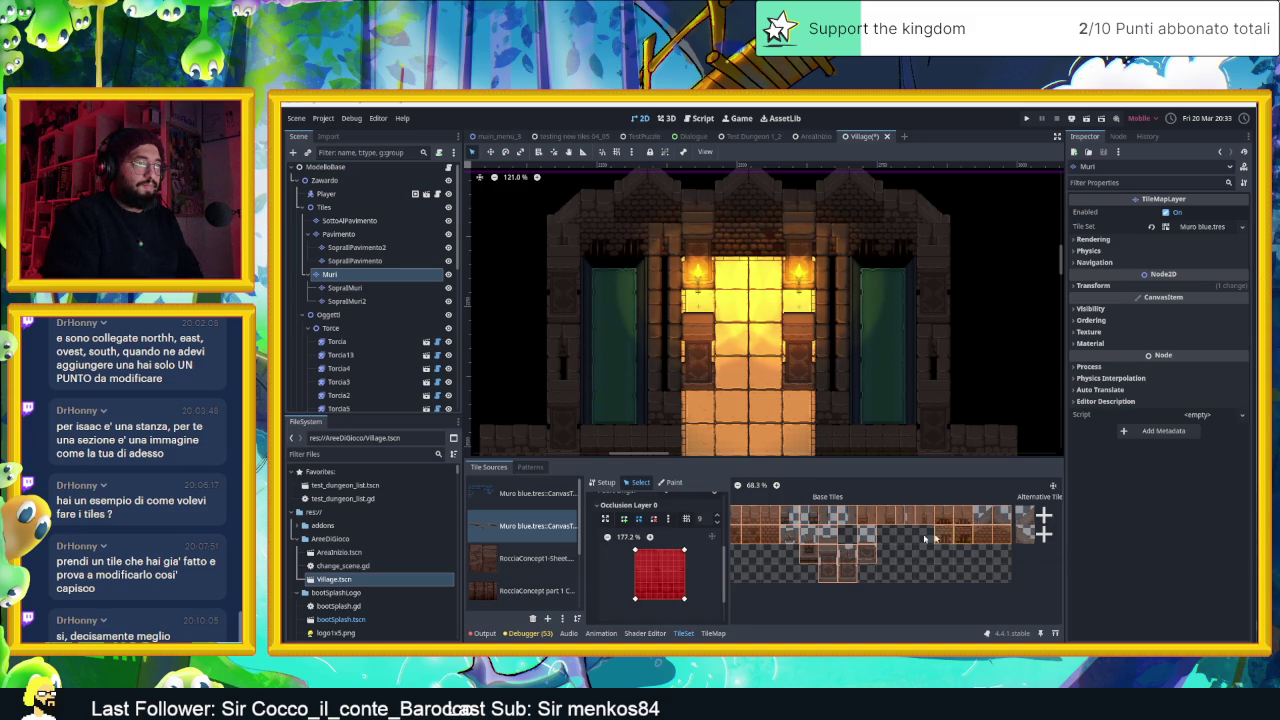
drag(813, 535, 824, 554)
scroll(830, 528, up, 2)
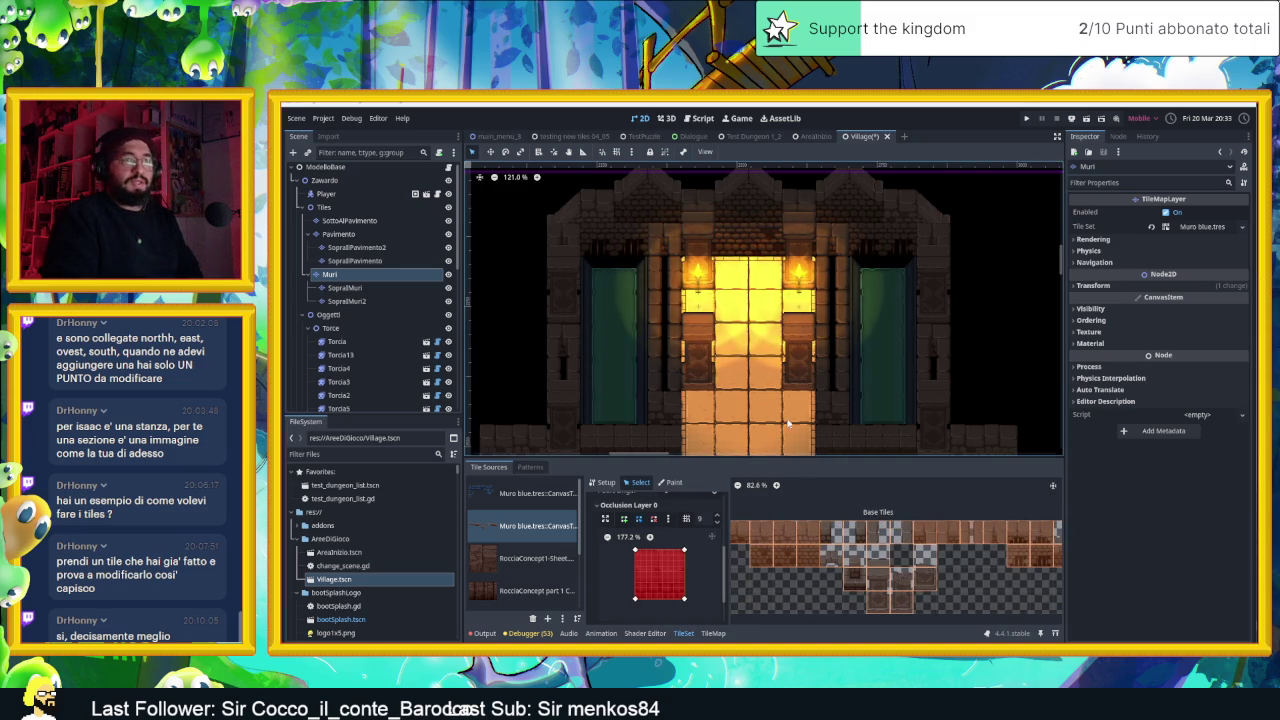
scroll(753, 342, down, 2)
scroll(753, 342, down, 2)
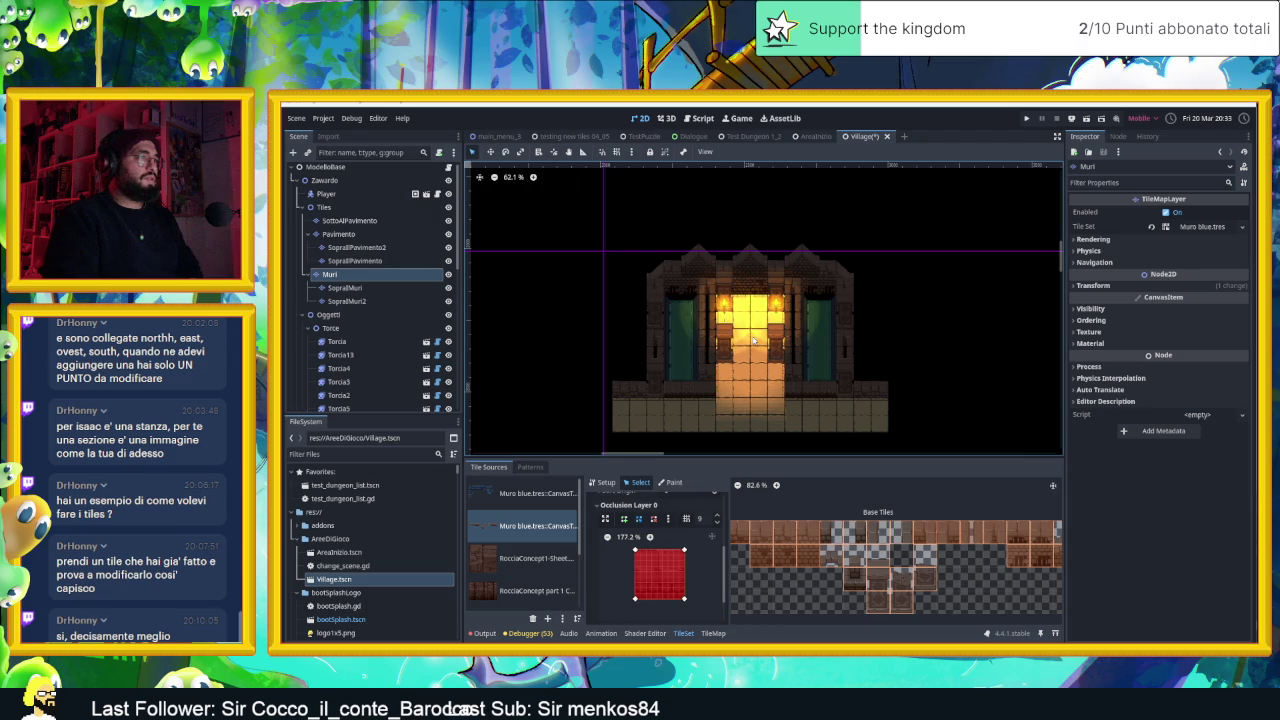
scroll(357, 360, down, 5)
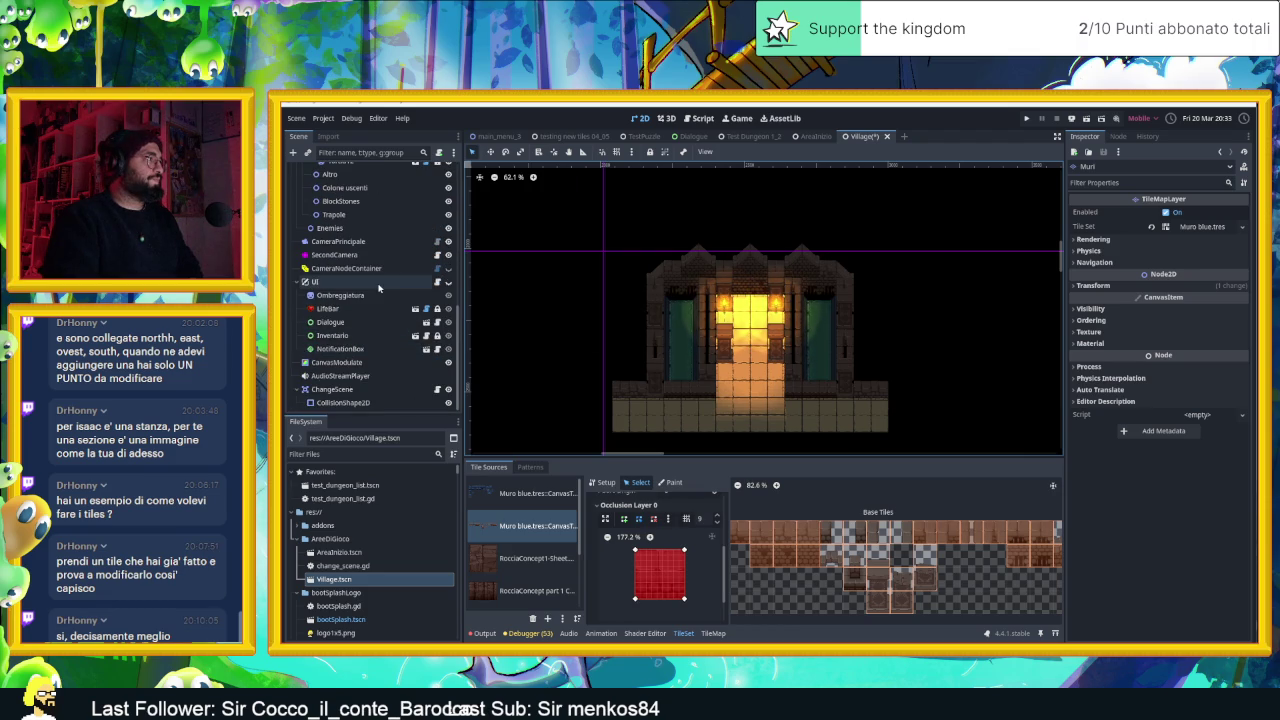
click(448, 362)
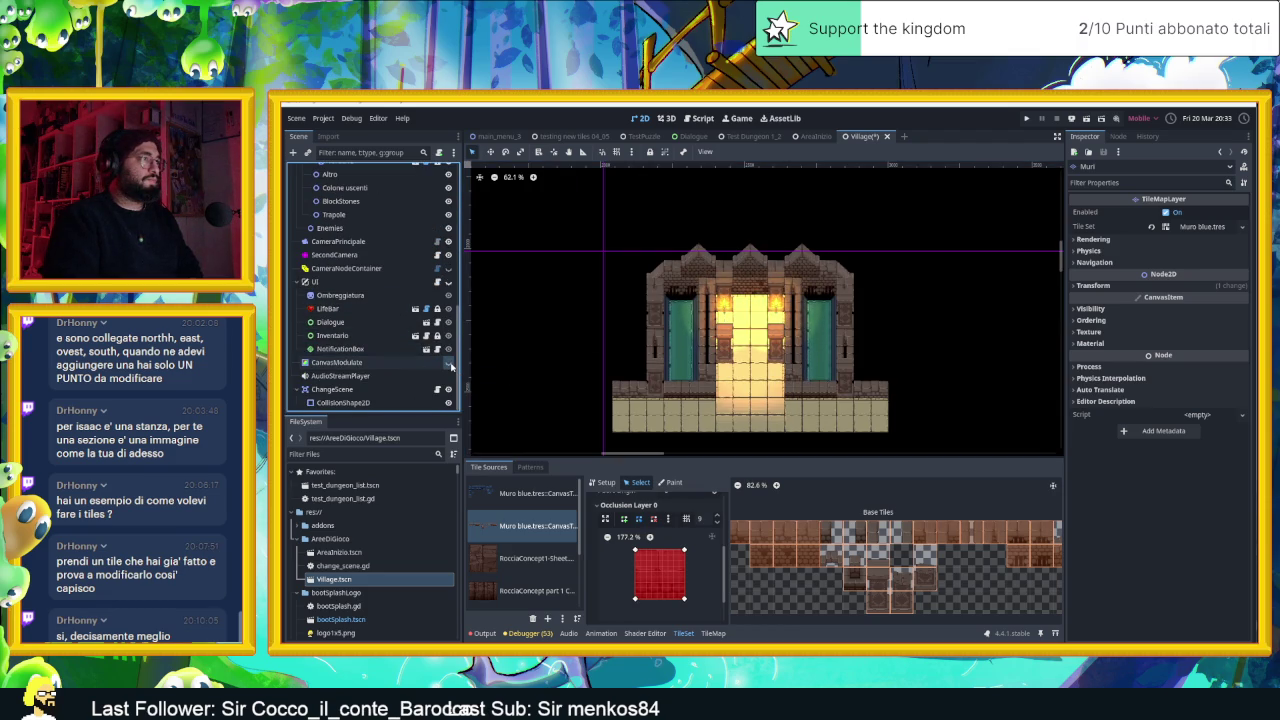
click(448, 362)
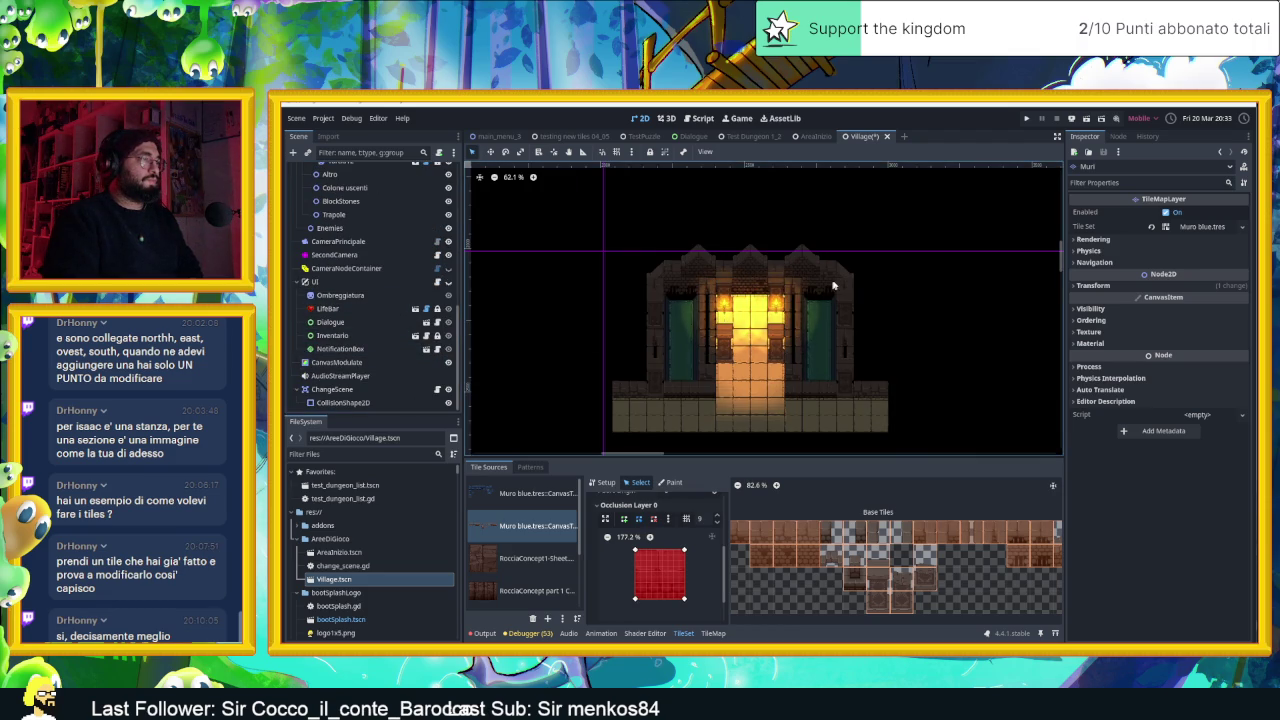
scroll(755, 302, up, 4)
scroll(755, 302, up, 4)
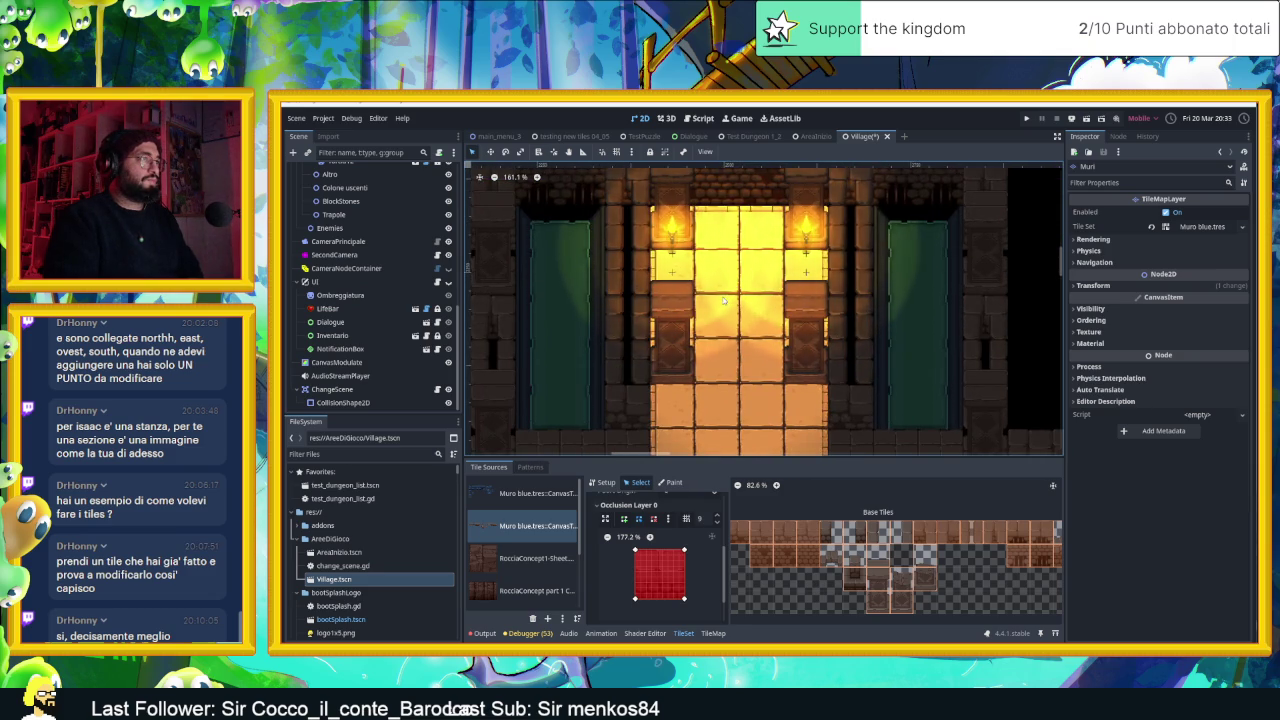
scroll(724, 300, down, 3)
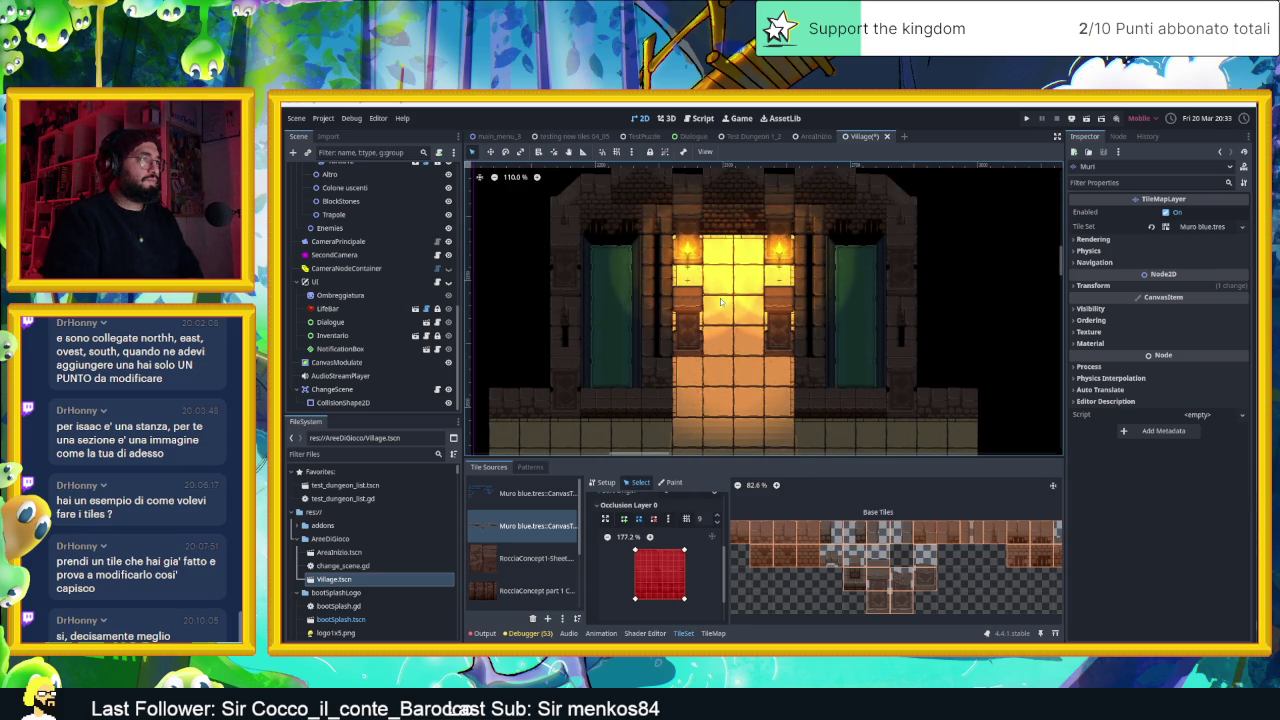
Reposition Torcia13 with grid snapping so it sits beside the gate opening
click(781, 248)
mouse_move(781, 248)
mouse_down()
mouse_move(780, 385)
mouse_move(780, 340)
mouse_up()
key(shift+g)
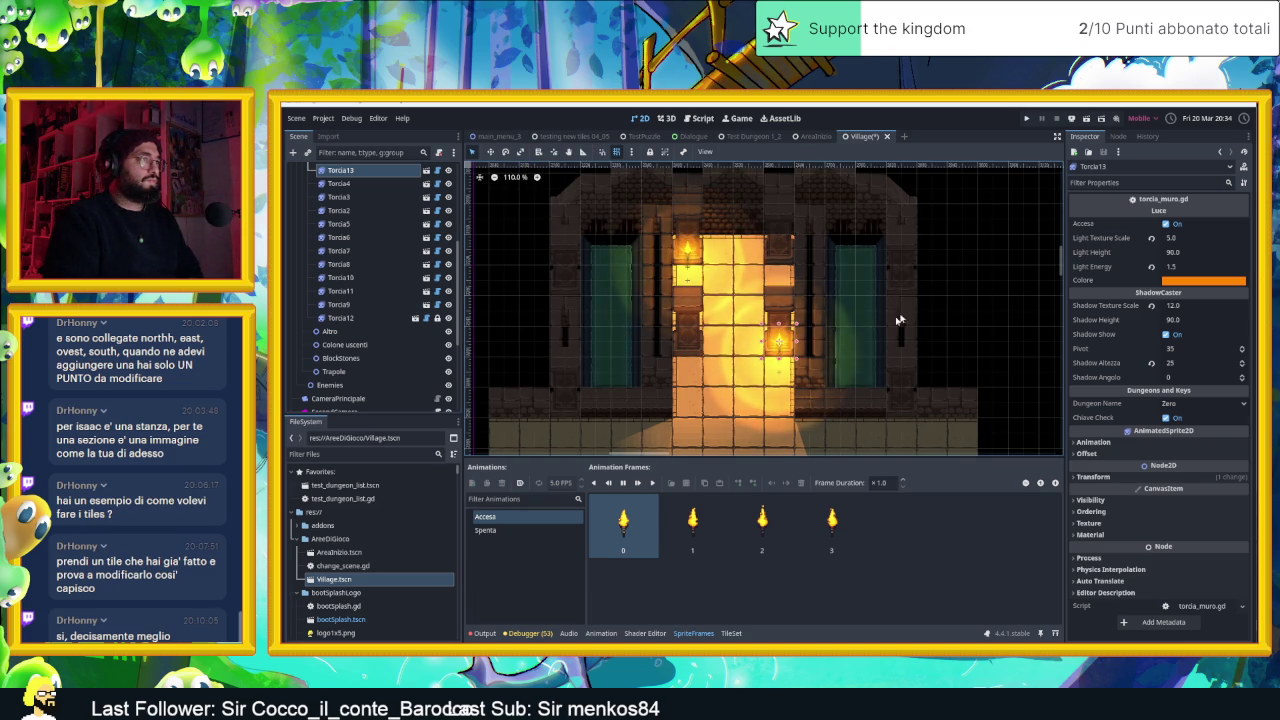
drag(790, 358, 777, 252)
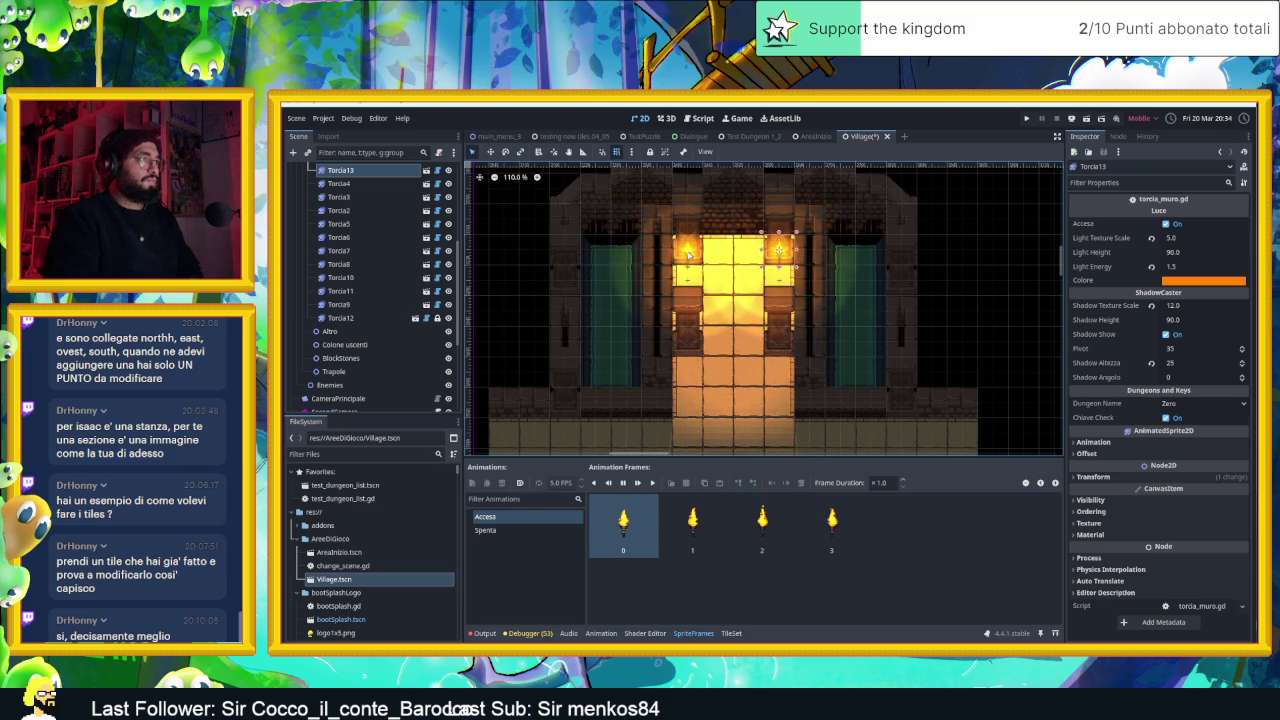
Select Torcia together with Torcia13 and adjust both torches' Light Energy, trying 0.8 then 0.7
scroll(344, 210, up, 2)
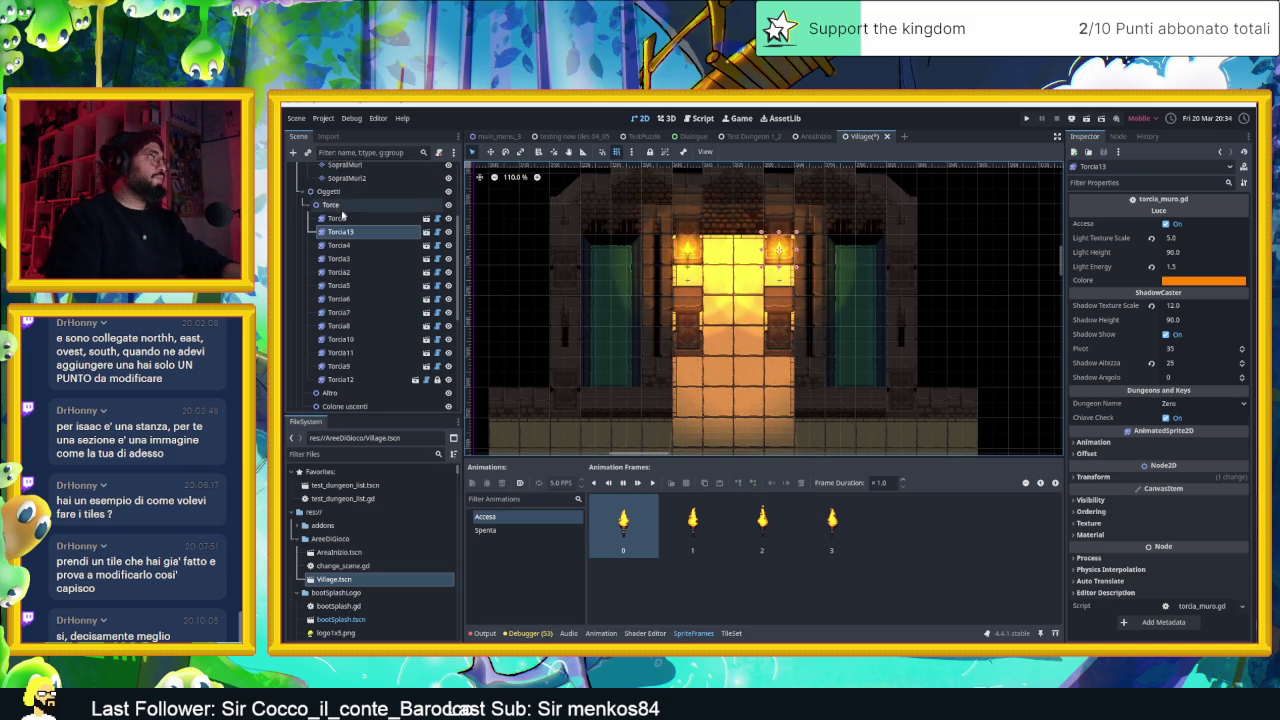
ctrl+click(338, 218)
click(1198, 267)
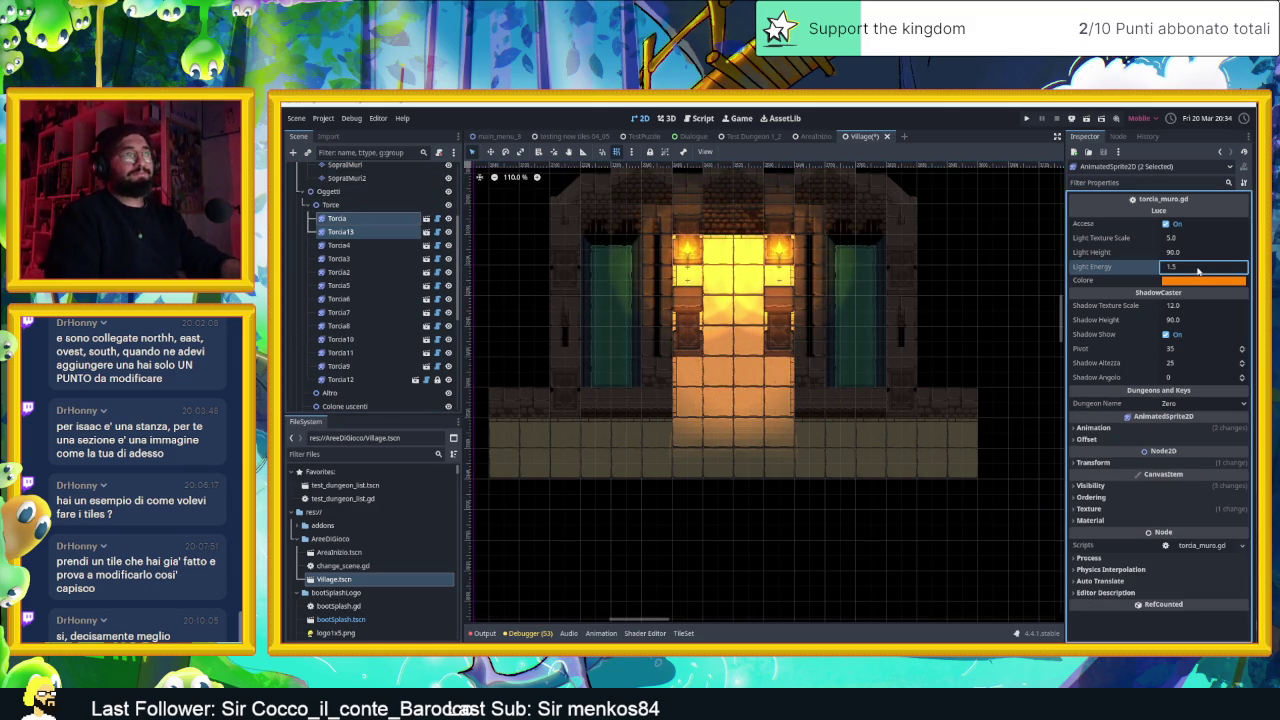
text(1)
text(0)
key(Return)
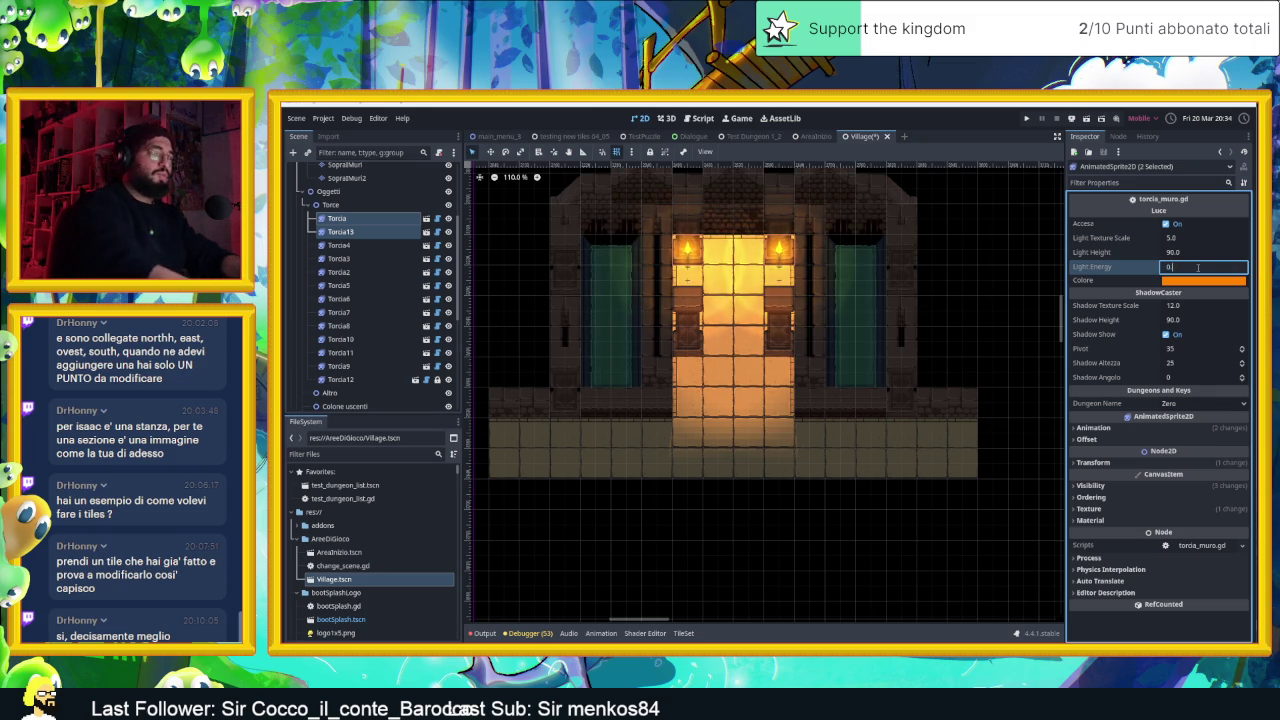
text(.5)
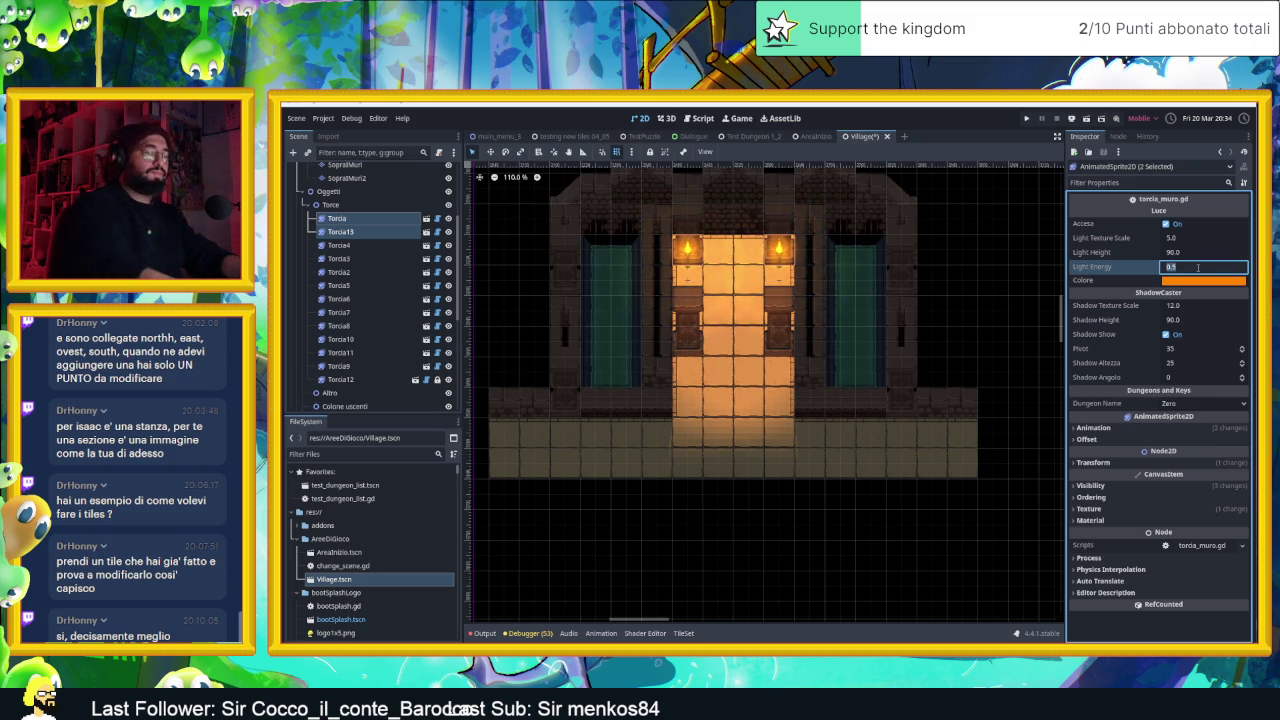
text(0.8)
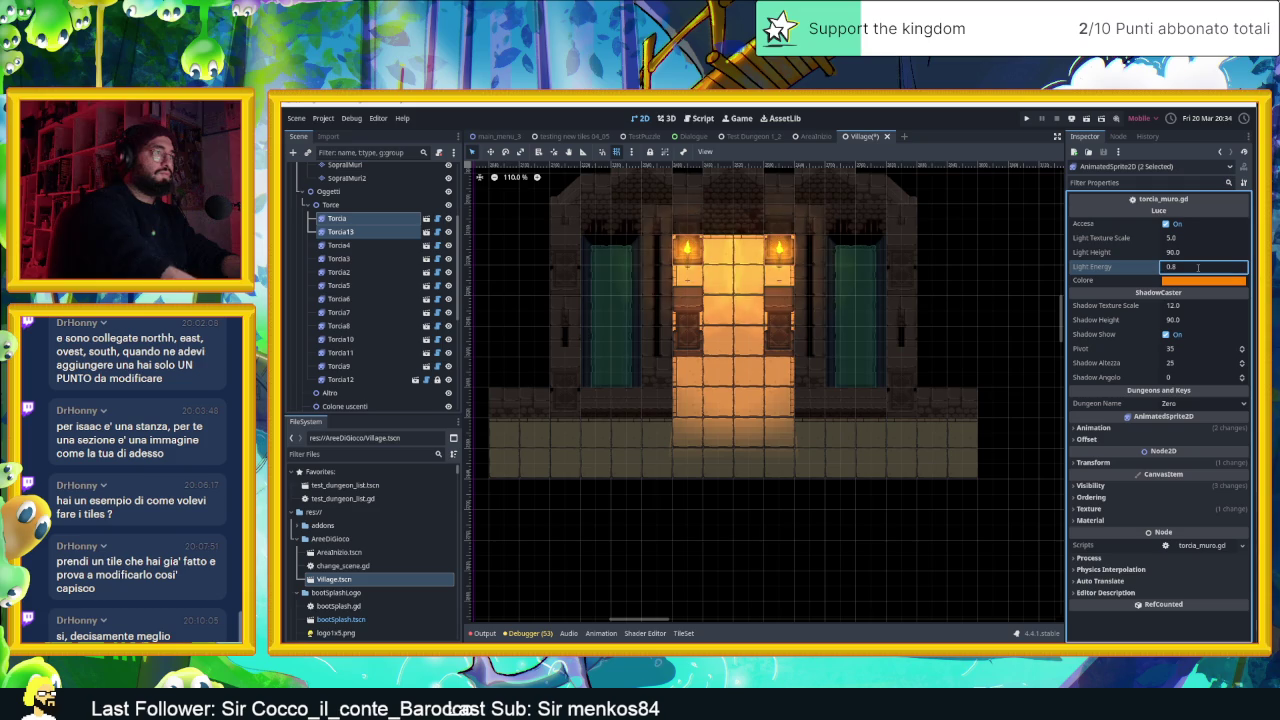
scroll(803, 348, up, 4)
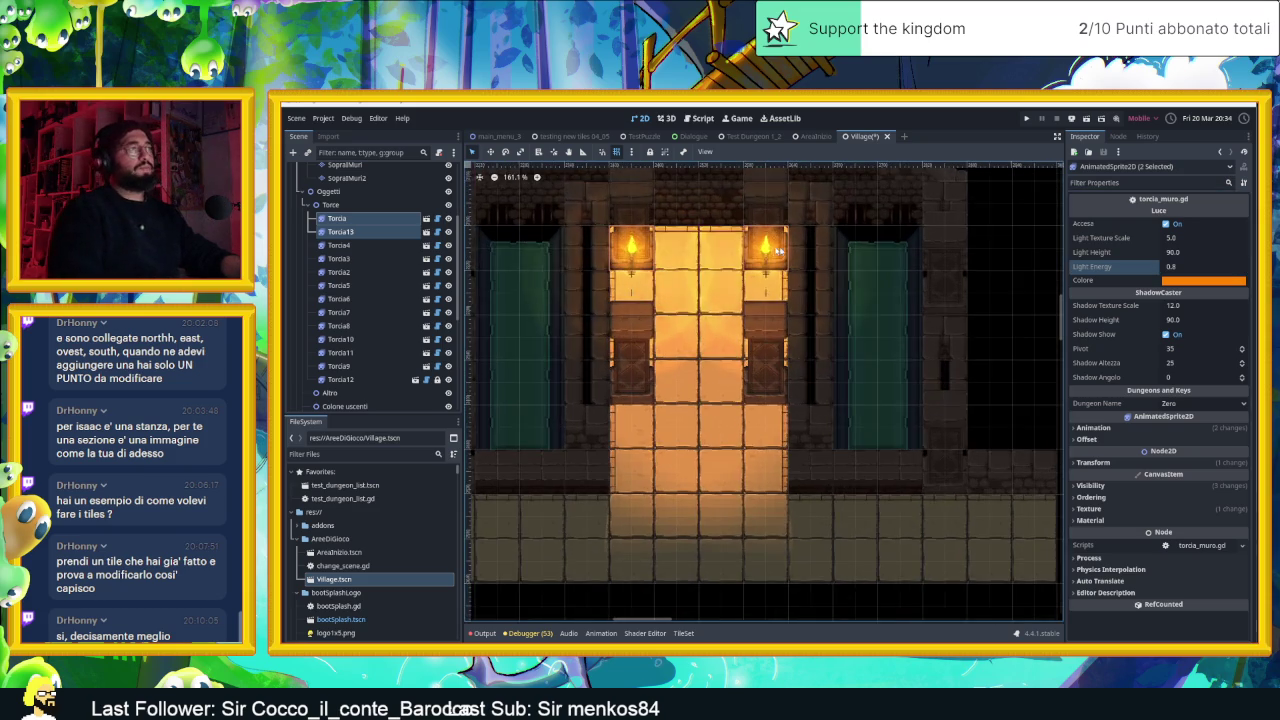
scroll(803, 347, down, 3)
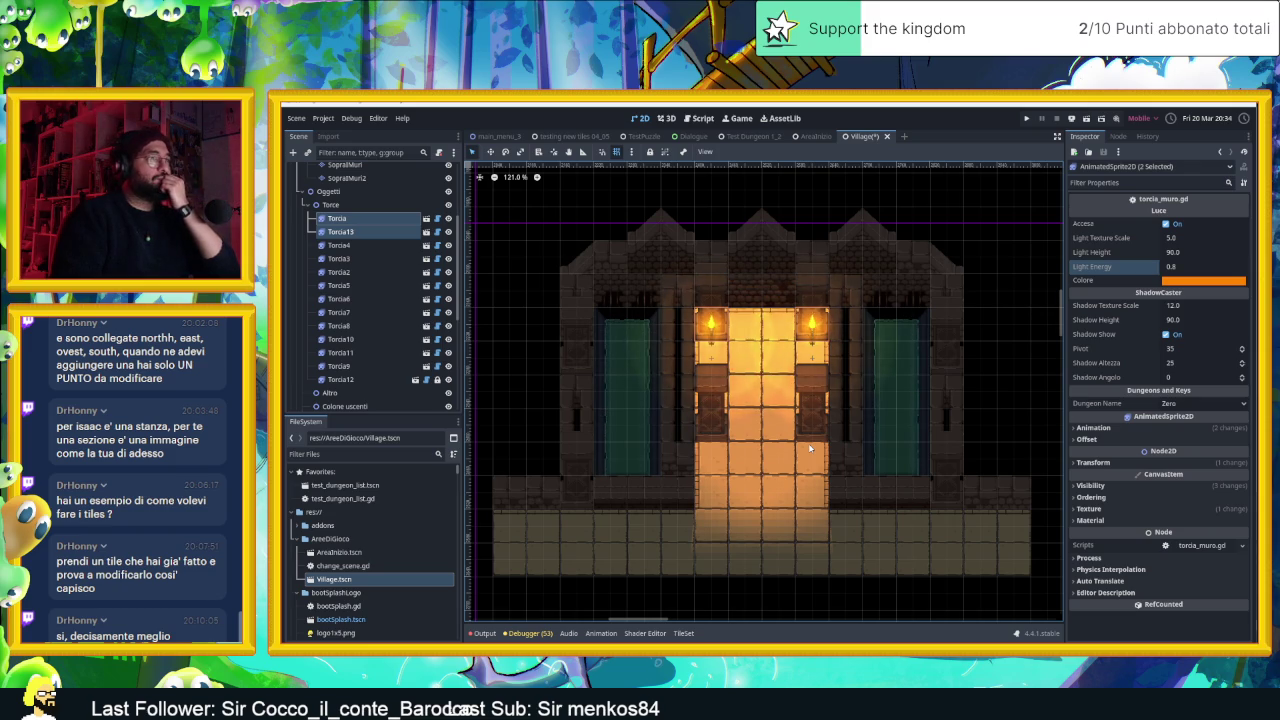
scroll(777, 429, up, 3)
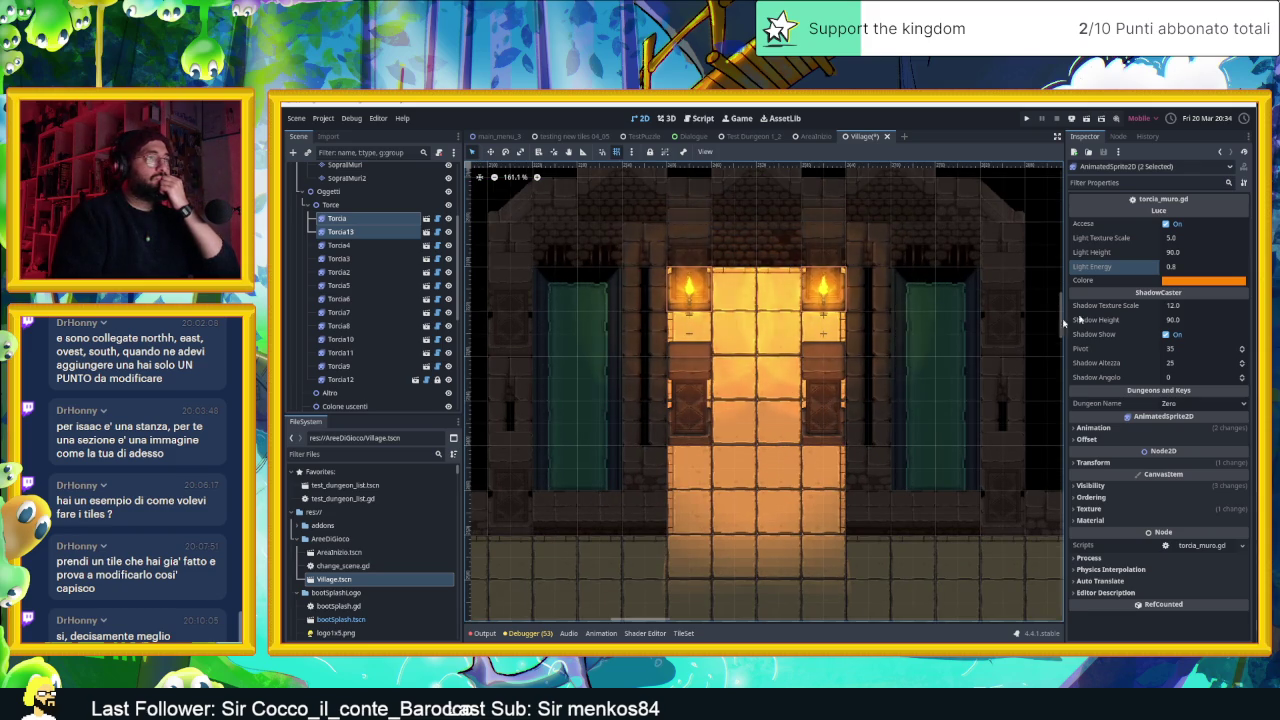
click(1178, 266)
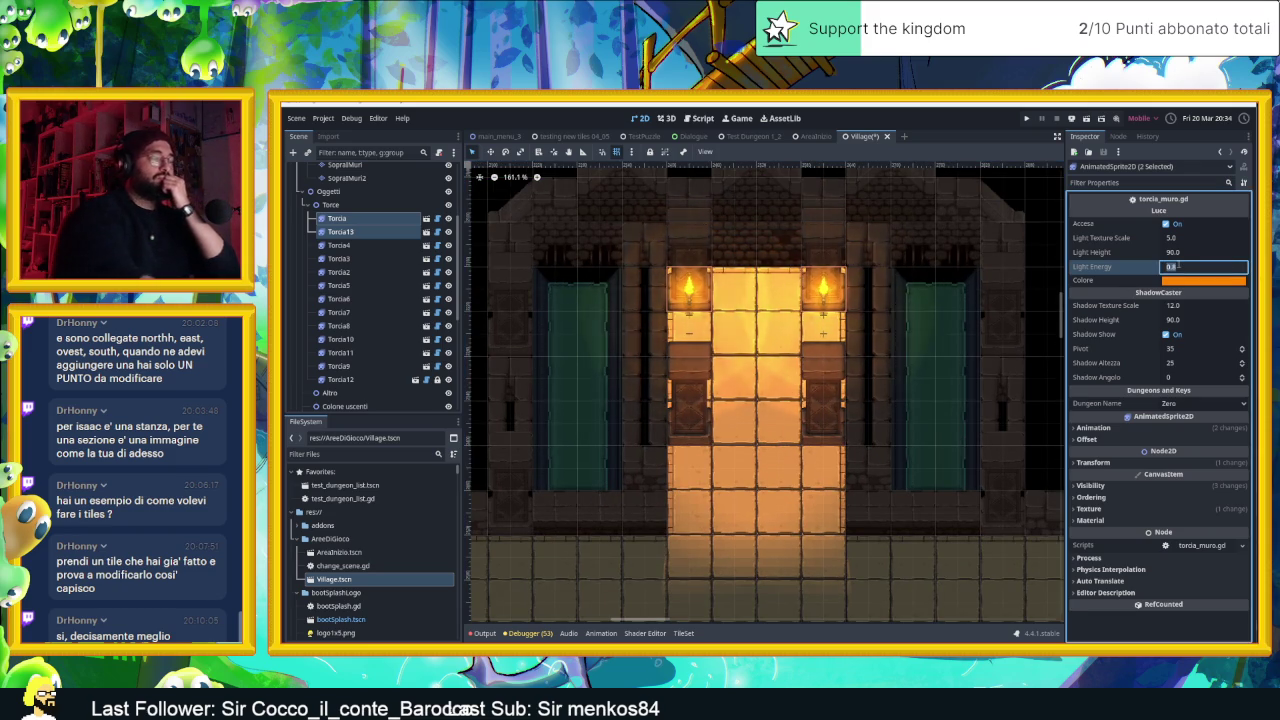
text(0.7)
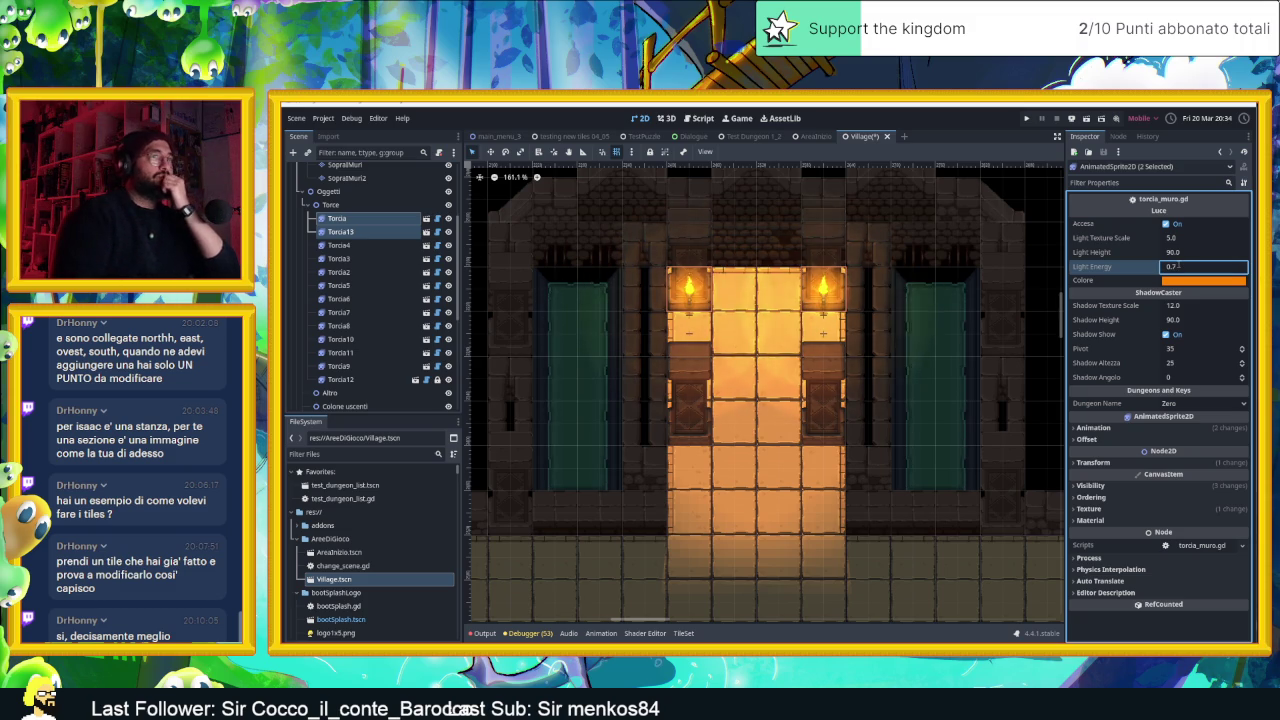
Raise Light Texture Scale from 7.185 to about 9, re-edit Light Energy, set Shadow Texture Scale 14.0
click(1183, 238)
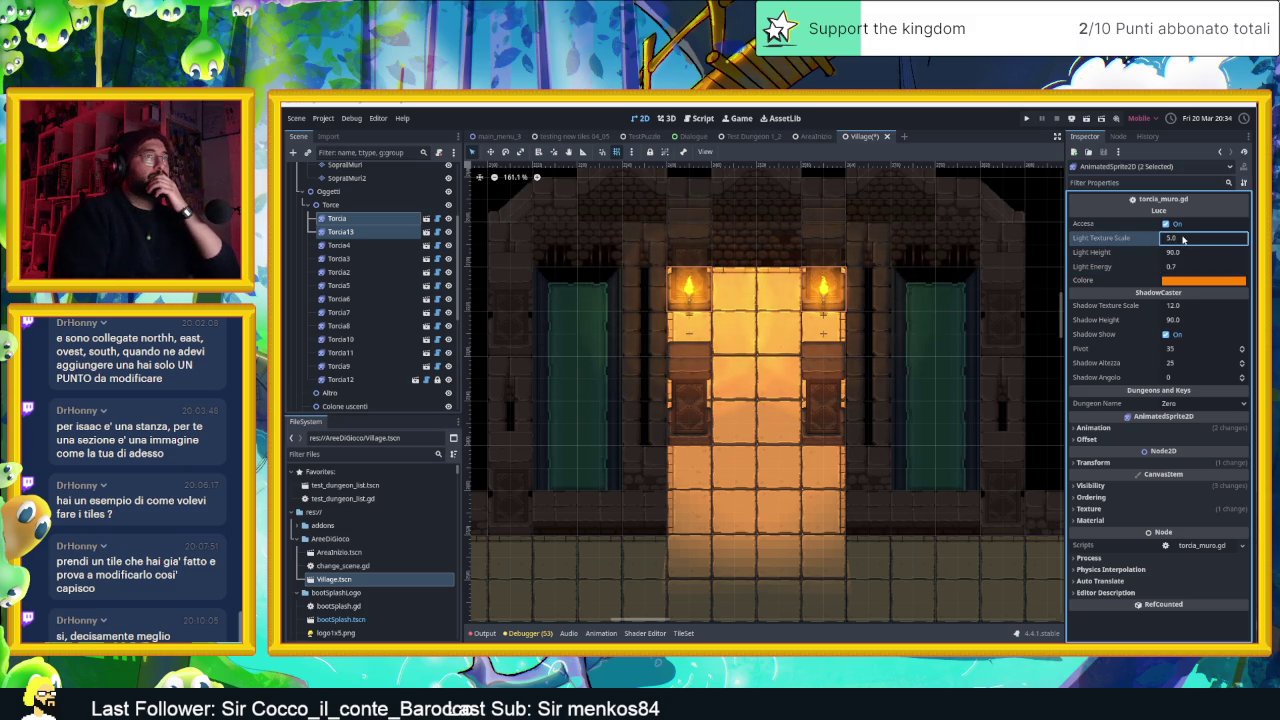
text(5.47.185)
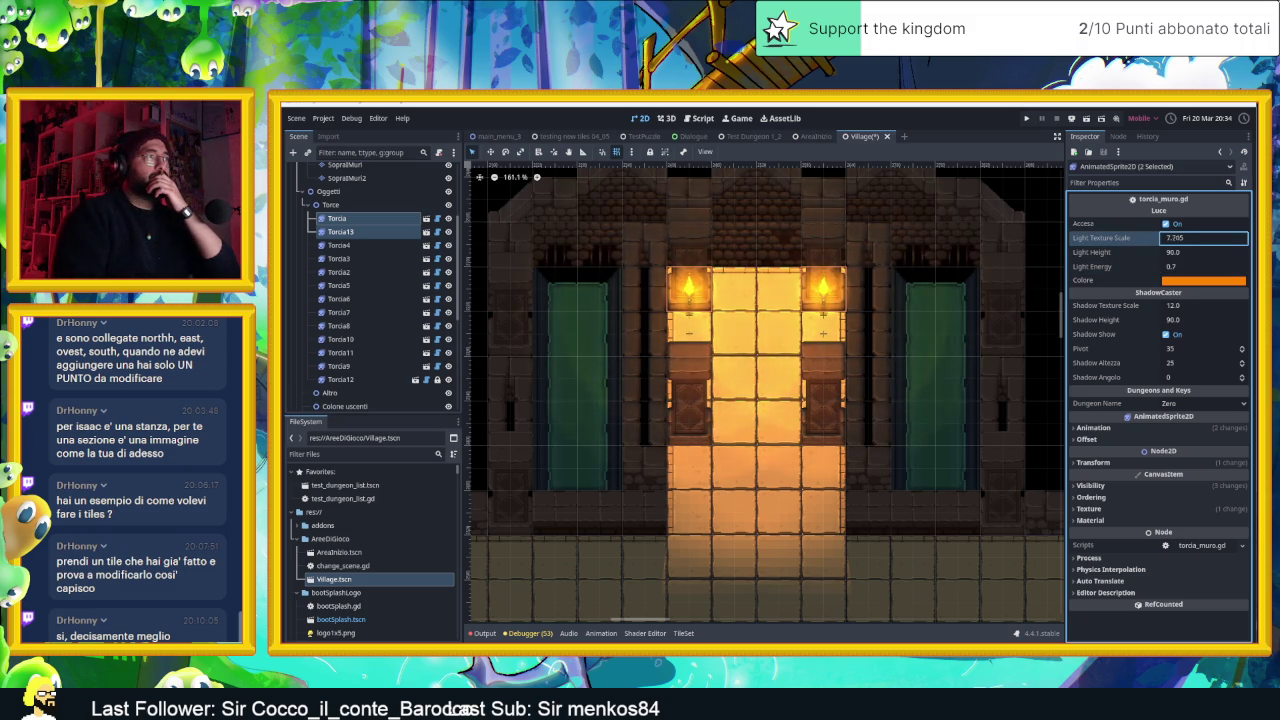
drag(1203, 238, 1225, 238)
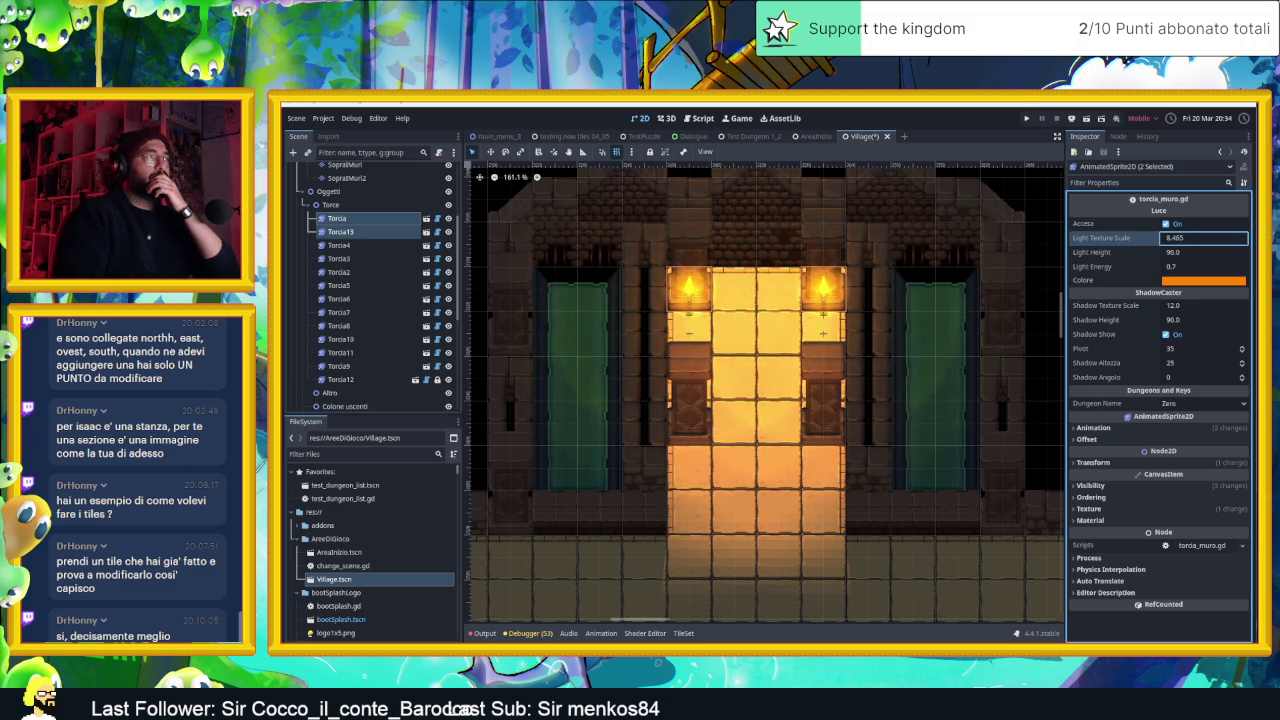
click(1183, 266)
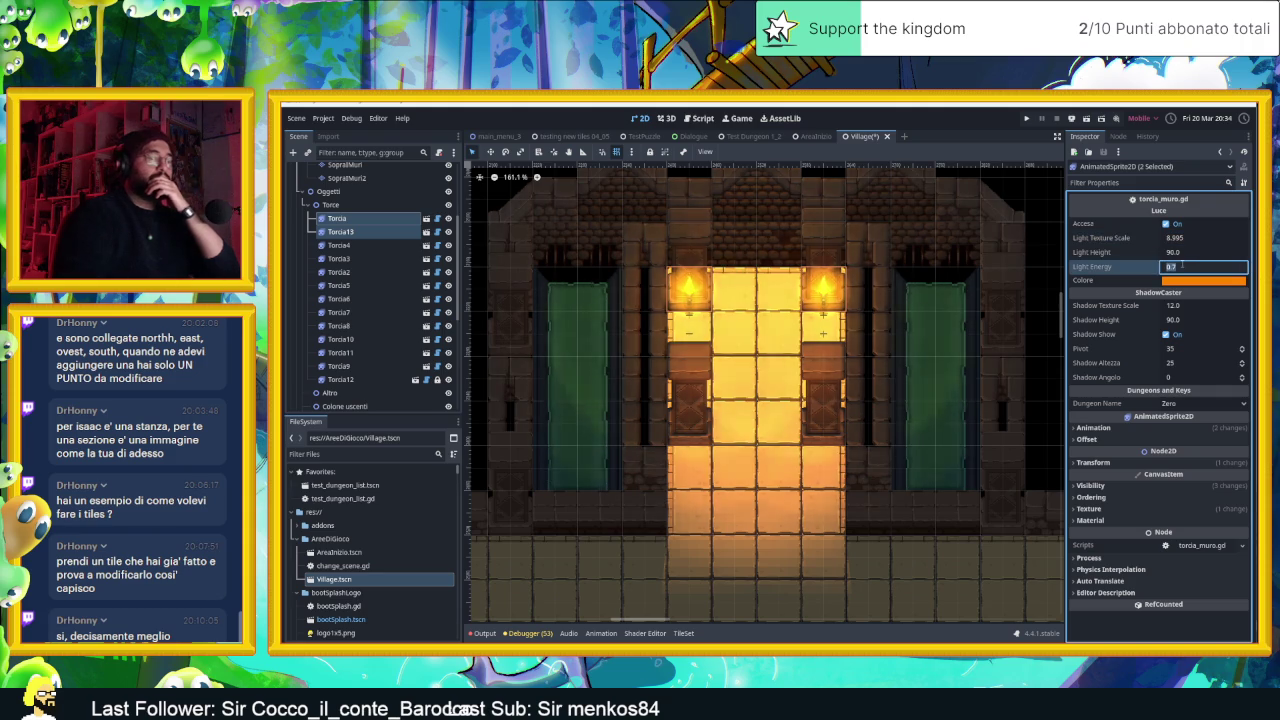
text(01.5)
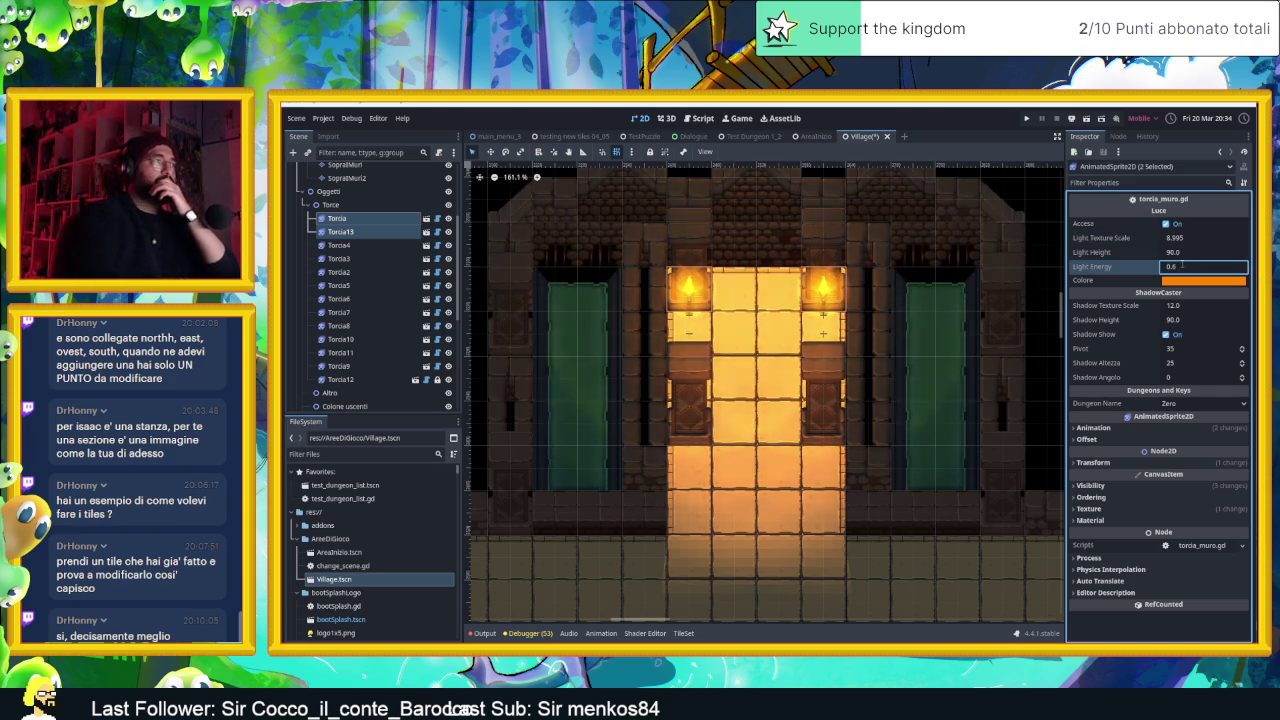
key(Return)
scroll(967, 342, down, 3)
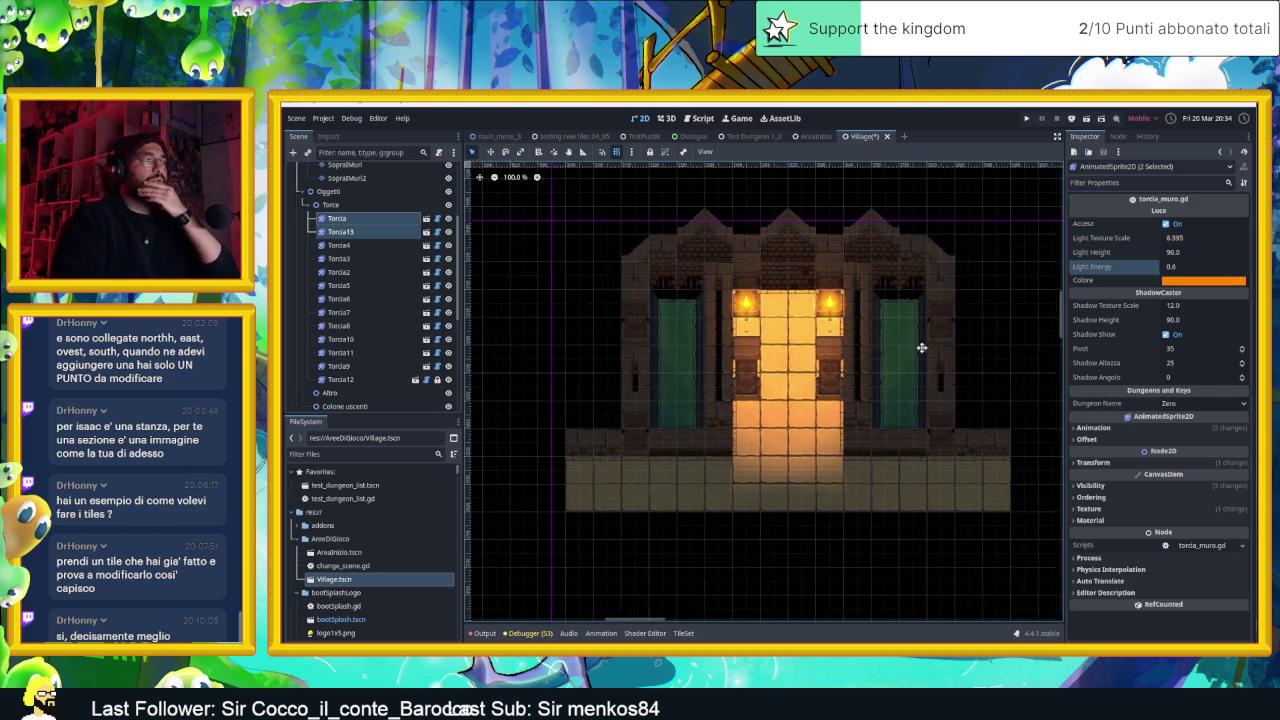
click(1180, 306)
text(14.0)
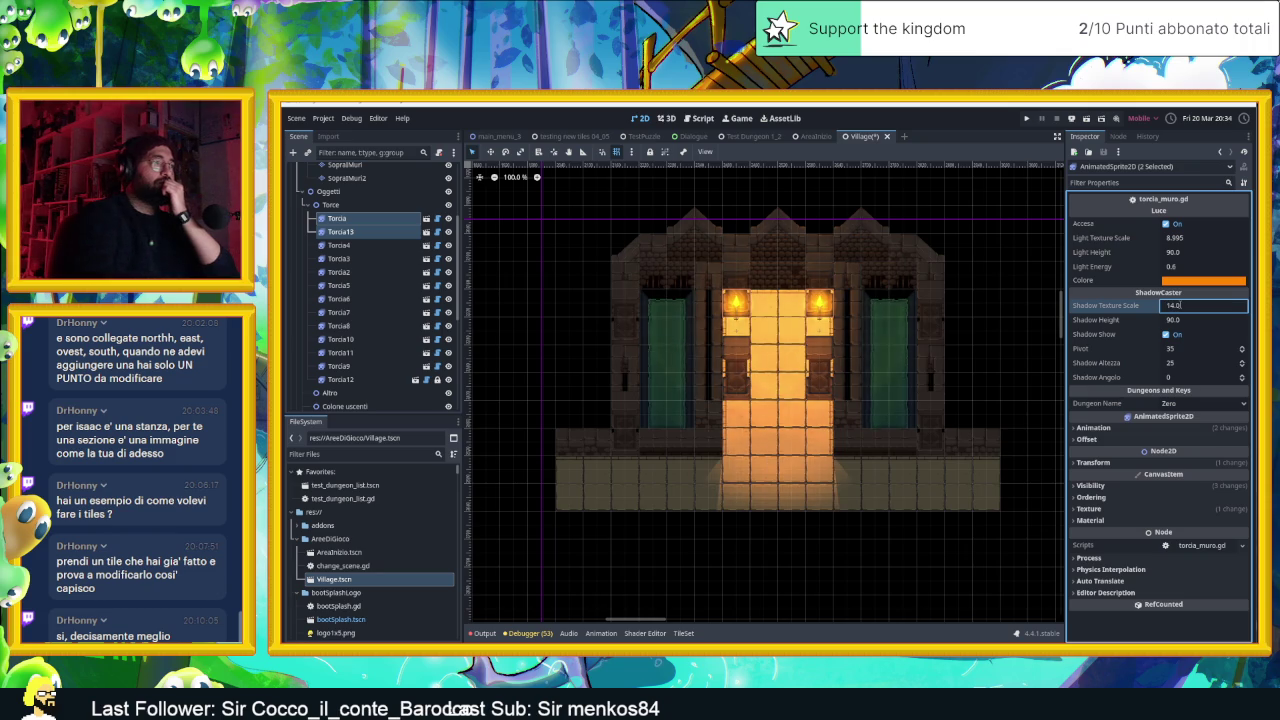
key(Return)
scroll(797, 407, up, 3)
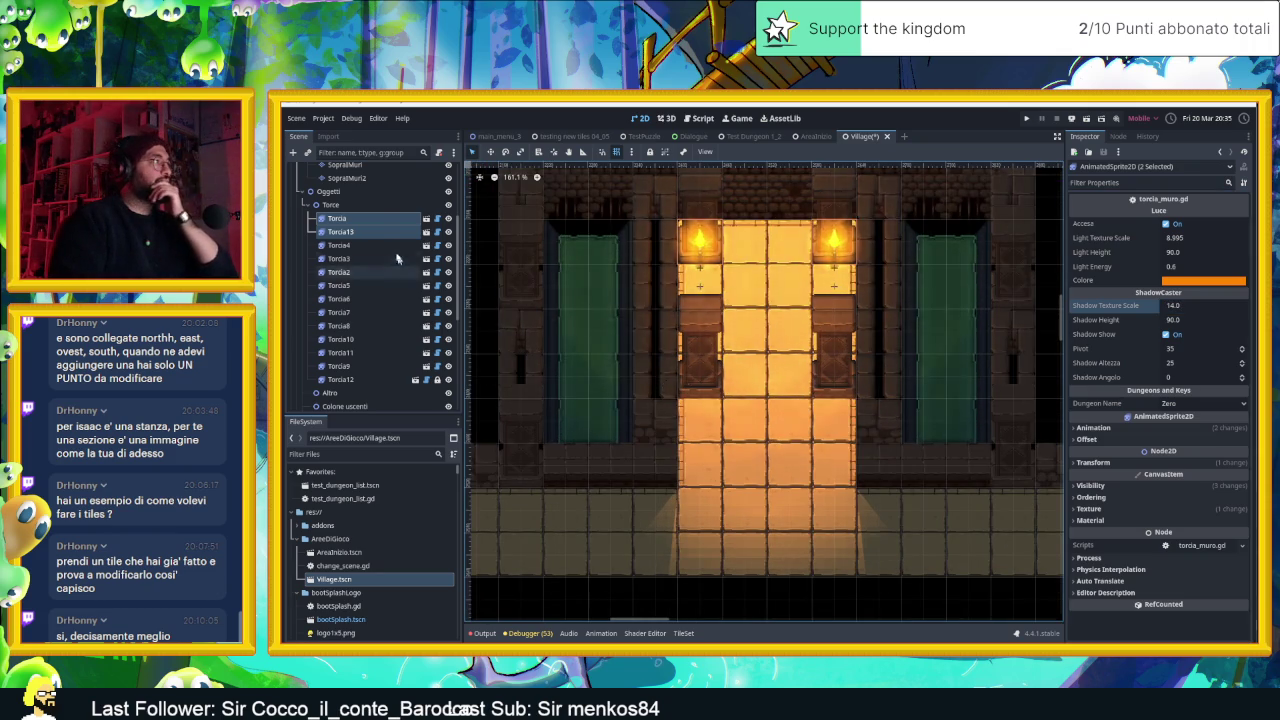
scroll(385, 236, up, 3)
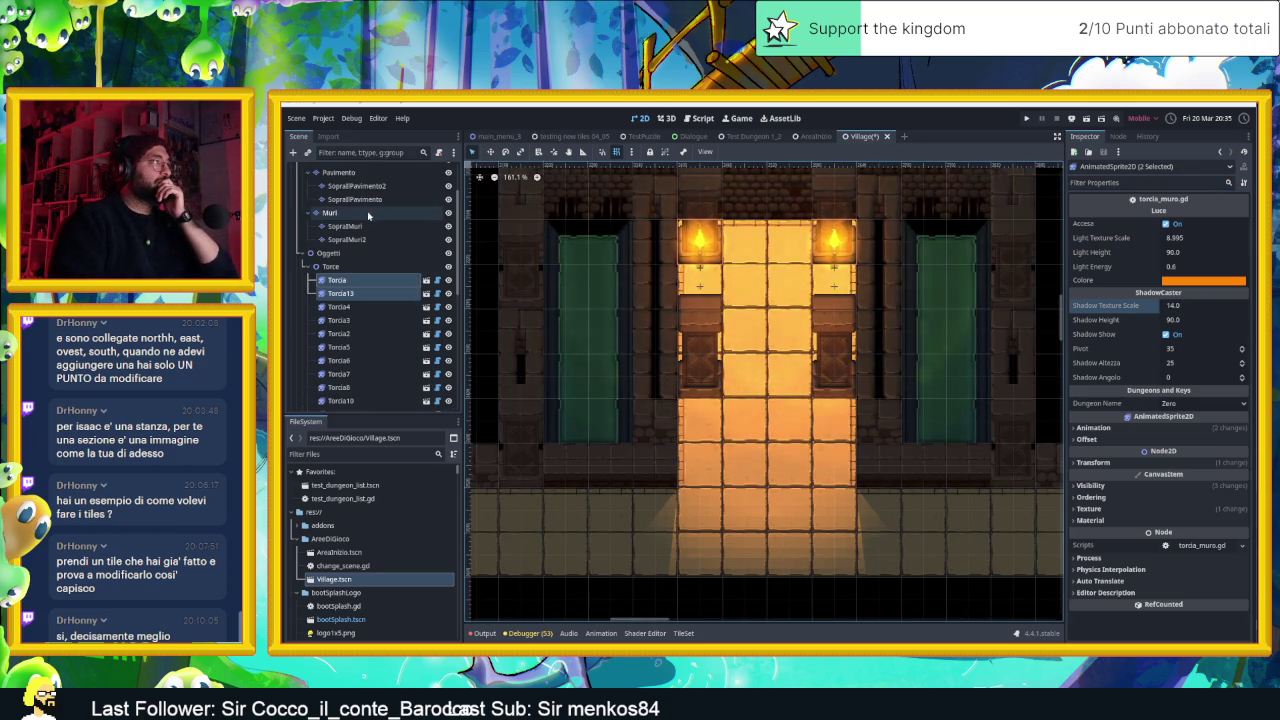
Select the Muri layer and show the second Muro blue source's stacked wall tiles in the TileSet
click(350, 212)
scroll(520, 590, down, 3)
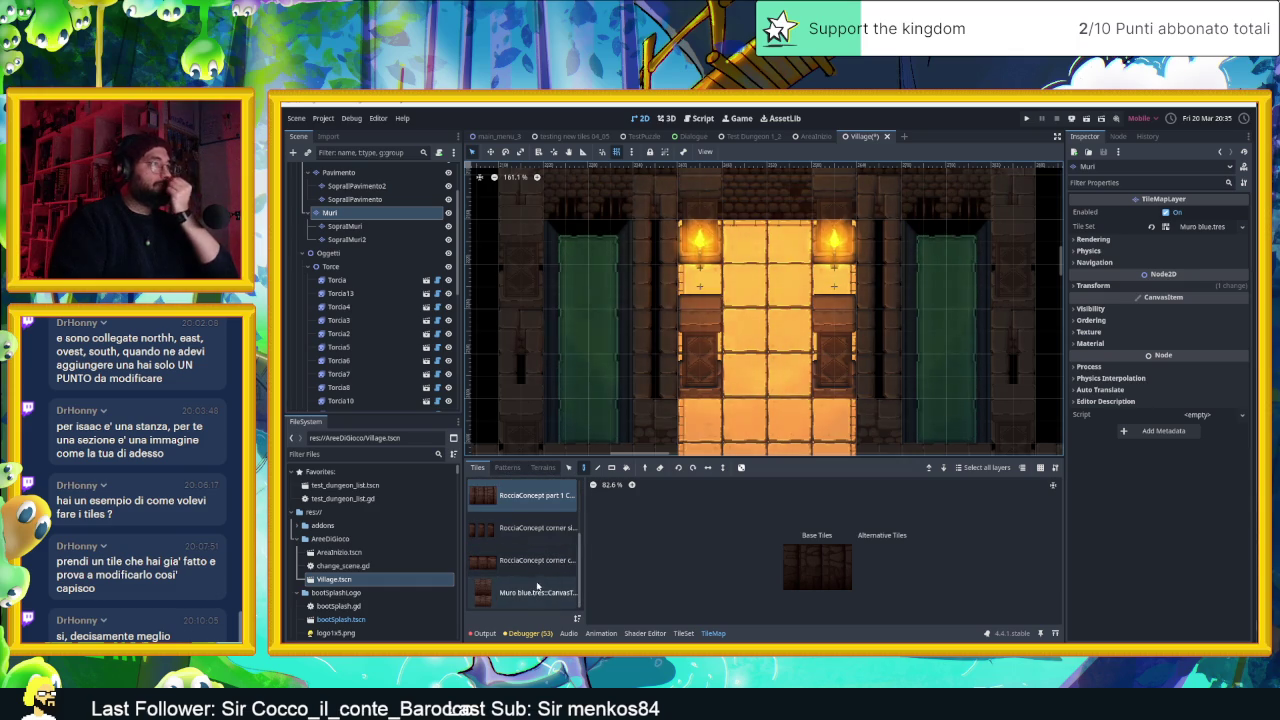
scroll(520, 541, up, 3)
click(530, 541)
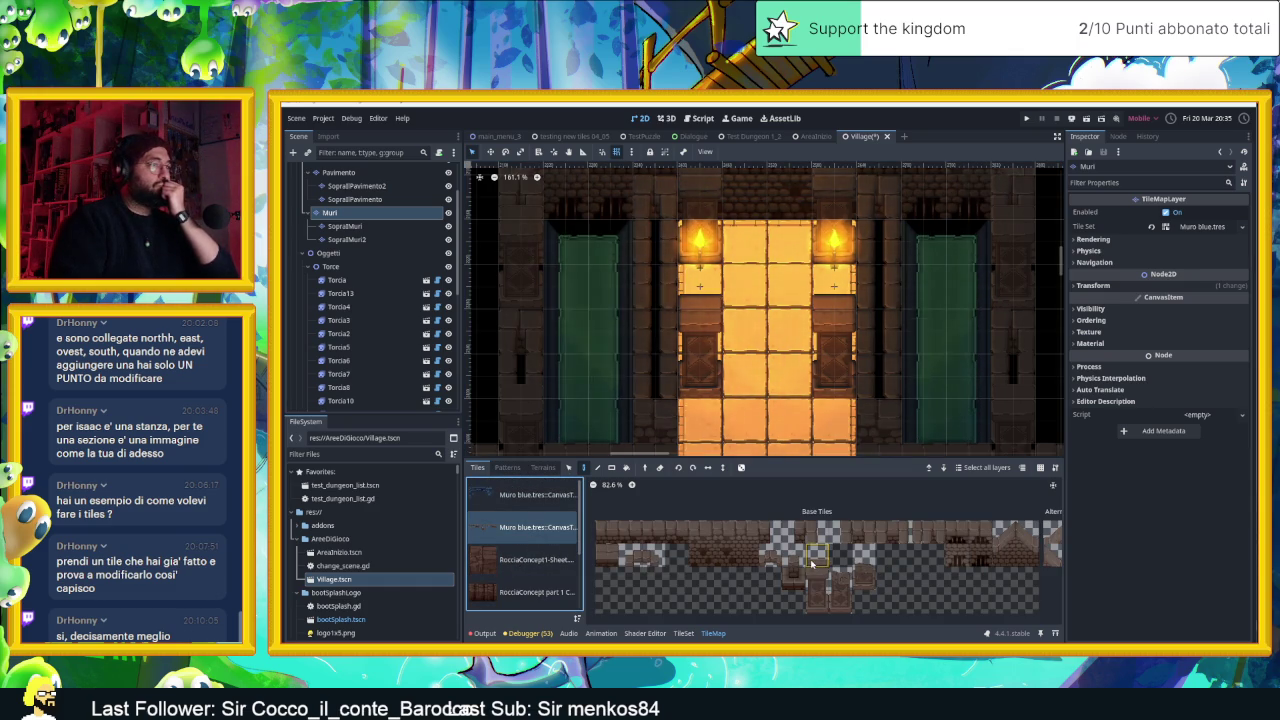
click(814, 602)
scroll(822, 590, up, 2)
scroll(824, 592, up, 1)
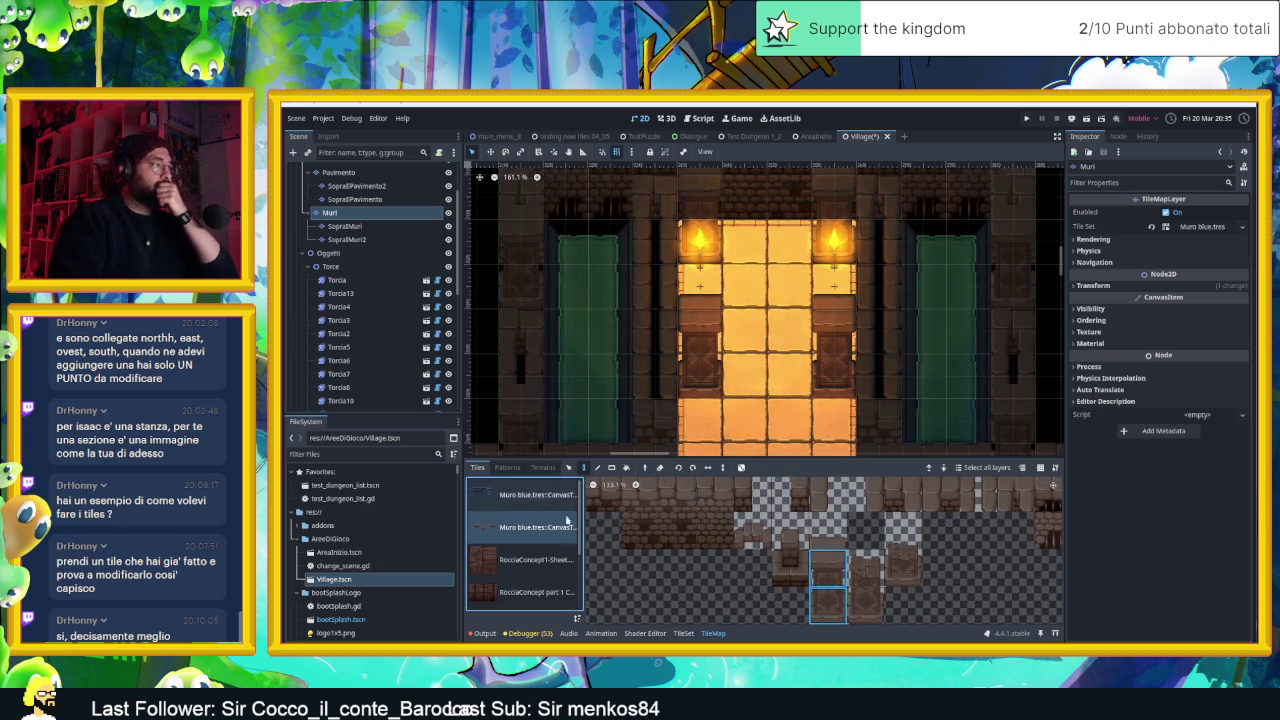
click(688, 634)
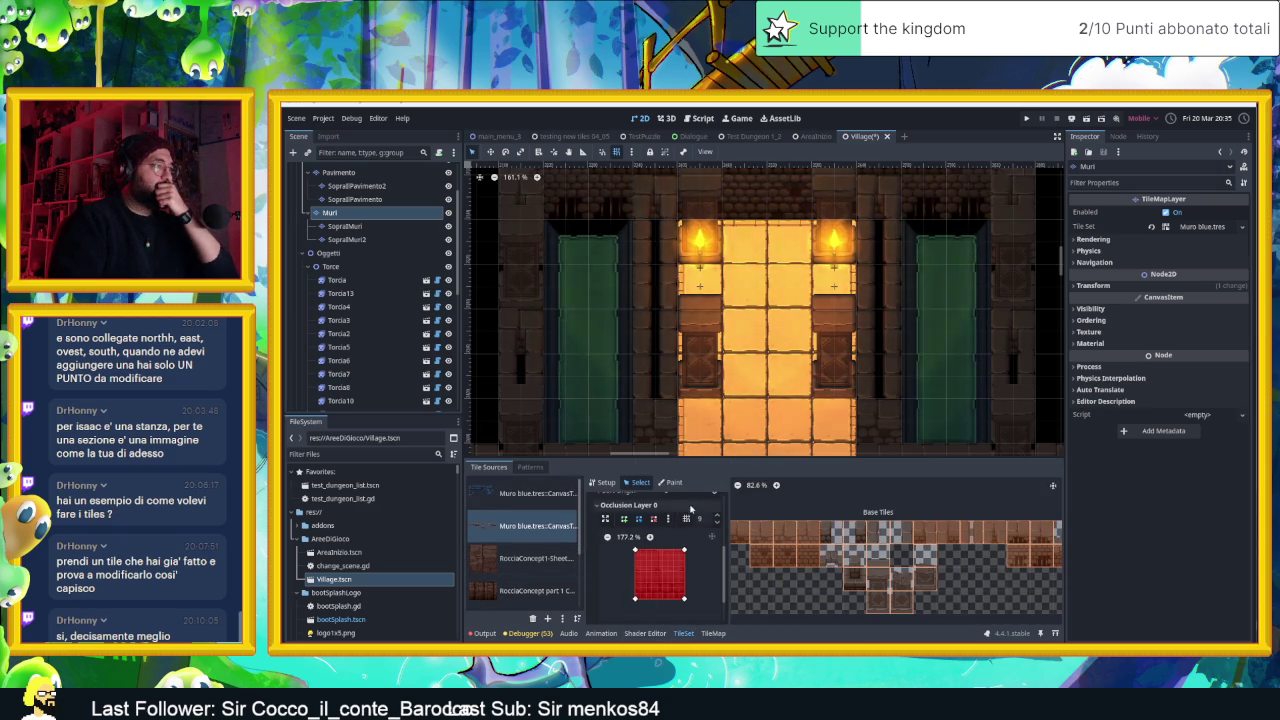
scroll(690, 509, up, 2)
scroll(695, 563, down, 1)
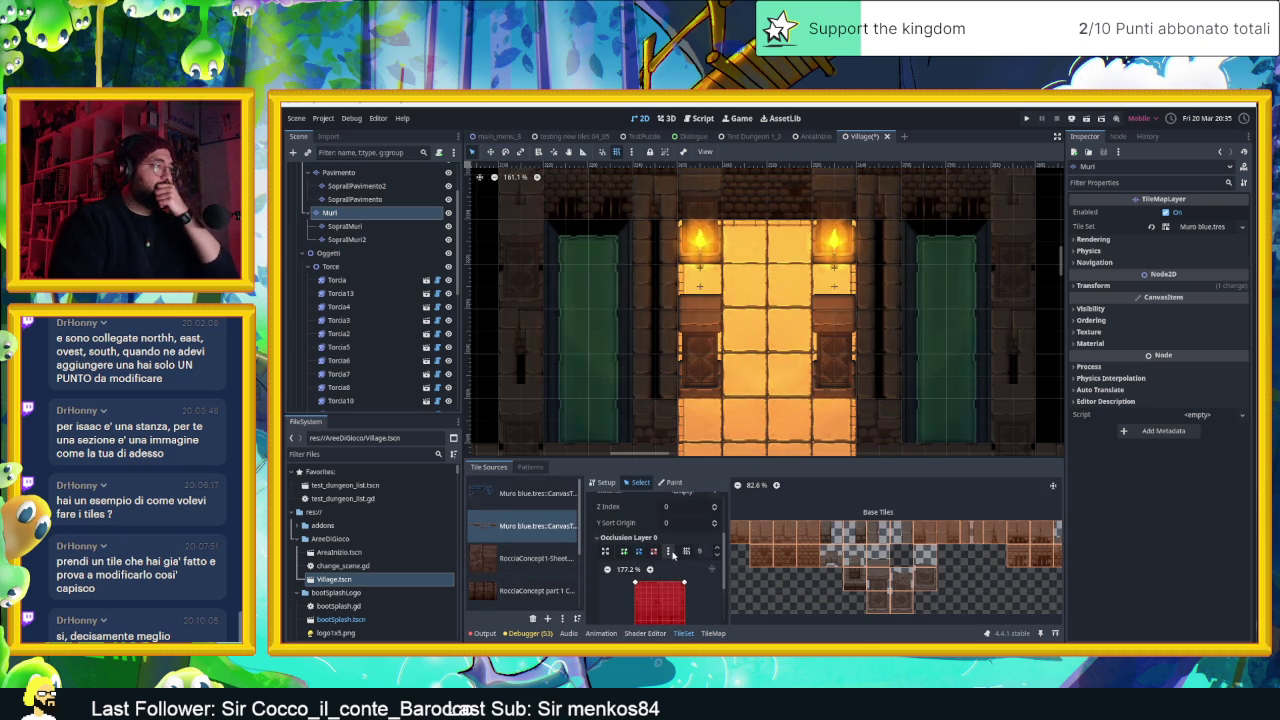
Give one wall tile a full-square occlusion shape
click(874, 579)
click(875, 604)
click(668, 551)
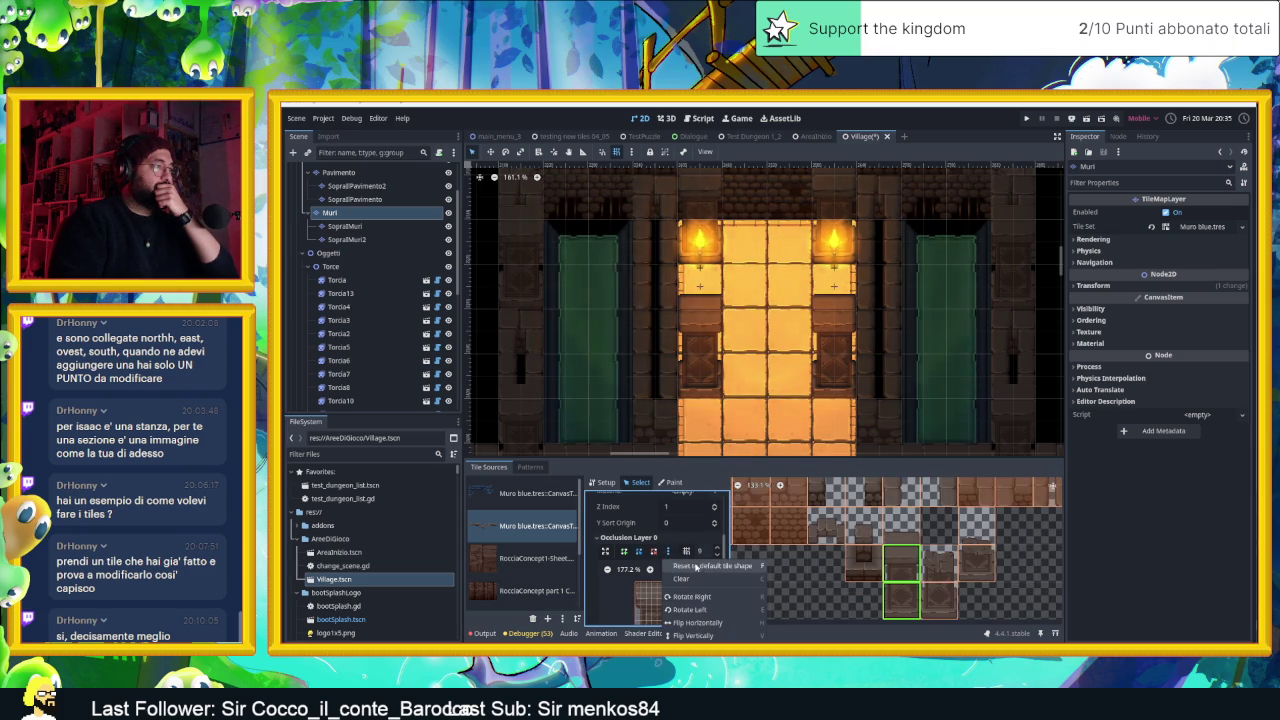
click(700, 566)
scroll(780, 565, up, 3)
scroll(786, 564, down, 1)
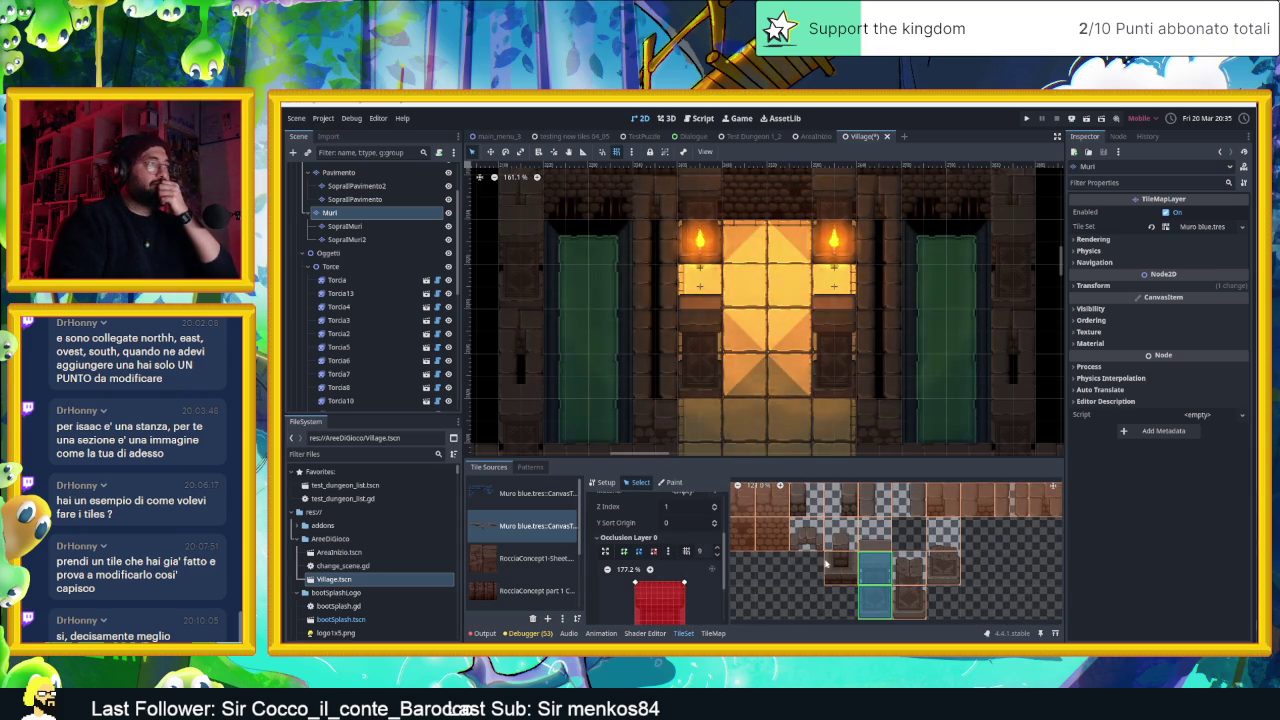
Reset another wall tile's occluder to a square, then lower both top corners into a low strip
click(881, 545)
scroll(881, 545, up, 1)
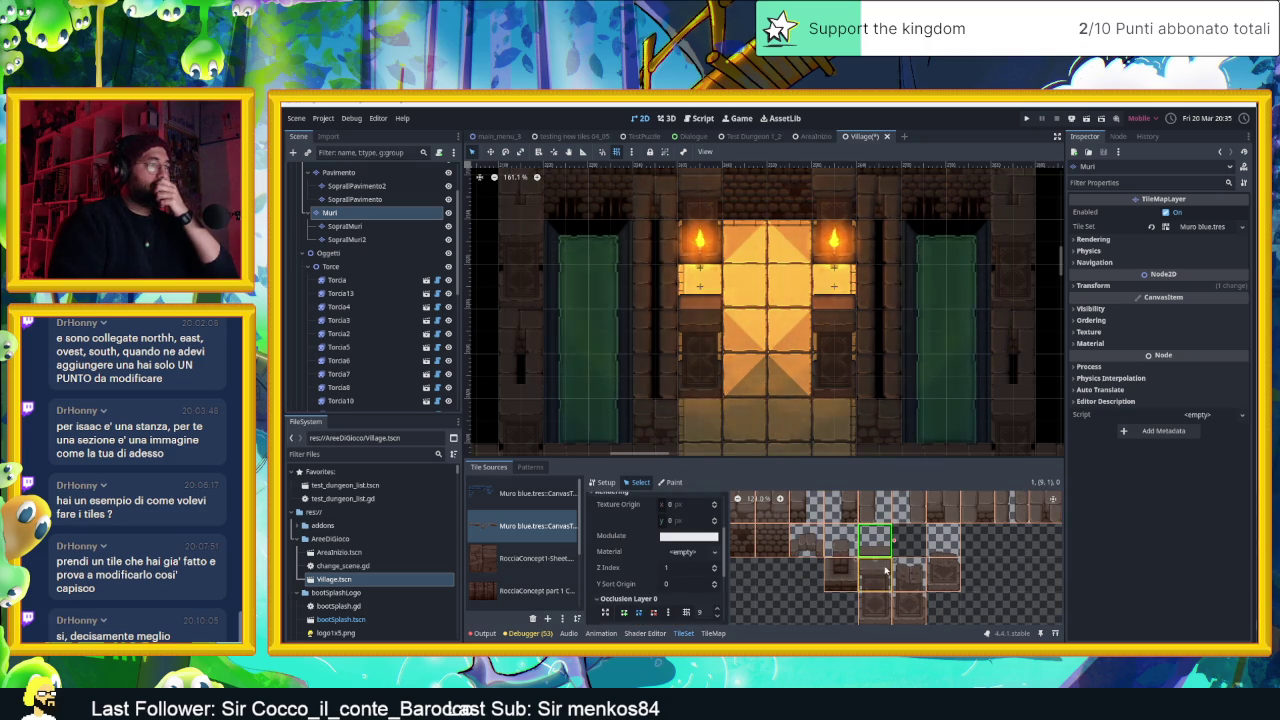
scroll(885, 570, up, 1)
scroll(665, 575, down, 5)
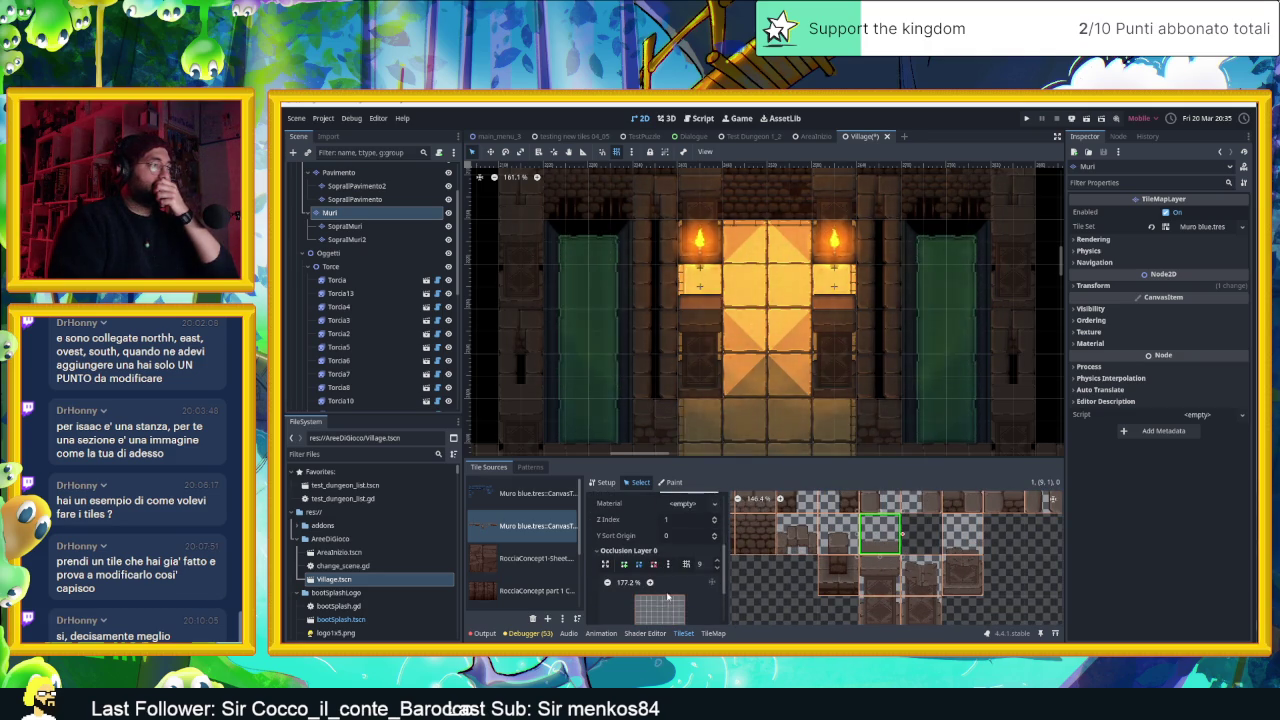
click(668, 515)
click(685, 534)
drag(684, 546, 686, 580)
drag(635, 547, 635, 579)
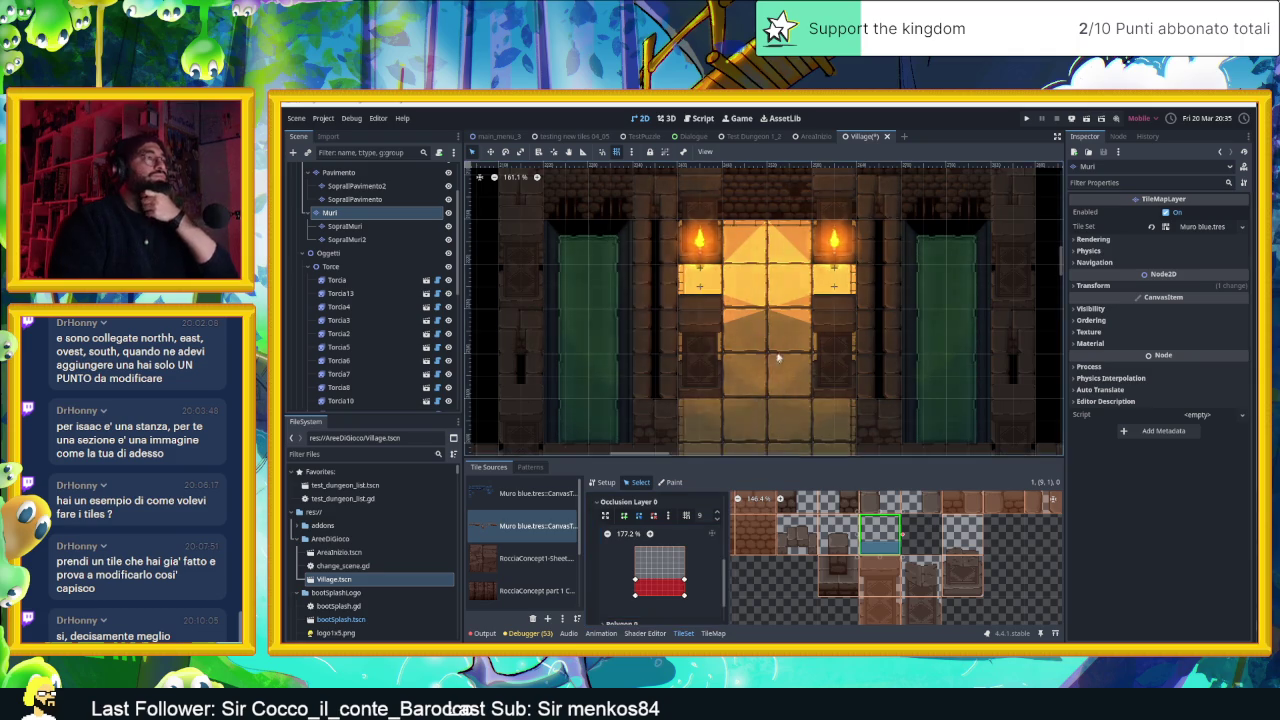
Zoom to fit the building and drag Torcia13 about 420 px left beside the left green door
scroll(790, 356, down, 5)
scroll(793, 356, up, 2)
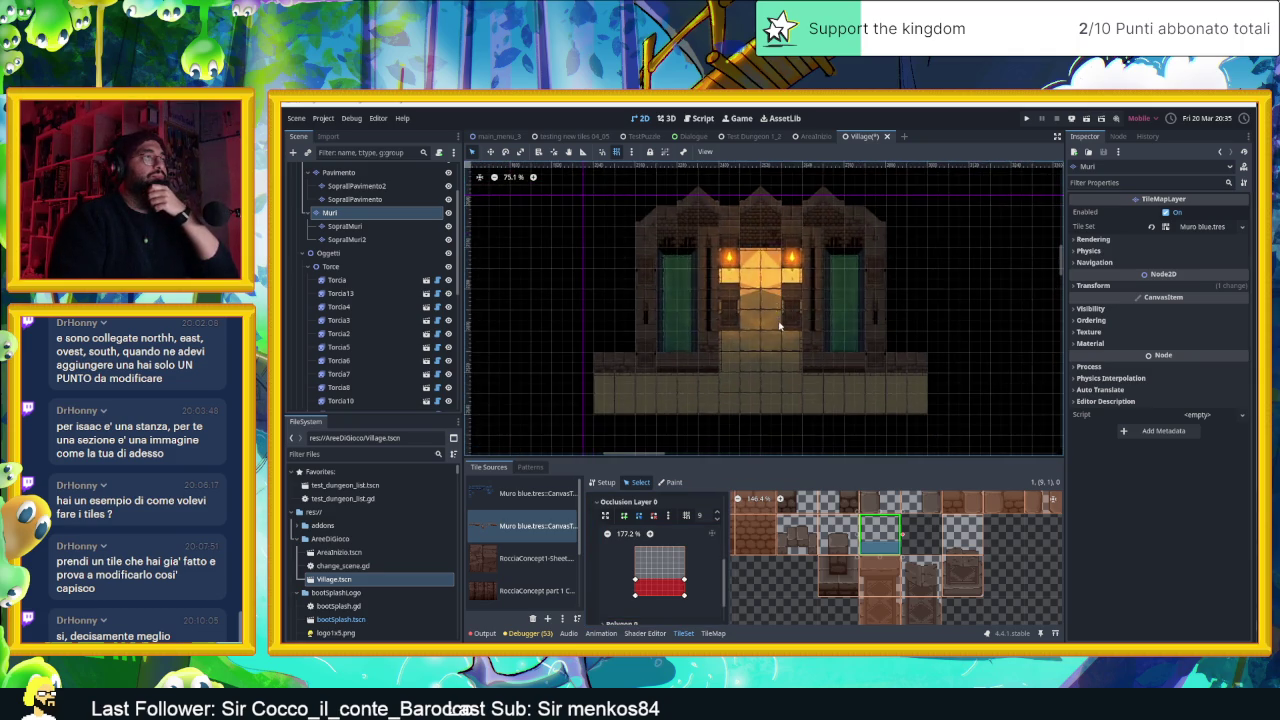
scroll(781, 332, up, 1)
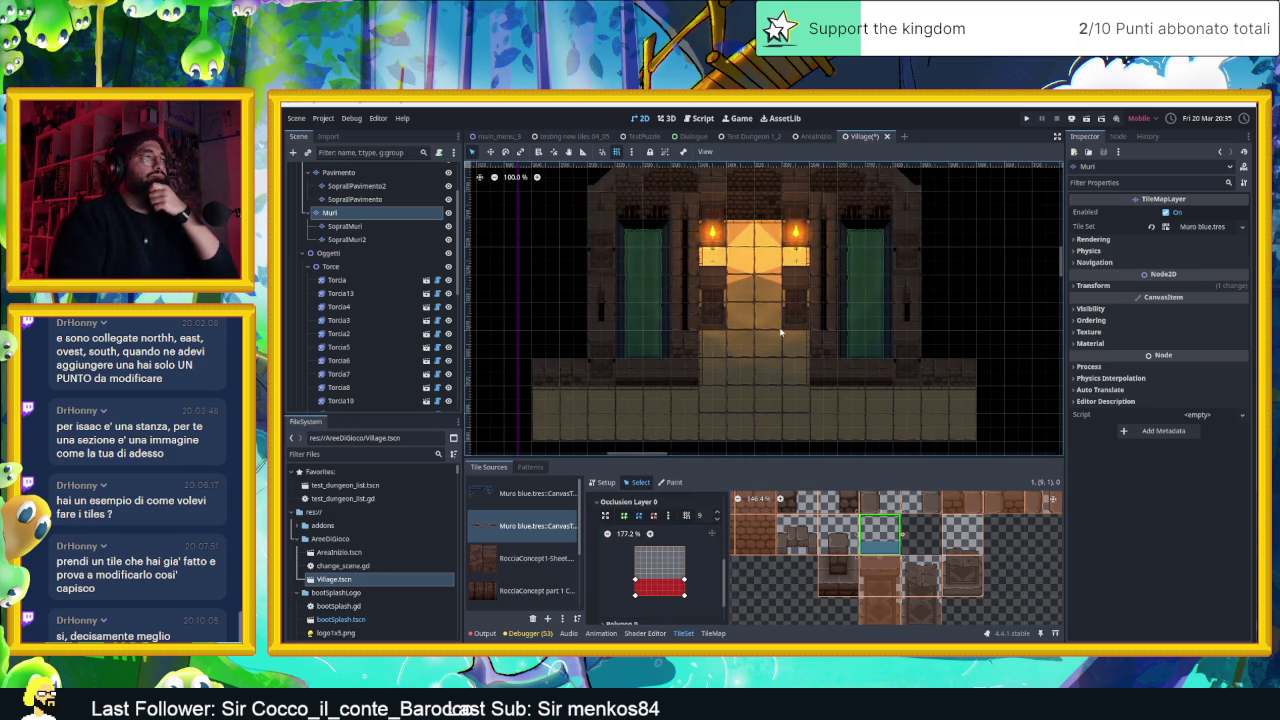
scroll(790, 332, up, 3)
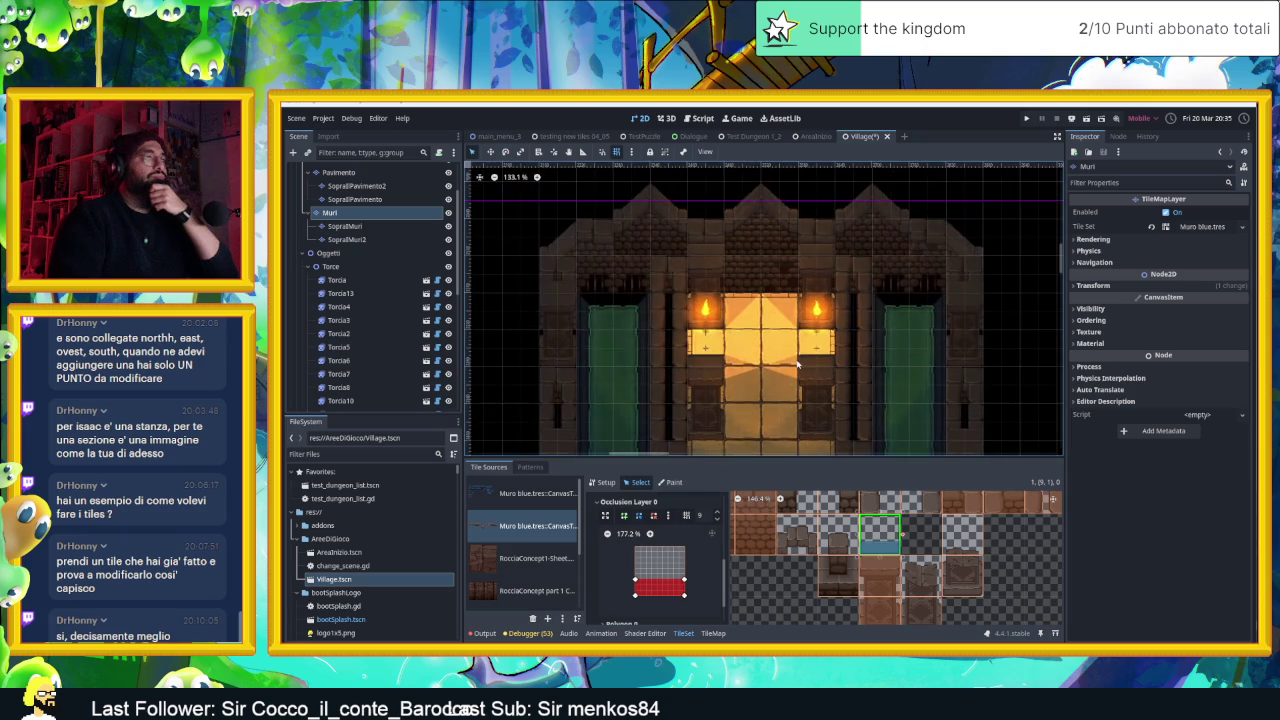
mouse_move(815, 323)
mouse_down()
mouse_move(832, 344)
mouse_move(450, 340)
mouse_move(554, 347)
mouse_up()
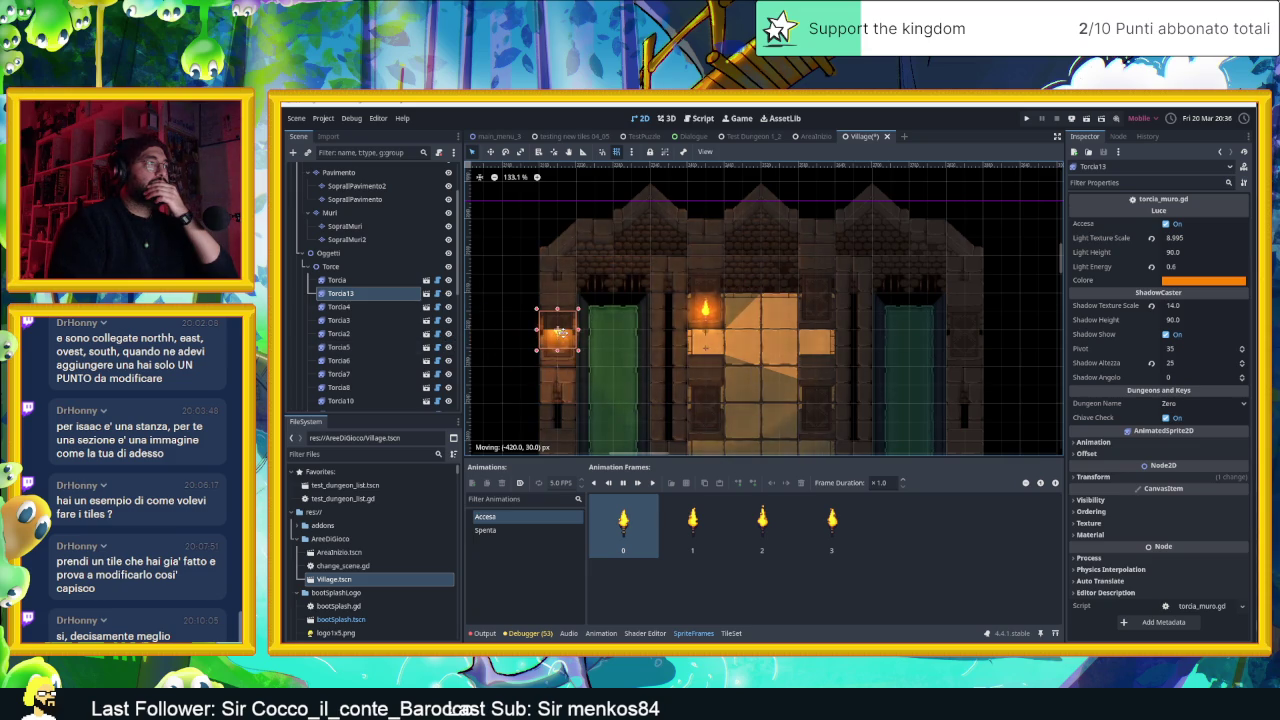
Move Torcia13 down to the lower wall row and nudge it slightly left
scroll(560, 343, down, 3)
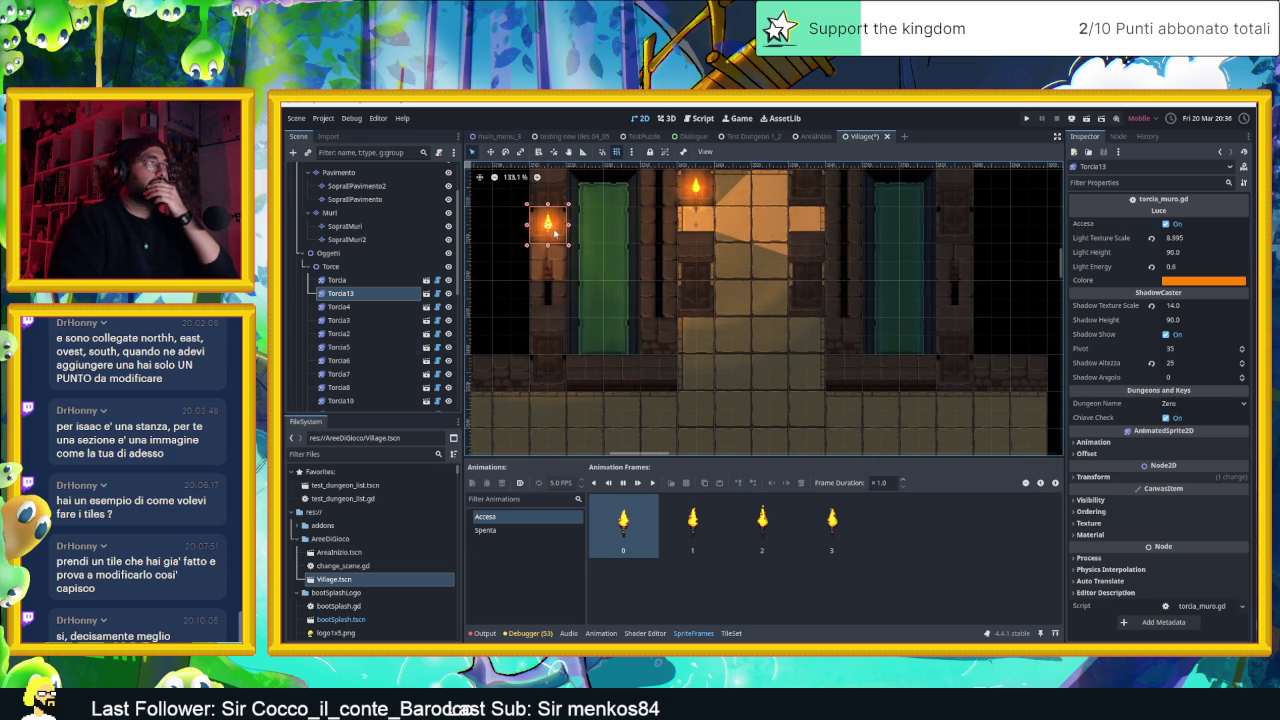
mouse_move(548, 227)
mouse_down()
mouse_move(545, 363)
mouse_move(563, 341)
mouse_move(554, 371)
mouse_up()
scroll(582, 375, down, 3)
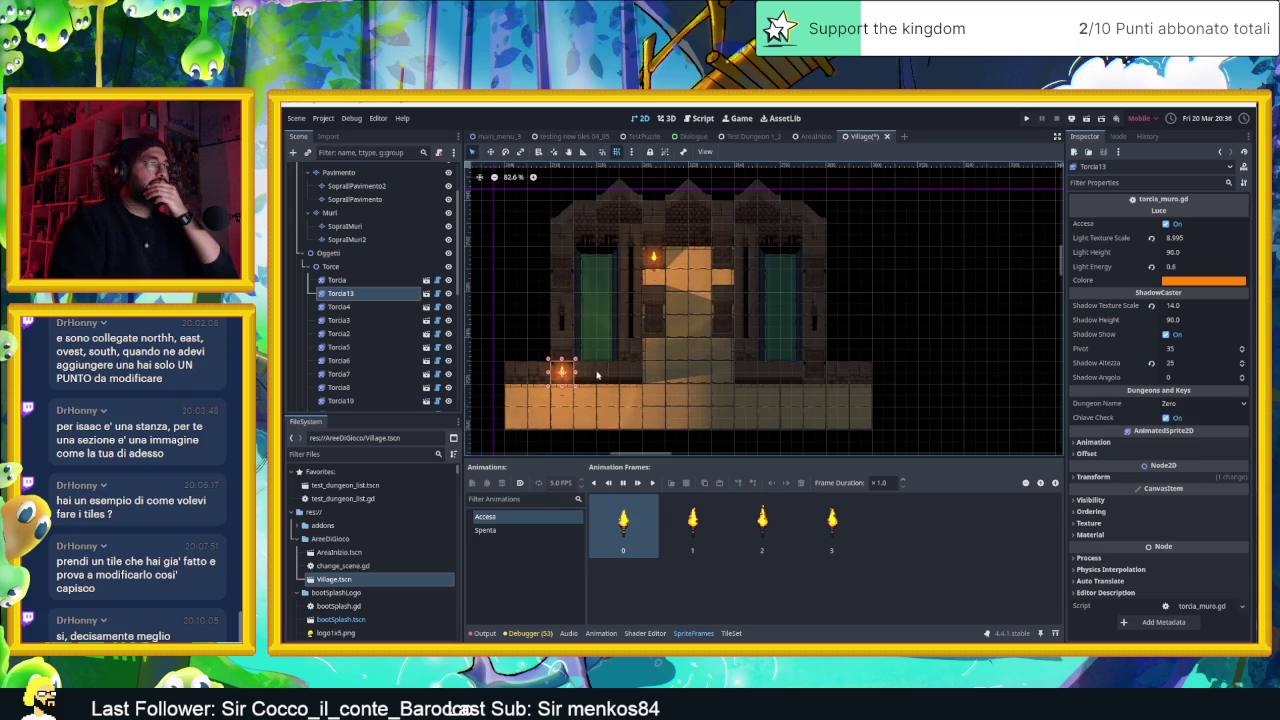
scroll(608, 381, up, 2)
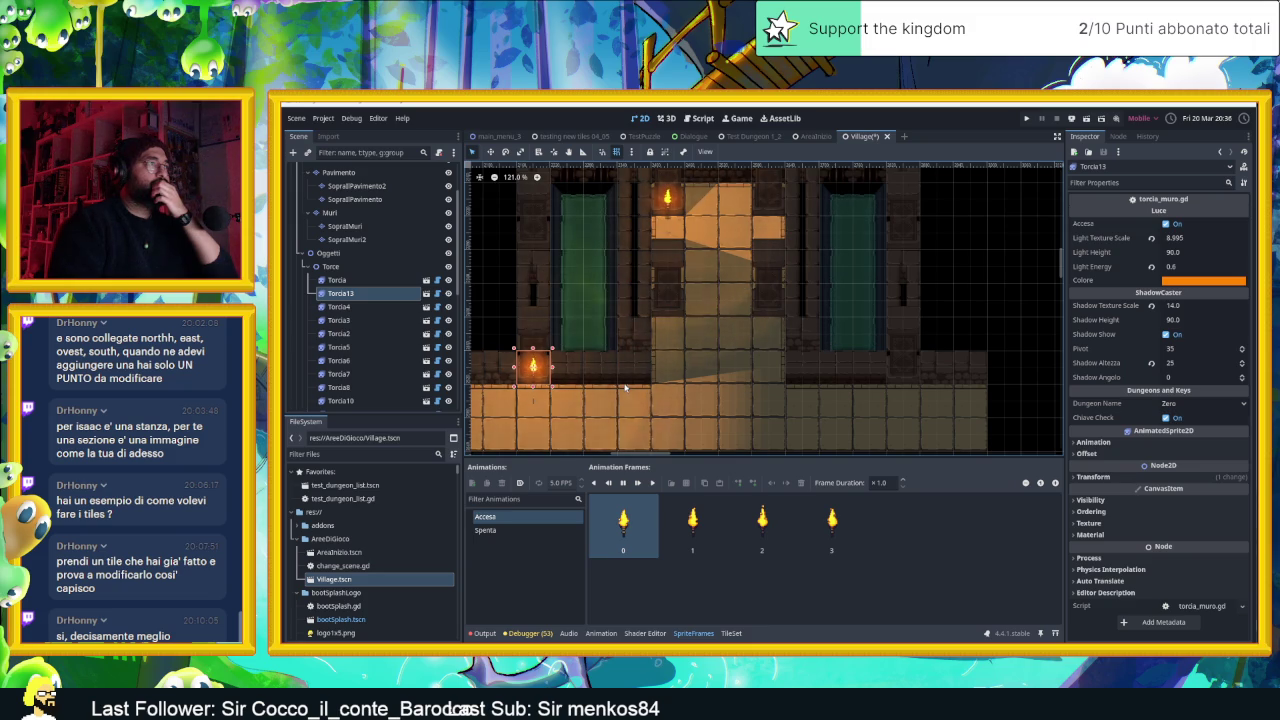
scroll(669, 312, down, 3)
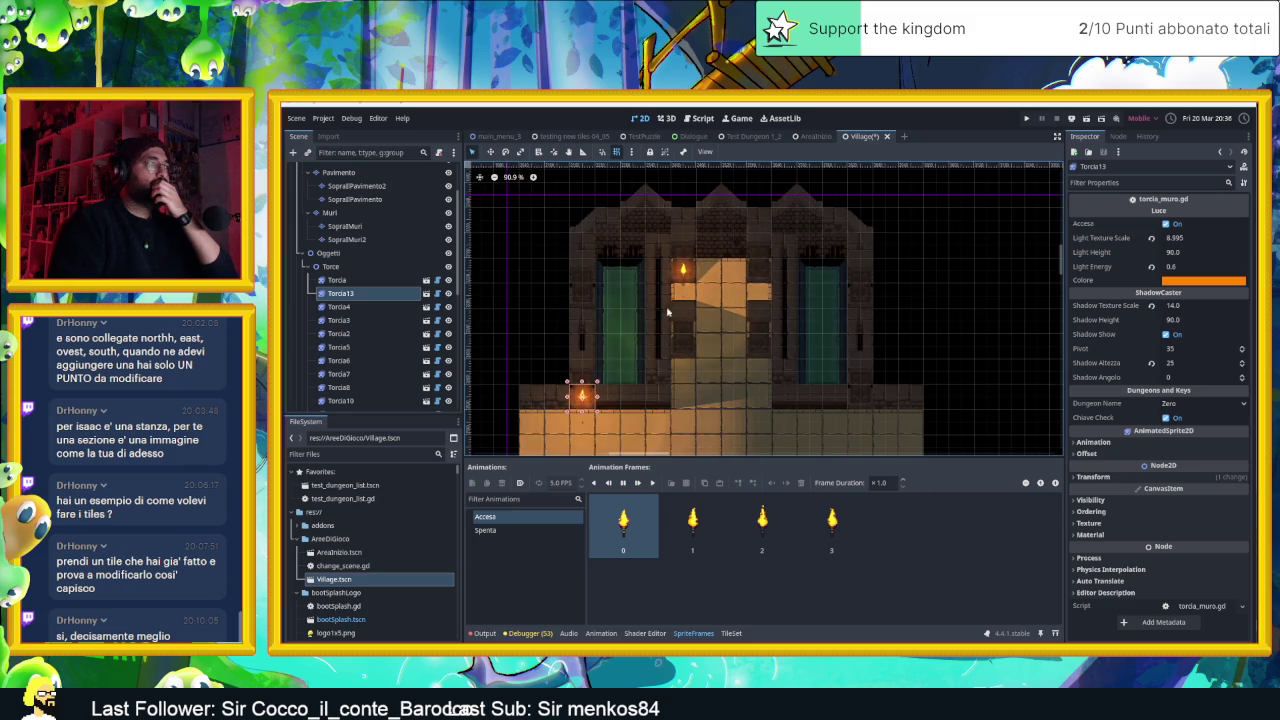
scroll(608, 403, up, 1)
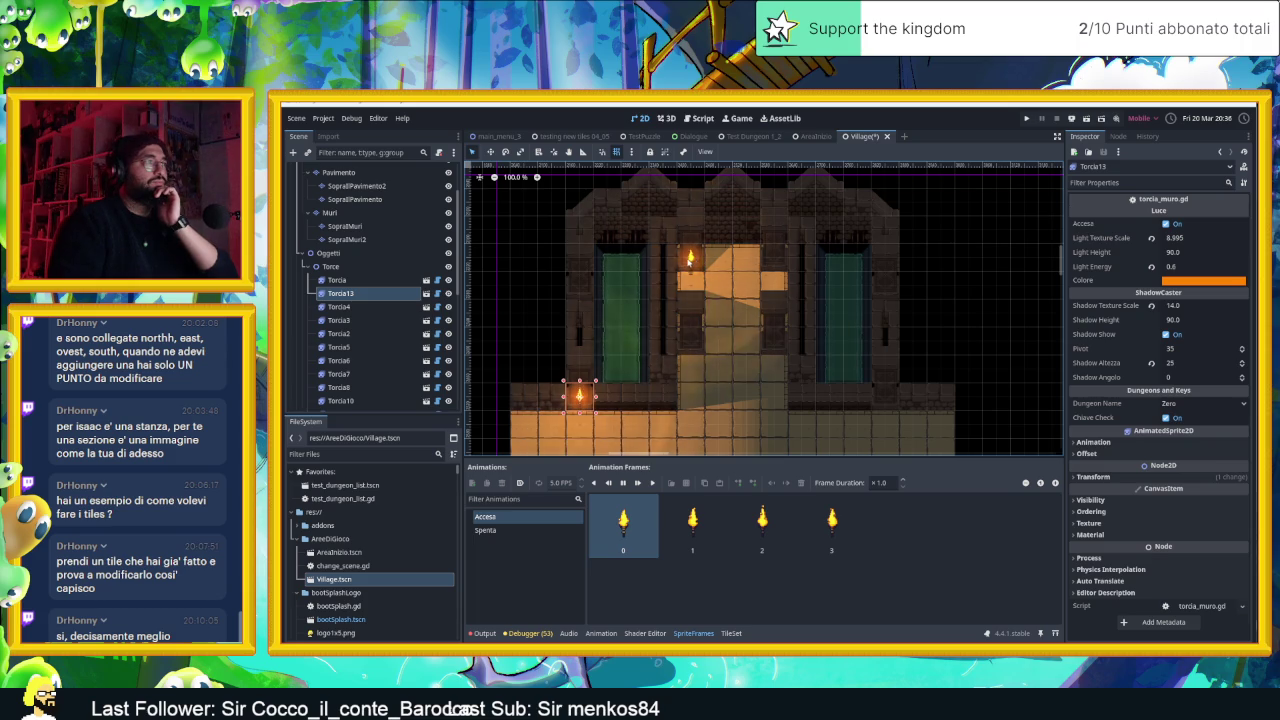
drag(690, 258, 689, 280)
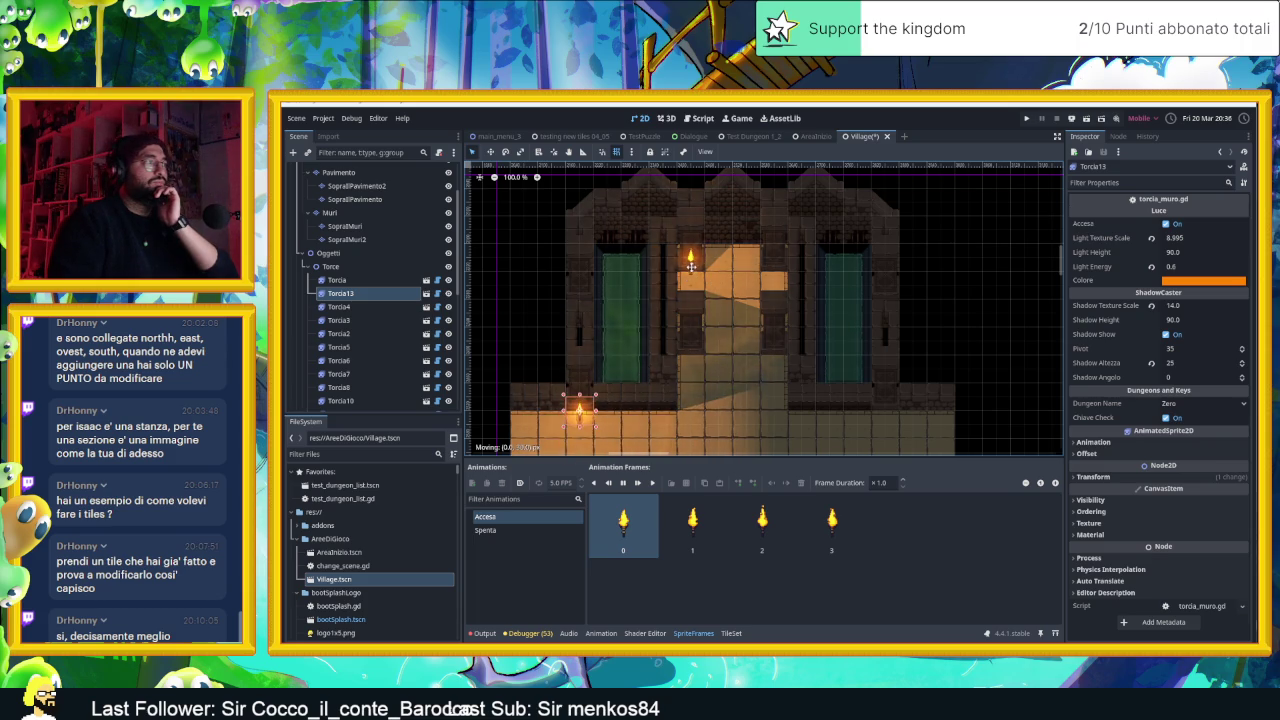
click(690, 262)
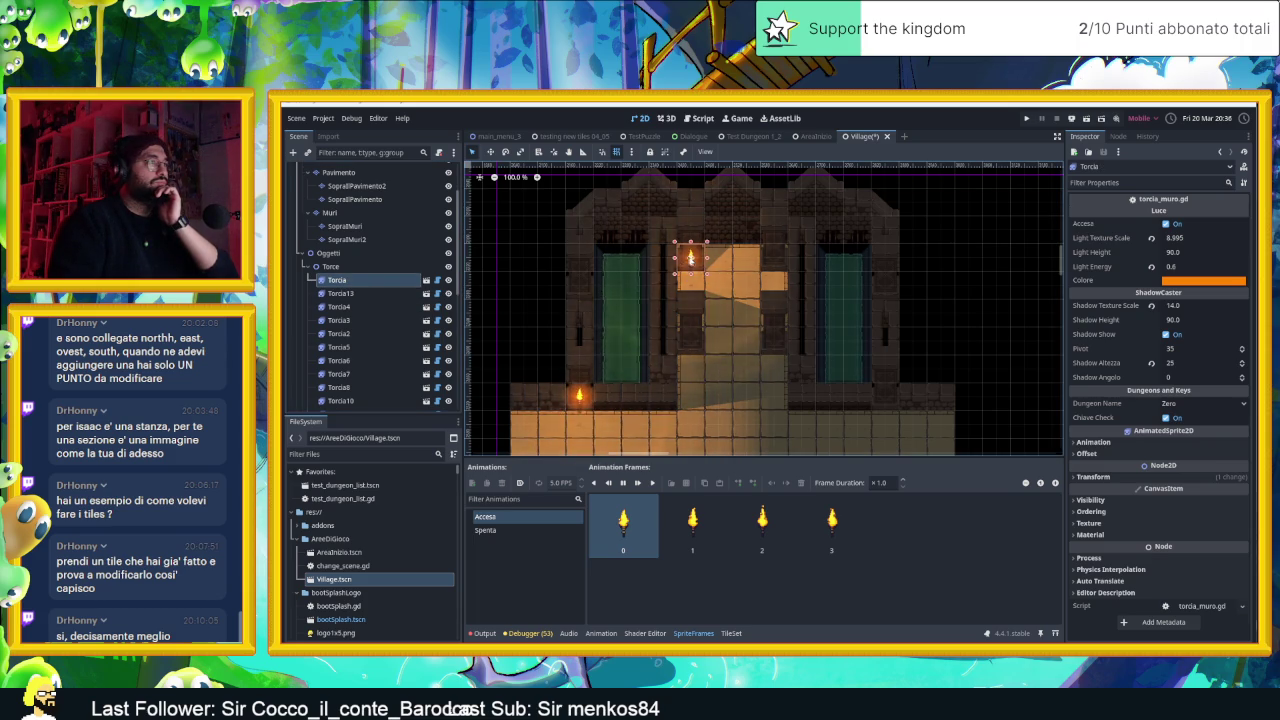
key(ctrl+z)
drag(657, 339, 635, 333)
Drag Torcia down and then back up beside the doorway, lowering it slightly
click(397, 282)
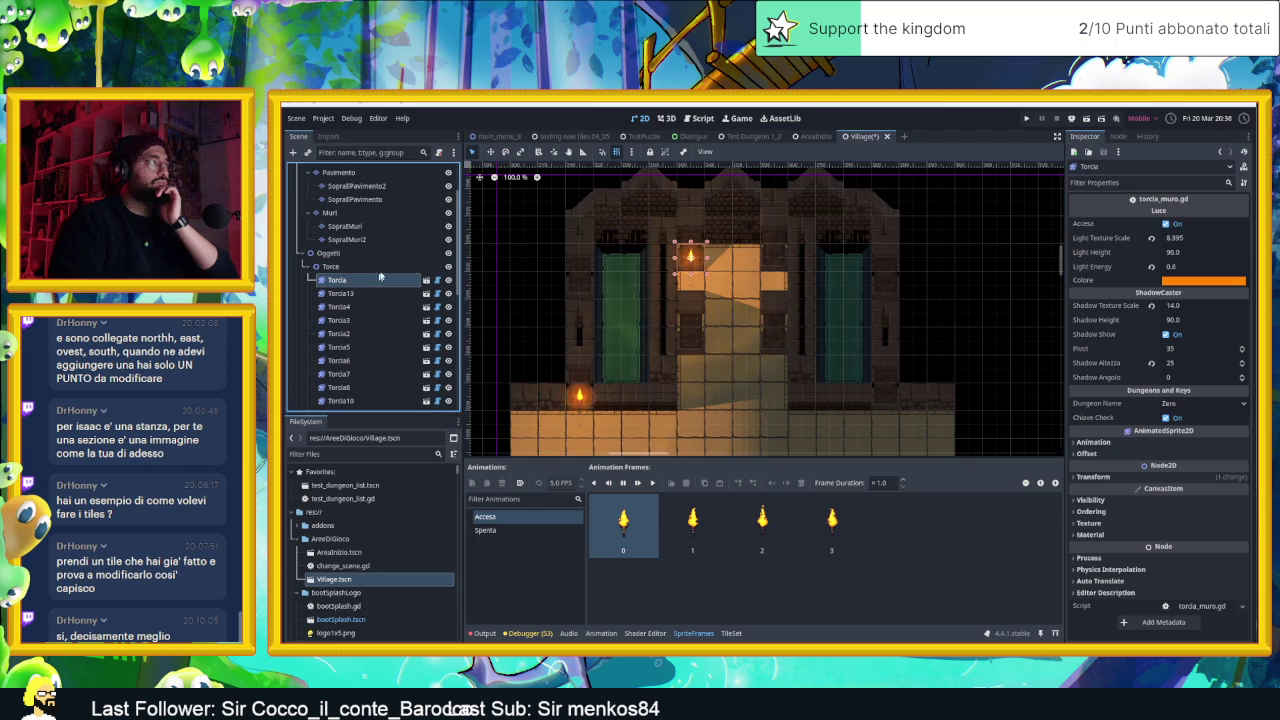
click(491, 152)
mouse_move(748, 280)
mouse_down()
mouse_move(895, 305)
mouse_move(870, 415)
mouse_move(941, 417)
mouse_up()
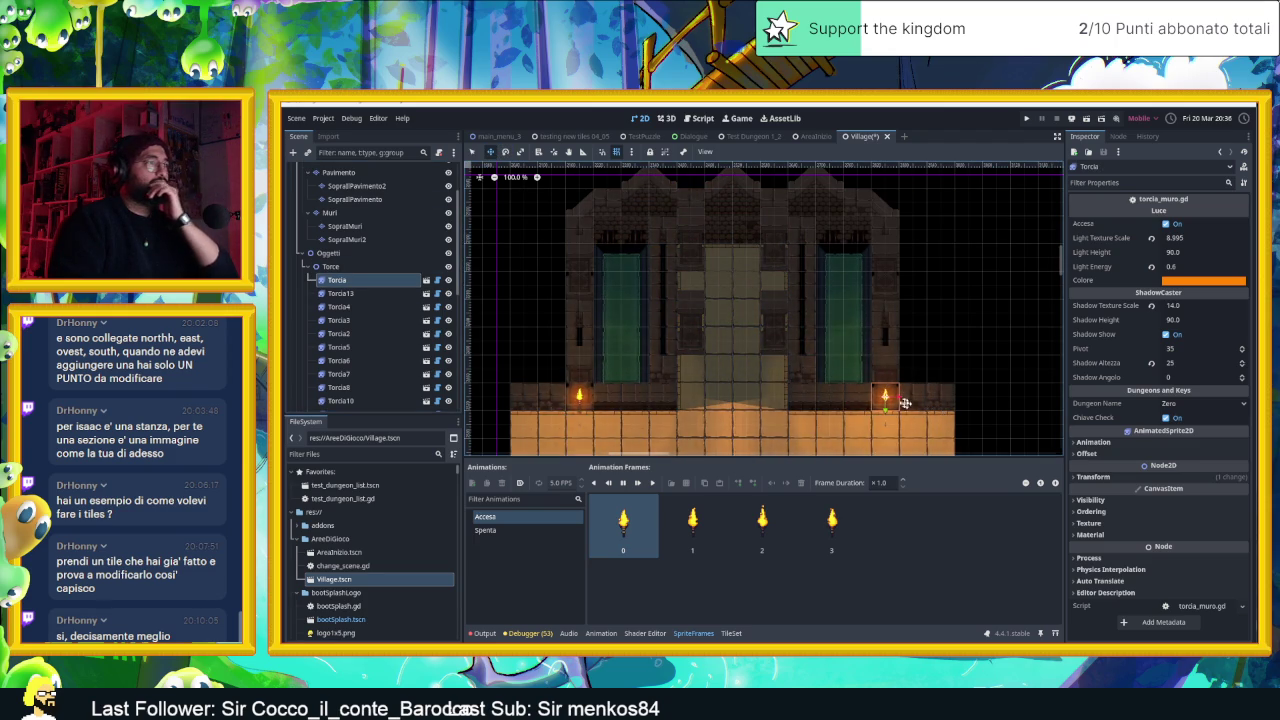
scroll(745, 318, down, 2)
scroll(740, 308, up, 4)
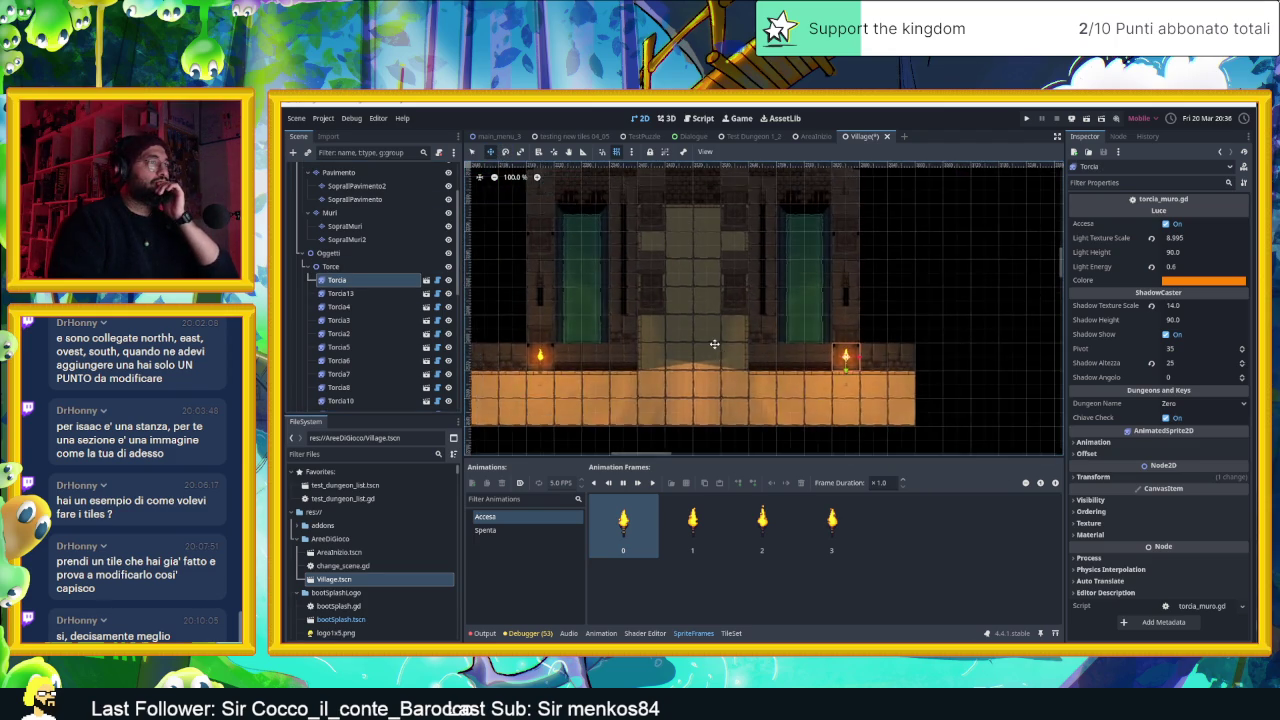
mouse_move(736, 299)
mouse_down()
mouse_move(743, 419)
mouse_move(717, 290)
mouse_up()
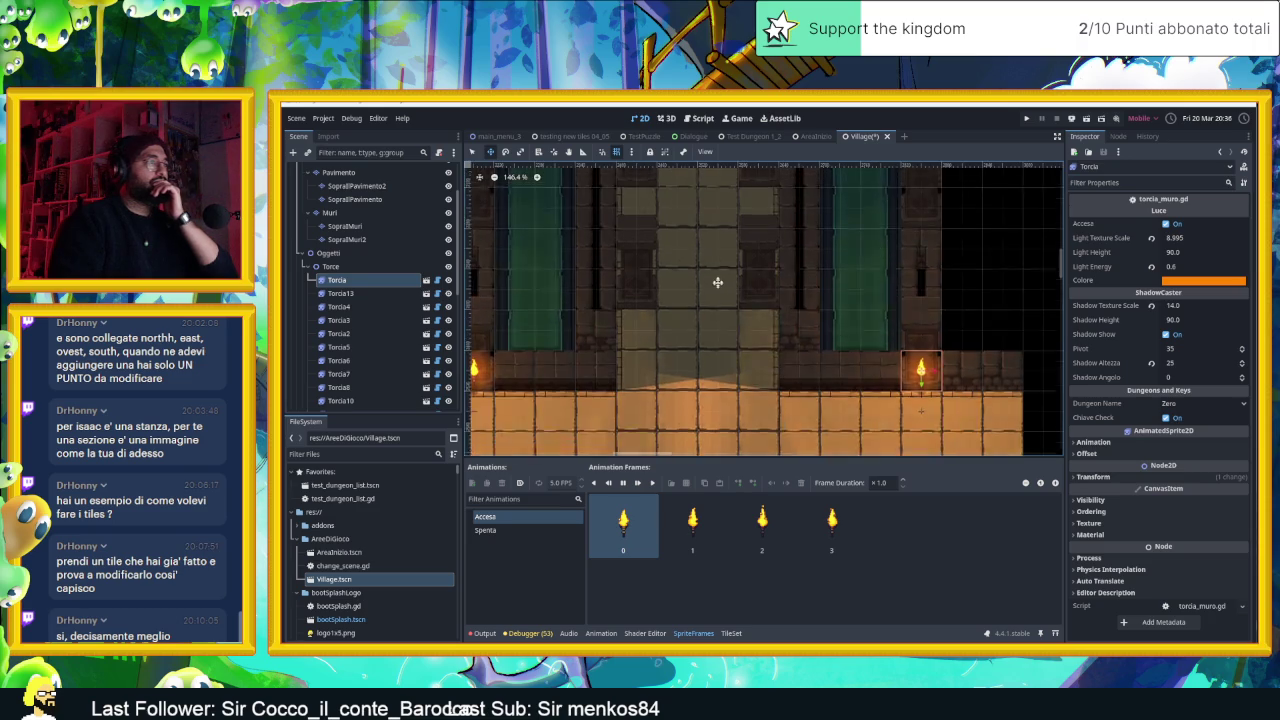
drag(928, 421, 825, 377)
drag(782, 332, 782, 350)
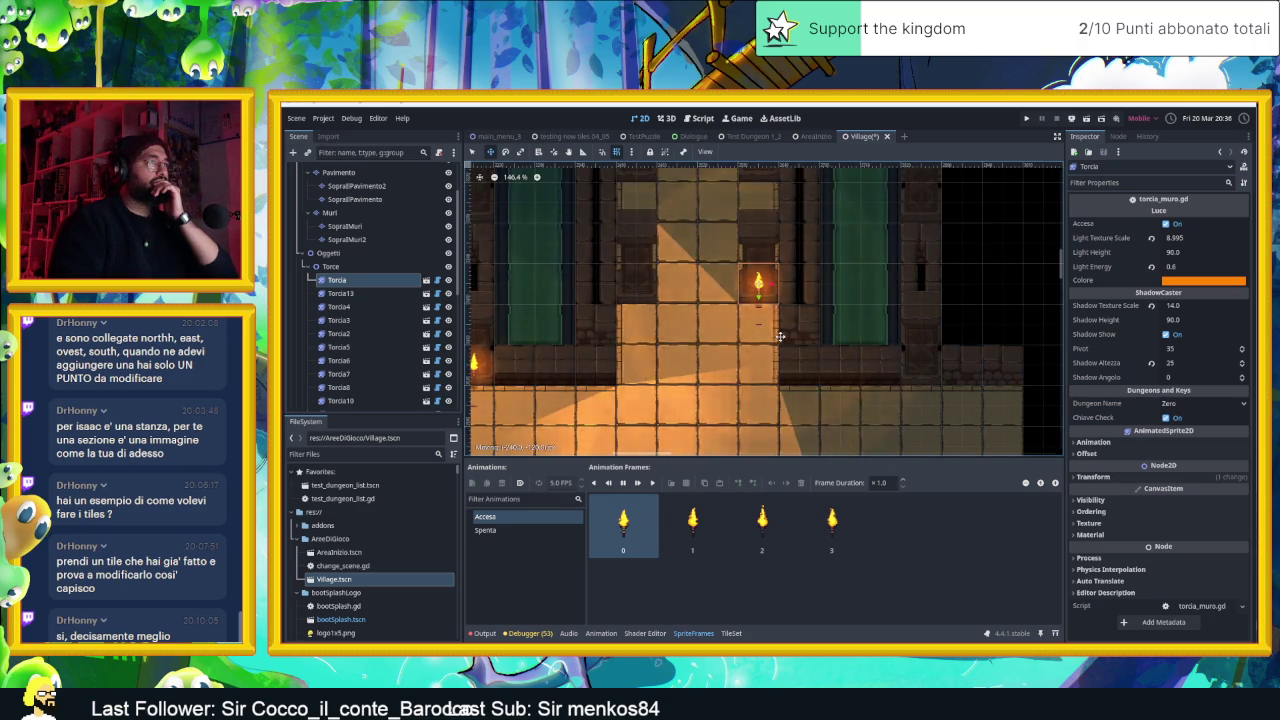
Place Torcia13 opposite Torcia at the doorway and raise Torcia level with it
click(340, 293)
drag(550, 338, 707, 262)
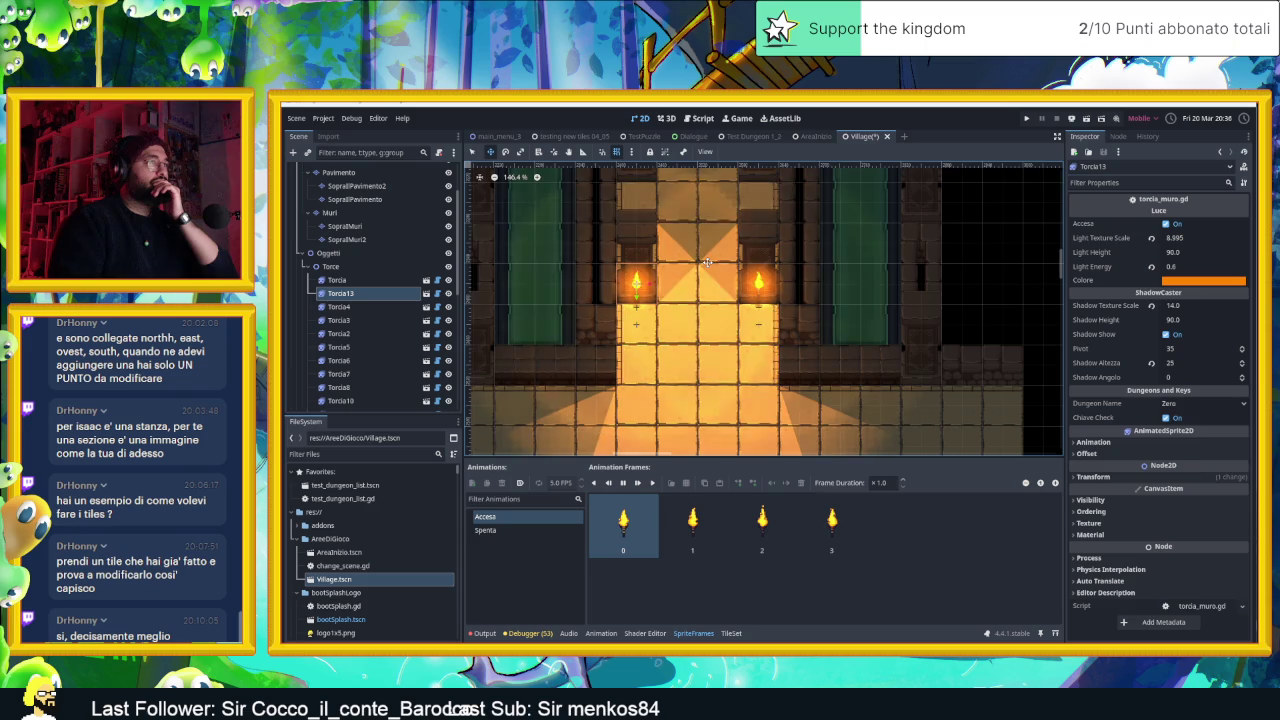
scroll(744, 259, down, 4)
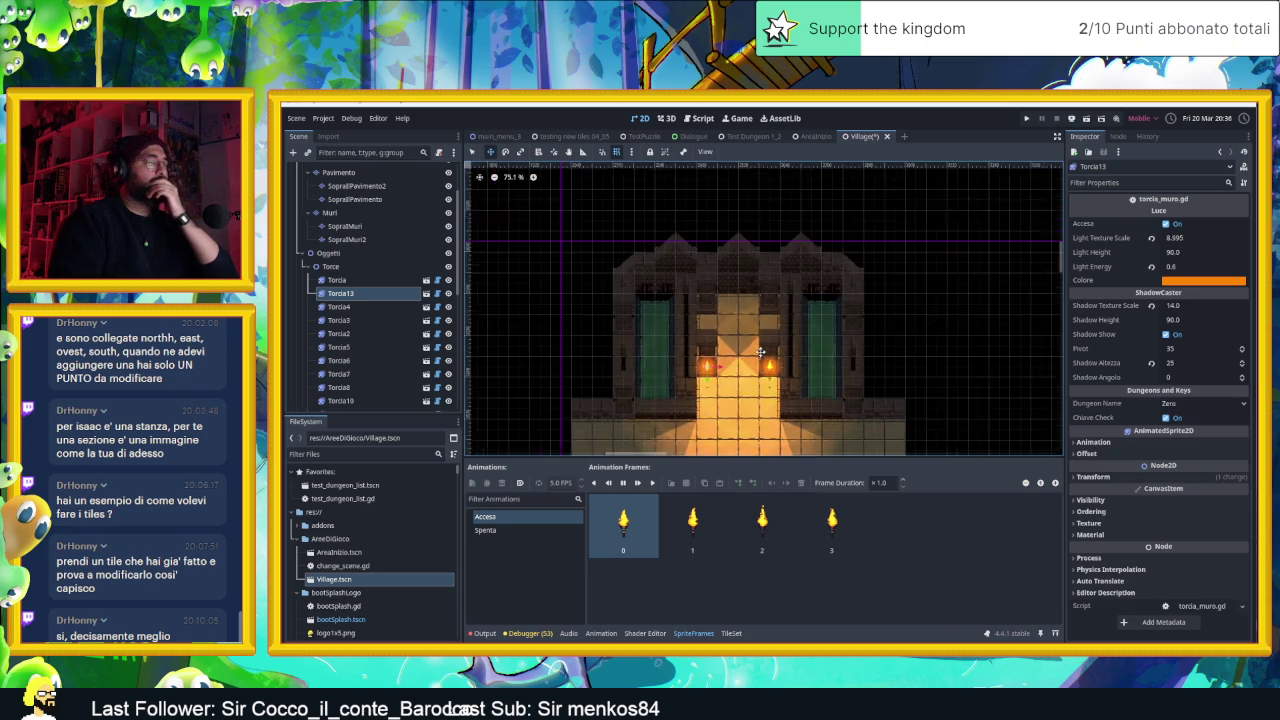
scroll(766, 360, up, 3)
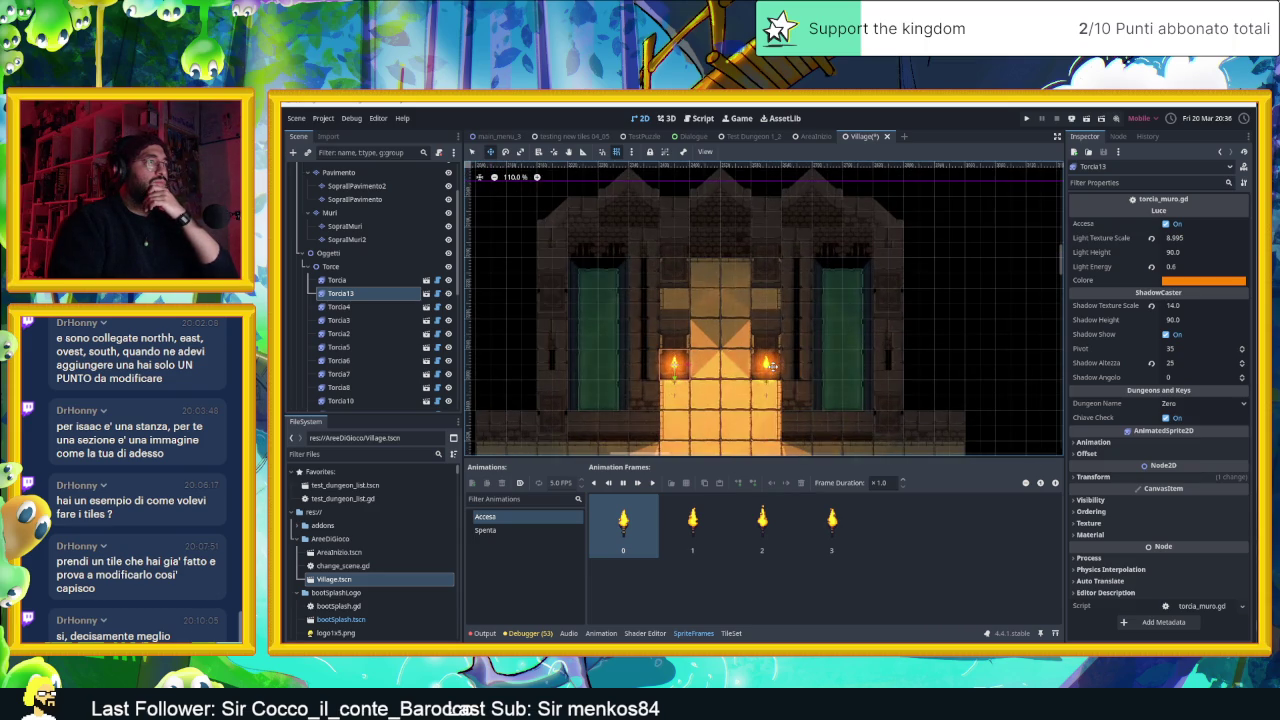
scroll(772, 366, up, 2)
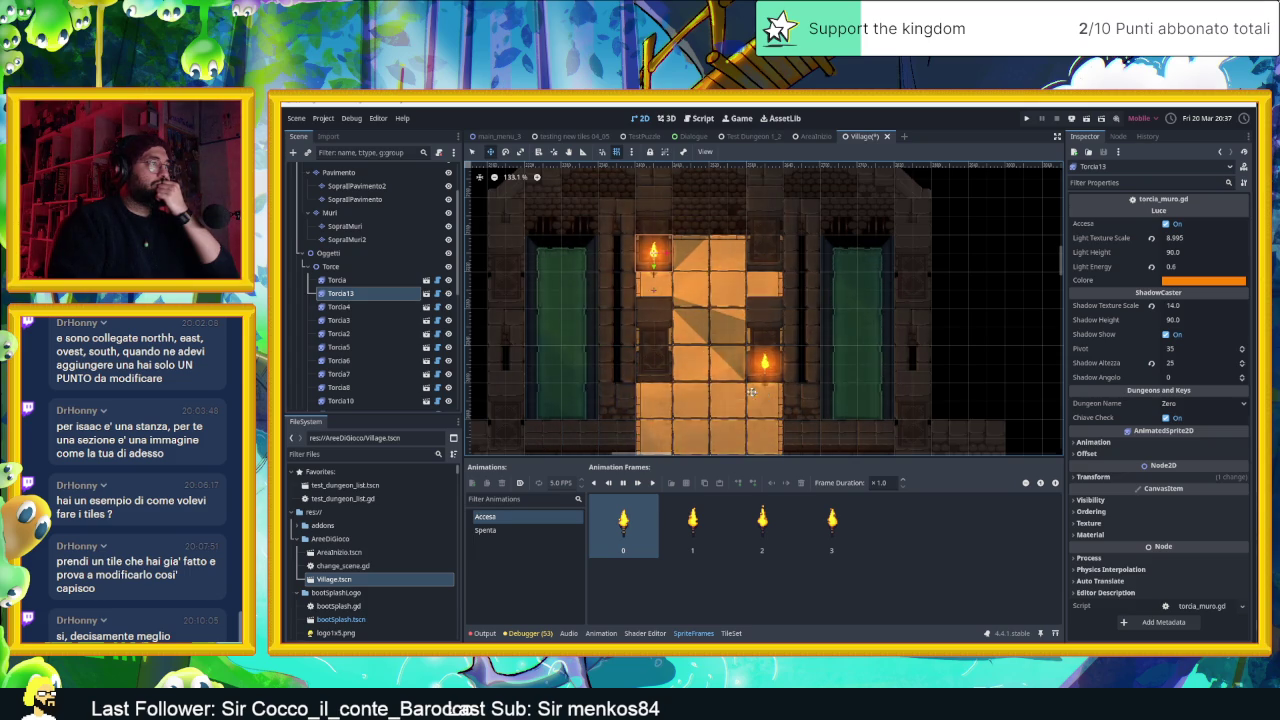
click(340, 280)
drag(765, 357, 755, 293)
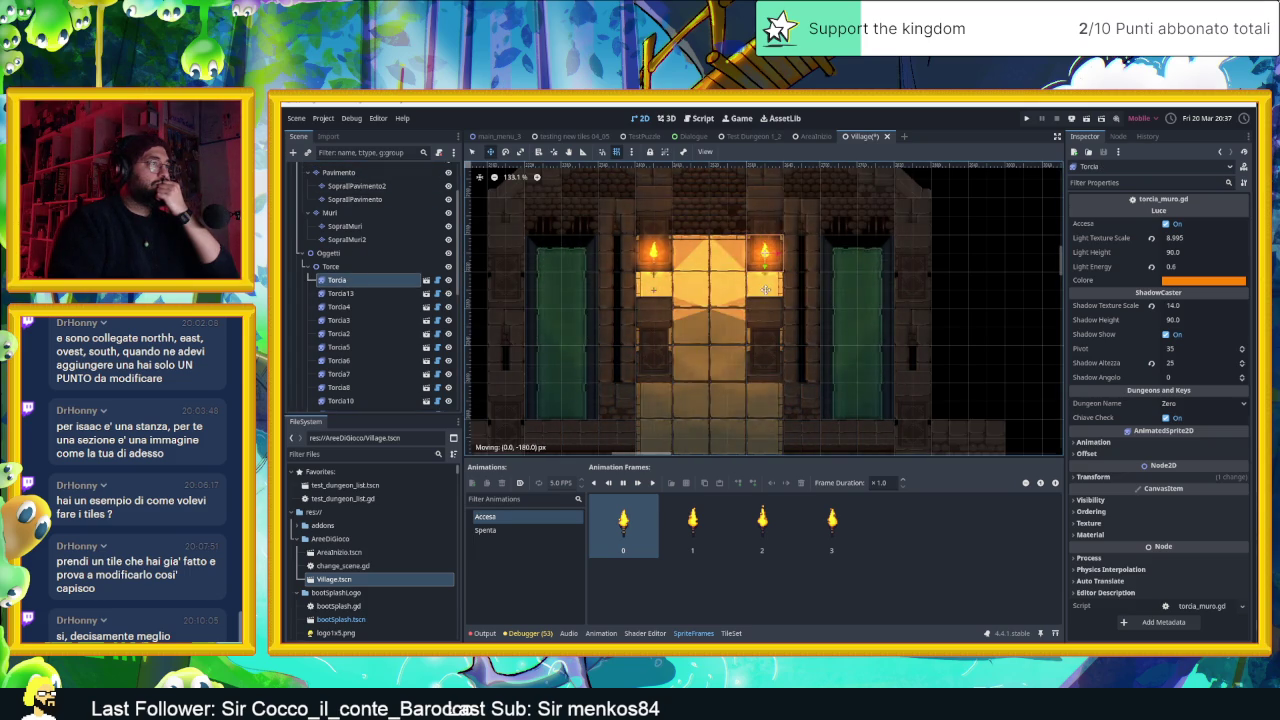
scroll(728, 261, up, 2)
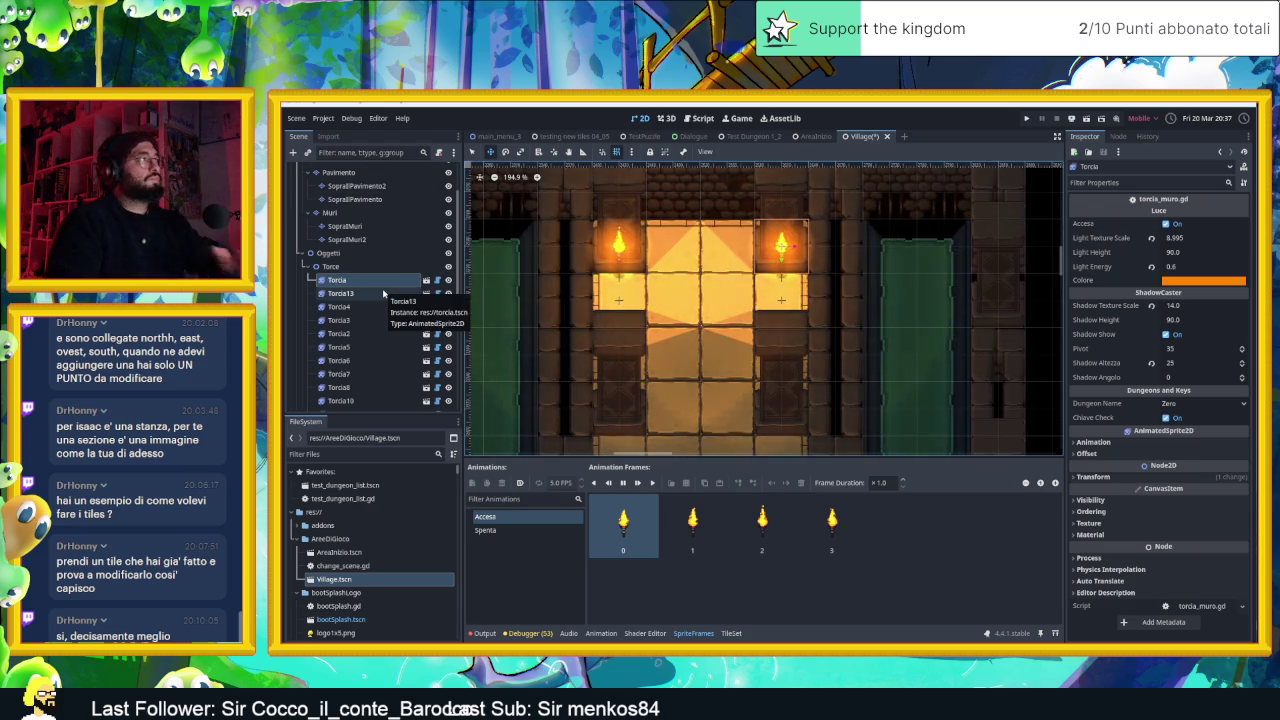
shift+click(382, 293)
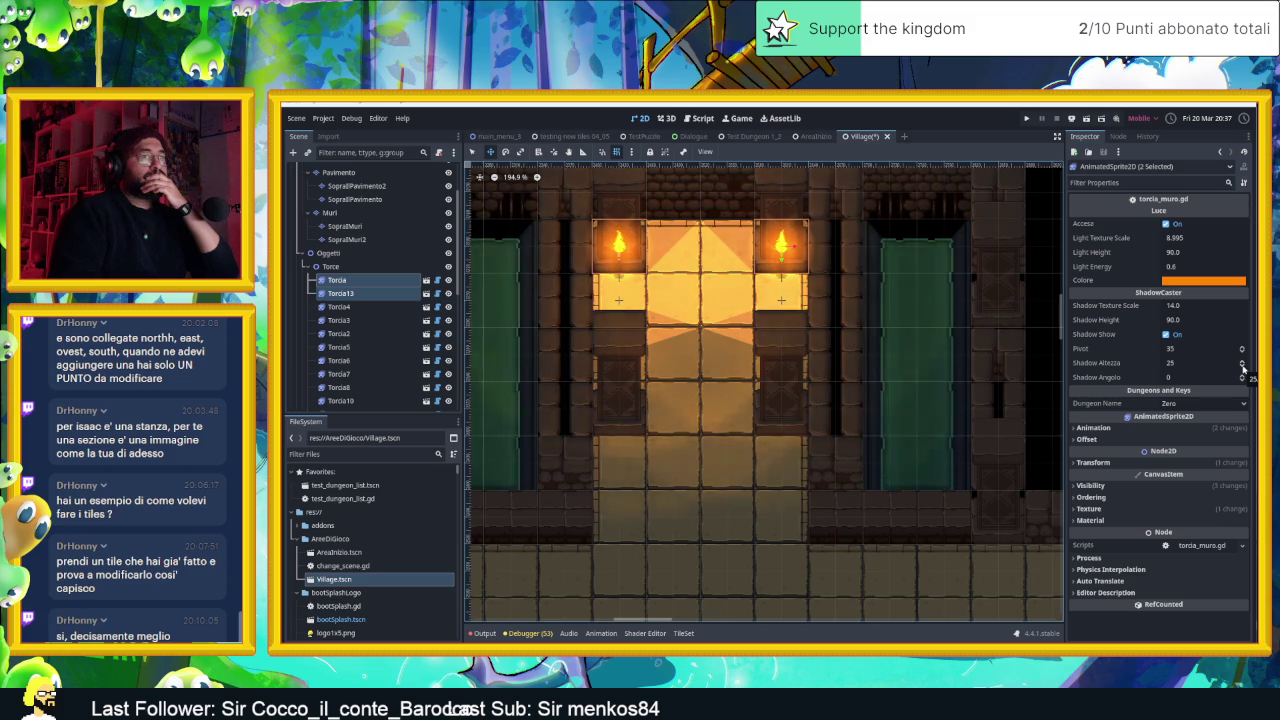
Lower both torches' Shadow Altezza from 25 to 10
click(1243, 367)
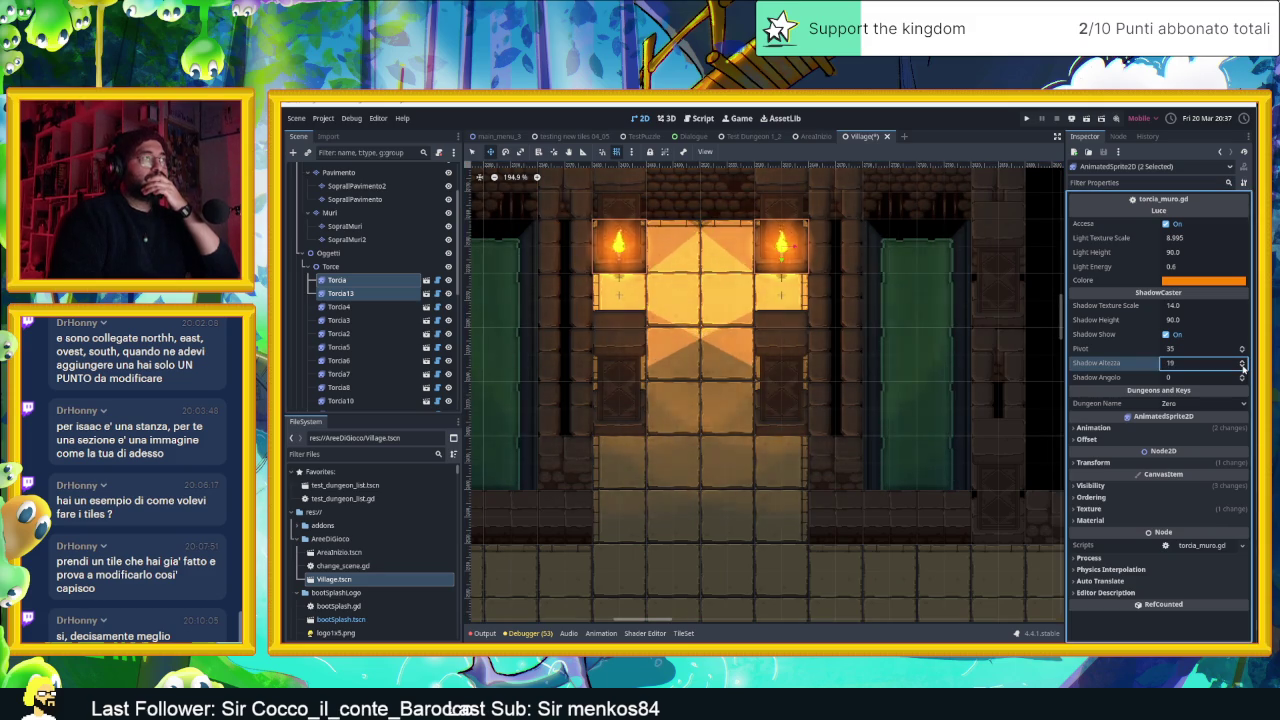
click(1243, 367)
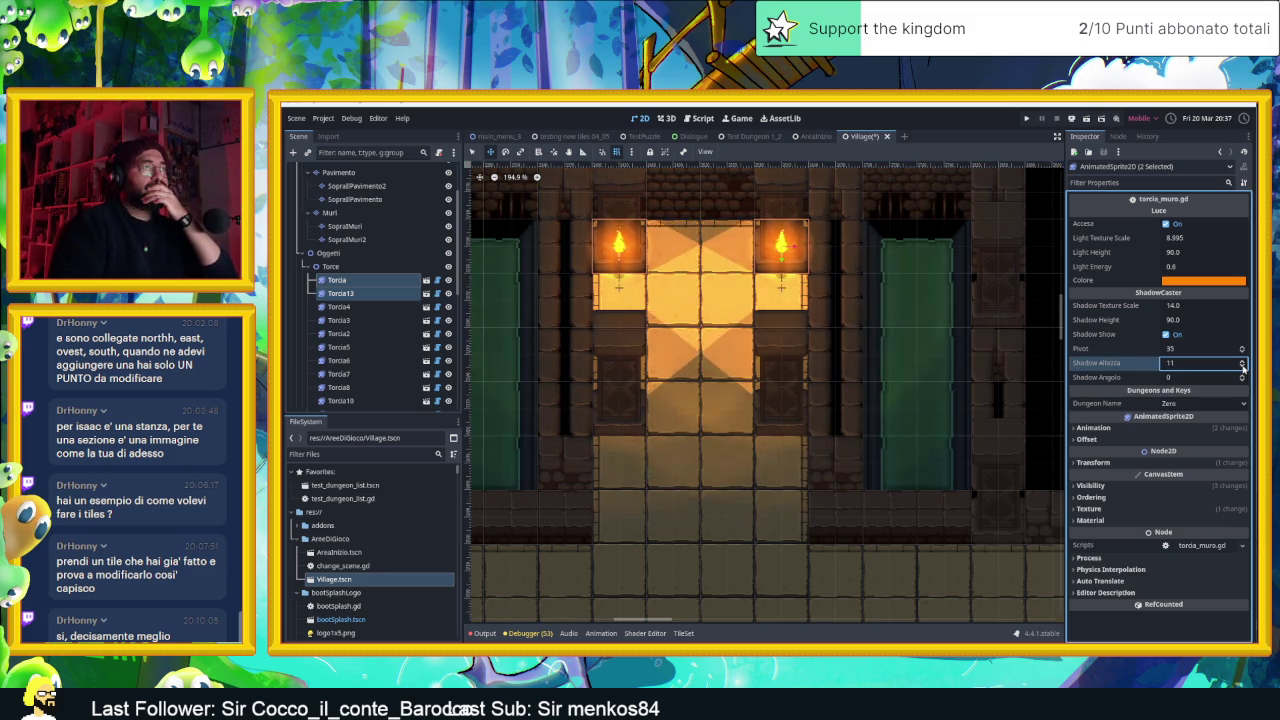
click(1243, 367)
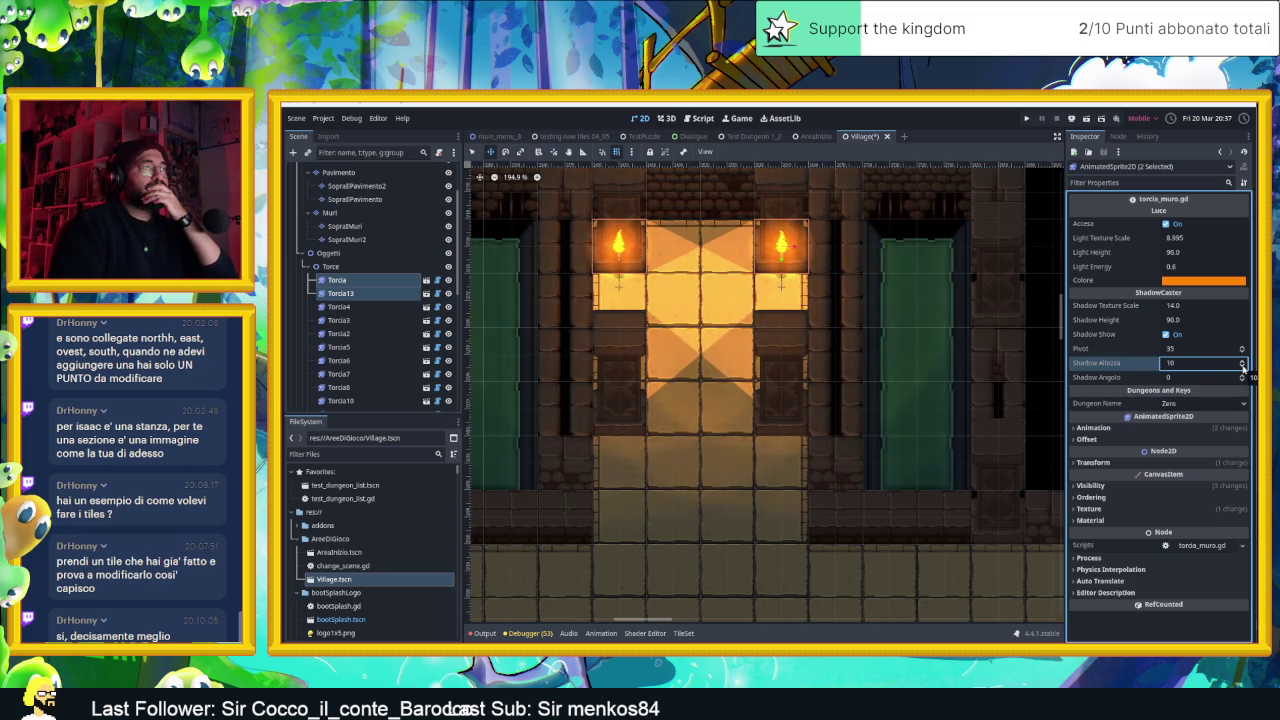
Shift both torches down one tile beside the doorway
scroll(852, 333, down, 3)
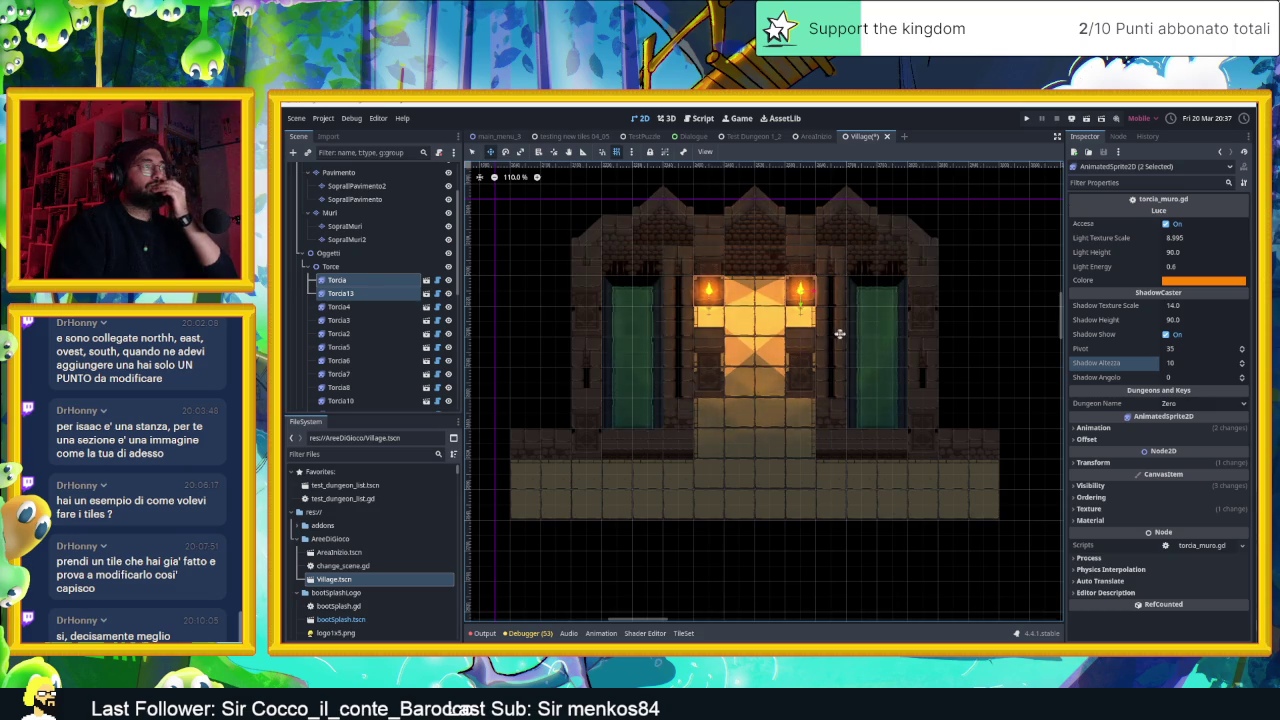
scroll(790, 328, up, 3)
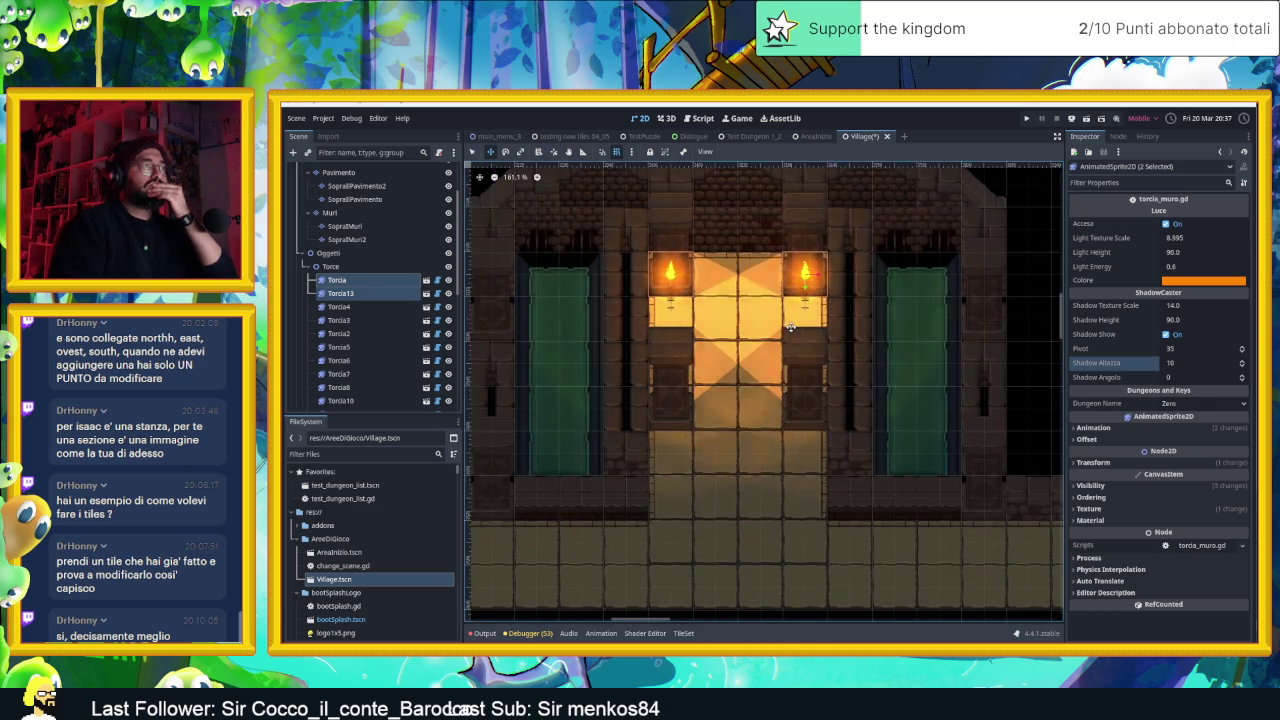
drag(806, 274, 807, 283)
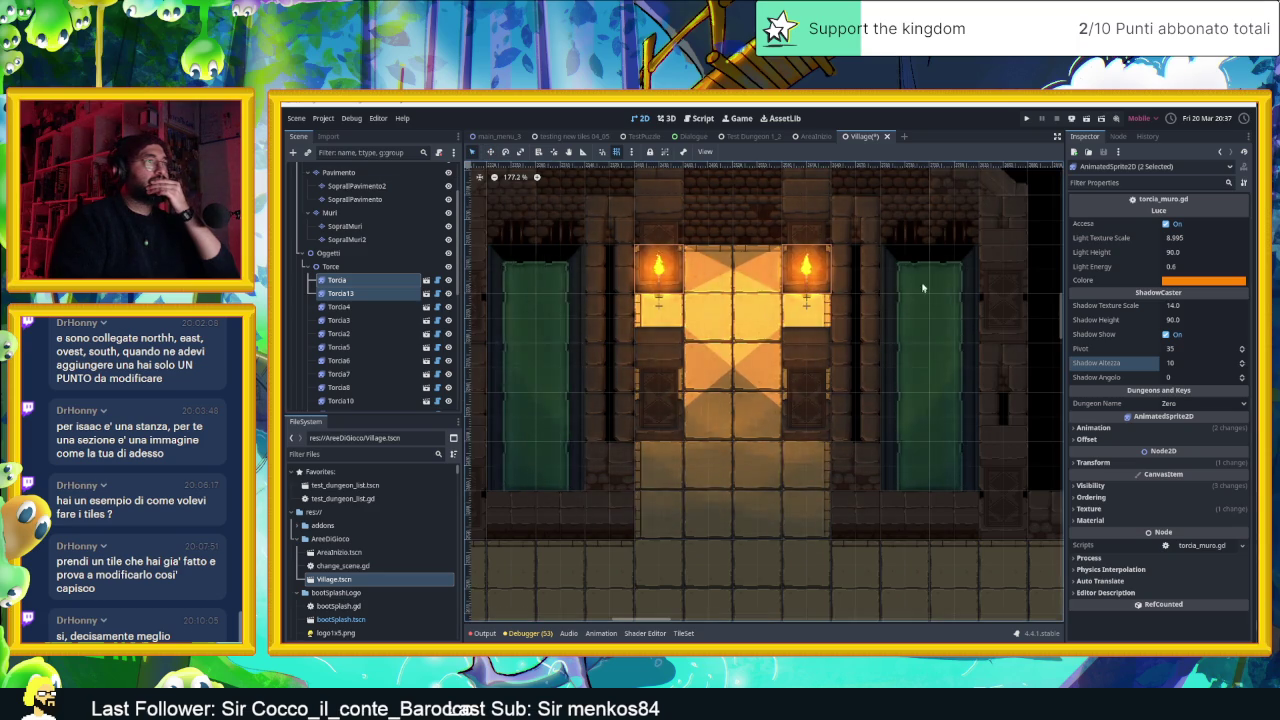
scroll(919, 291, down, 4)
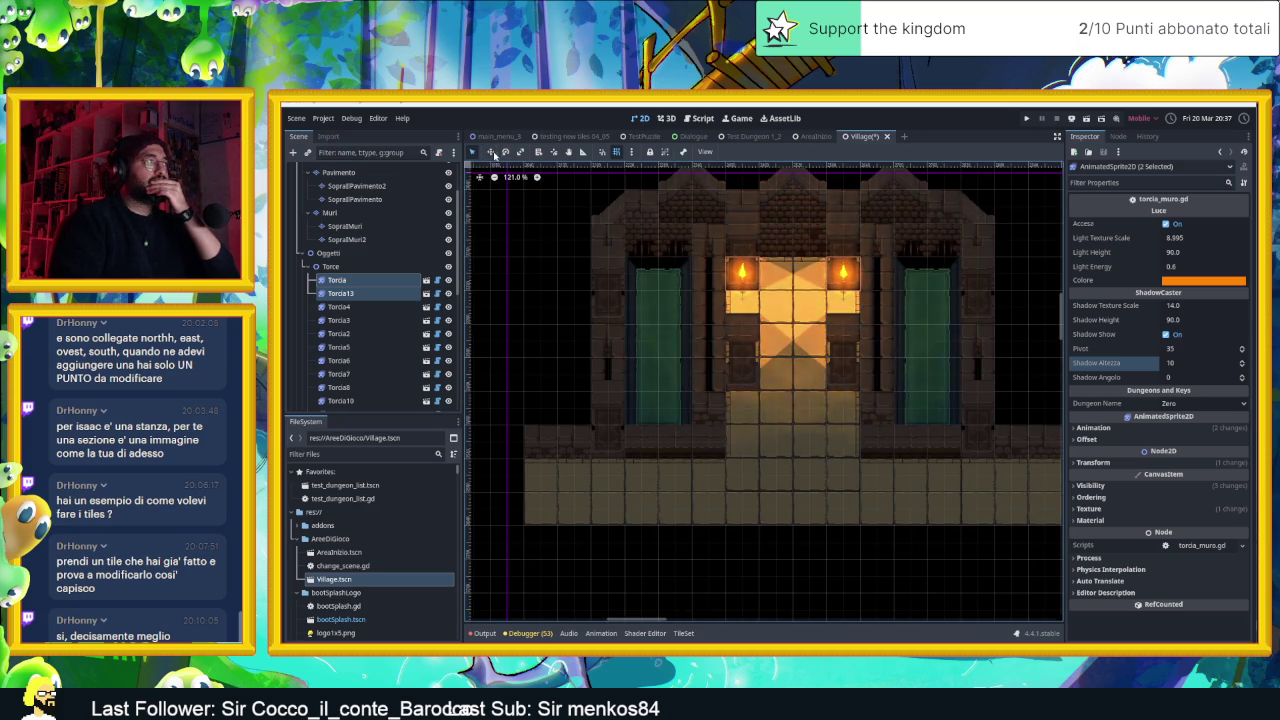
Move Torcia13 and Torcia away from the doorway and back into the lit entrance
click(371, 294)
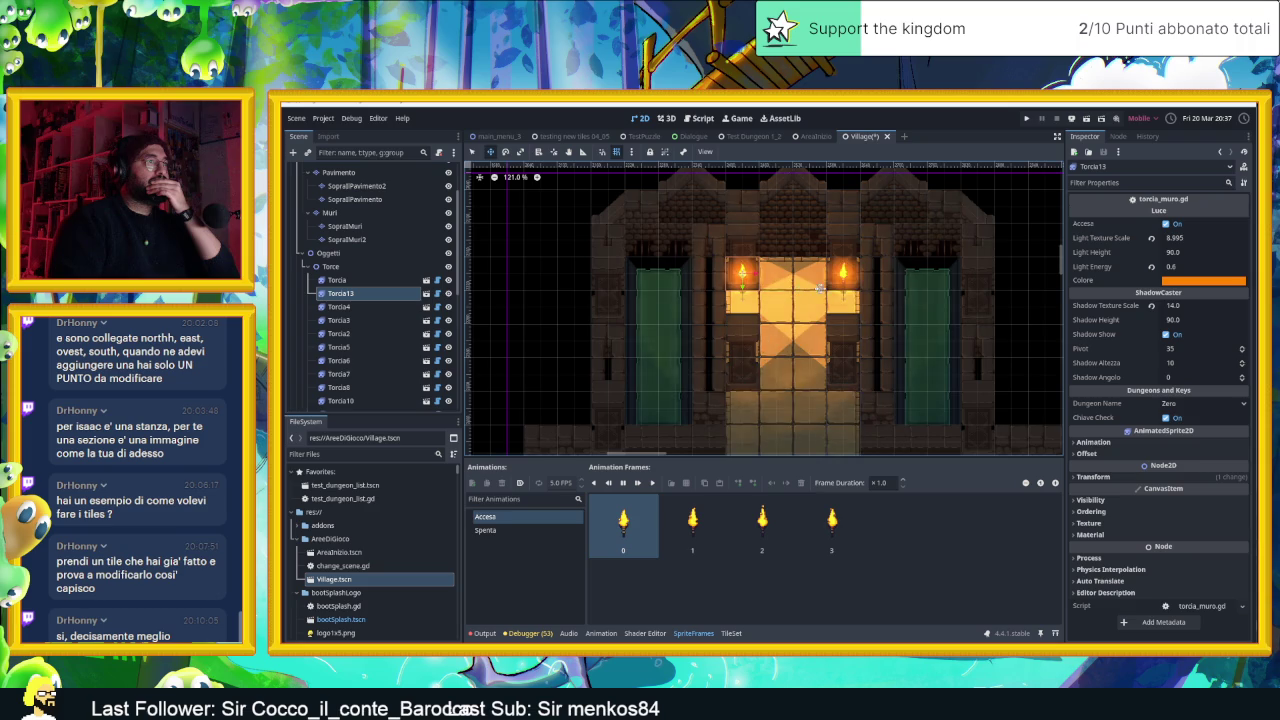
drag(847, 292, 598, 295)
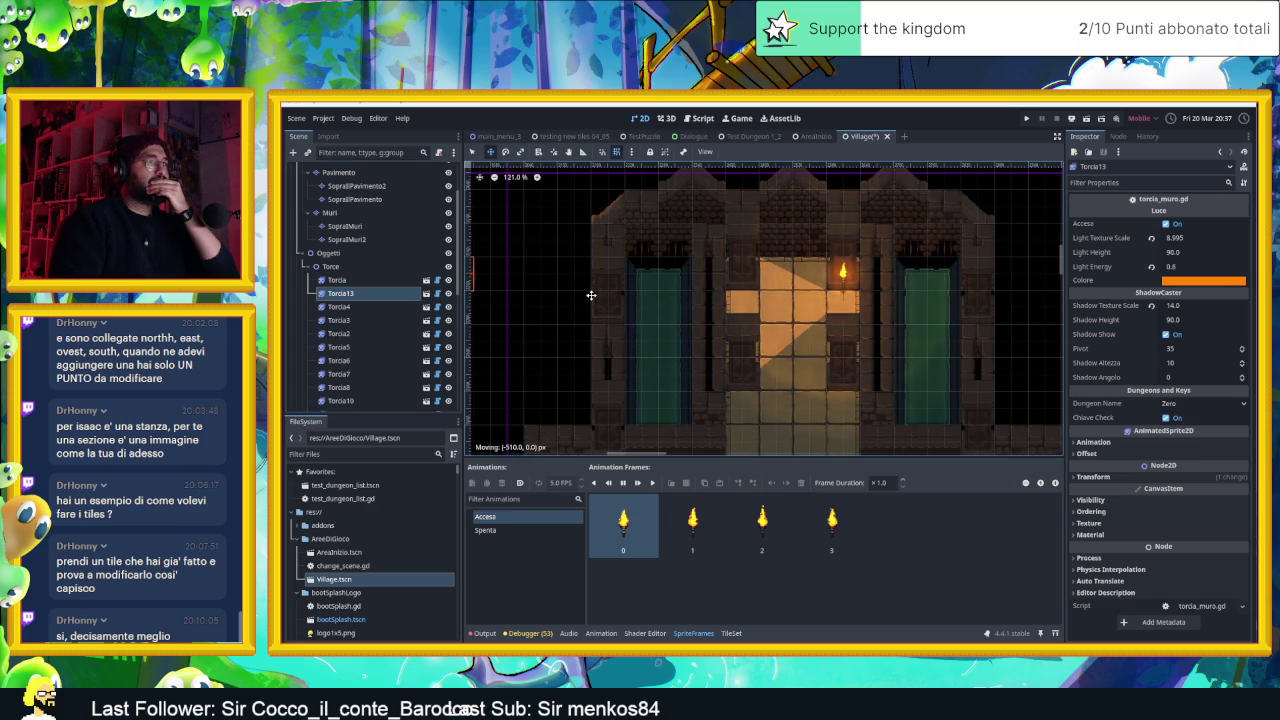
mouse_move(591, 295)
mouse_down()
mouse_move(706, 293)
mouse_move(908, 246)
mouse_up()
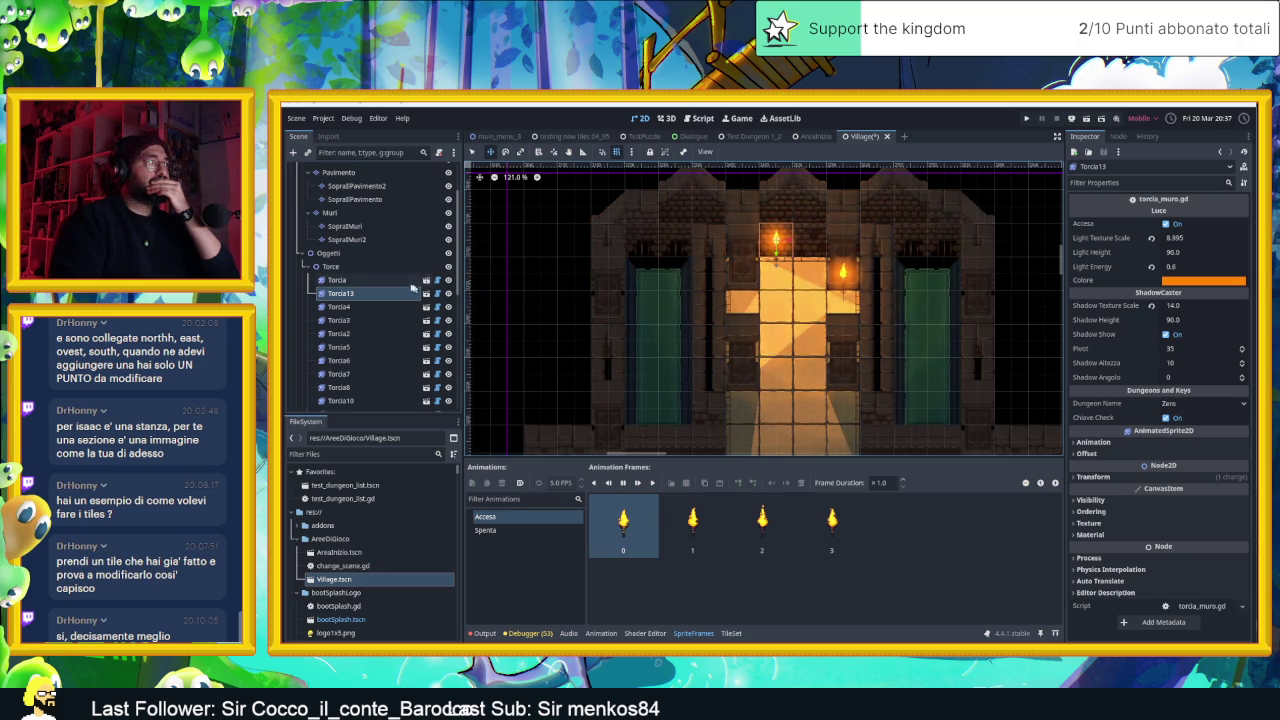
click(416, 281)
drag(839, 272, 473, 290)
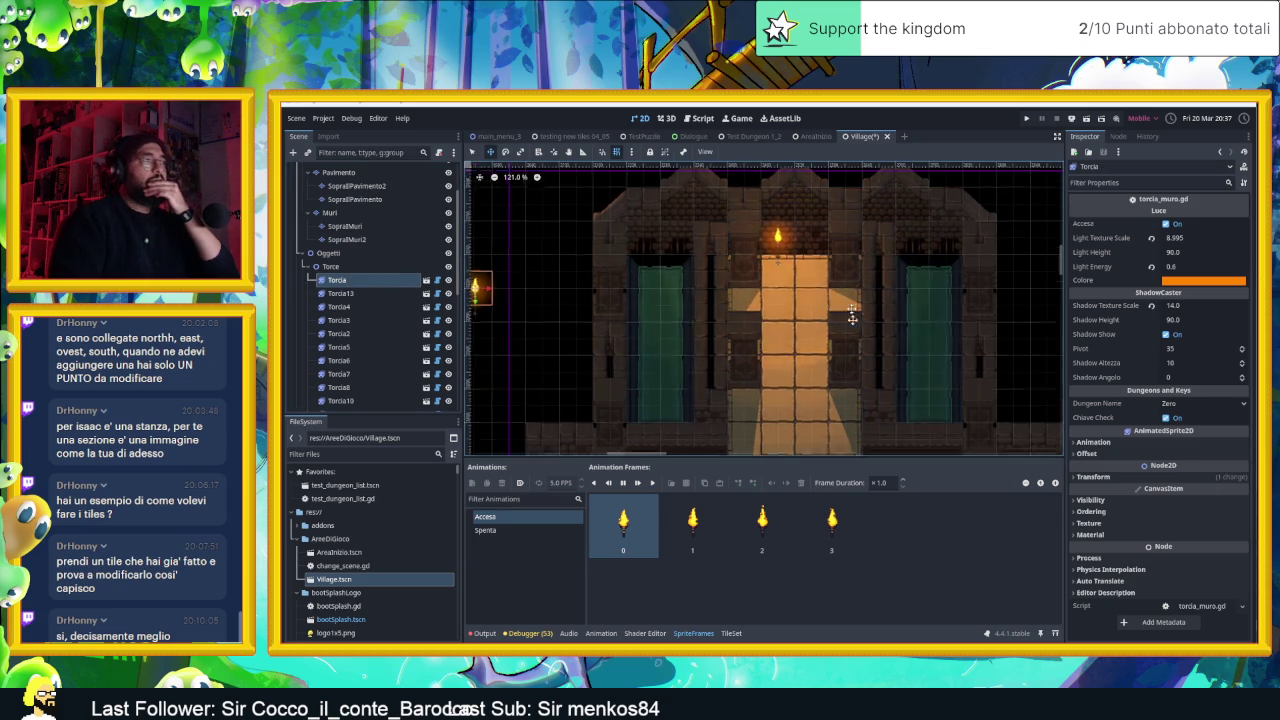
scroll(837, 277, down, 3)
scroll(837, 291, up, 1)
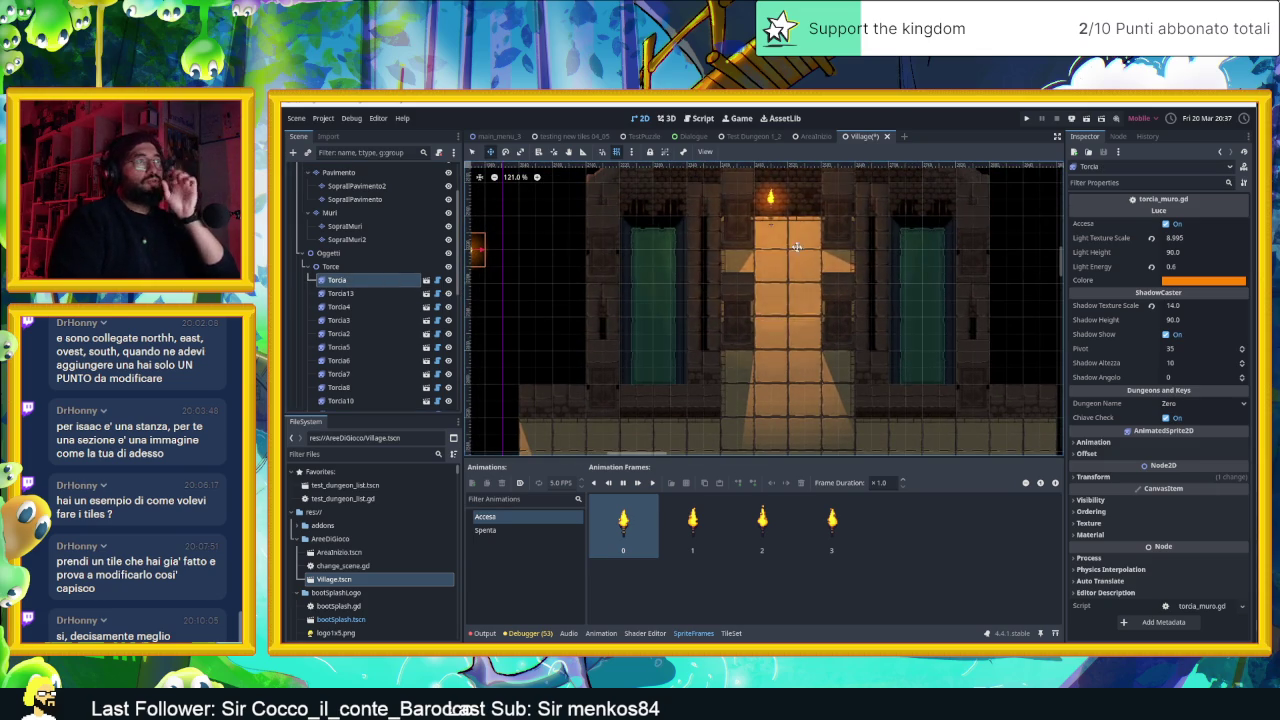
scroll(810, 270, up, 1)
scroll(769, 240, down, 2)
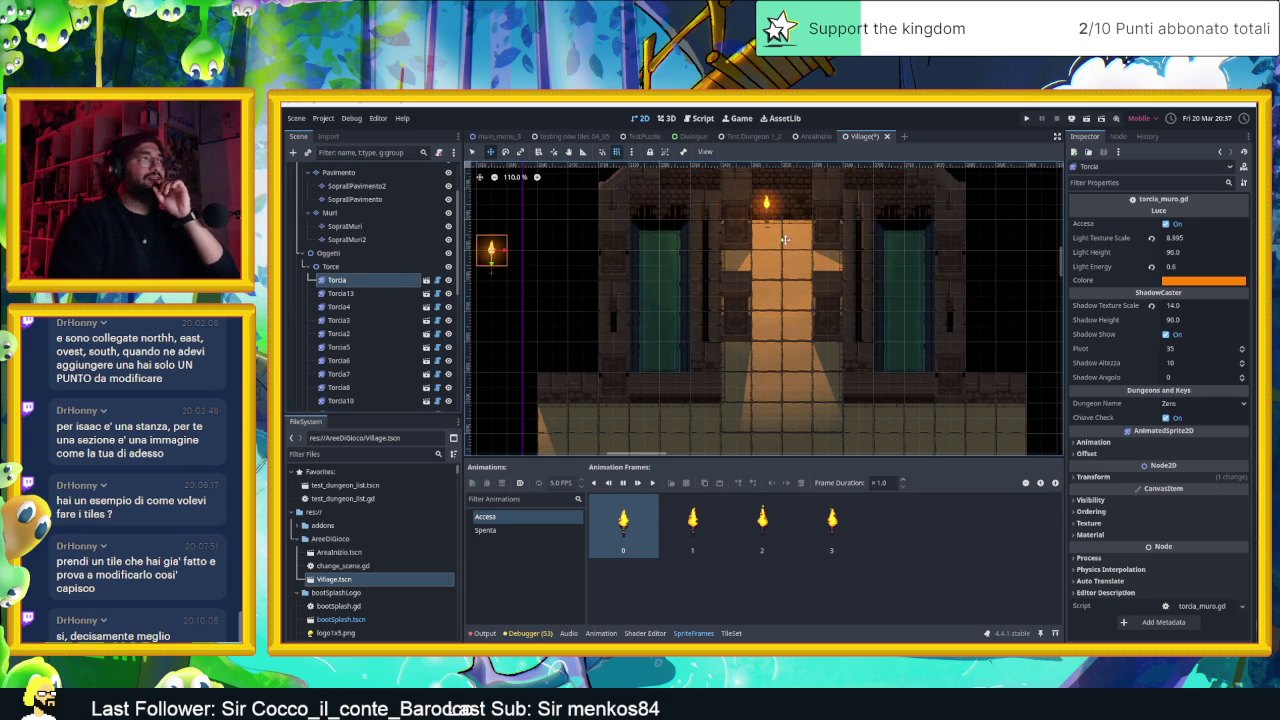
mouse_move(541, 261)
mouse_down()
mouse_move(768, 246)
mouse_move(781, 230)
mouse_move(837, 228)
mouse_up()
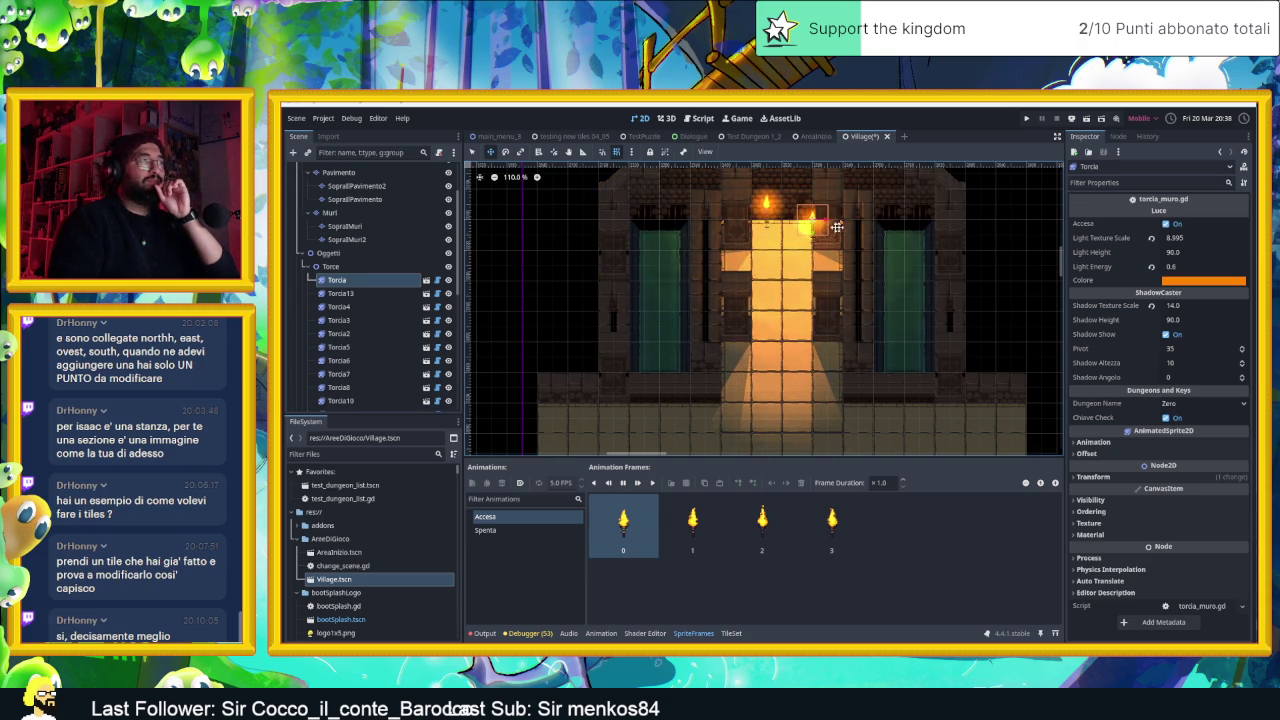
Move Torcia13 off to the left of the gate and select the doorway torch
click(340, 293)
mouse_move(986, 308)
mouse_down()
mouse_move(725, 338)
mouse_move(701, 360)
mouse_up()
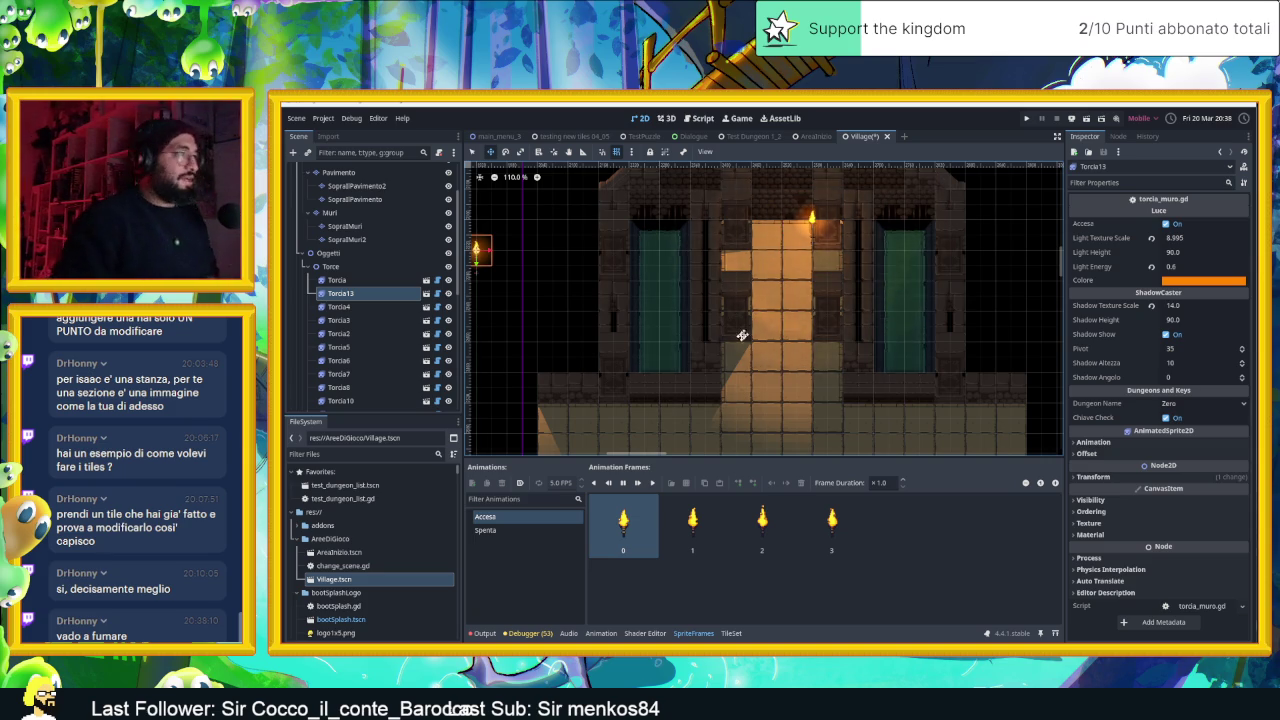
scroll(855, 350, down, 2)
scroll(855, 352, down, 3)
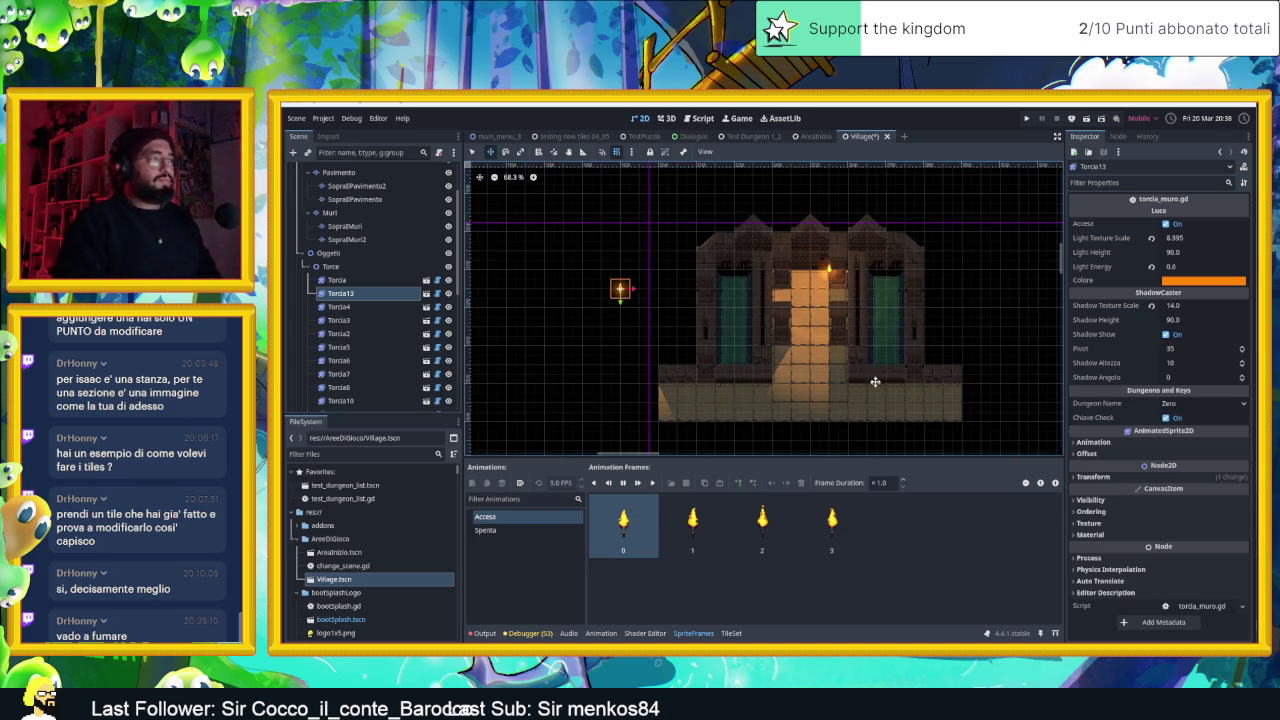
mouse_move(634, 316)
mouse_down()
mouse_move(622, 350)
mouse_move(646, 376)
mouse_move(649, 346)
mouse_up()
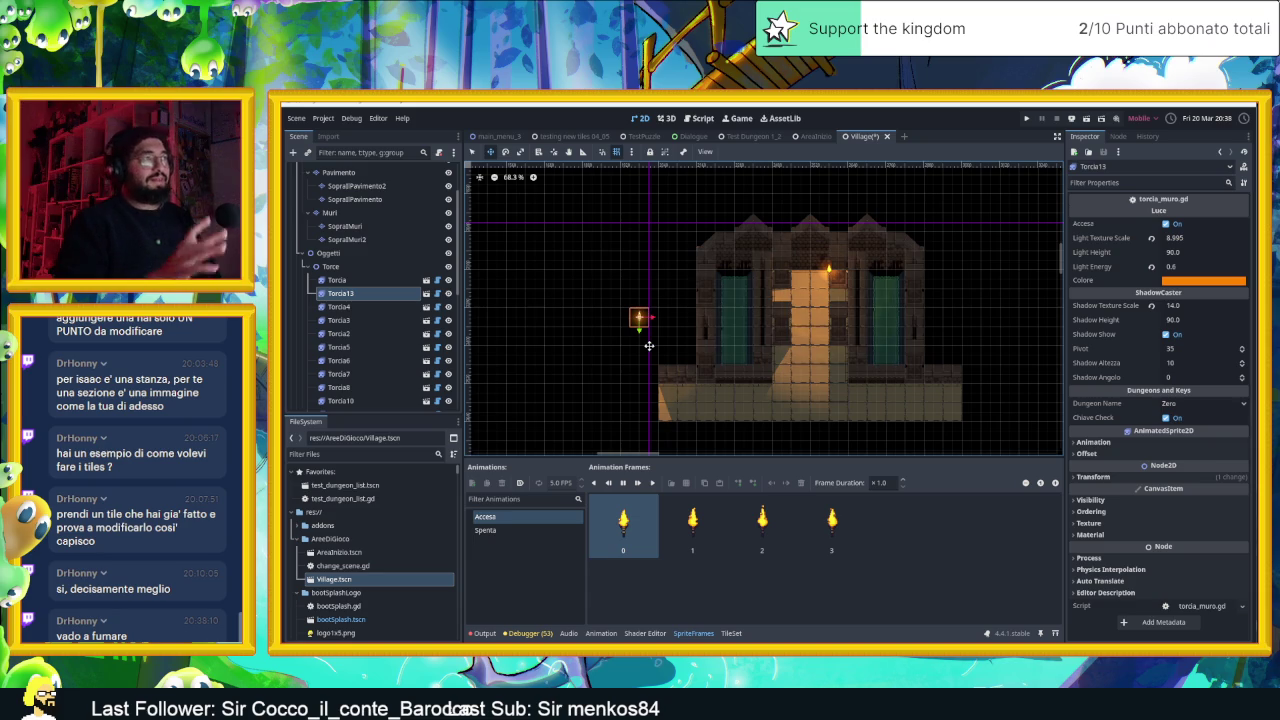
scroll(814, 272, up, 3)
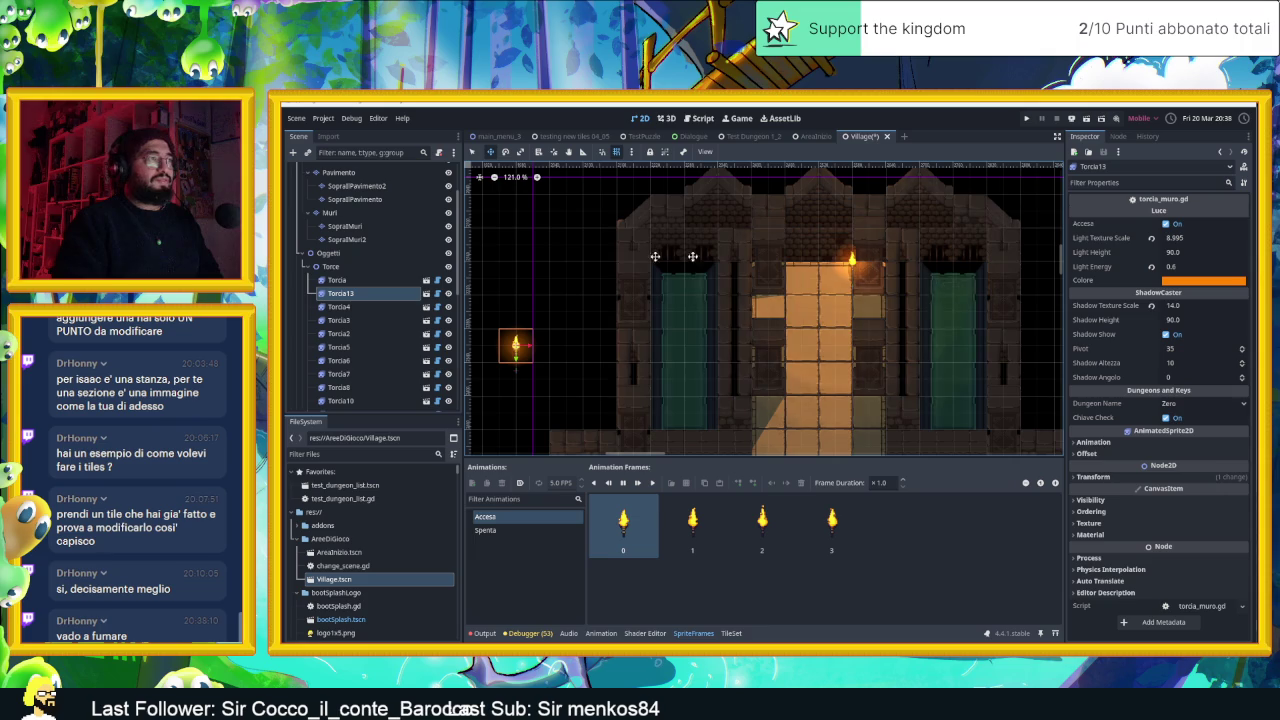
click(337, 280)
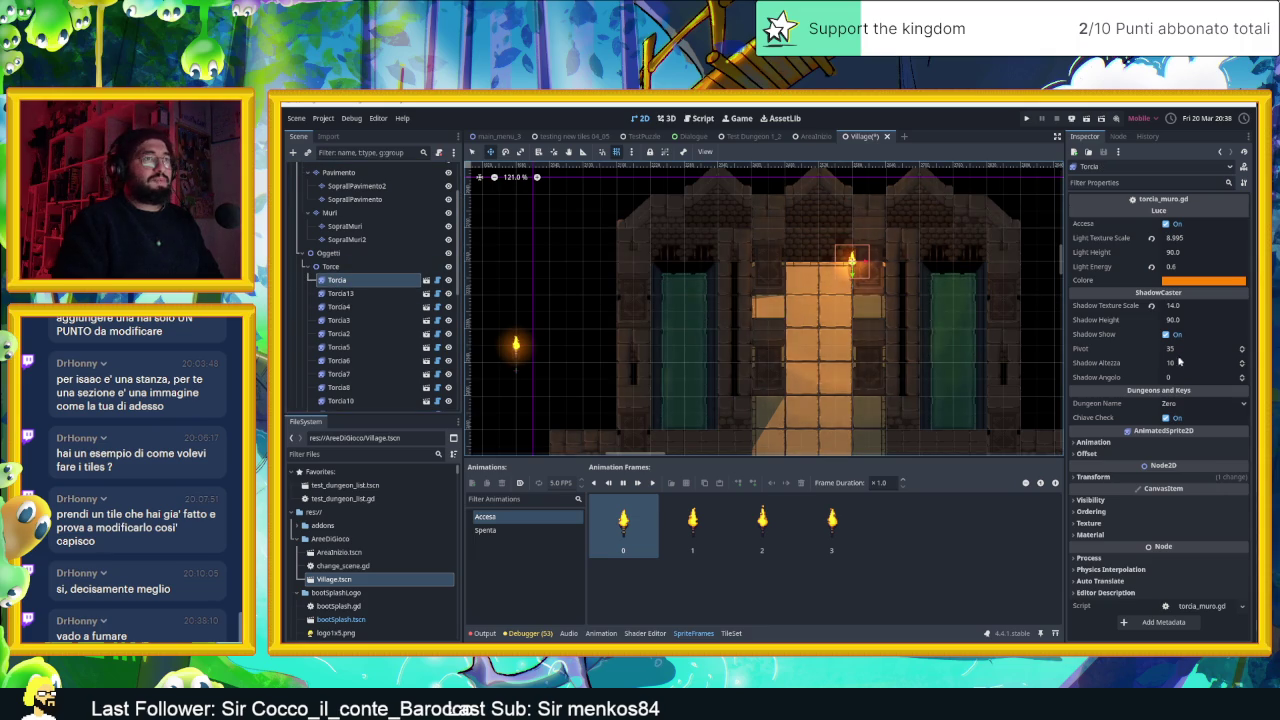
Step Torcia's Shadow Angolo up from 0 to 7
click(1243, 376)
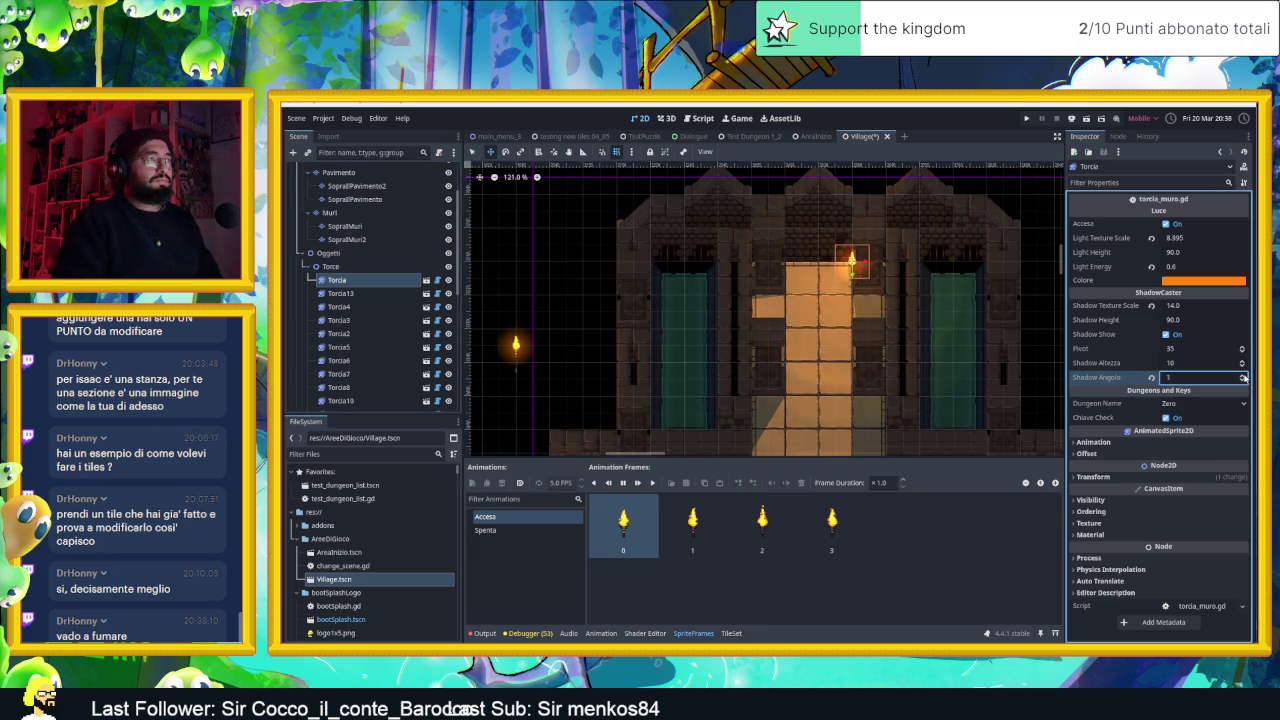
click(1243, 376)
click(1243, 376)
click(1243, 376)
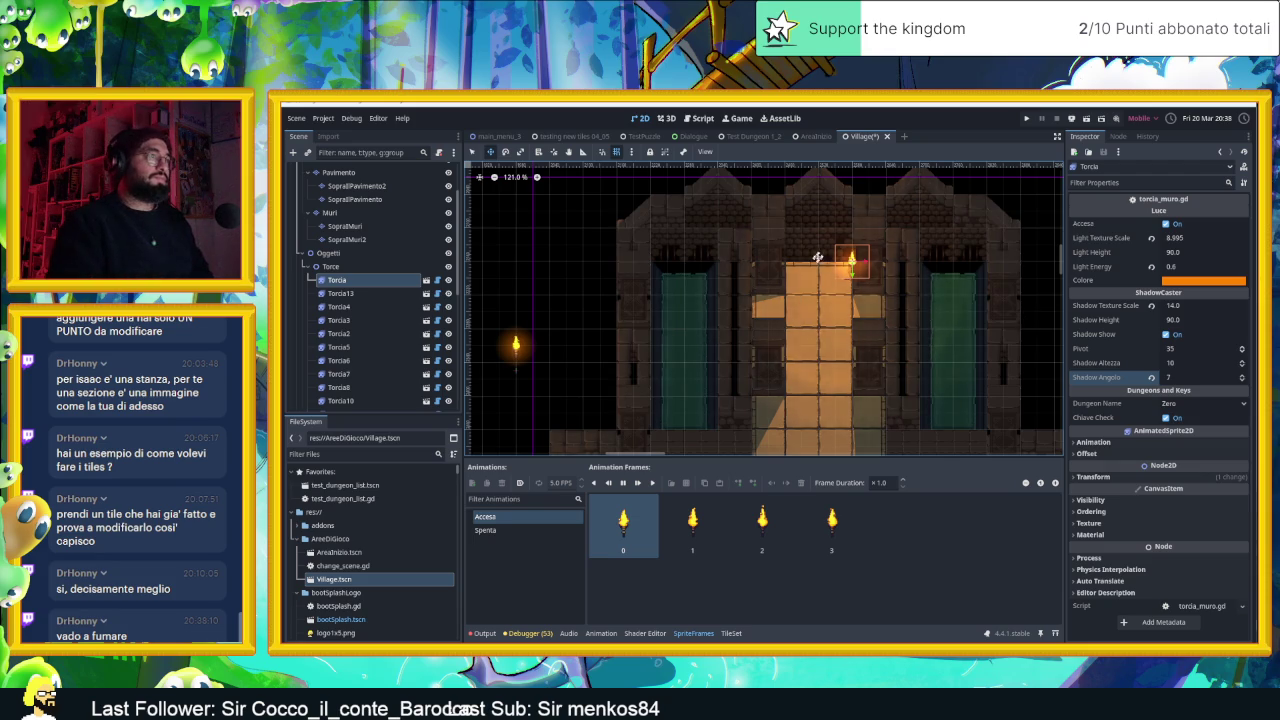
scroll(858, 266, up, 4)
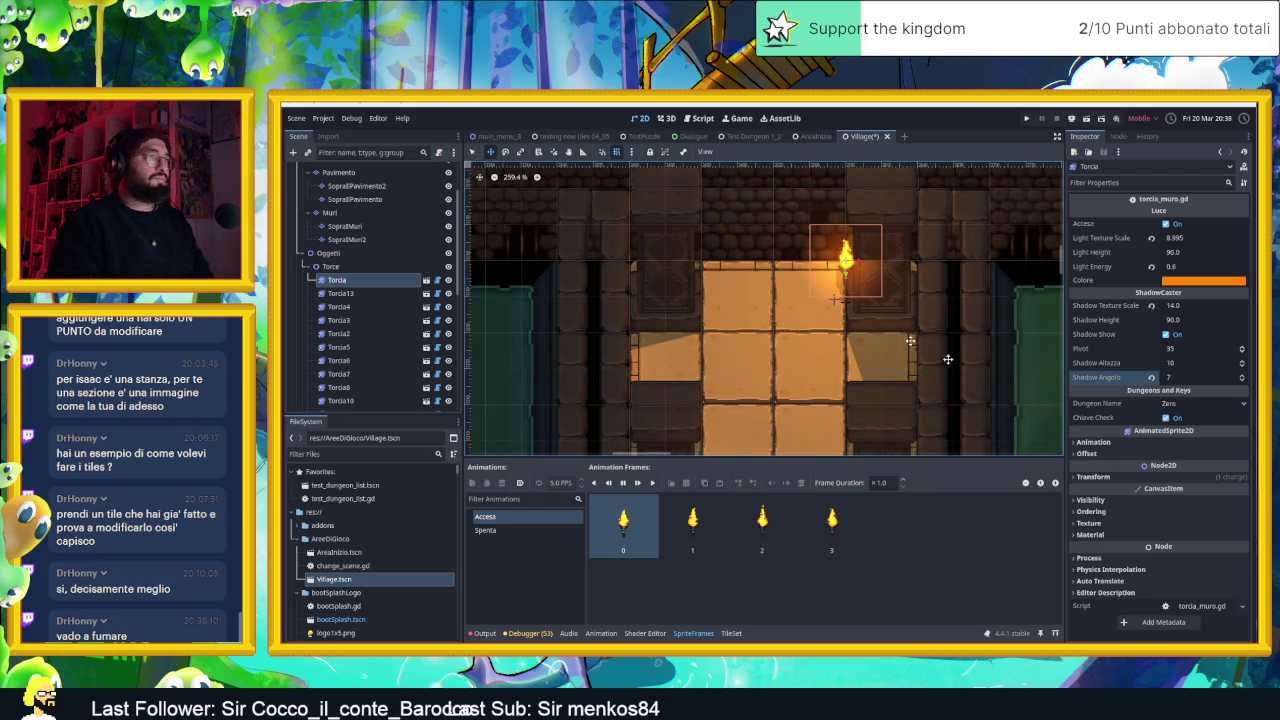
Move Torcia from 2580, 2190 to position 2550, 2130, centred above the doorway
click(1122, 477)
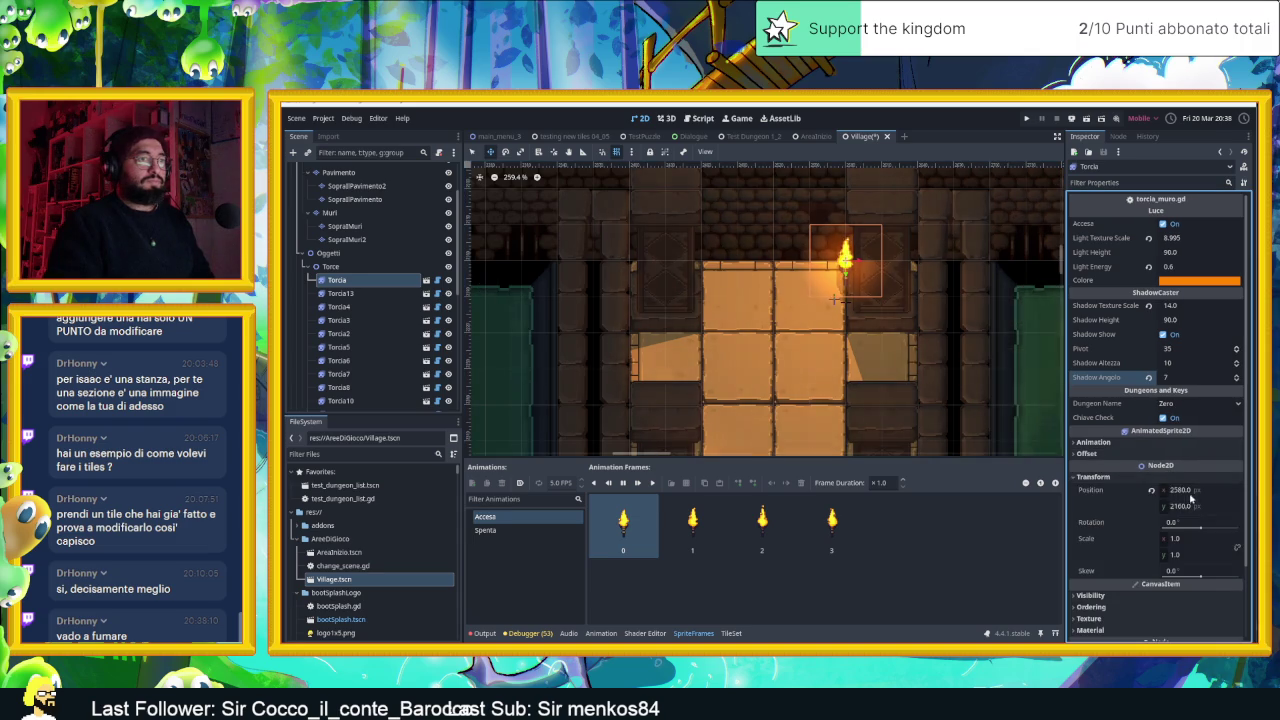
drag(1181, 494, 1175, 494)
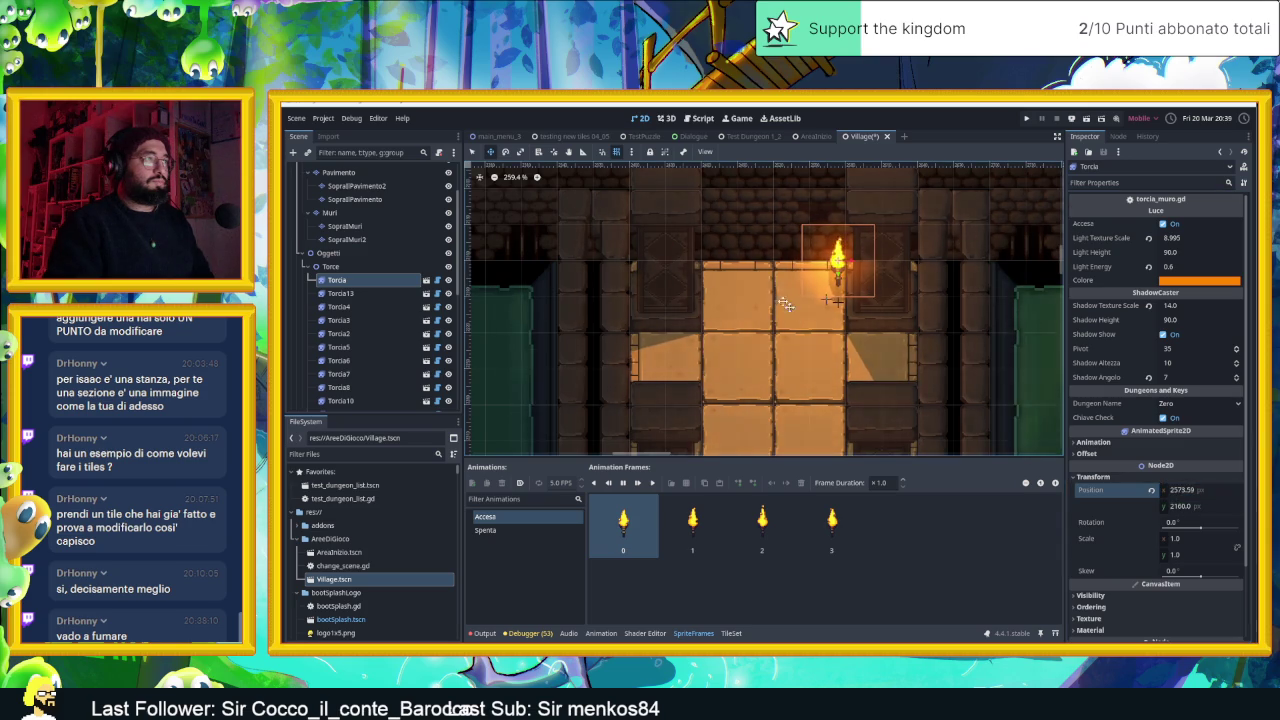
drag(838, 291, 838, 336)
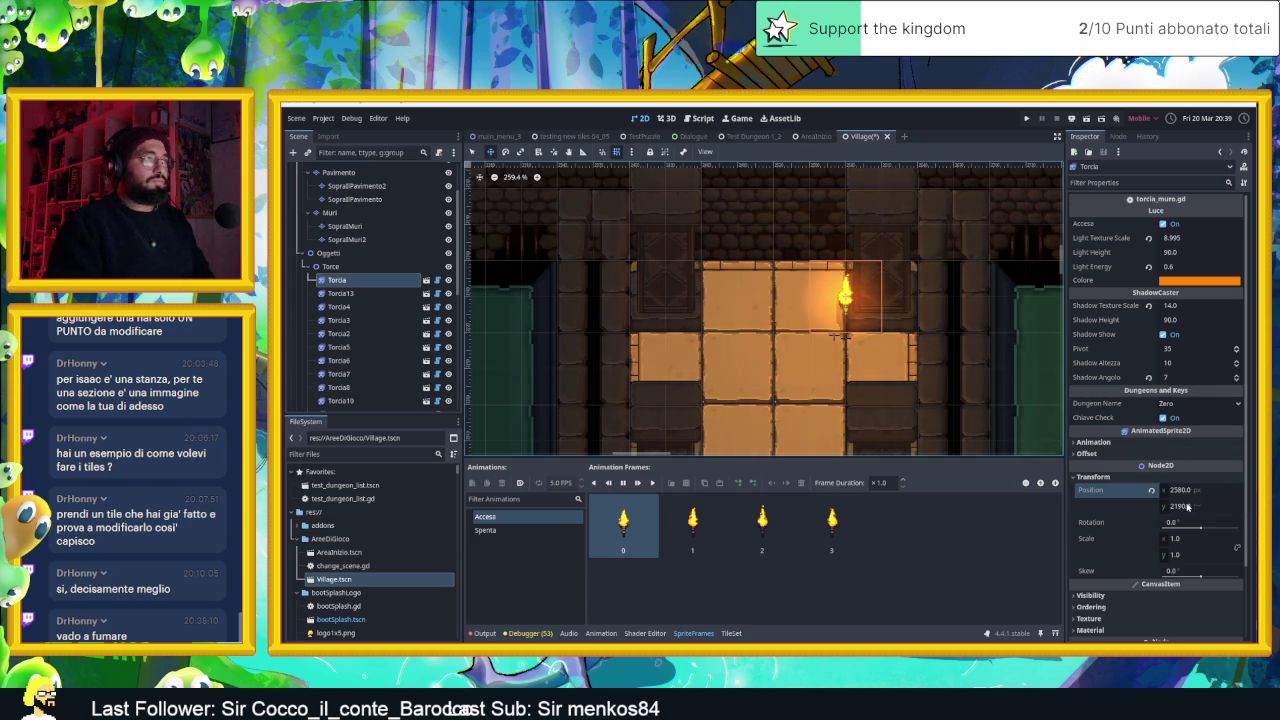
drag(1188, 508, 1170, 508)
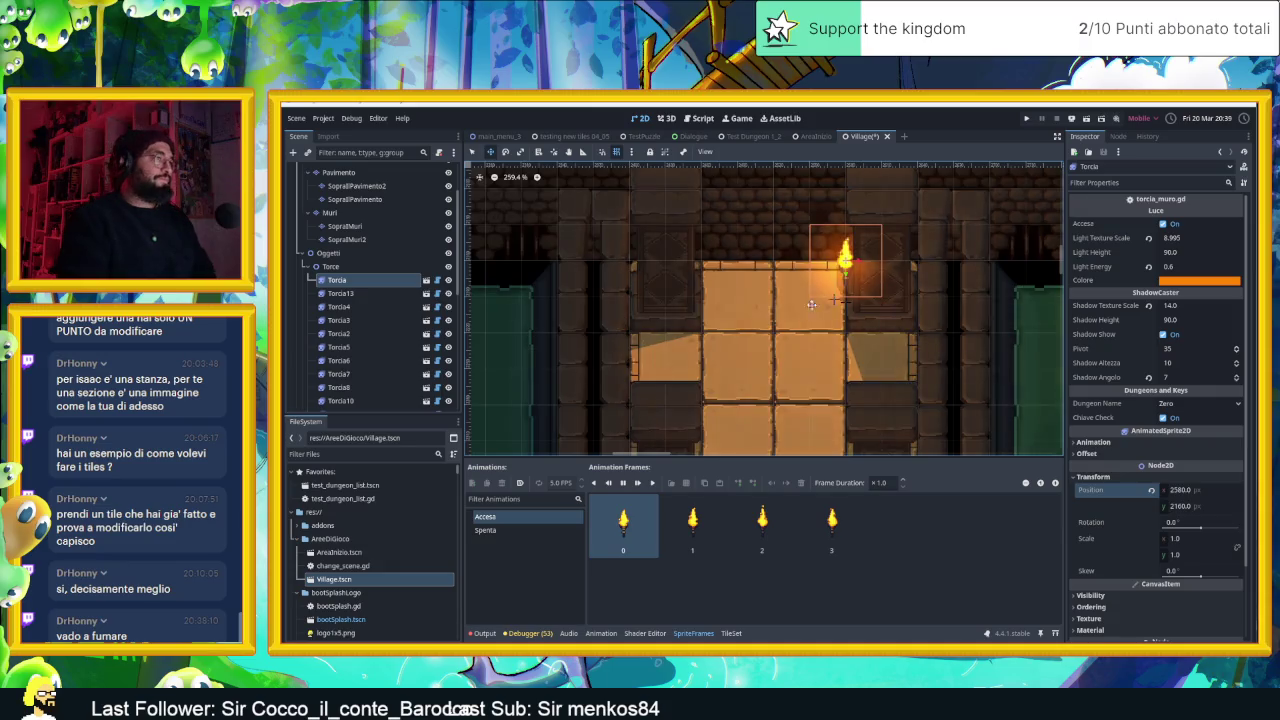
scroll(848, 272, up, 2)
scroll(848, 272, up, 2)
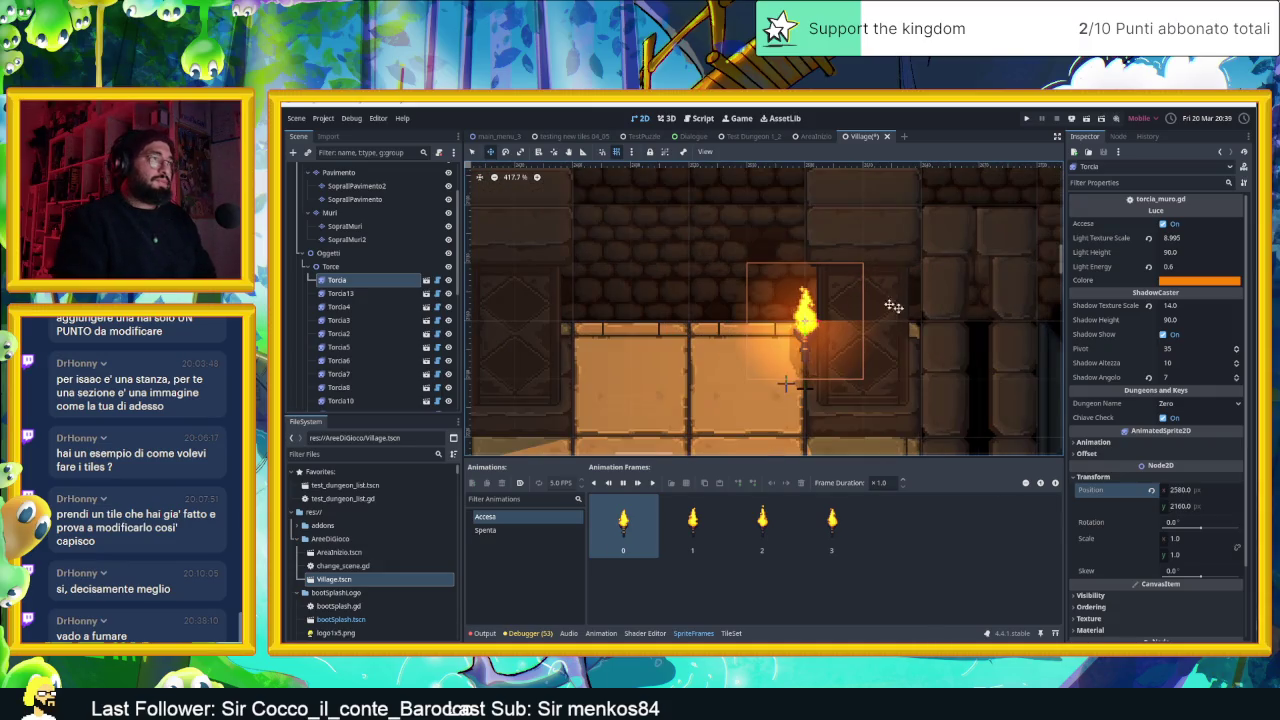
scroll(875, 319, down, 2)
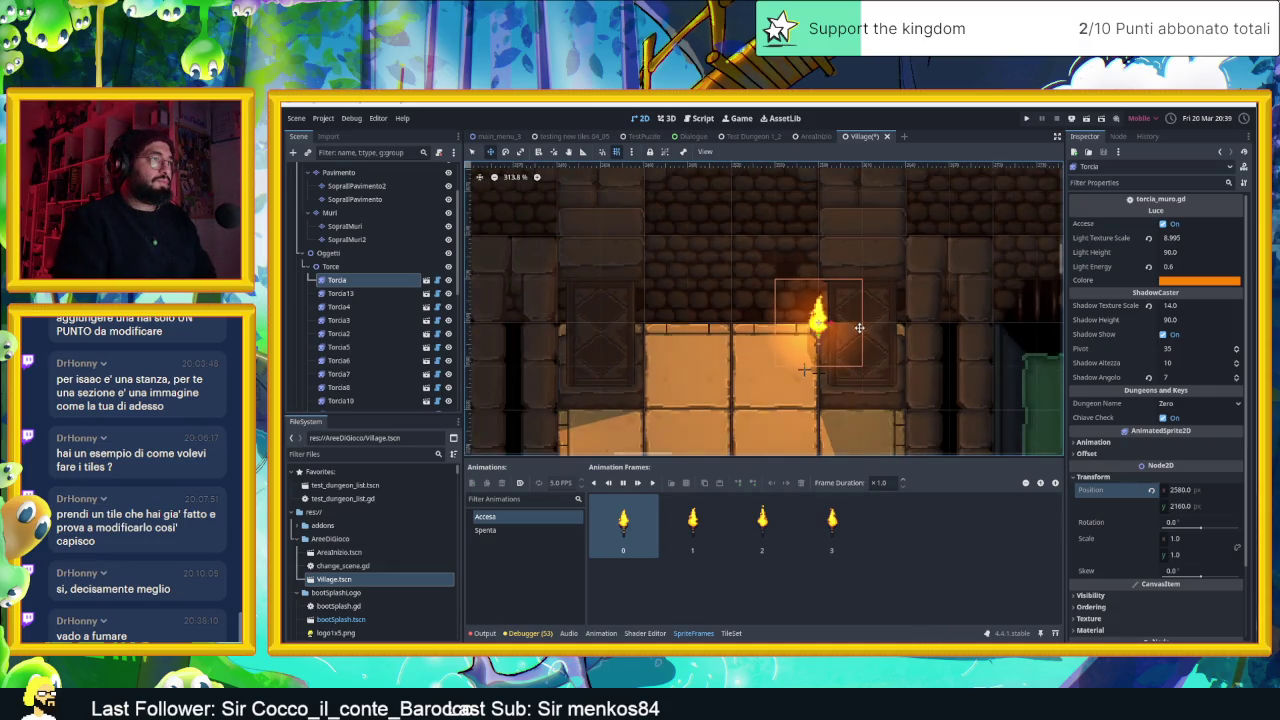
drag(821, 320, 782, 322)
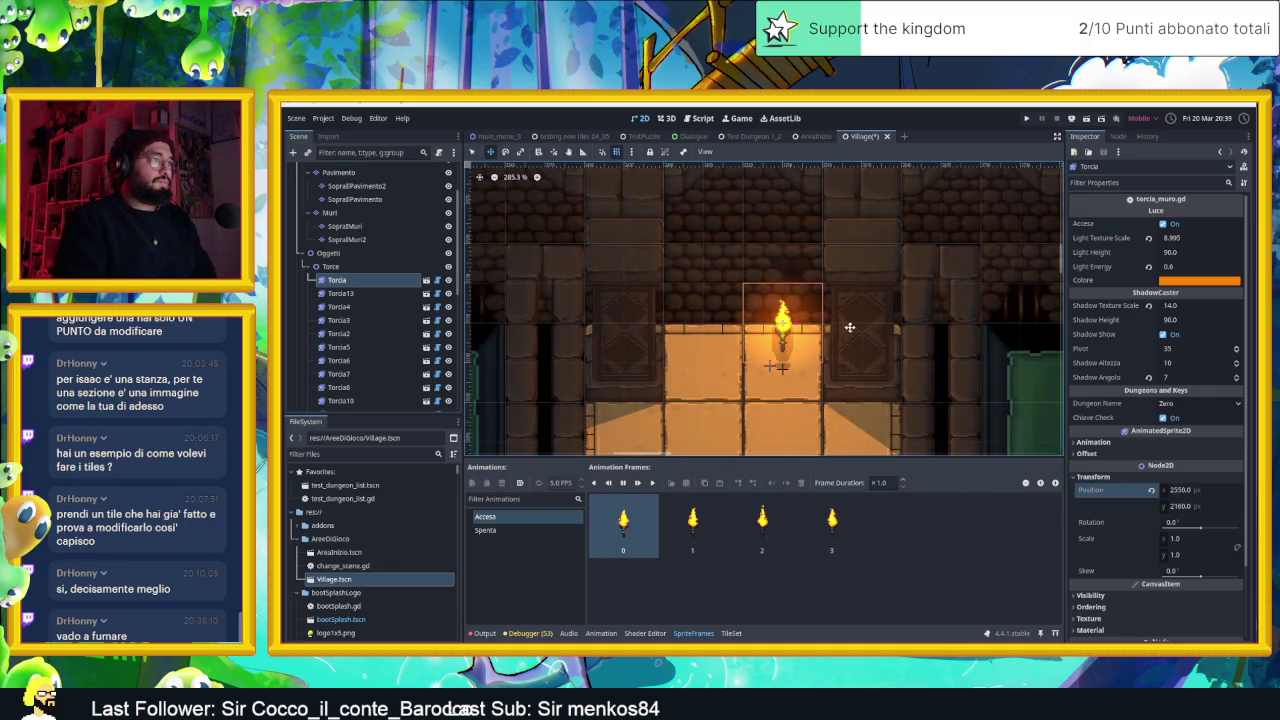
drag(782, 368, 782, 328)
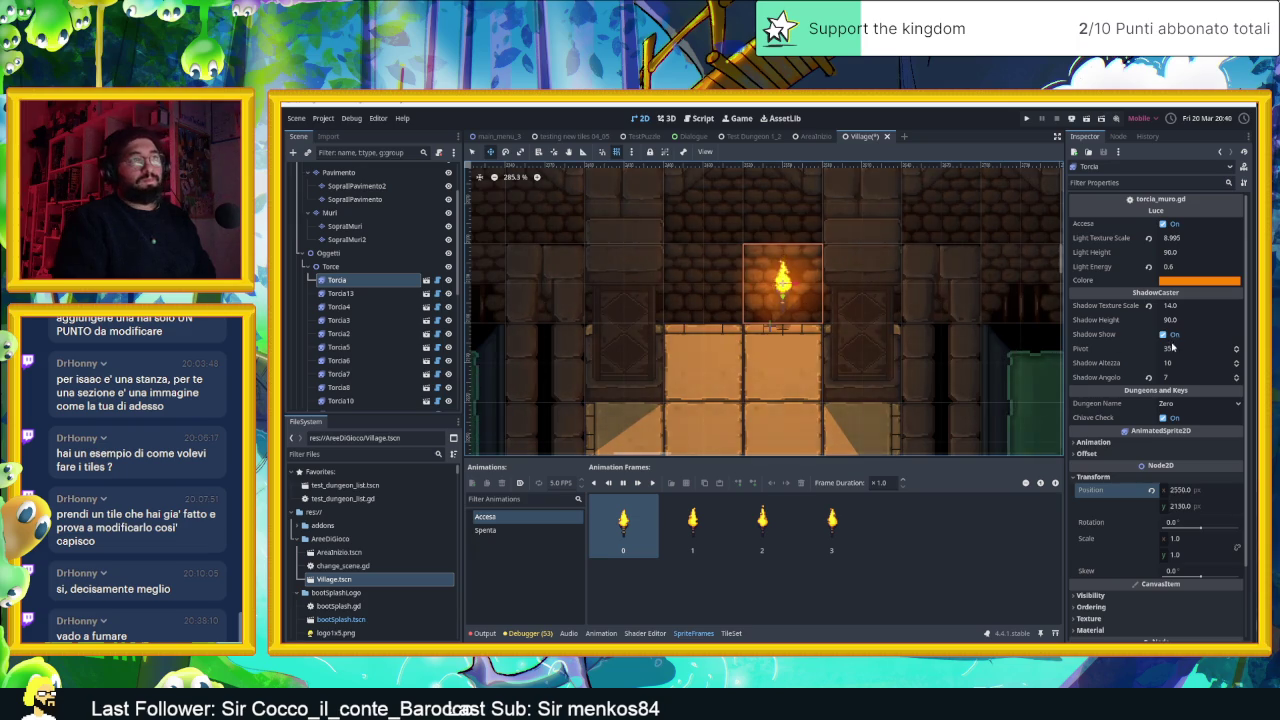
Revert Torcia's Shadow Angolo to 0, set Shadow Altezza to 15, and recentre the building
click(1150, 377)
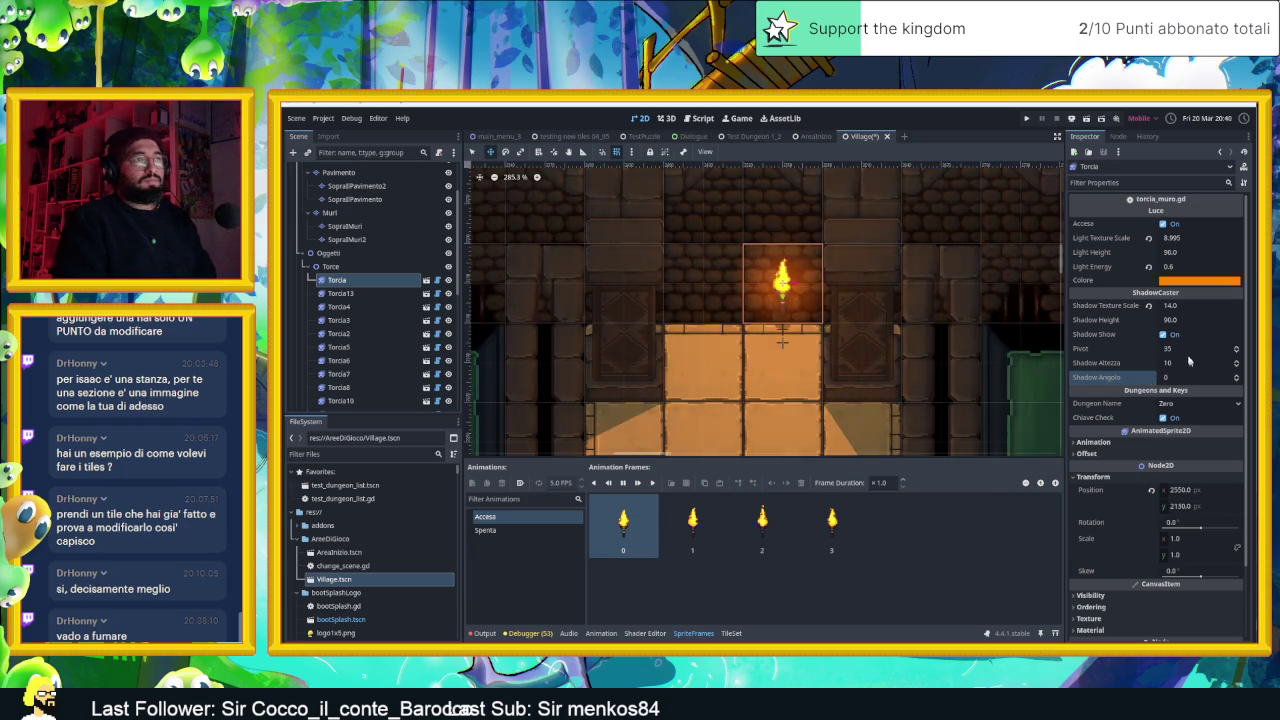
mouse_move(1172, 363)
mouse_down()
mouse_move(1140, 363)
mouse_move(1180, 363)
mouse_up()
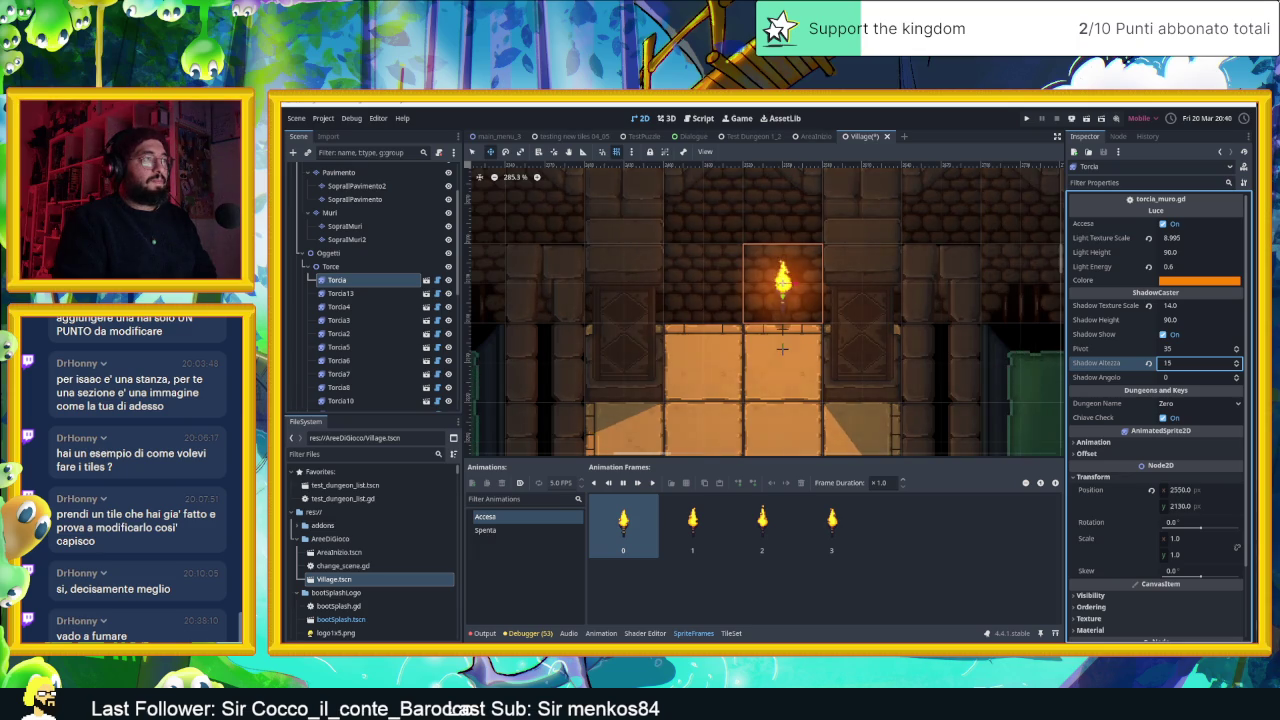
scroll(825, 349, down, 5)
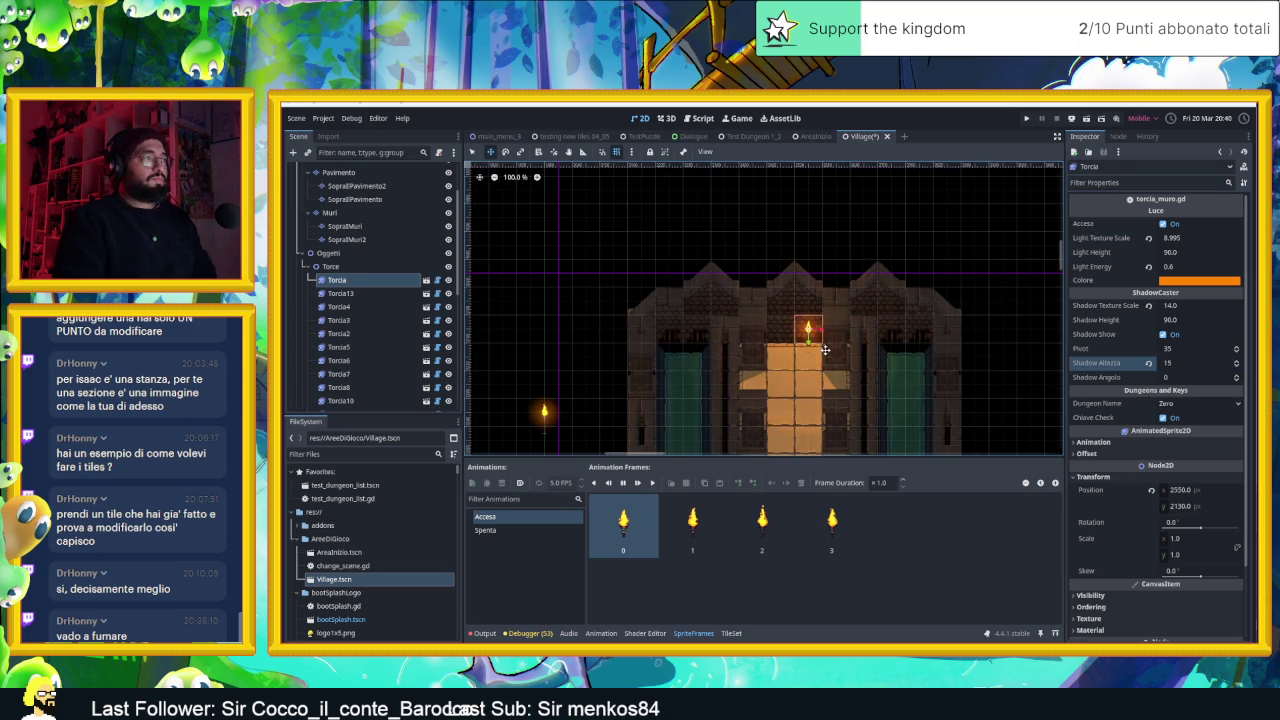
scroll(868, 305, down, 4)
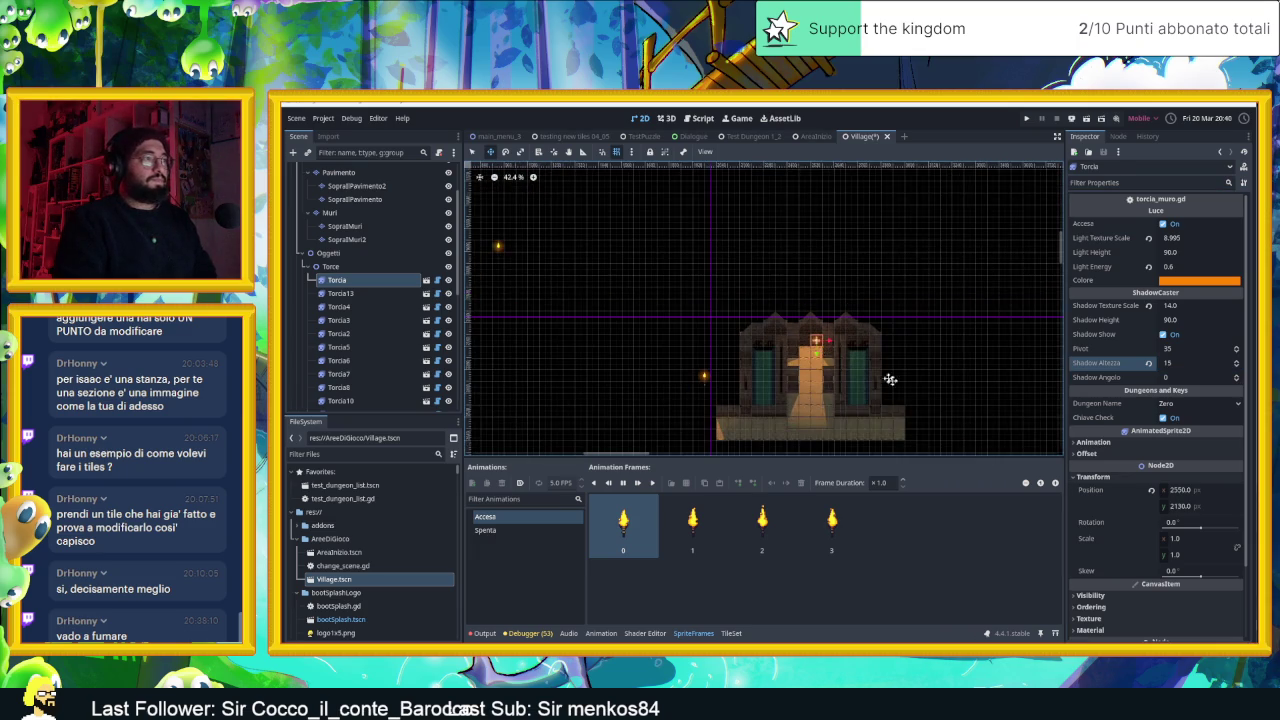
scroll(860, 305, up, 4)
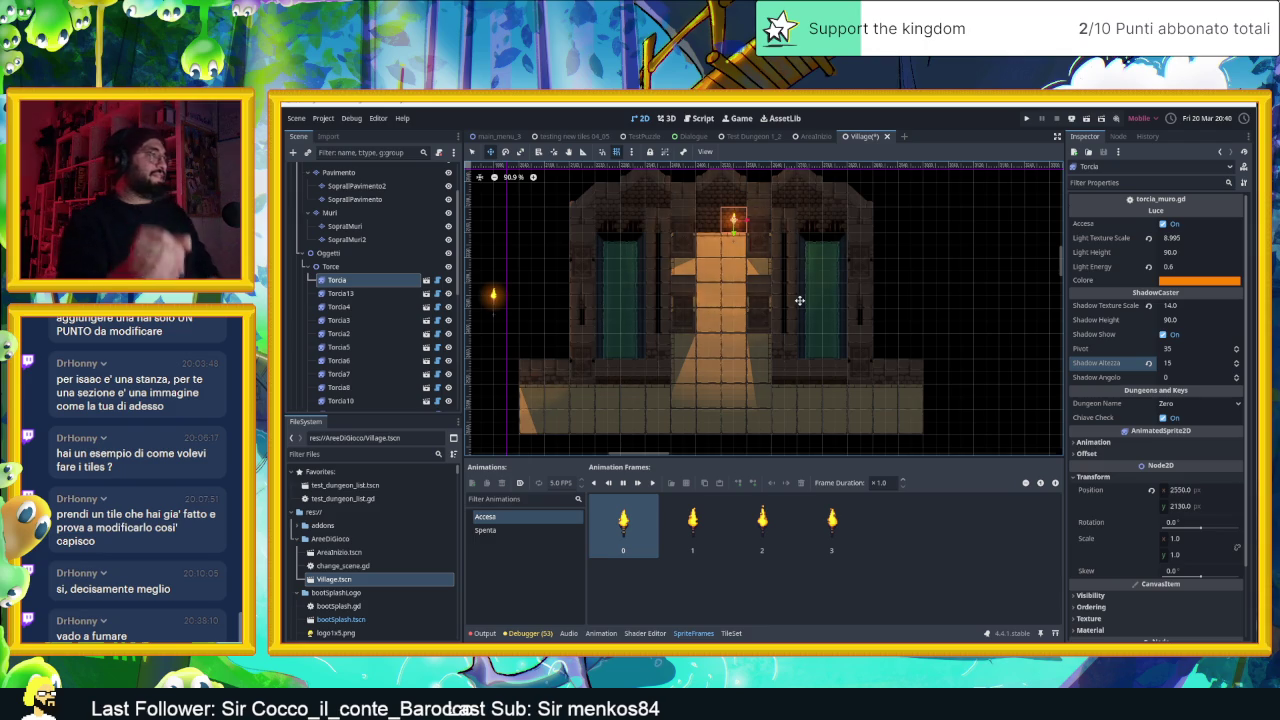
scroll(761, 300, down, 5)
drag(680, 254, 753, 339)
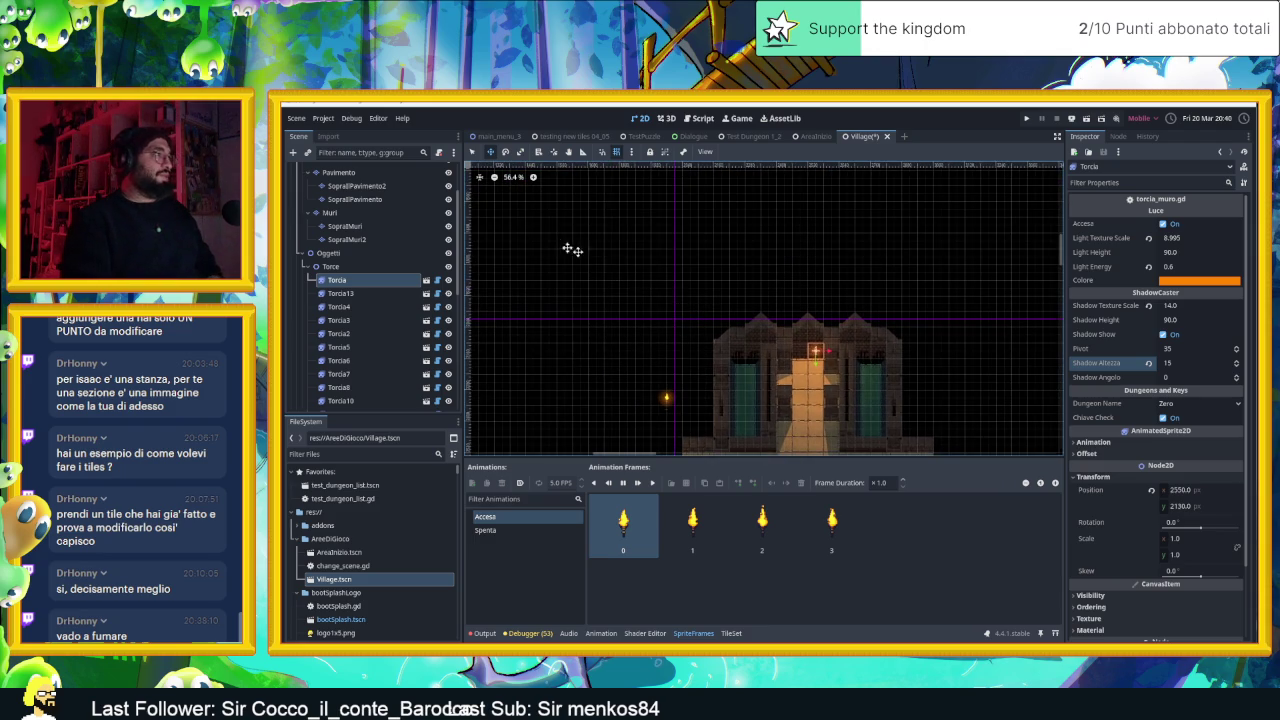
click(309, 253)
Drag the Player node into the gate's lit doorway just below Torcia
click(326, 197)
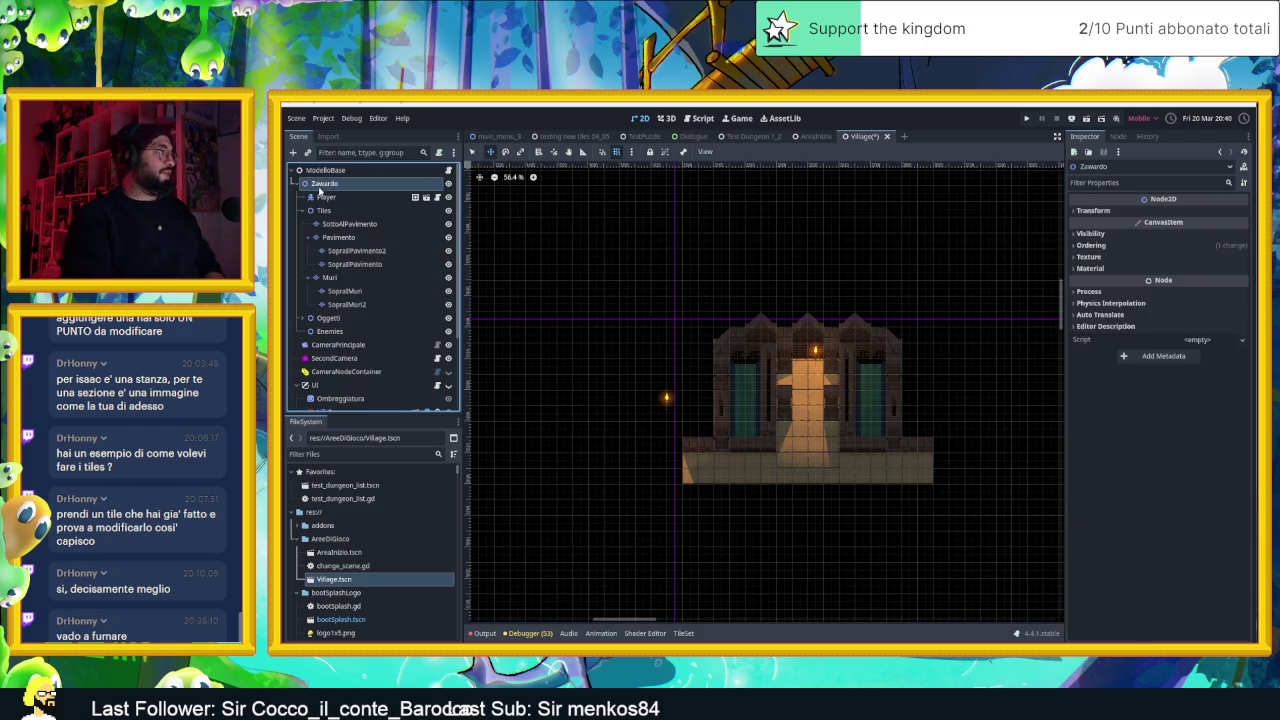
scroll(731, 298, down, 2)
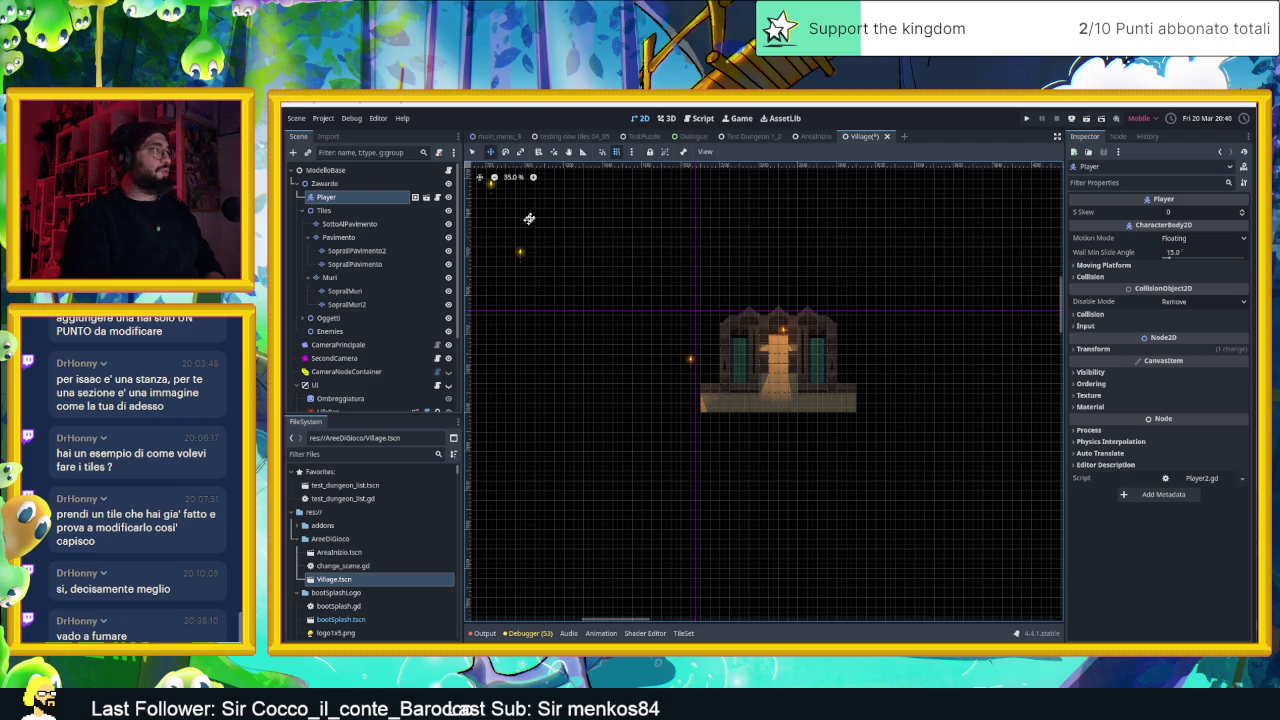
scroll(524, 225, down, 3)
mouse_move(574, 249)
mouse_down()
mouse_move(657, 314)
mouse_move(808, 388)
mouse_up()
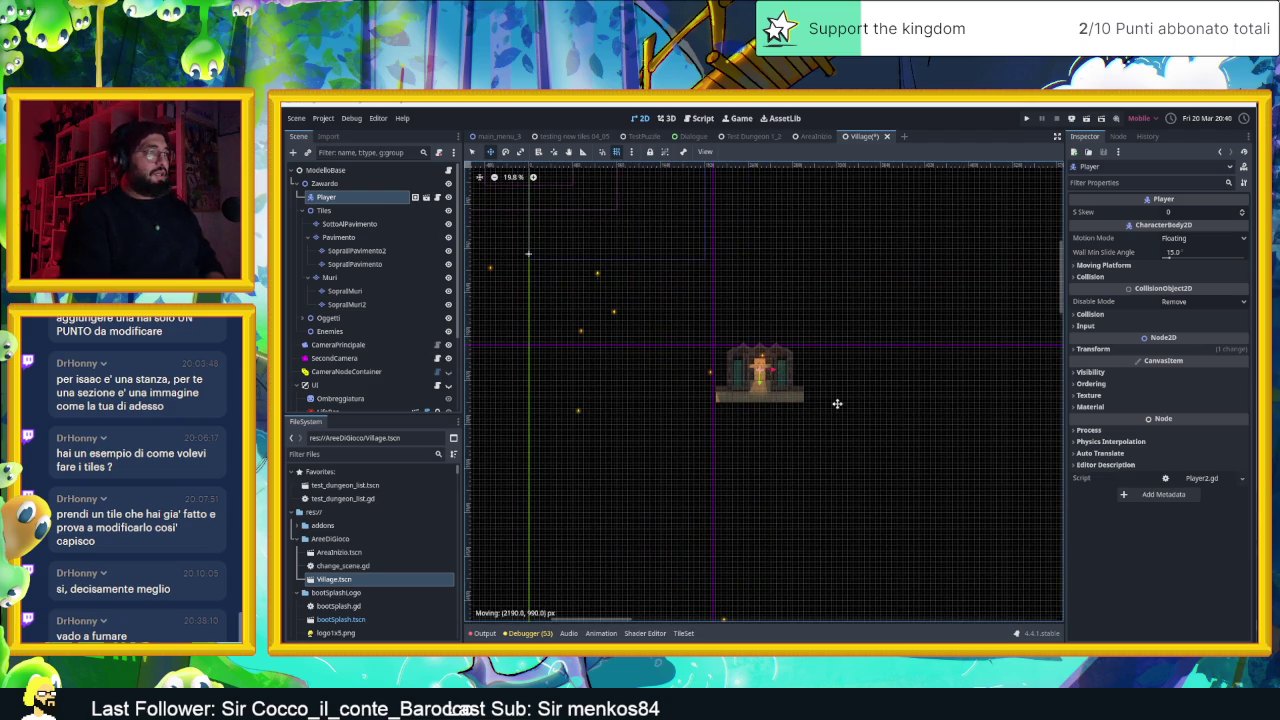
scroll(770, 380, up, 8)
drag(692, 366, 689, 334)
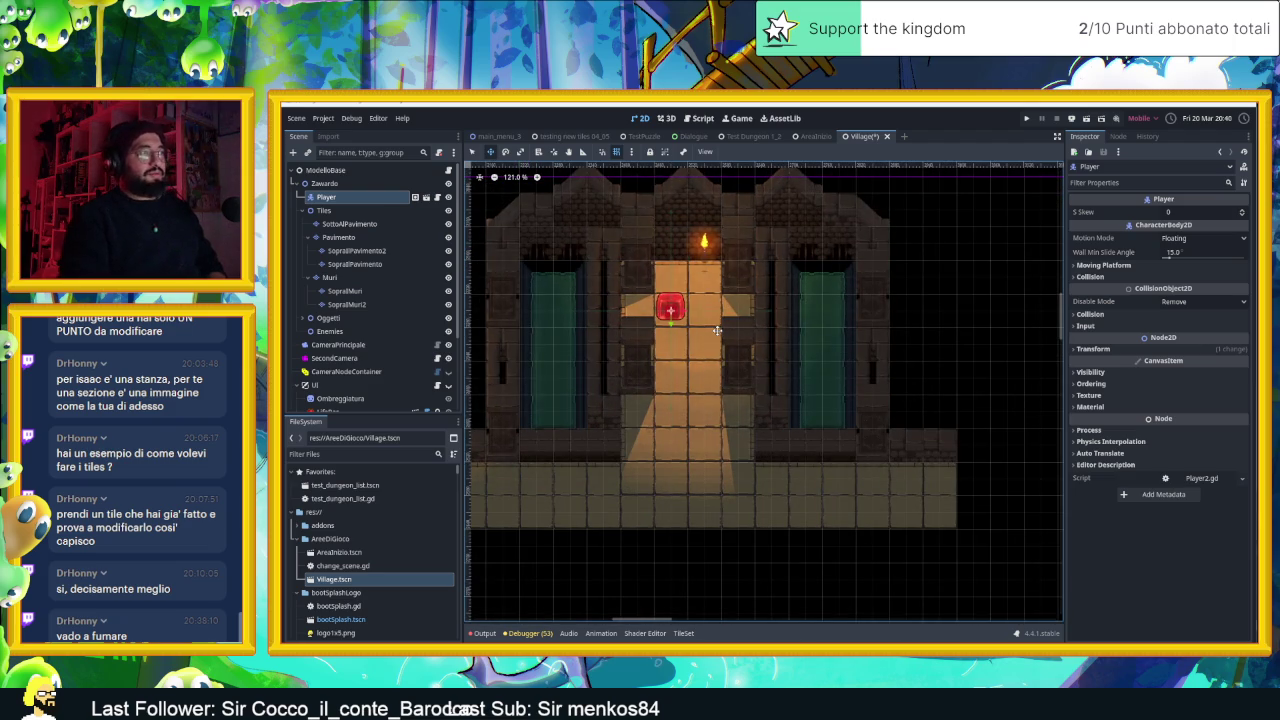
Create a cameraNode under CameraNodeContainer and drag the container over the village
scroll(360, 300, down, 3)
click(346, 268)
scroll(791, 349, down, 5)
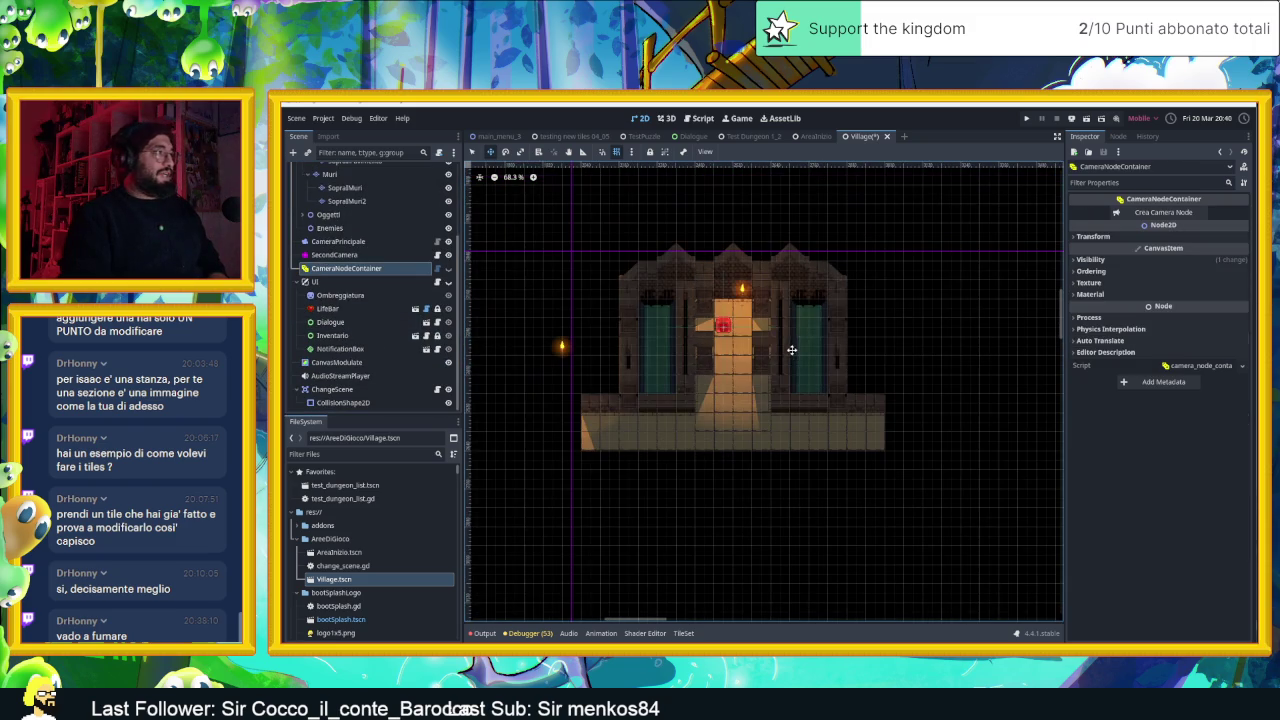
scroll(318, 280, up, 3)
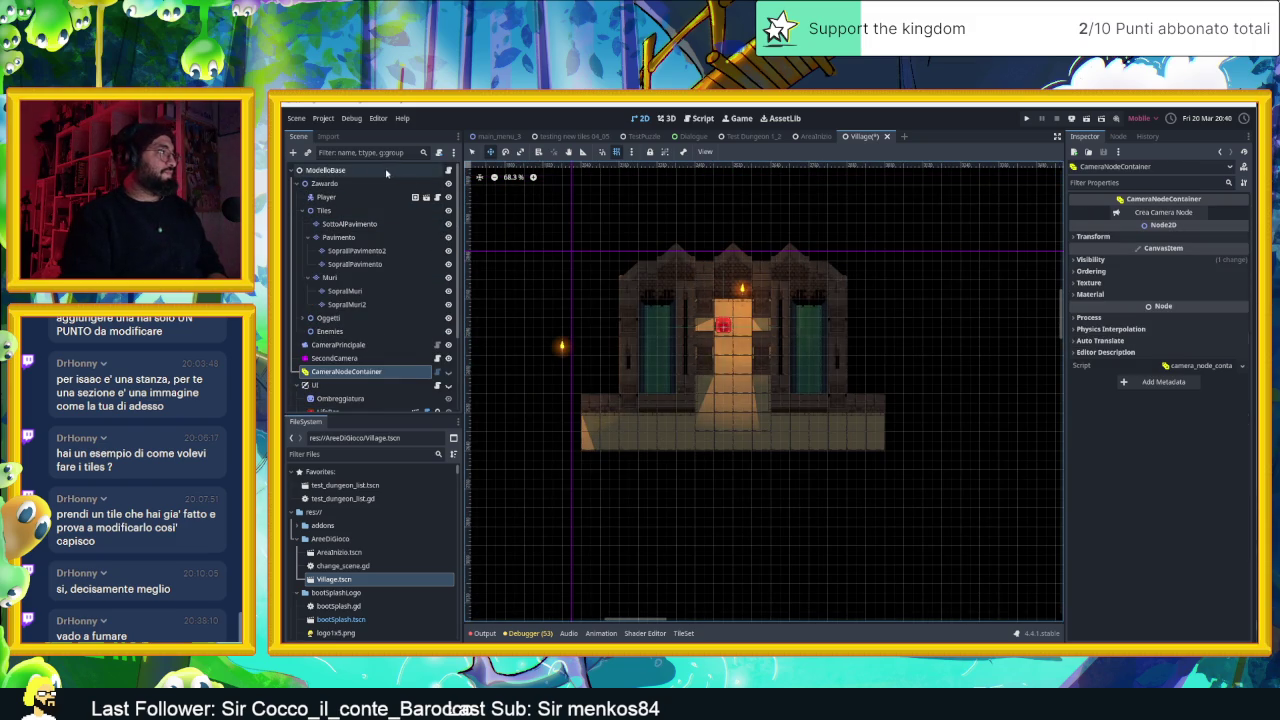
click(1163, 212)
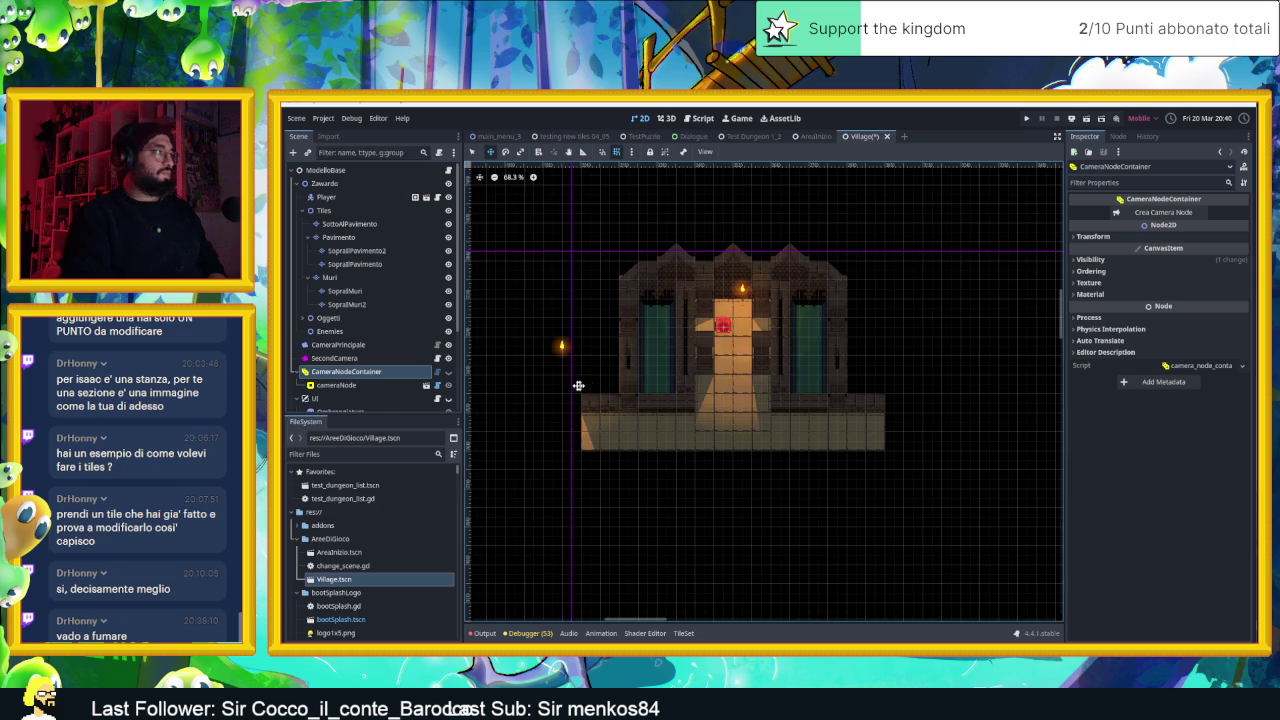
scroll(578, 386, down, 5)
scroll(570, 360, down, 5)
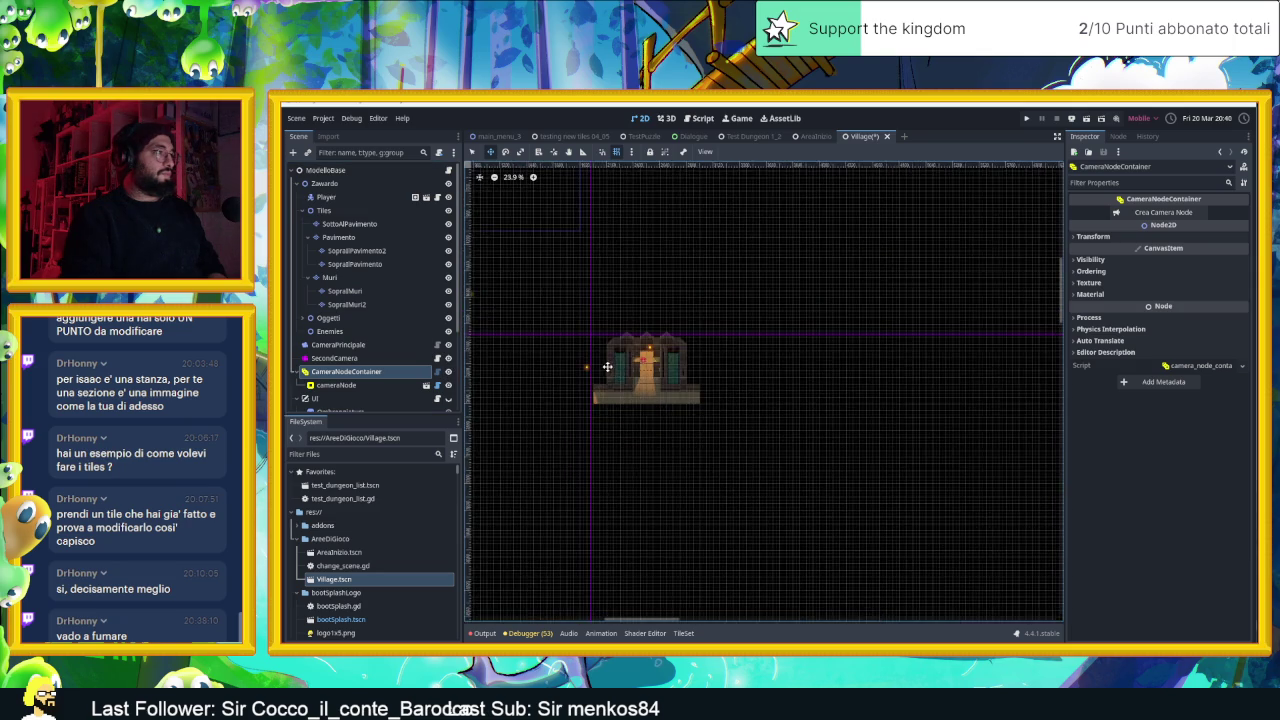
mouse_move(528, 267)
mouse_down()
mouse_move(557, 280)
mouse_move(671, 410)
mouse_up()
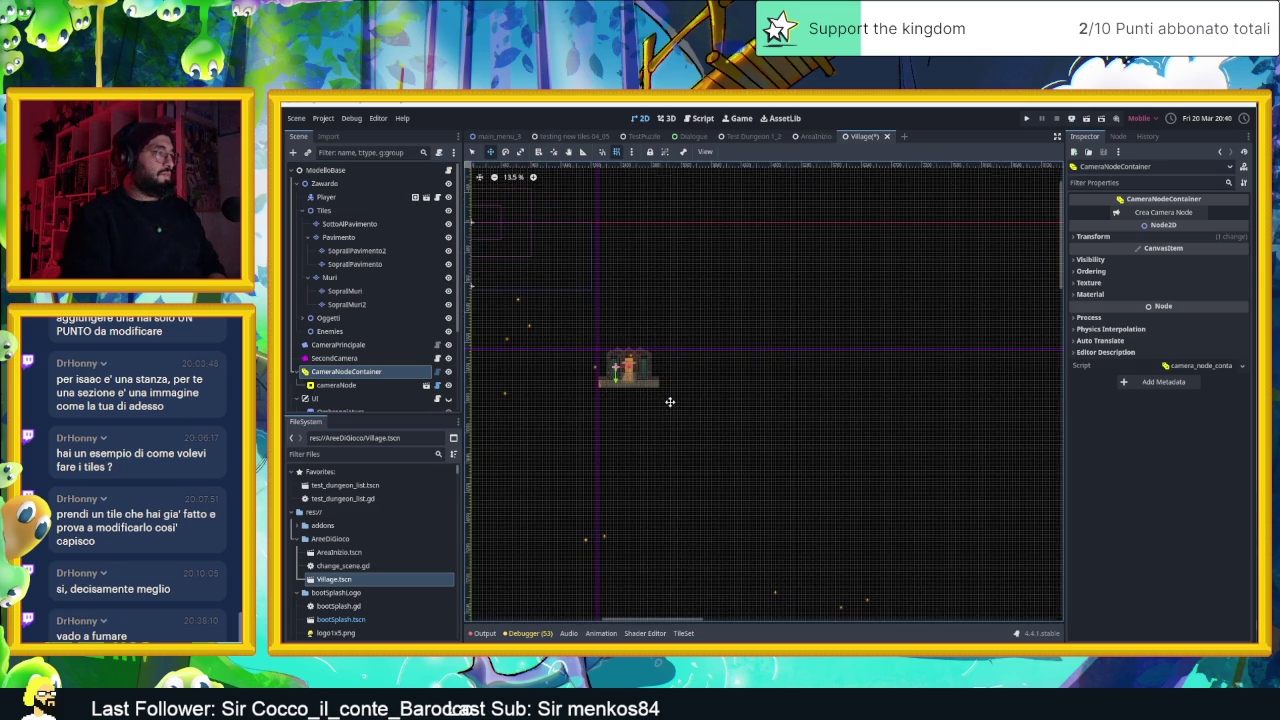
scroll(628, 360, up, 7)
Enlarge the cameraNode's dashed frame over the whole gate, trimming its bottom and right edges
click(473, 151)
click(692, 385)
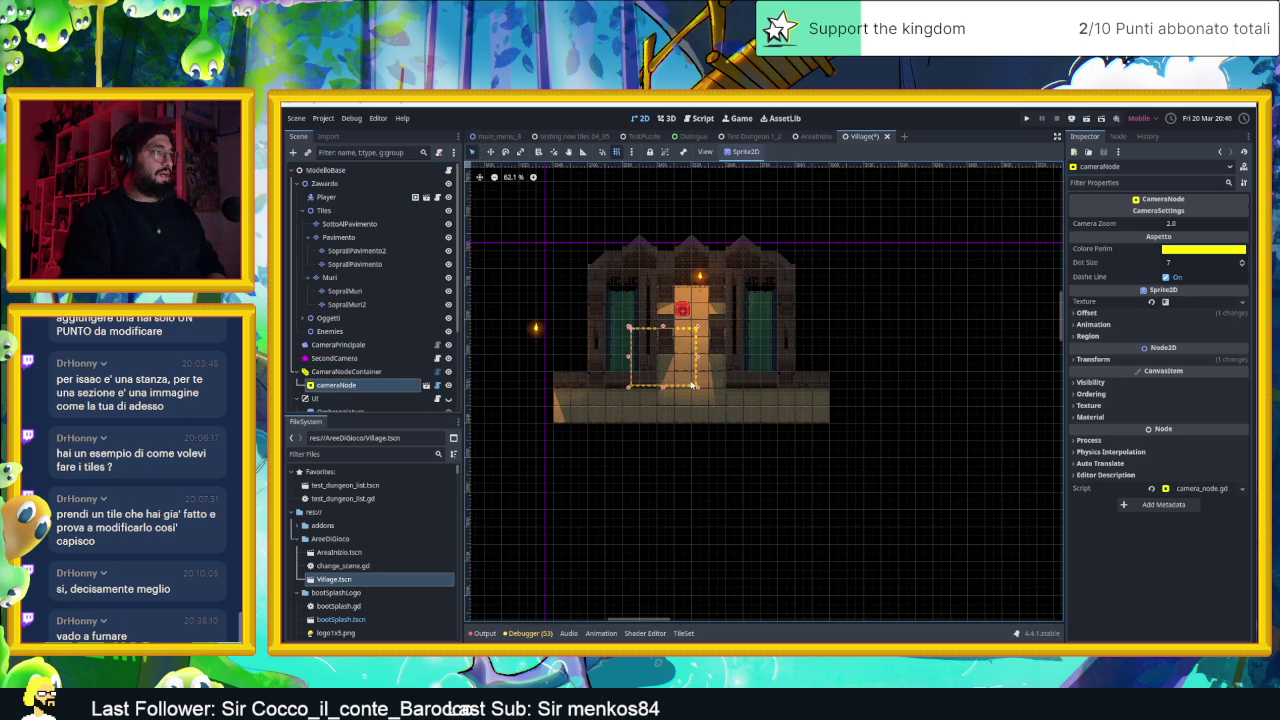
mouse_move(697, 389)
mouse_down()
mouse_move(810, 437)
mouse_move(797, 425)
mouse_up()
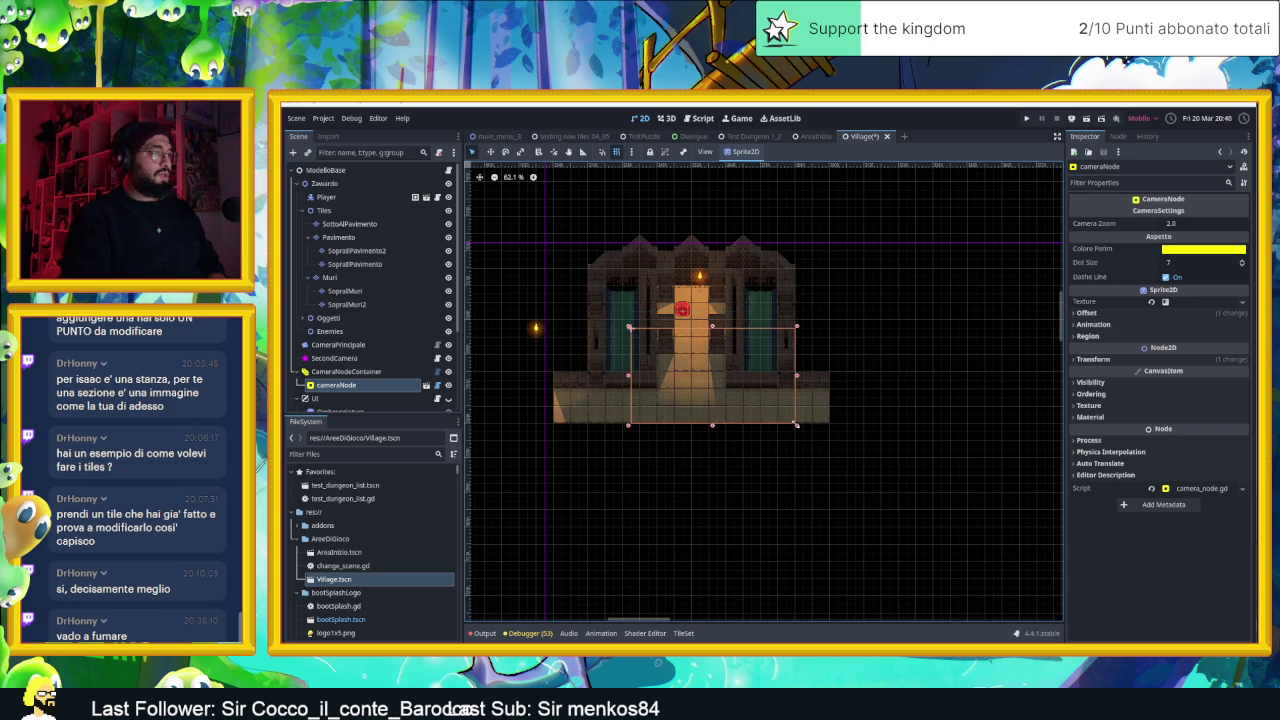
click(627, 328)
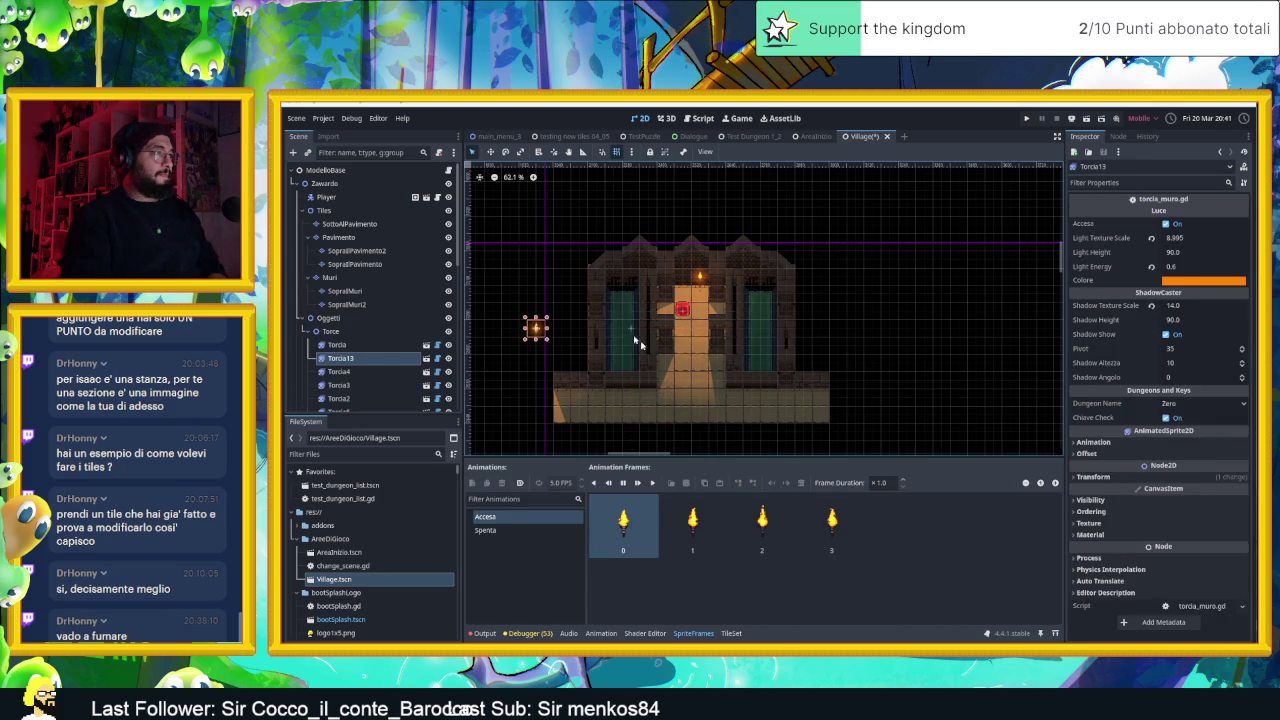
click(668, 366)
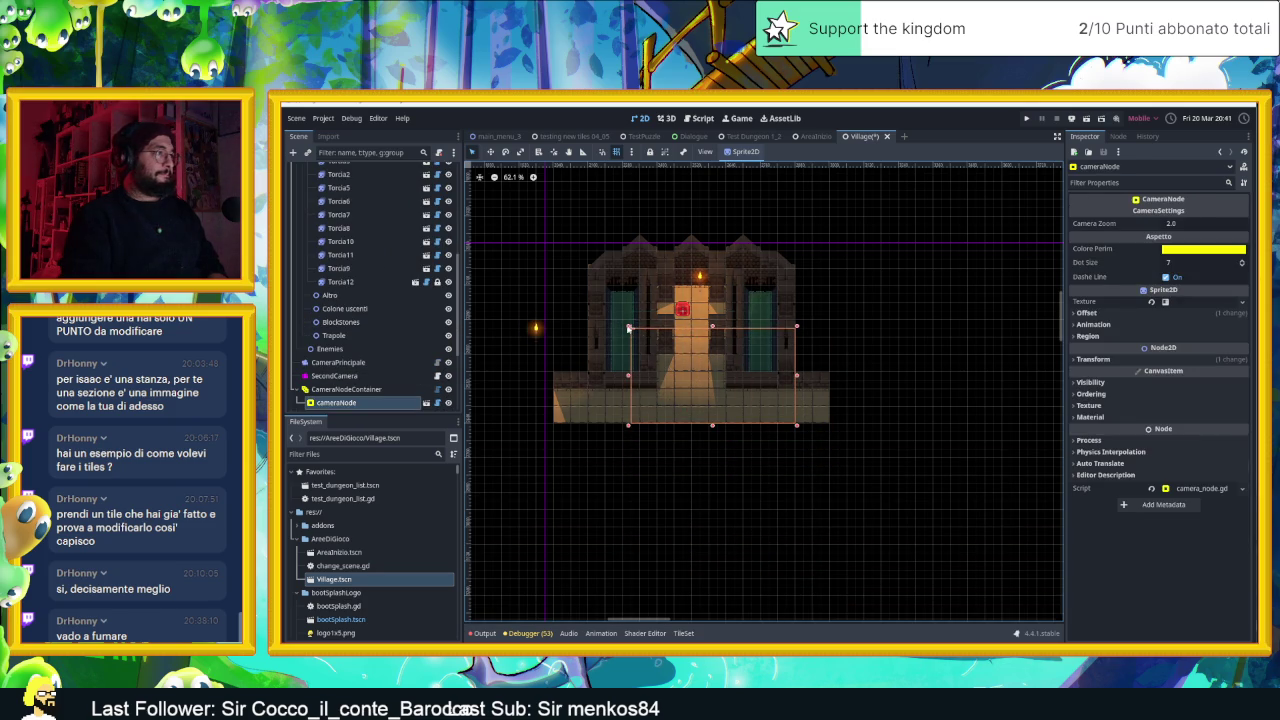
mouse_move(629, 328)
mouse_down()
mouse_move(585, 250)
mouse_move(593, 242)
mouse_up()
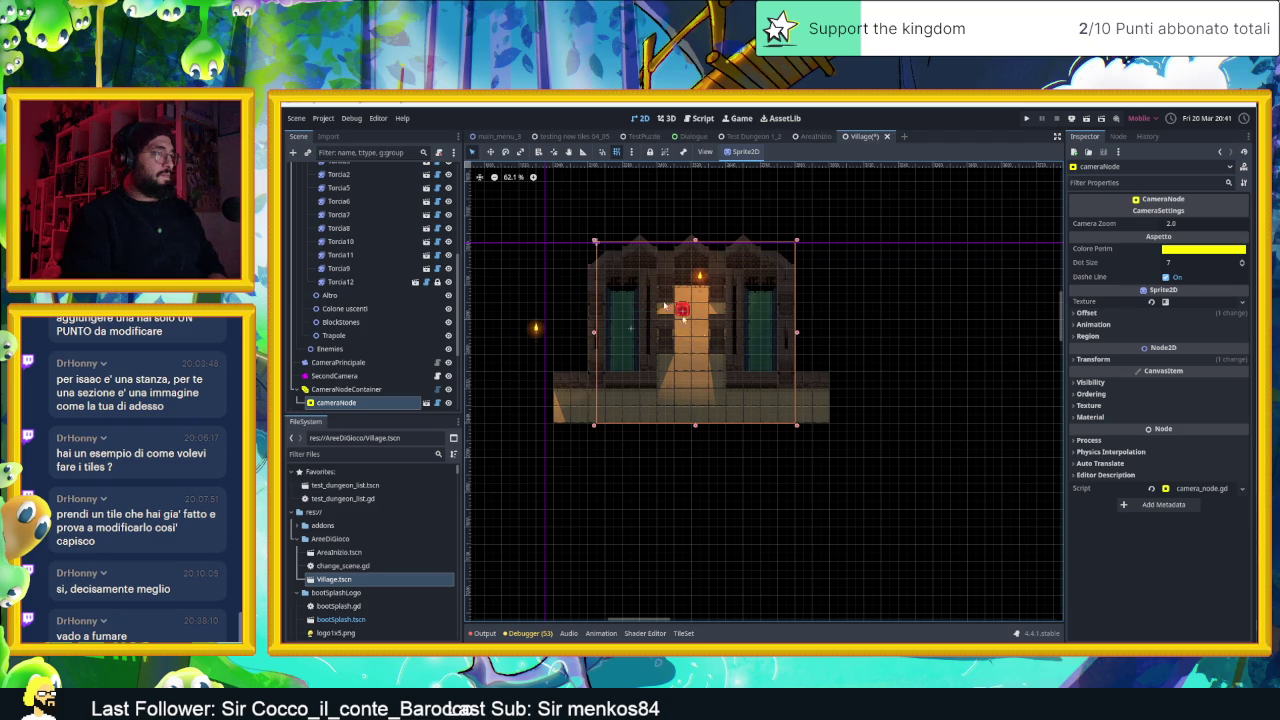
scroll(708, 339, up, 3)
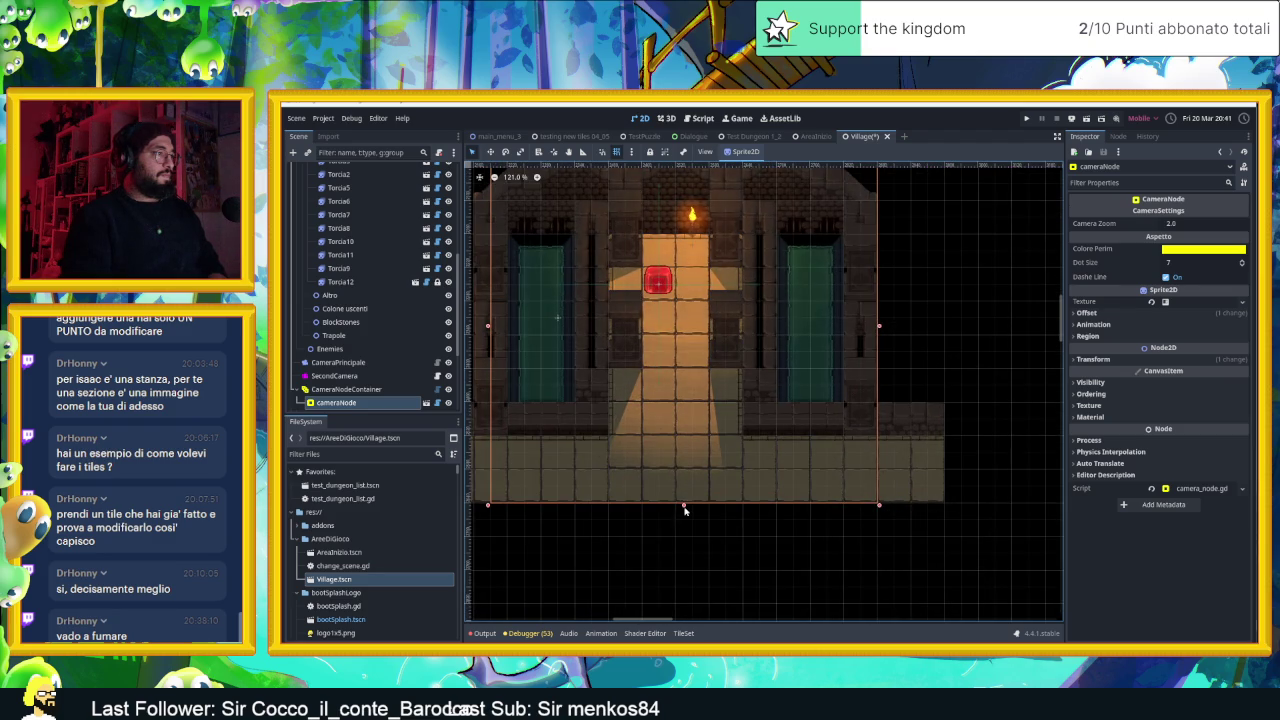
mouse_move(684, 507)
mouse_down()
mouse_move(680, 494)
mouse_move(680, 506)
mouse_up()
drag(879, 330, 897, 324)
Shift the camera frame left, inspect a torch node, then reselect the cameraNode
scroll(904, 318, down, 3)
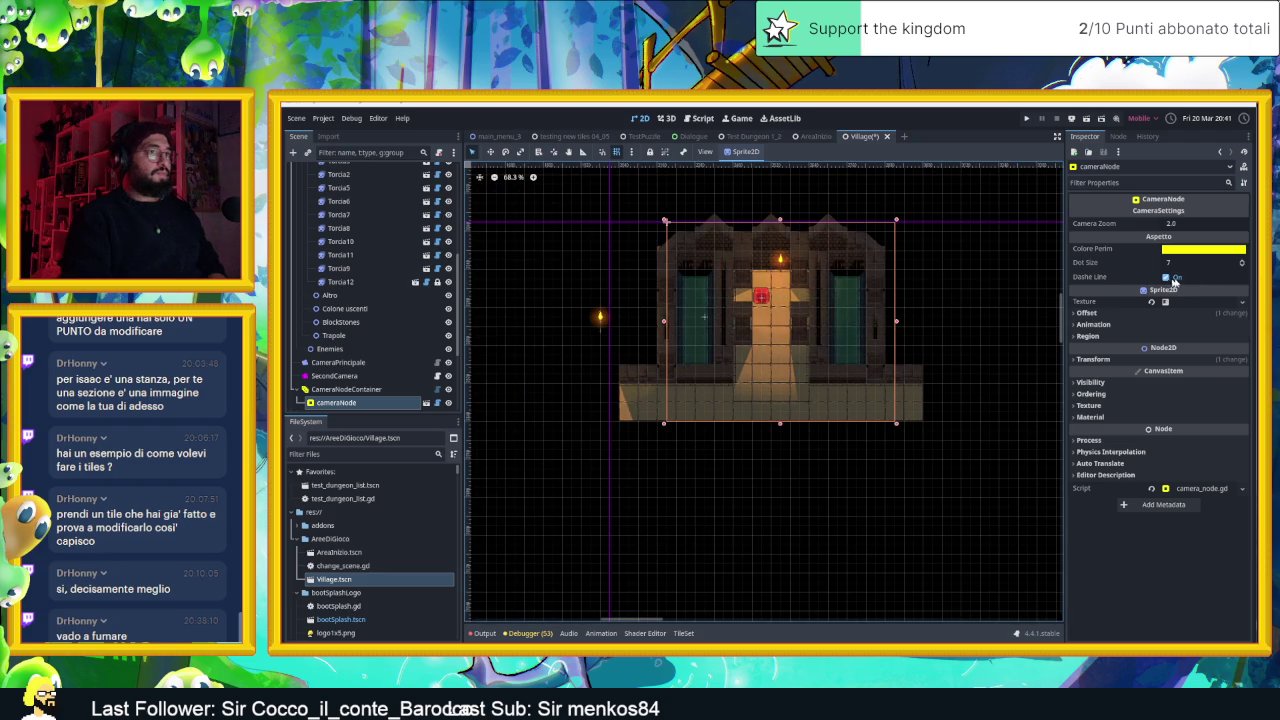
click(449, 390)
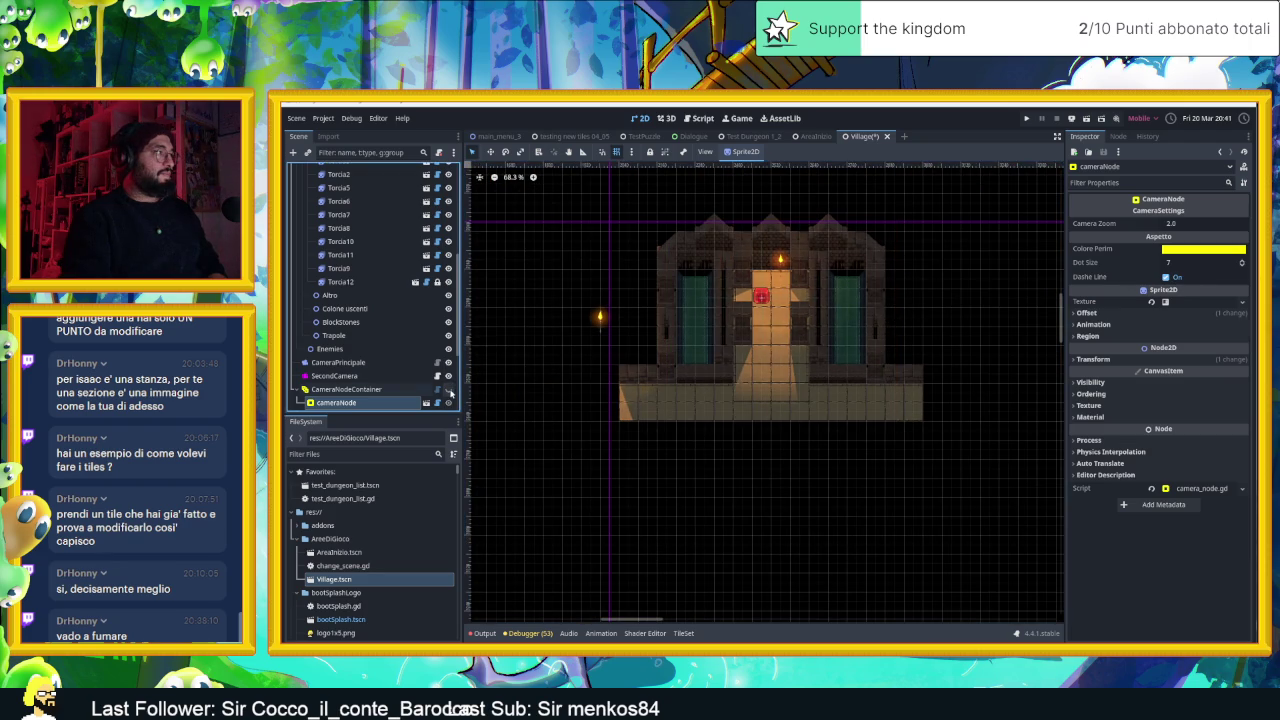
click(449, 390)
mouse_move(676, 228)
mouse_down()
mouse_move(606, 214)
mouse_move(470, 217)
mouse_move(742, 233)
mouse_up()
scroll(685, 343, down, 8)
scroll(682, 341, up, 1)
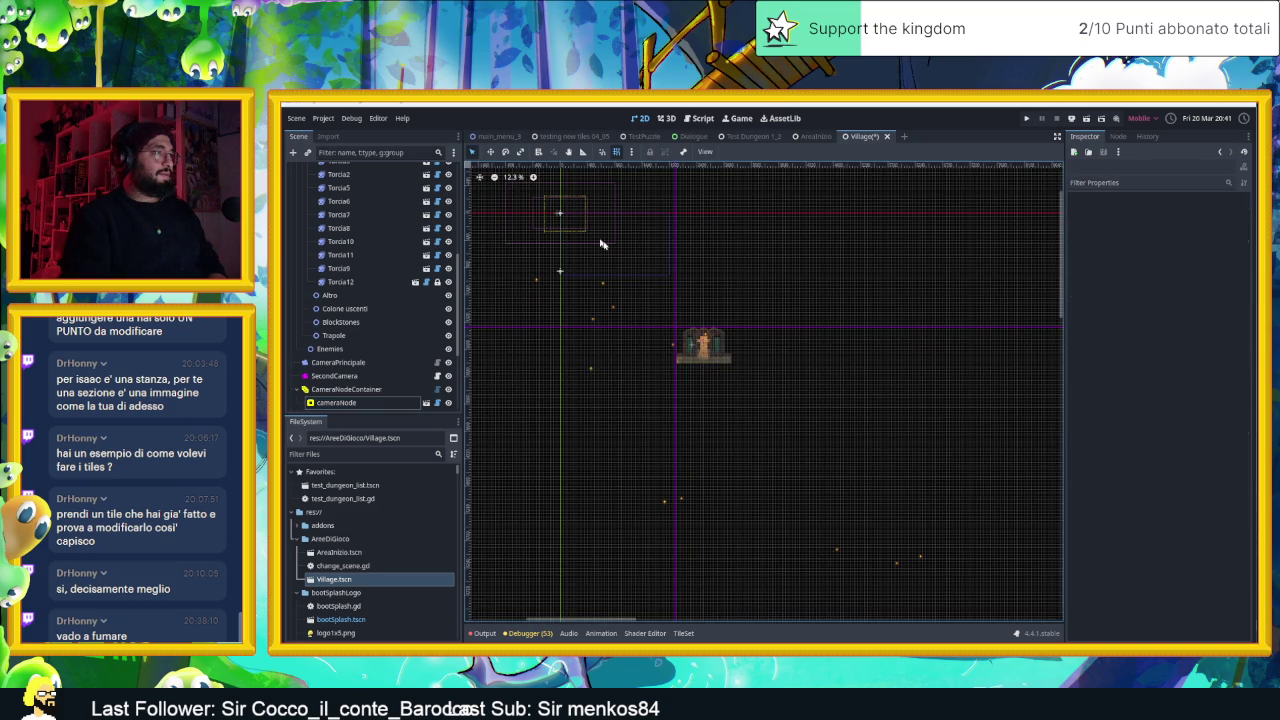
click(686, 324)
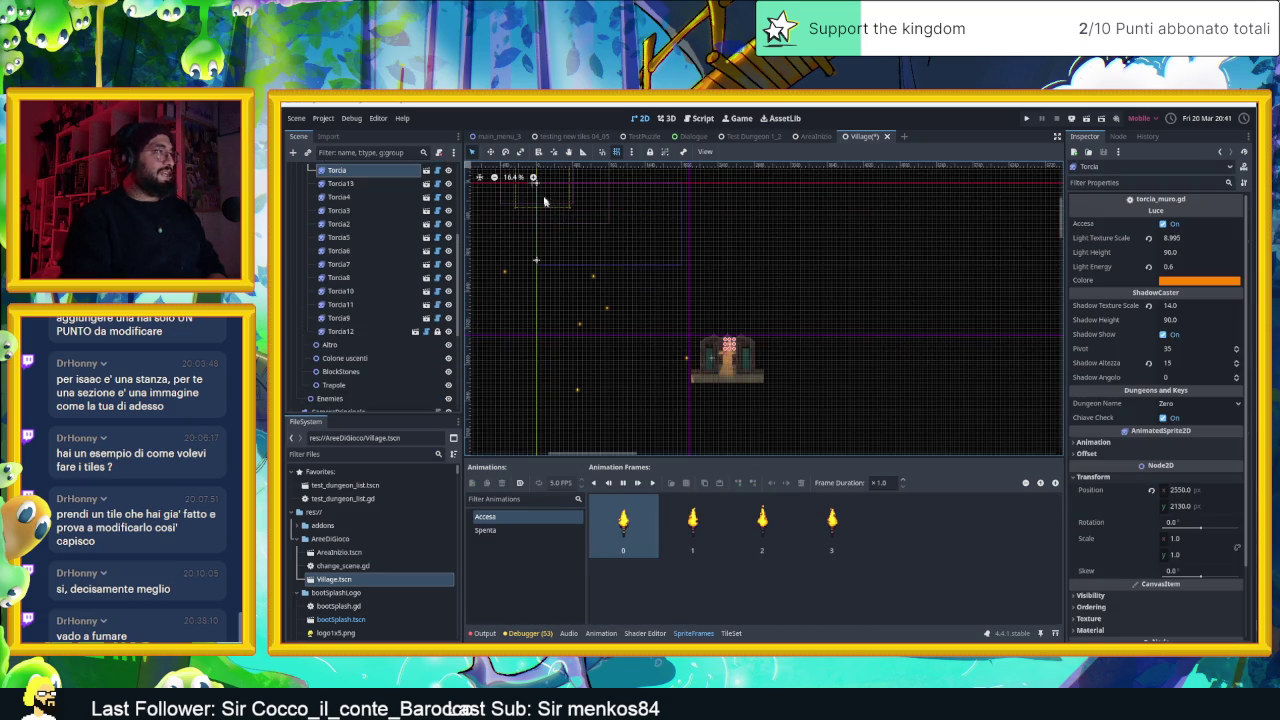
scroll(645, 325, up, 1)
click(645, 325)
scroll(370, 364, down, 5)
scroll(368, 364, down, 2)
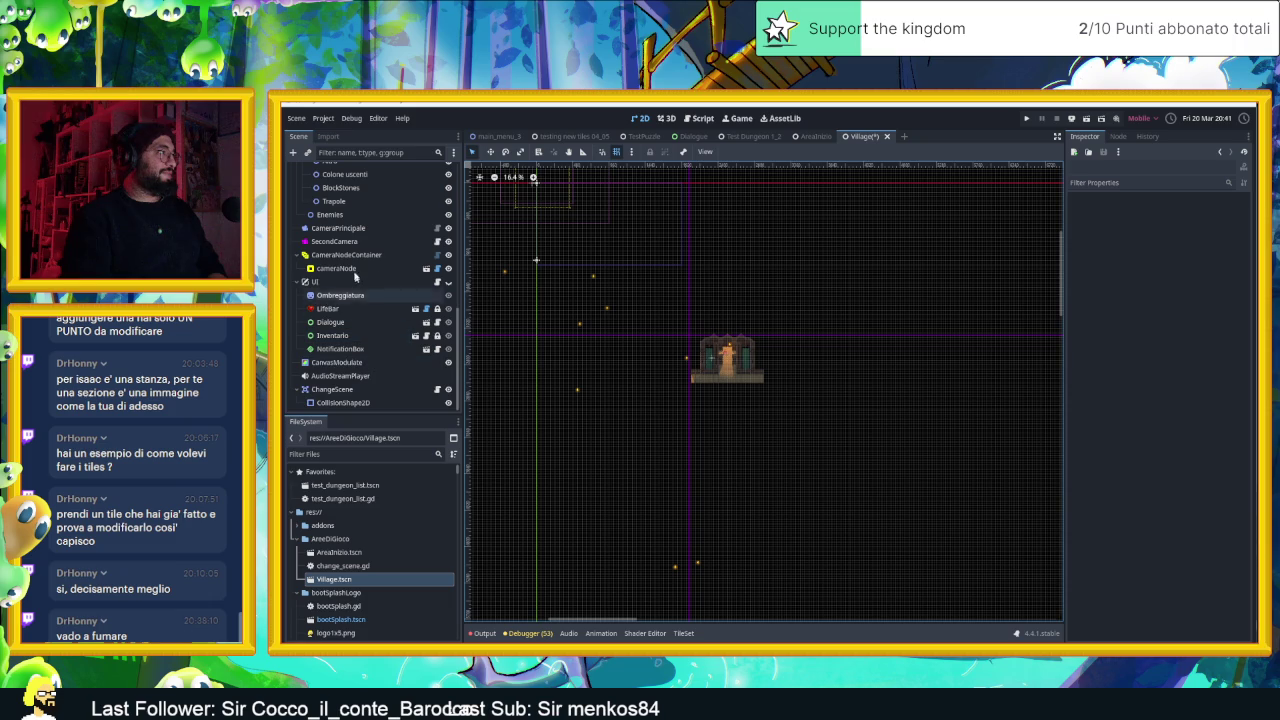
click(336, 268)
scroll(736, 345, up, 2)
scroll(736, 345, up, 1)
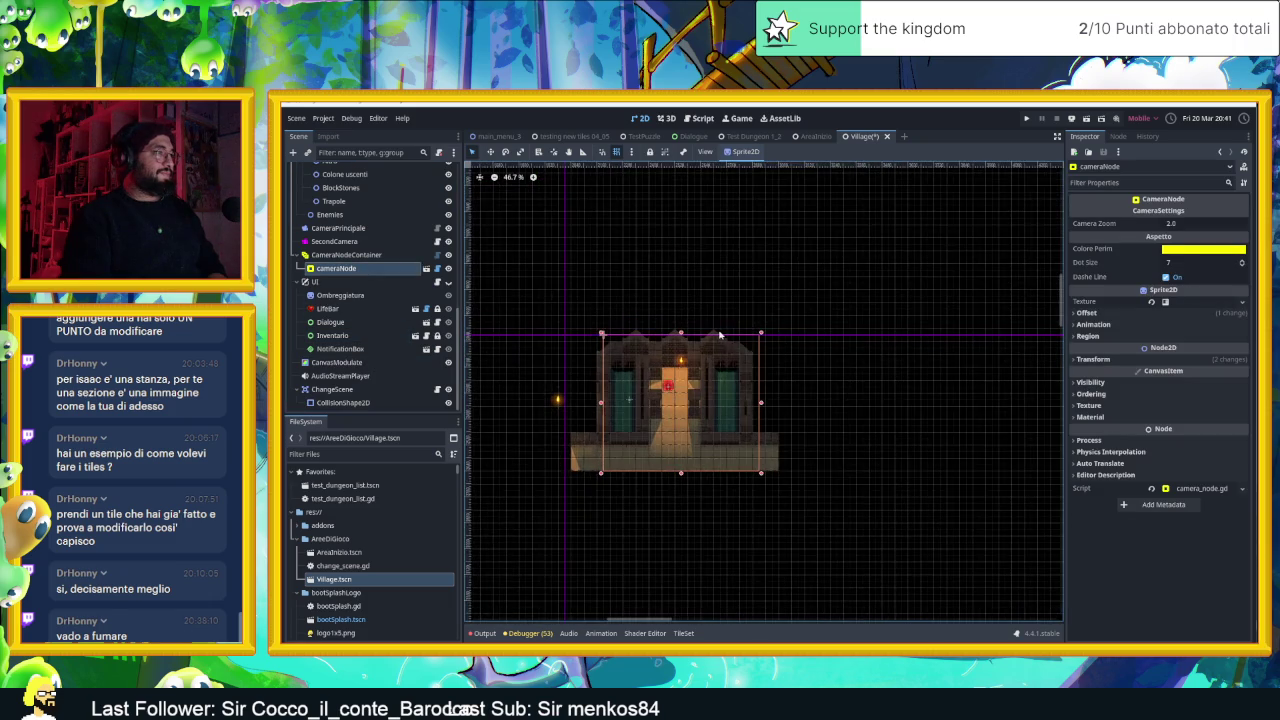
scroll(740, 346, up, 2)
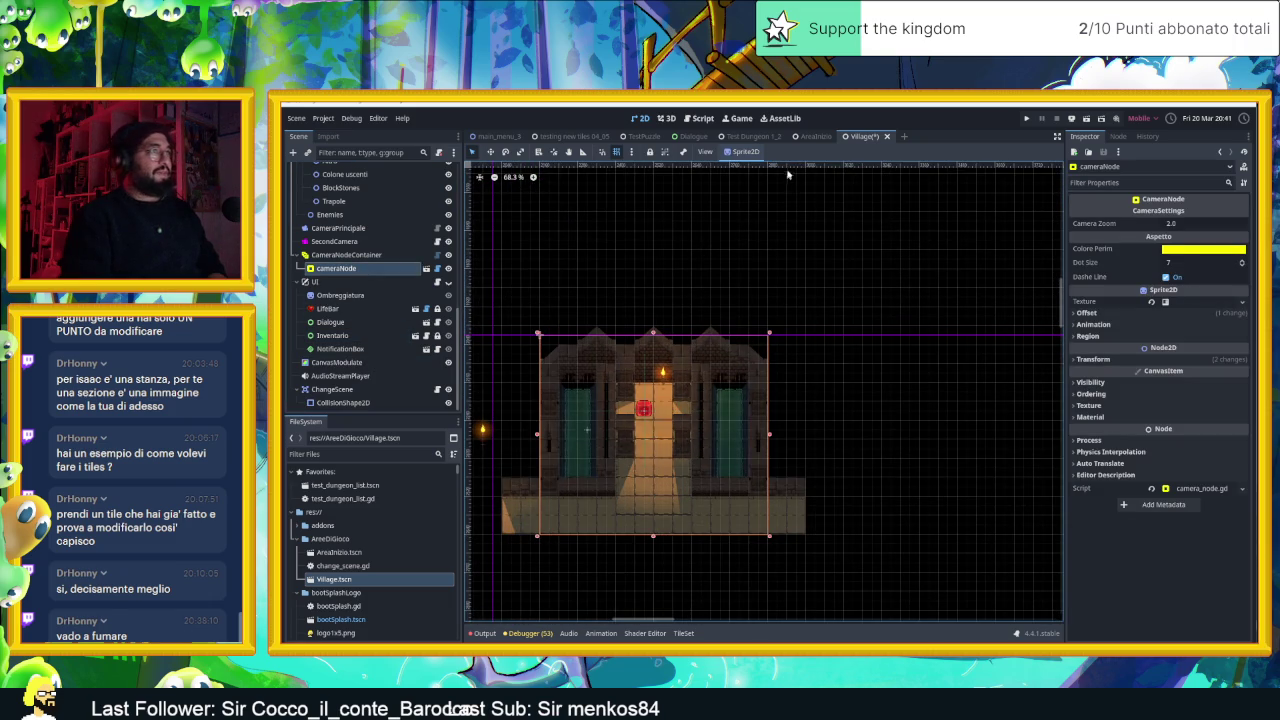
Save Village.tscn with Ctrl+S, checking the AreaInizio scene before and after
click(815, 136)
click(868, 136)
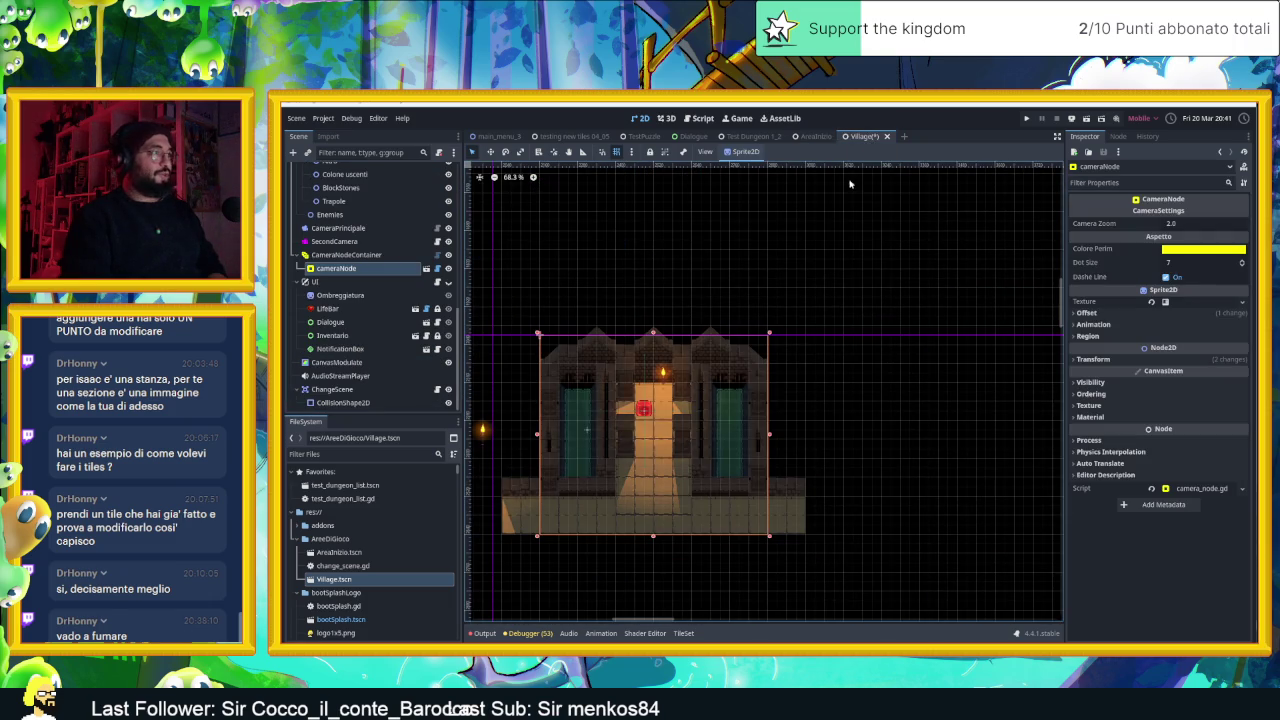
key(ctrl+s)
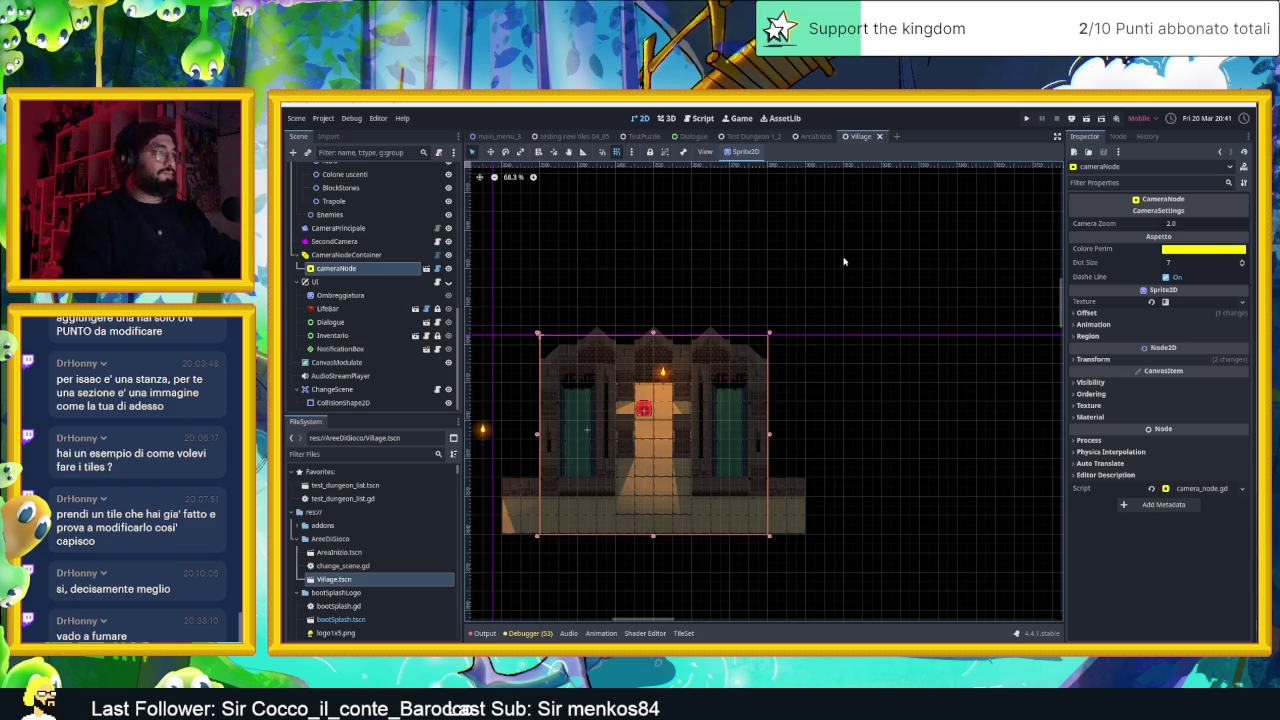
click(813, 137)
click(858, 137)
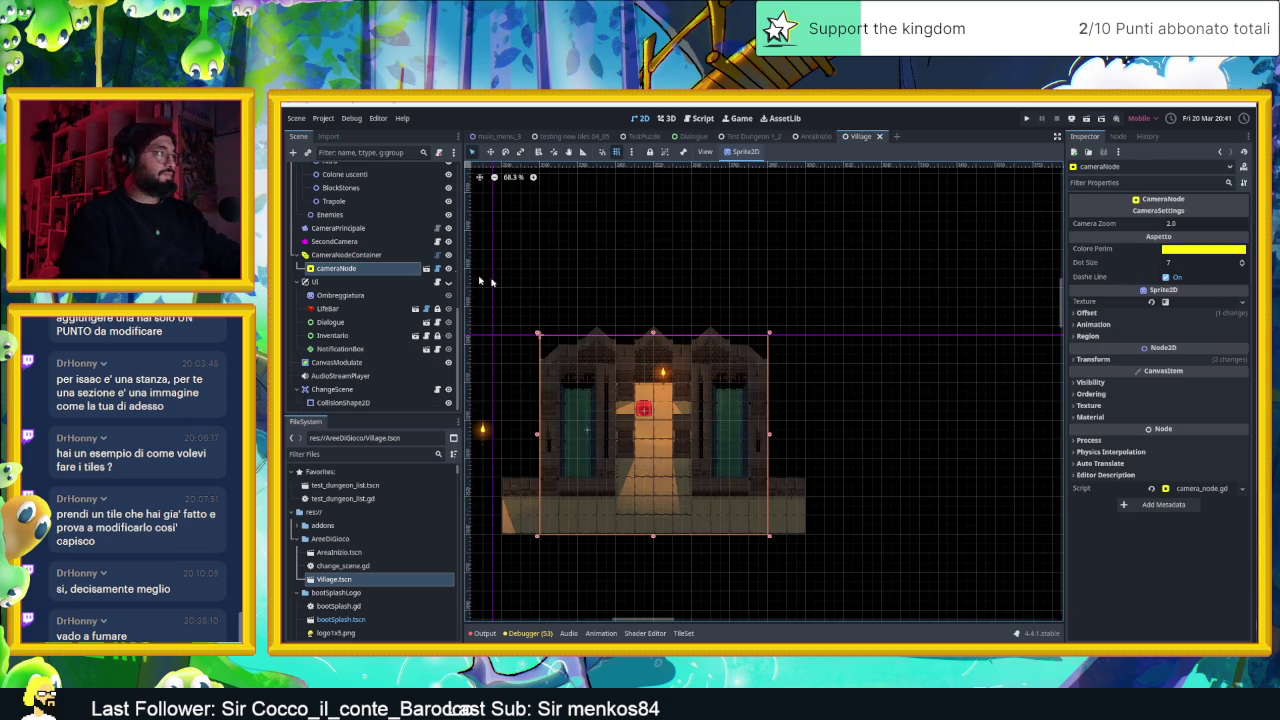
click(383, 255)
click(383, 269)
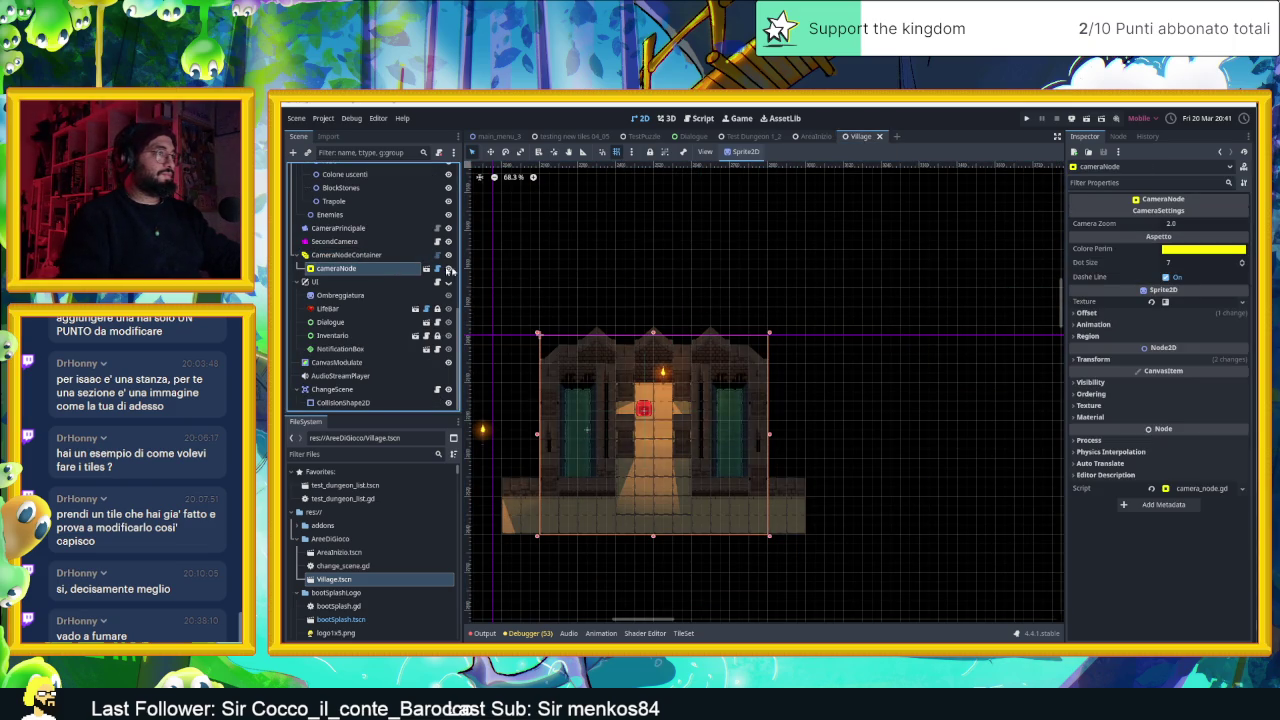
scroll(683, 289, down, 5)
scroll(510, 200, up, 2)
click(527, 219)
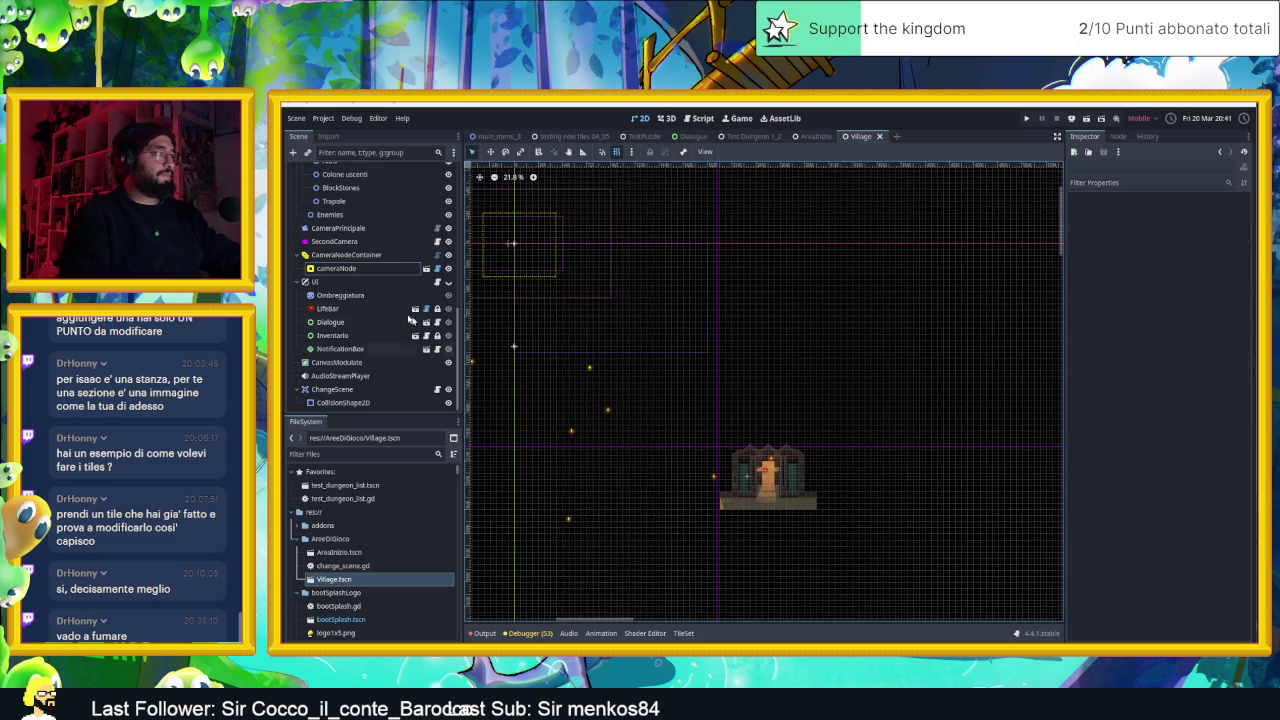
Delete the original cameraNode and create a new one under CameraNodeContainer
click(340, 268)
key(Delete)
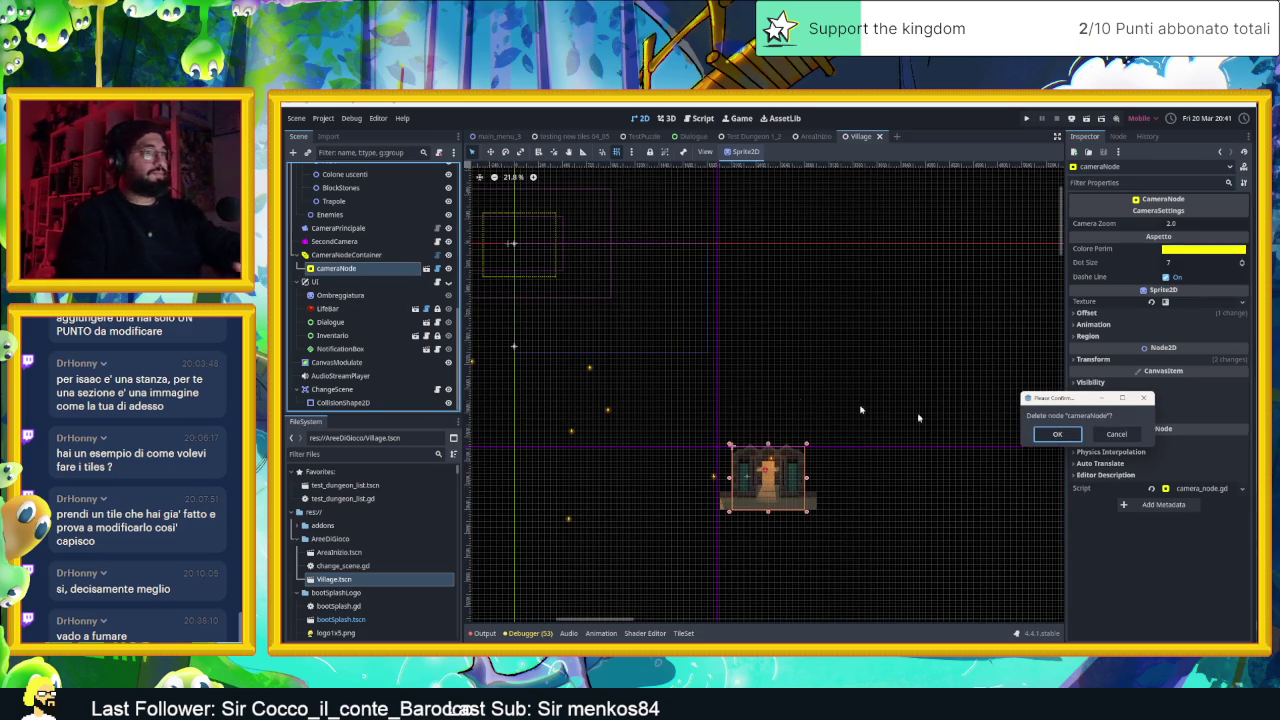
click(1048, 435)
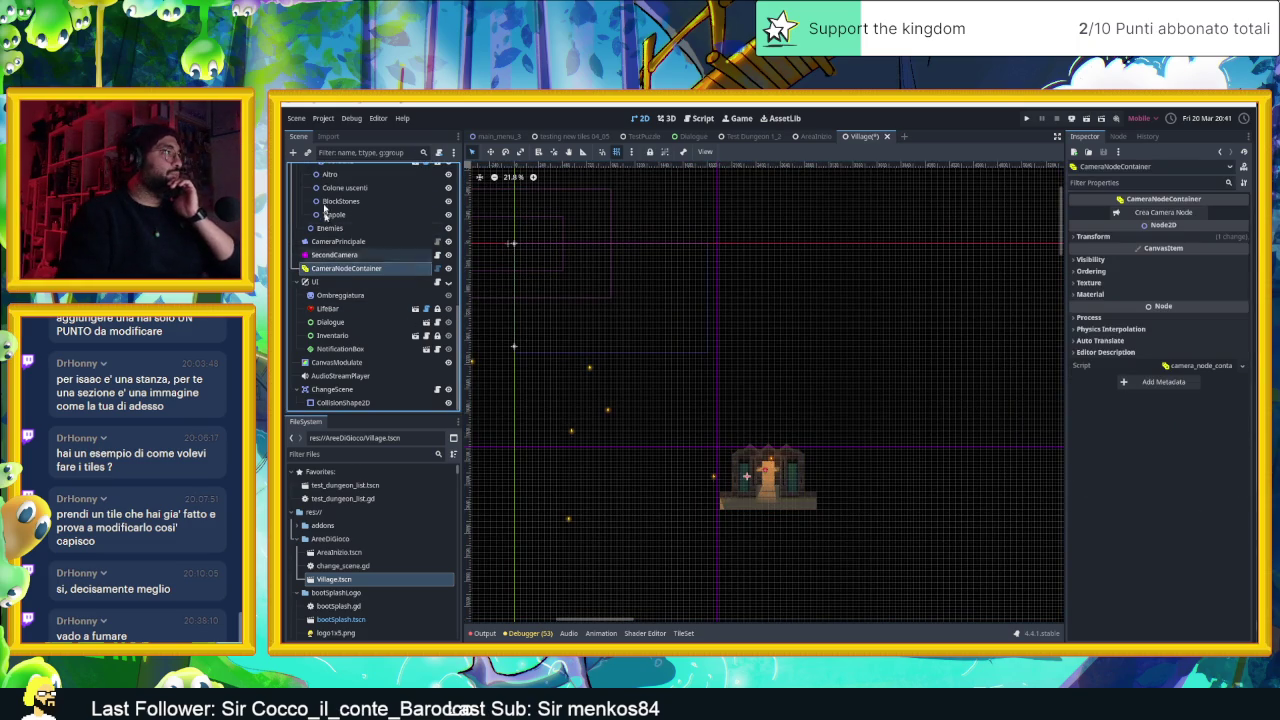
click(293, 152)
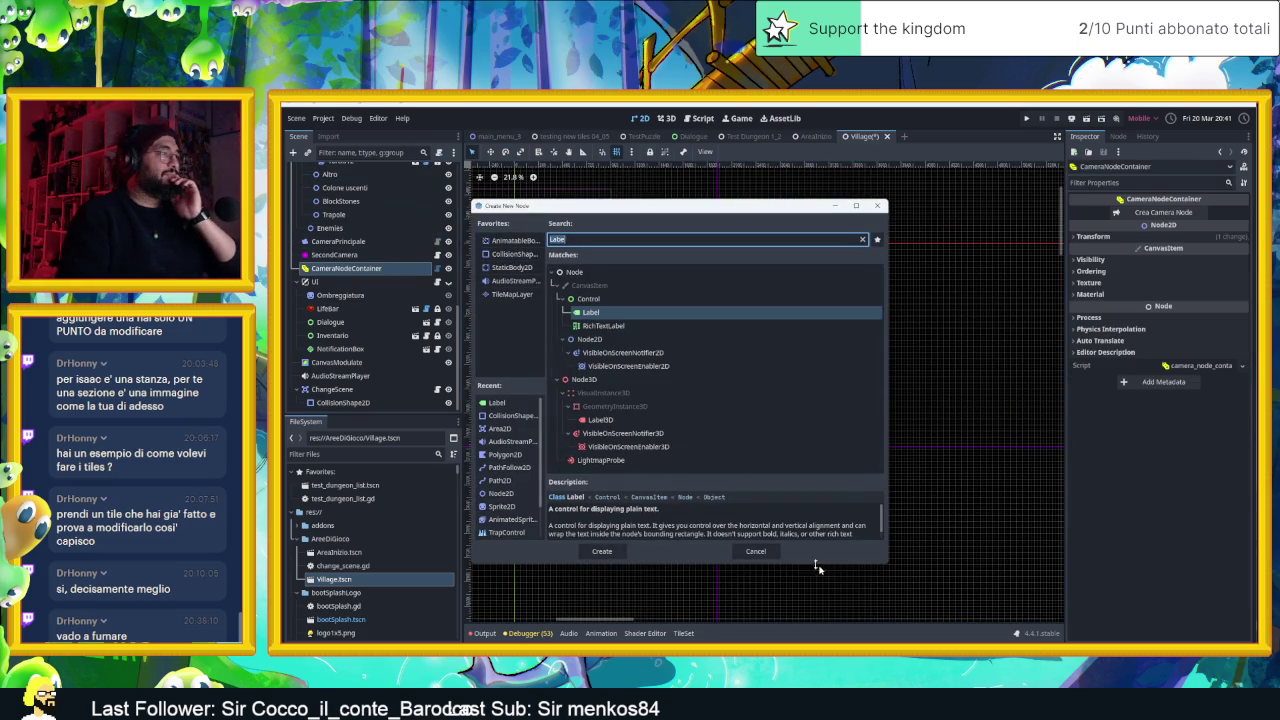
click(755, 551)
click(1155, 213)
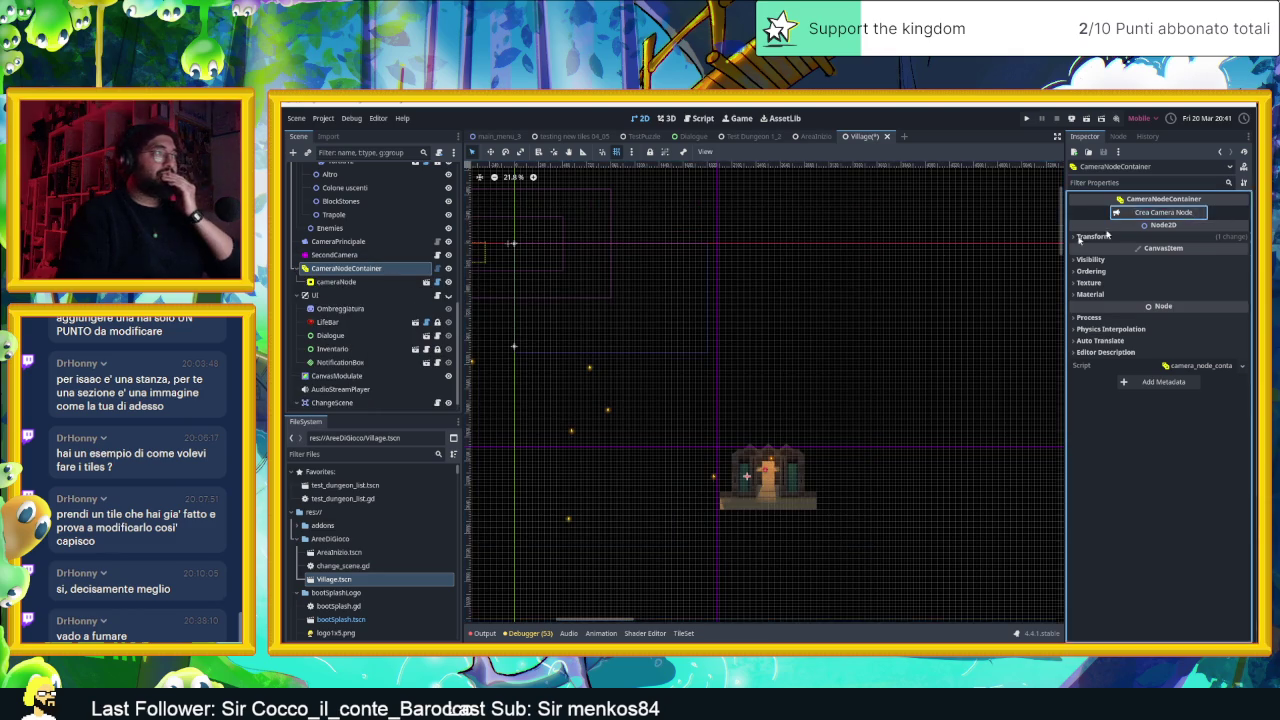
Move the new camera frame right and down, then undo the move
scroll(576, 236, left, 3)
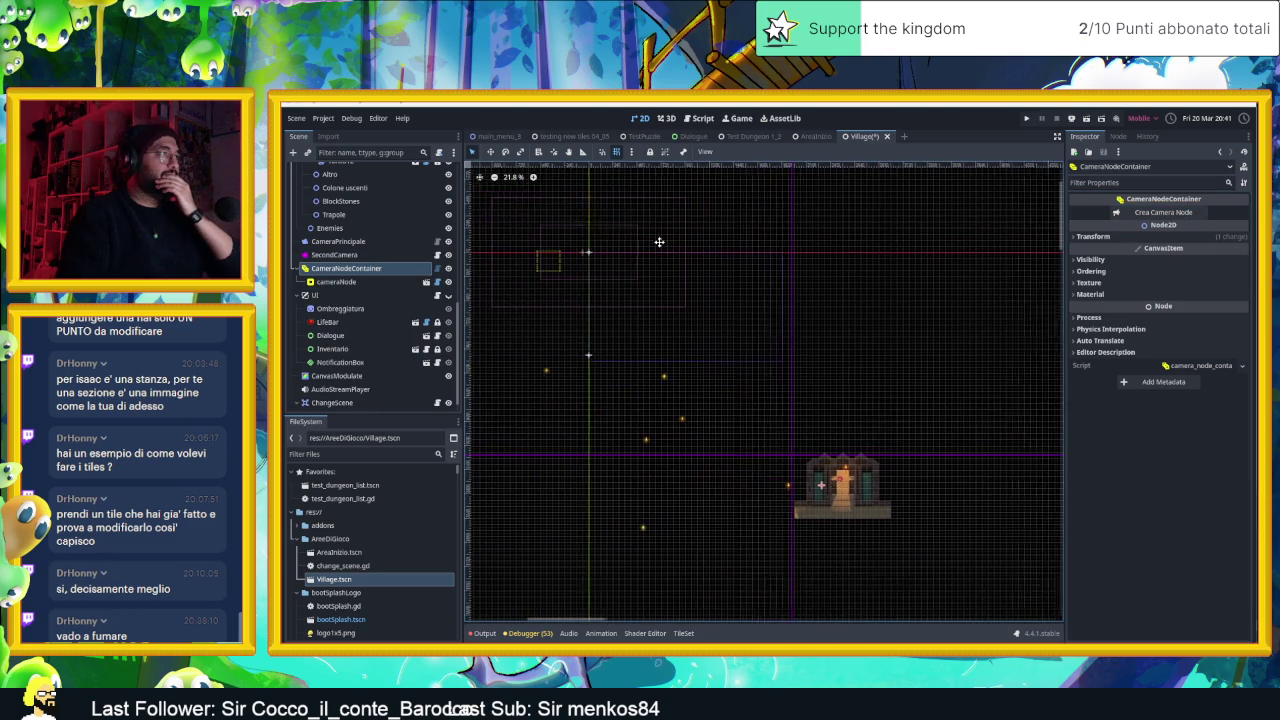
click(491, 152)
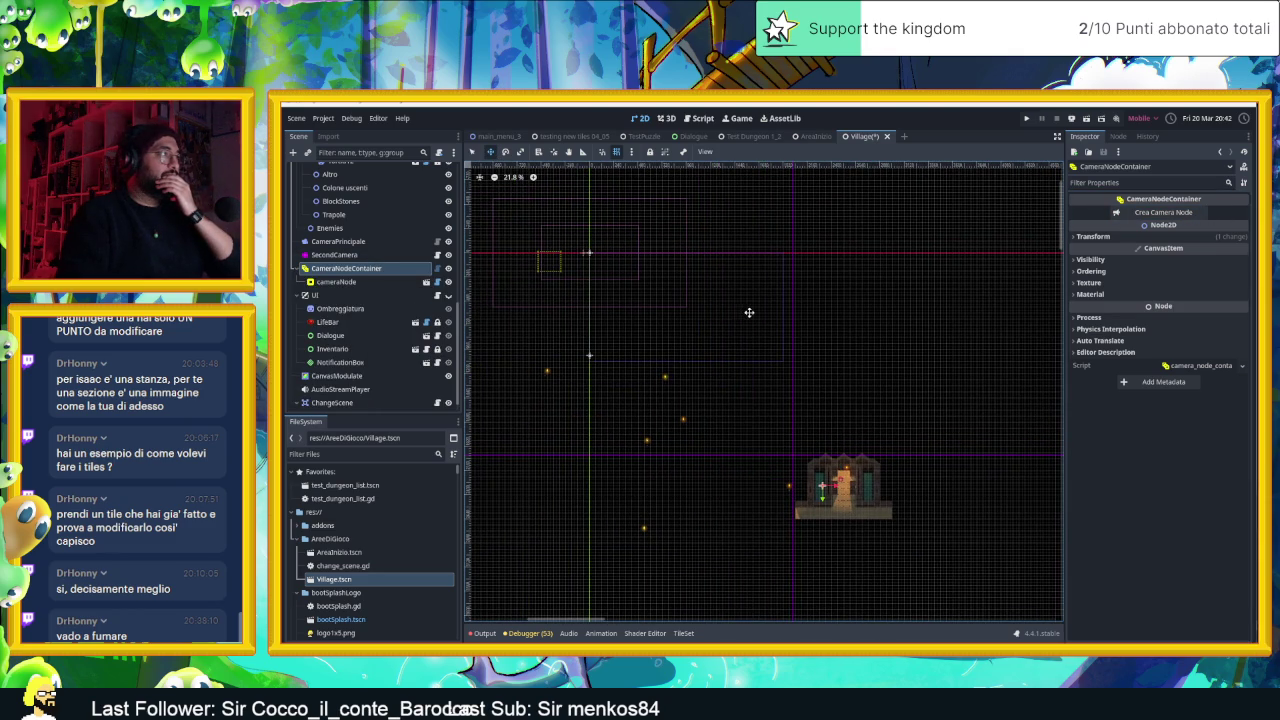
click(360, 281)
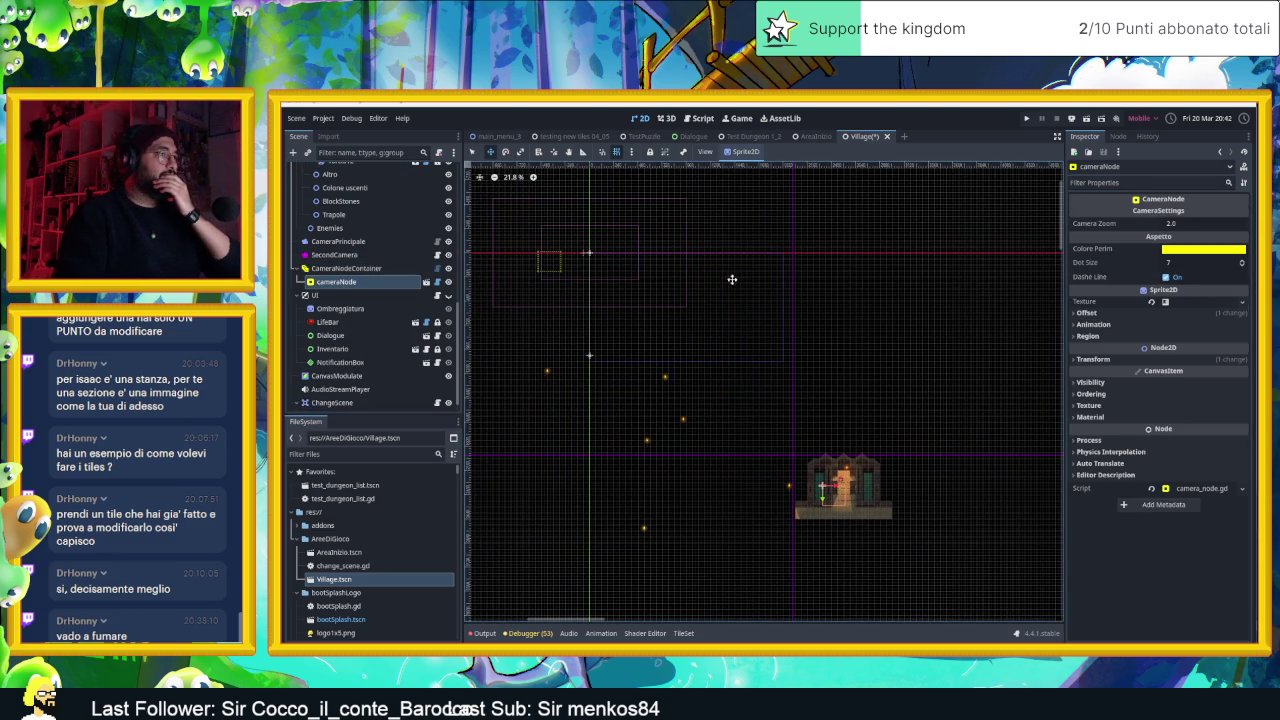
drag(733, 279, 757, 286)
key(ctrl+z)
key(ctrl+z)
key(ctrl+z)
key(ctrl+z)
Delete cameraNode and cameraNode2 together, then show the container's Transform at 2310, 2310
click(350, 283)
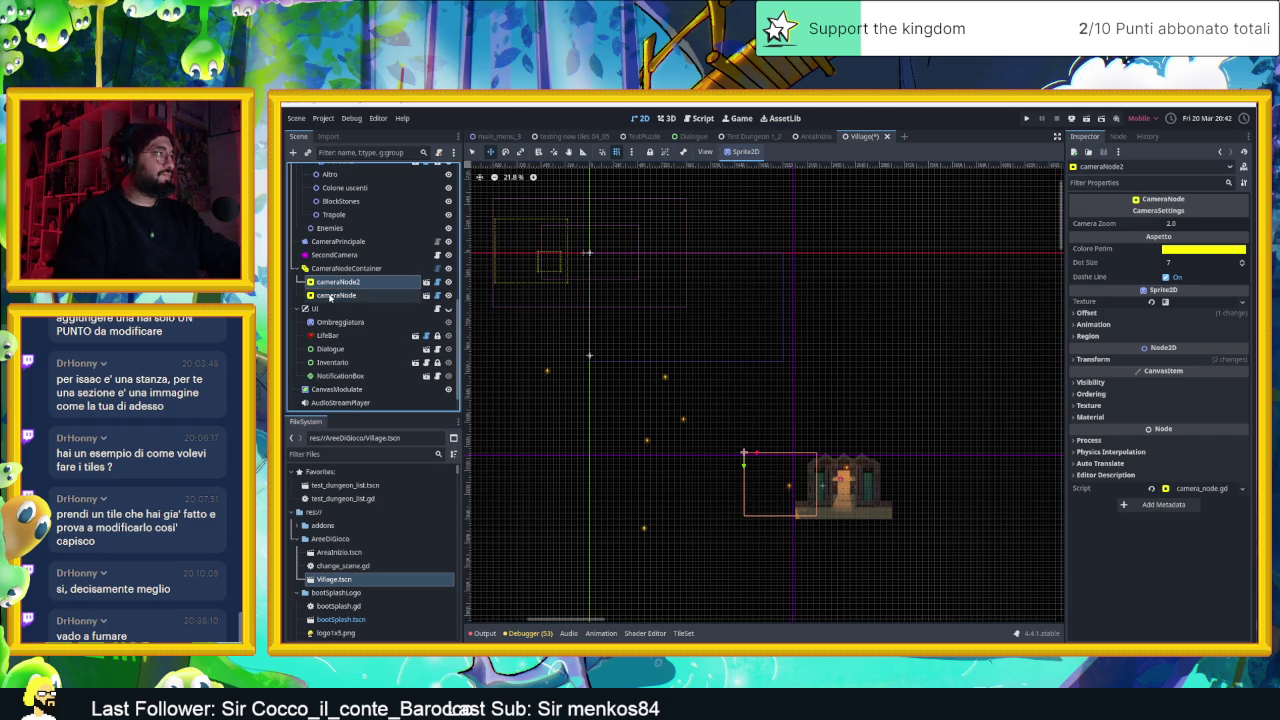
shift+click(330, 296)
key(Delete)
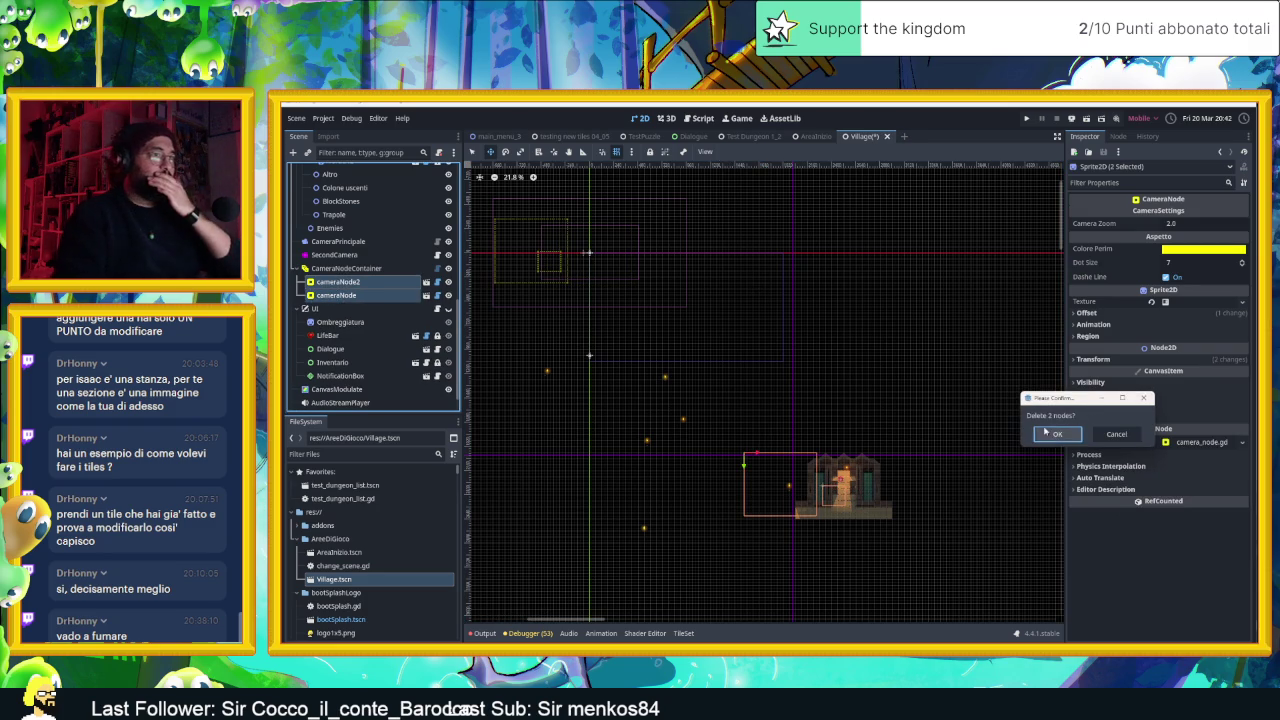
click(1046, 432)
click(427, 269)
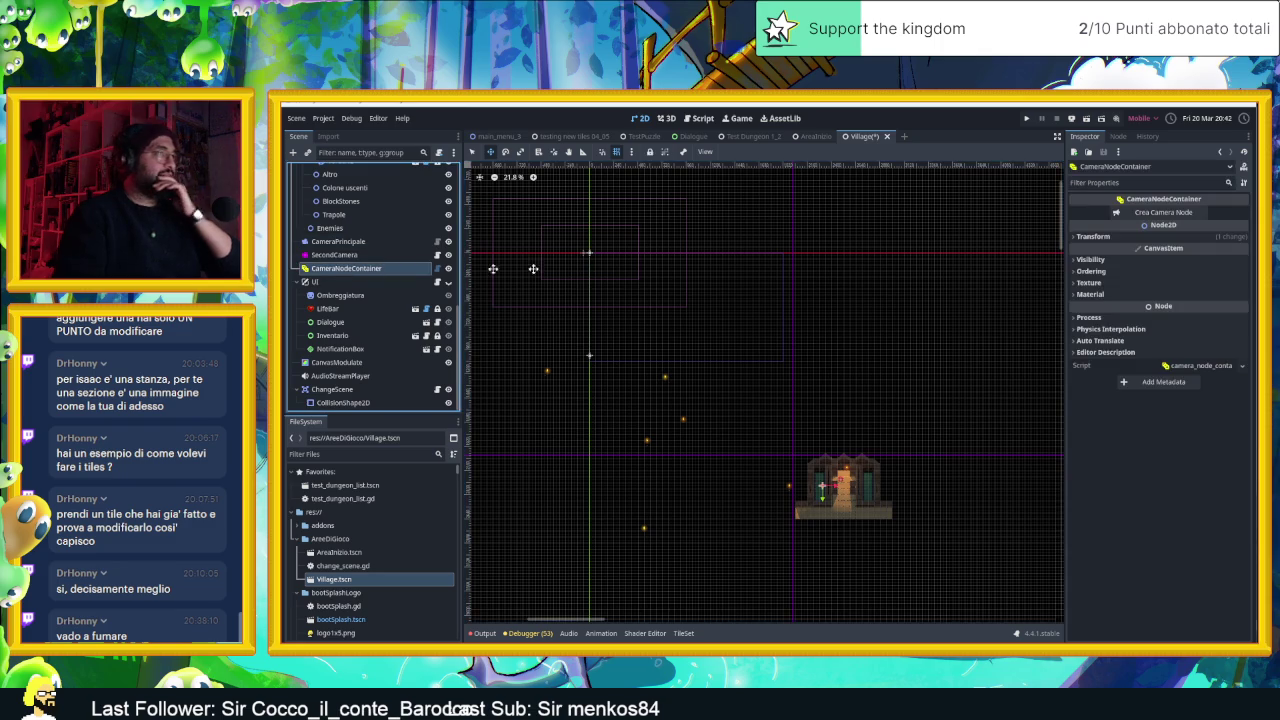
click(1088, 259)
click(1100, 238)
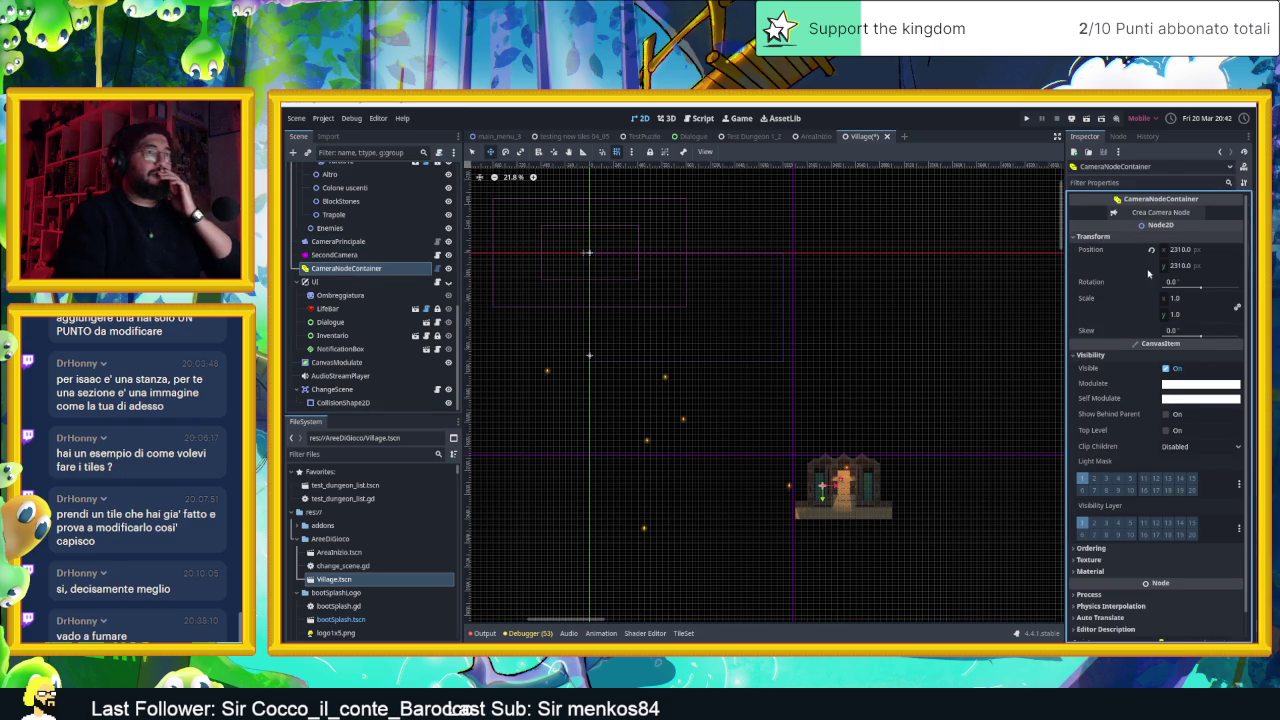
Reset CameraNodeContainer's position to 0,0 and add a new camera node under it
click(1153, 251)
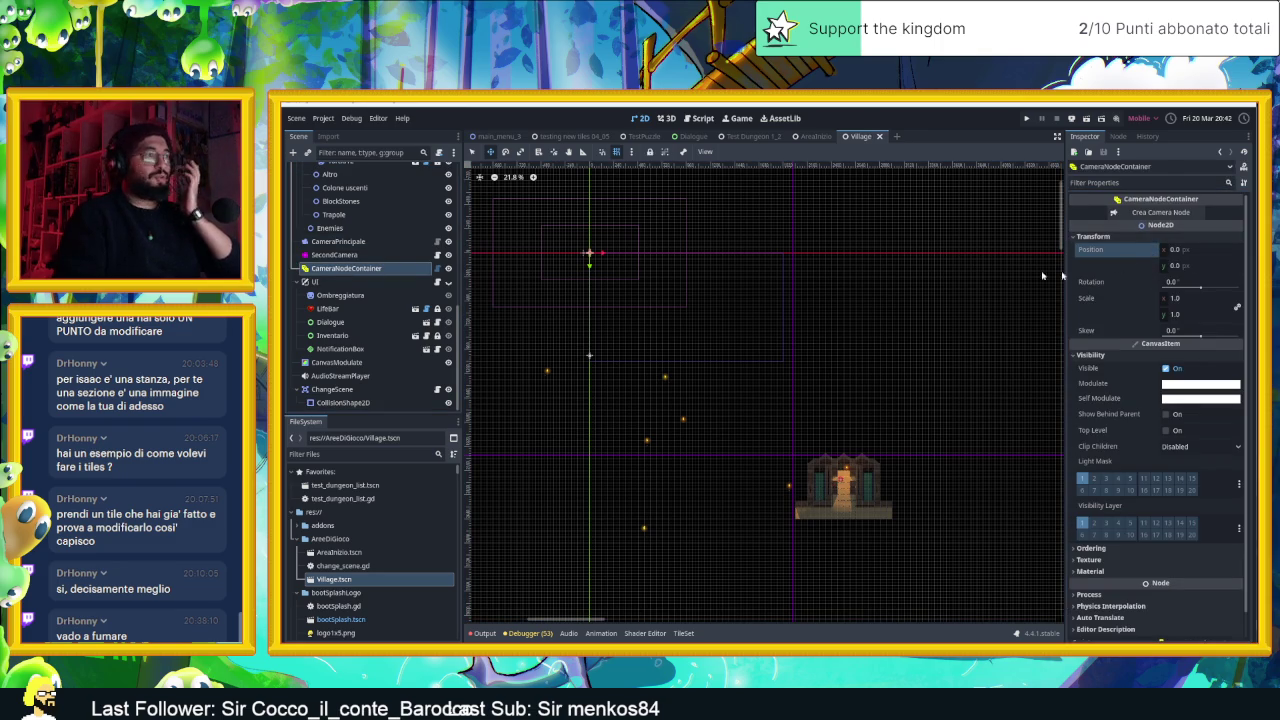
click(340, 268)
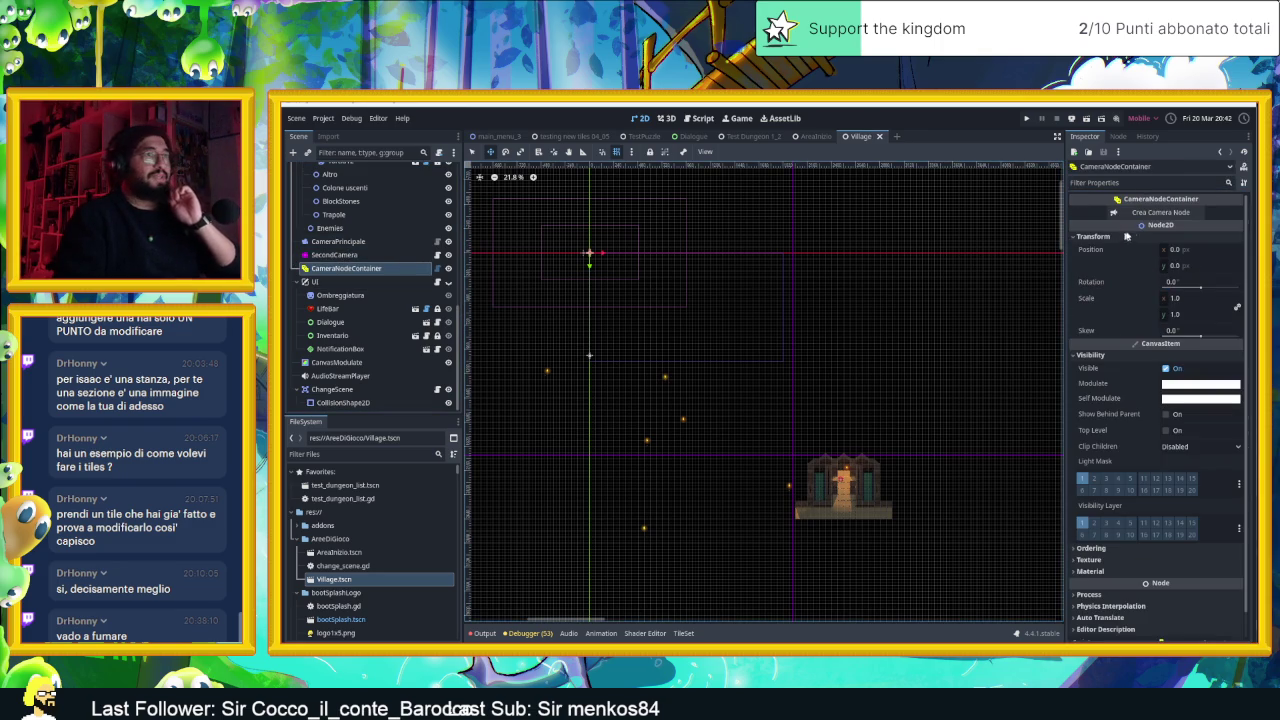
click(1154, 213)
Stretch the new camera frame over the whole gate building, then save and run the scene
mouse_move(713, 325)
mouse_down()
mouse_move(894, 486)
mouse_move(900, 508)
mouse_up()
scroll(896, 510, up, 6)
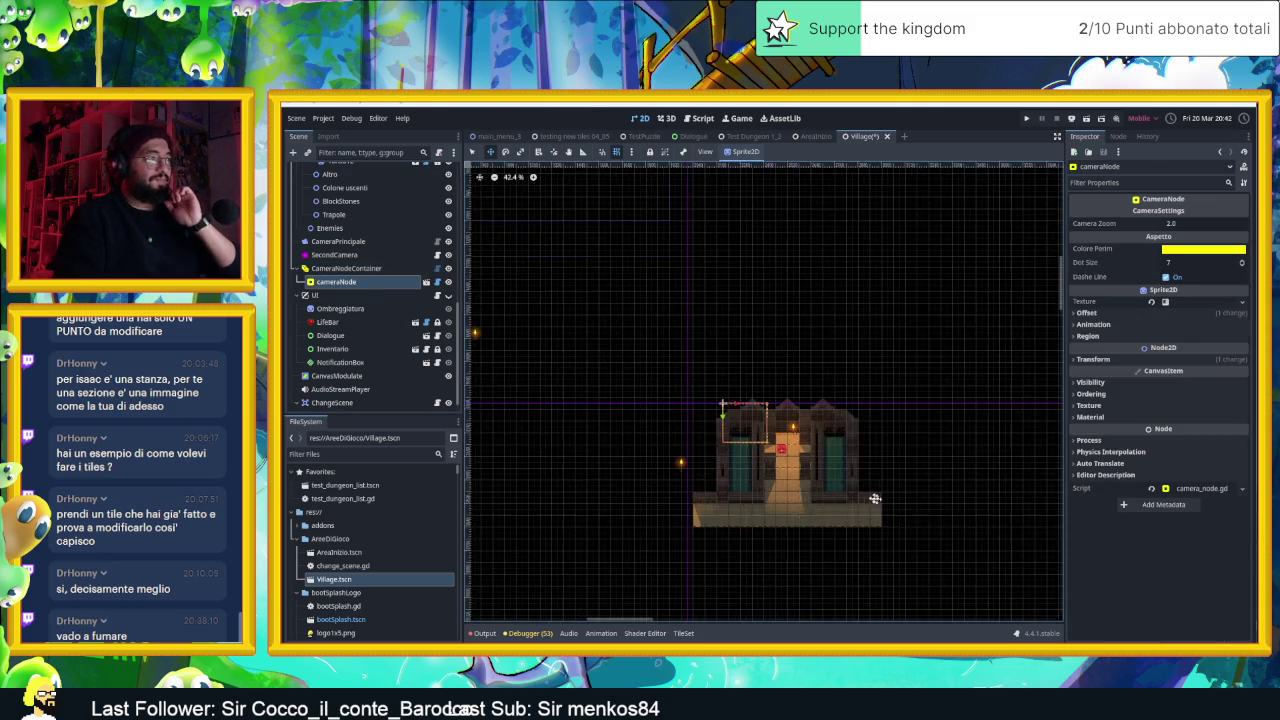
drag(832, 441, 818, 434)
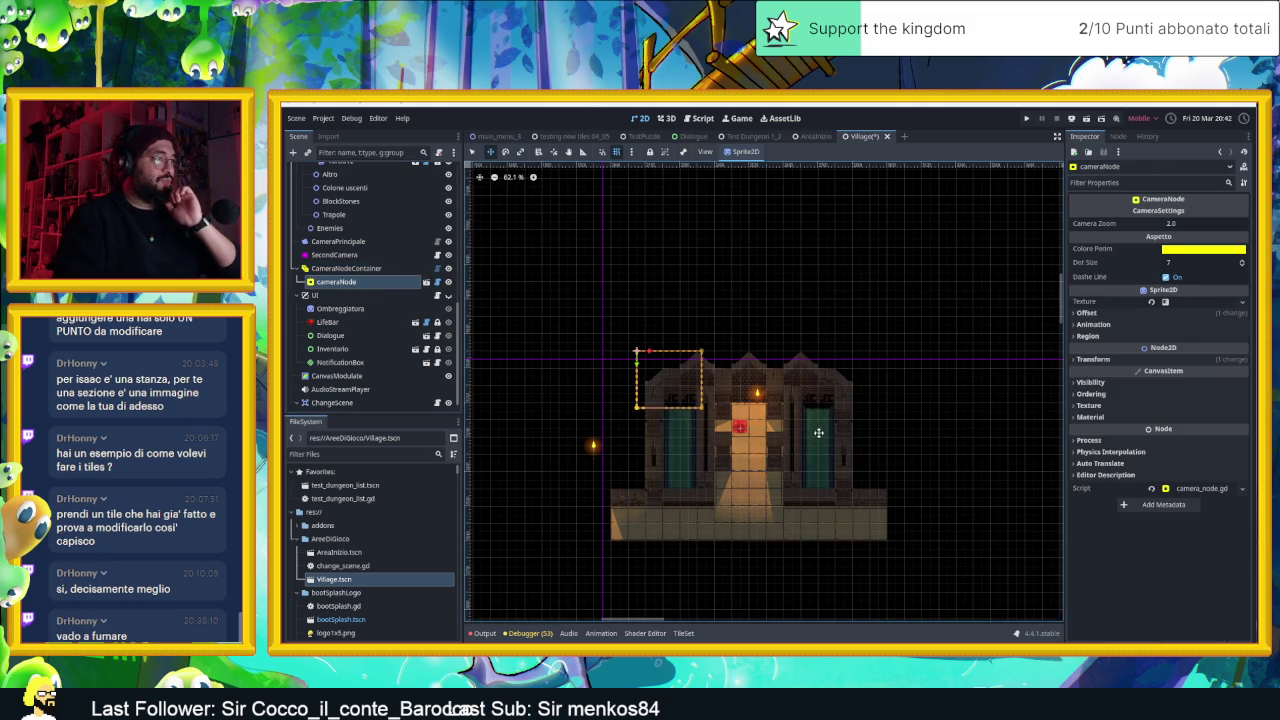
click(471, 152)
drag(704, 410, 862, 542)
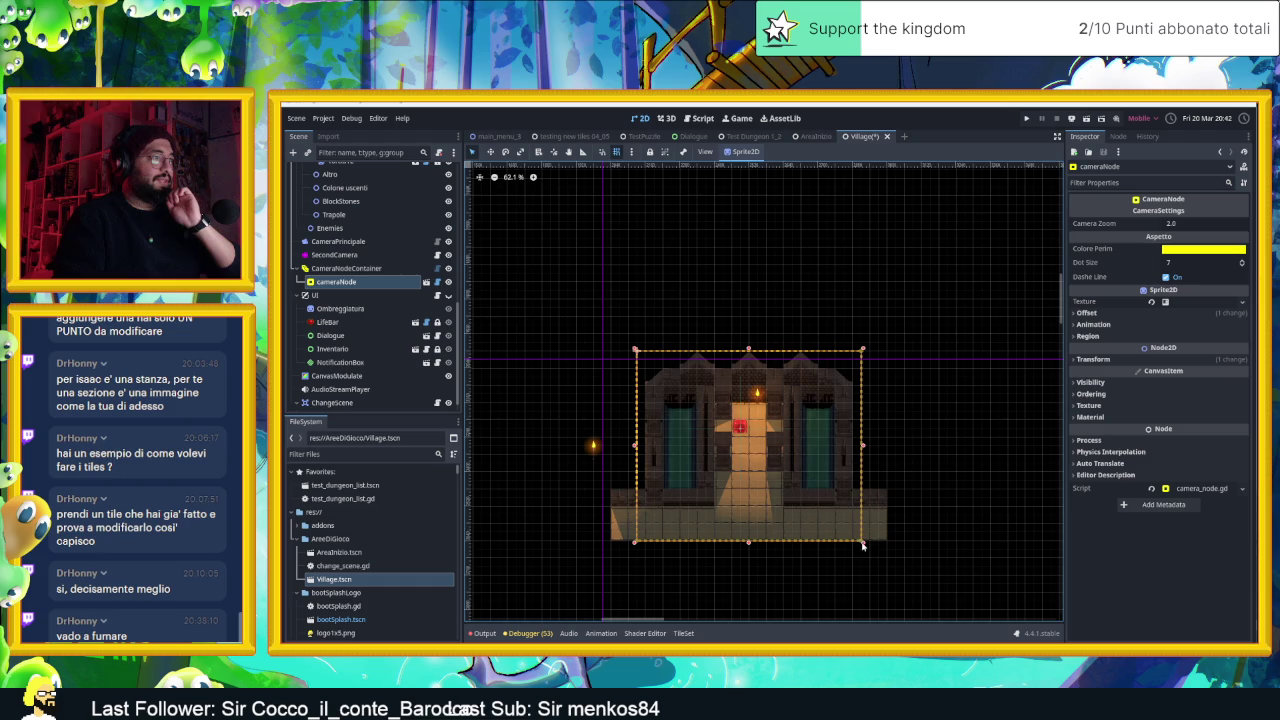
scroll(866, 507, up, 5)
scroll(864, 421, left, 2)
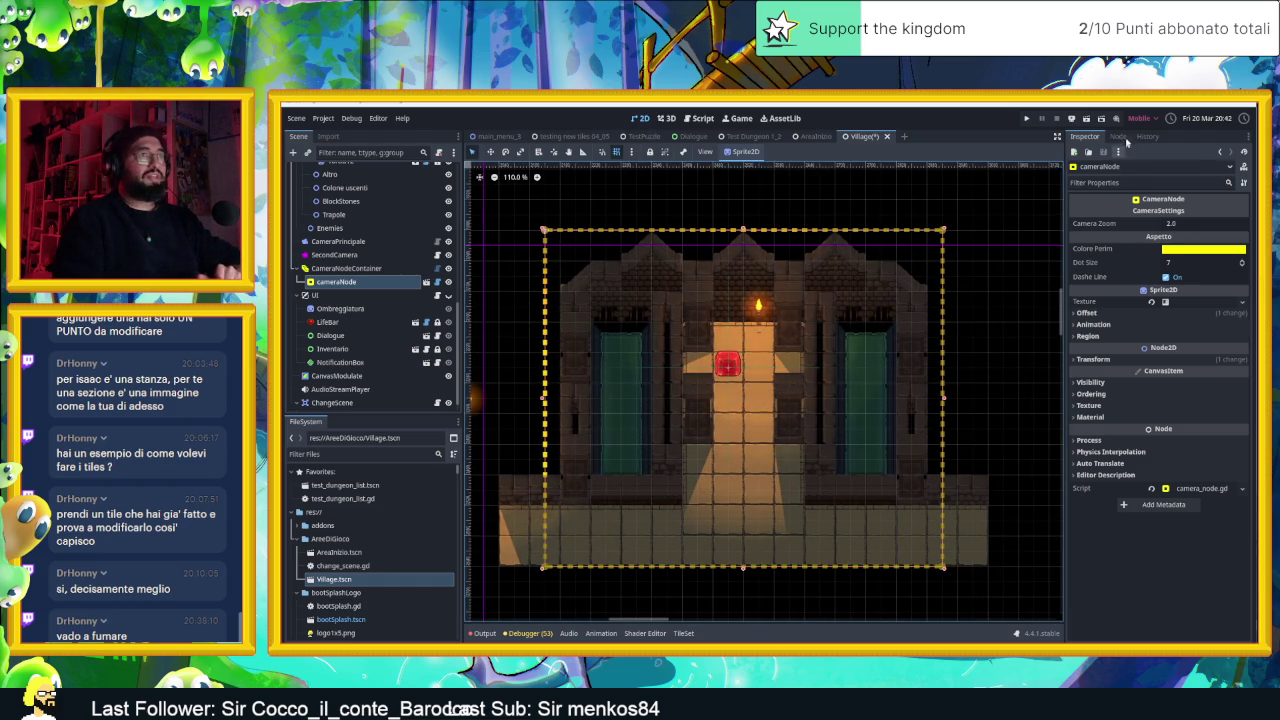
click(1086, 120)
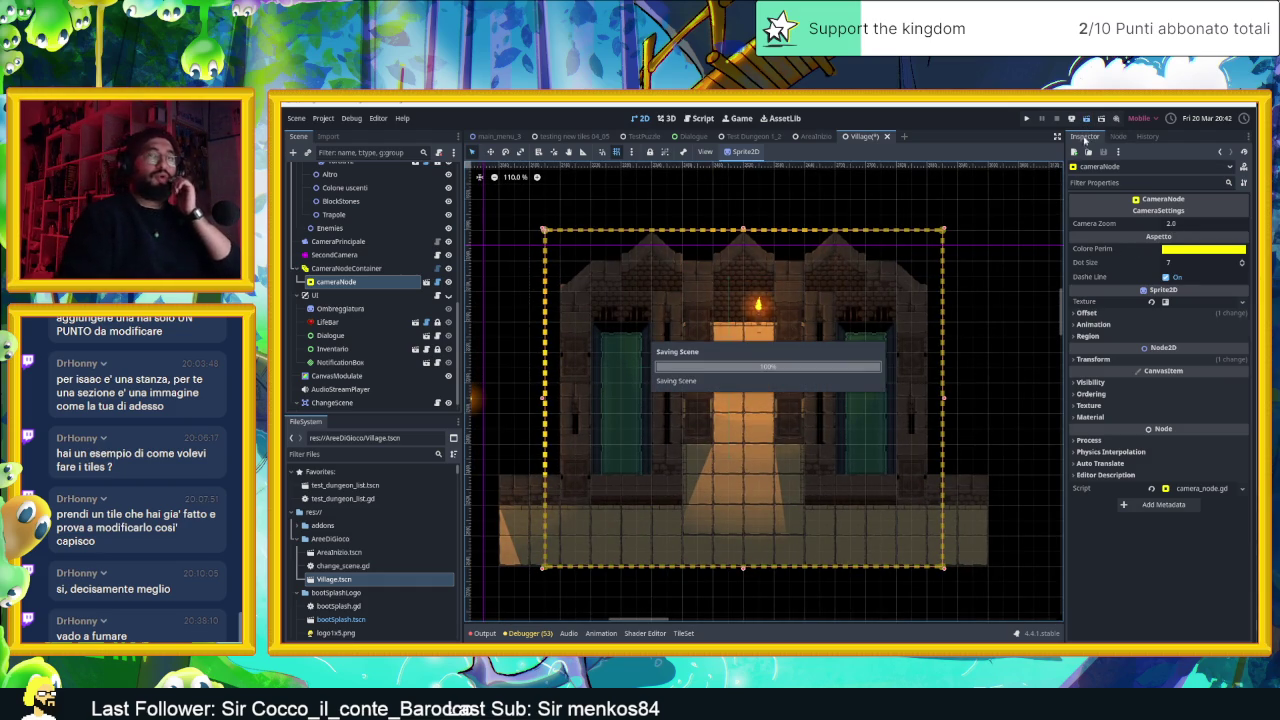
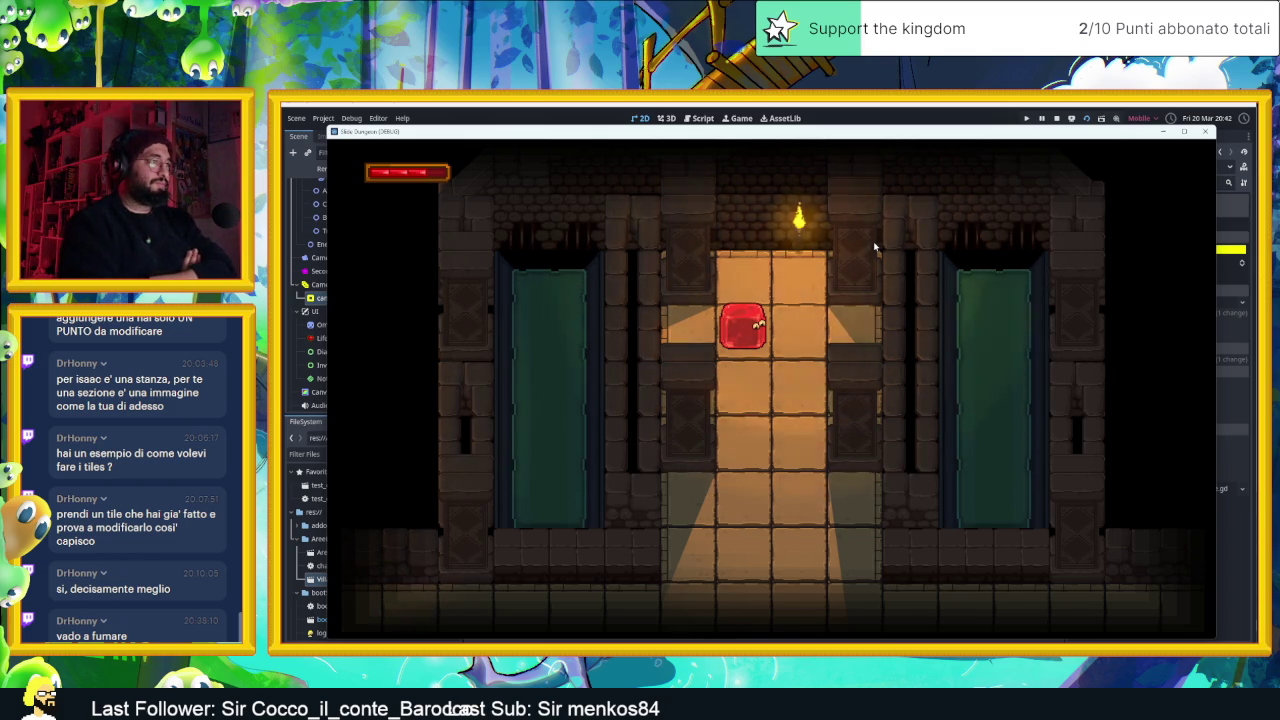
Walk the red slime left and right, then down toward the left pillar in the running game
key(Left)
key(Right)
key(Left)
key(Right)
key(Down)
key(Left)
key(Right)
key(Up)
key(Down)
Walk the slime between the right and left pillars, then stop the game
key(Up)
key(Down)
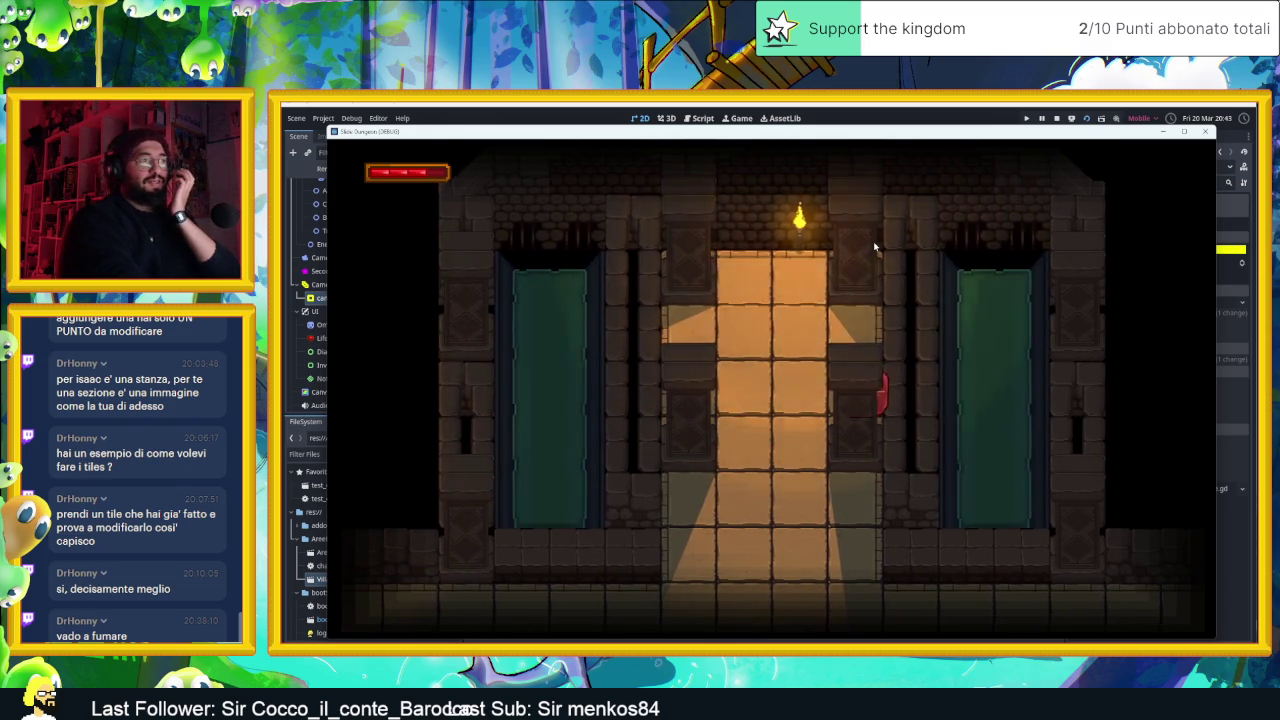
key(Left)
key(Up)
key(Right)
key(Down)
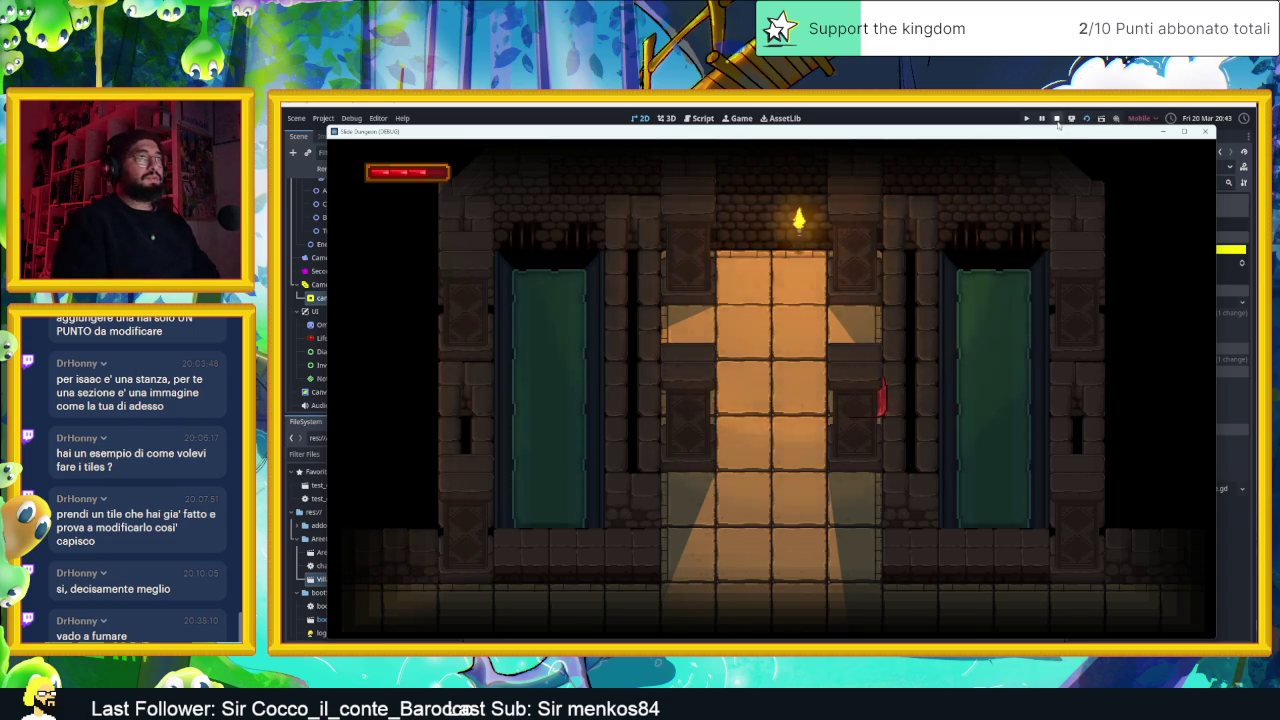
click(1057, 121)
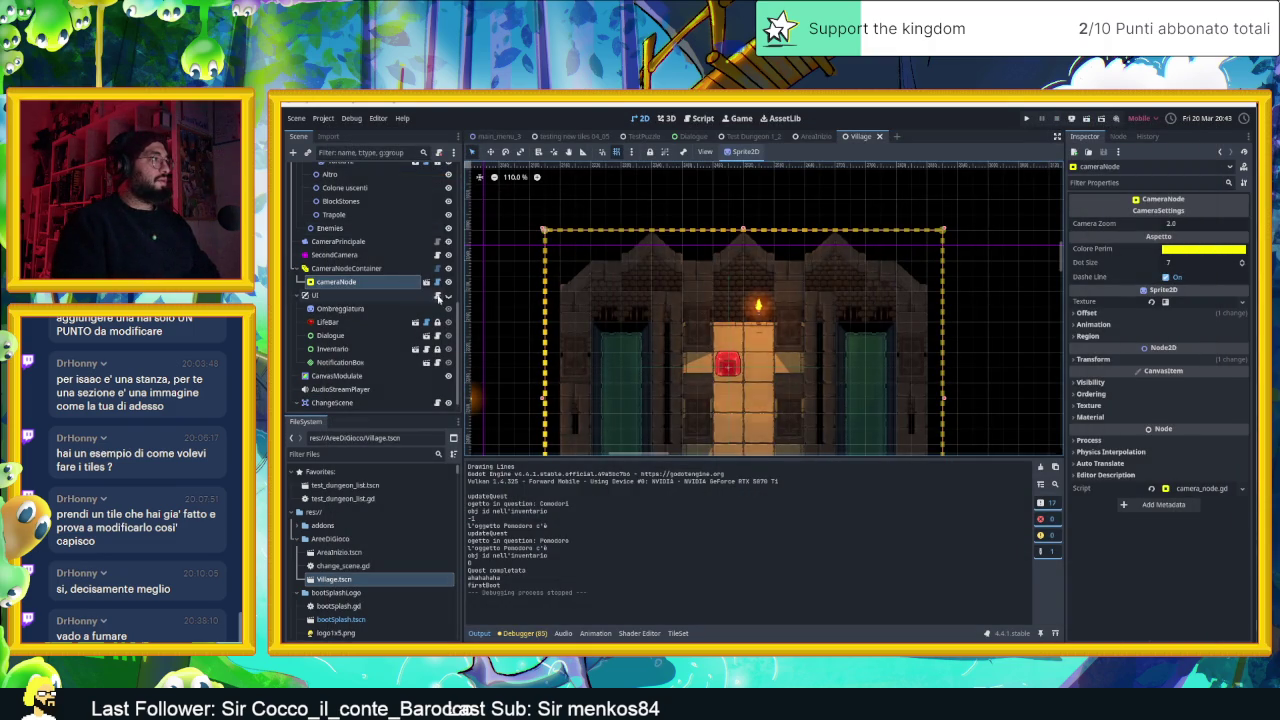
Hide the cameraNode outline, frame the building, and select the Muri wall layer
click(448, 281)
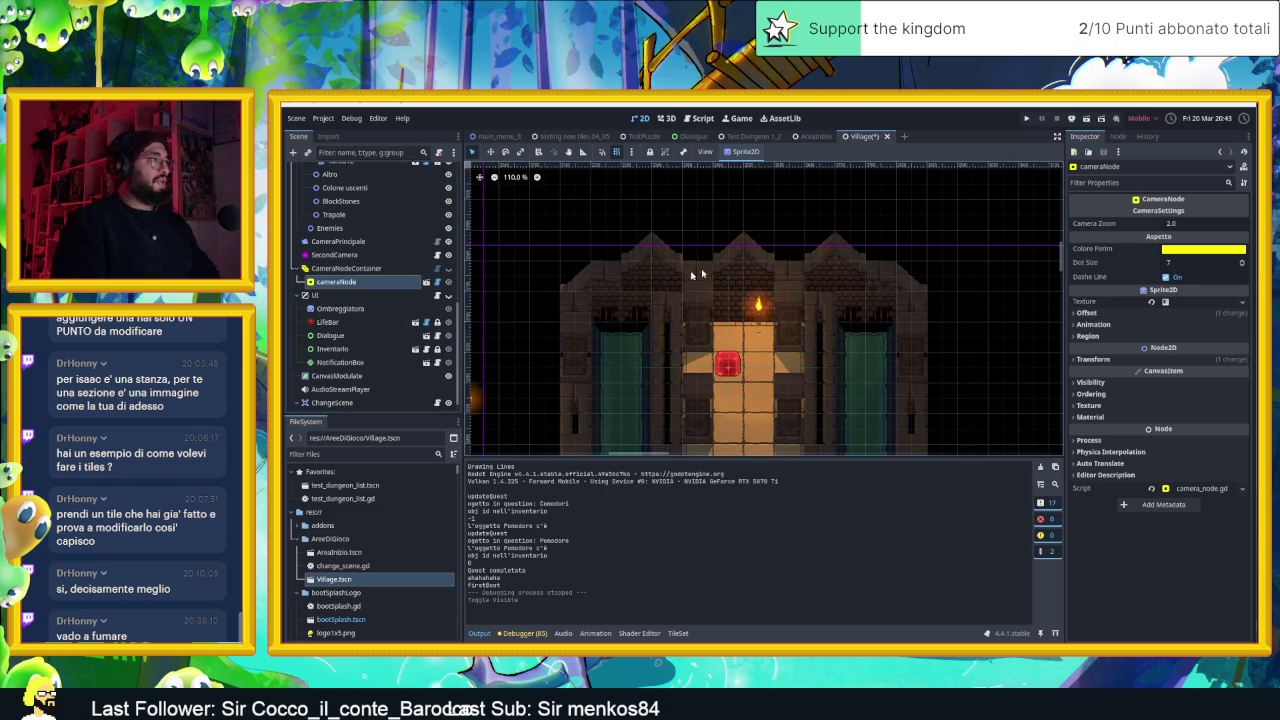
scroll(592, 273, up, 3)
drag(671, 298, 590, 258)
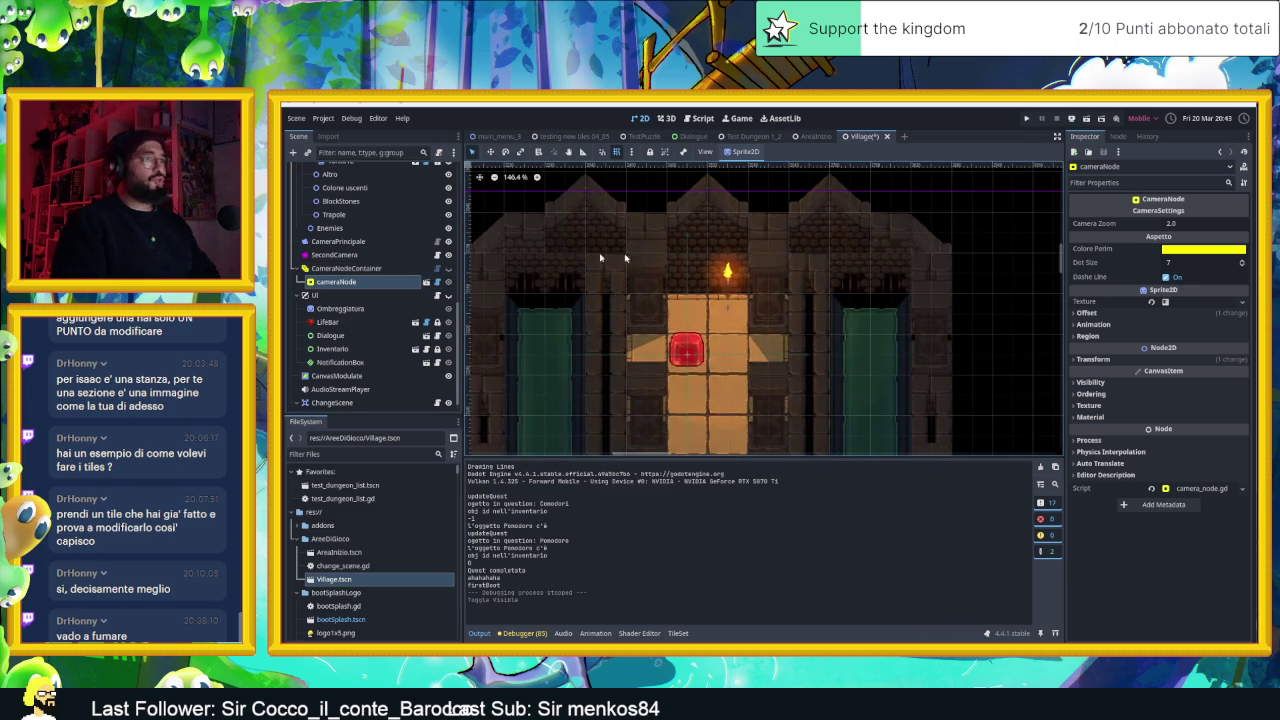
scroll(913, 271, down, 2)
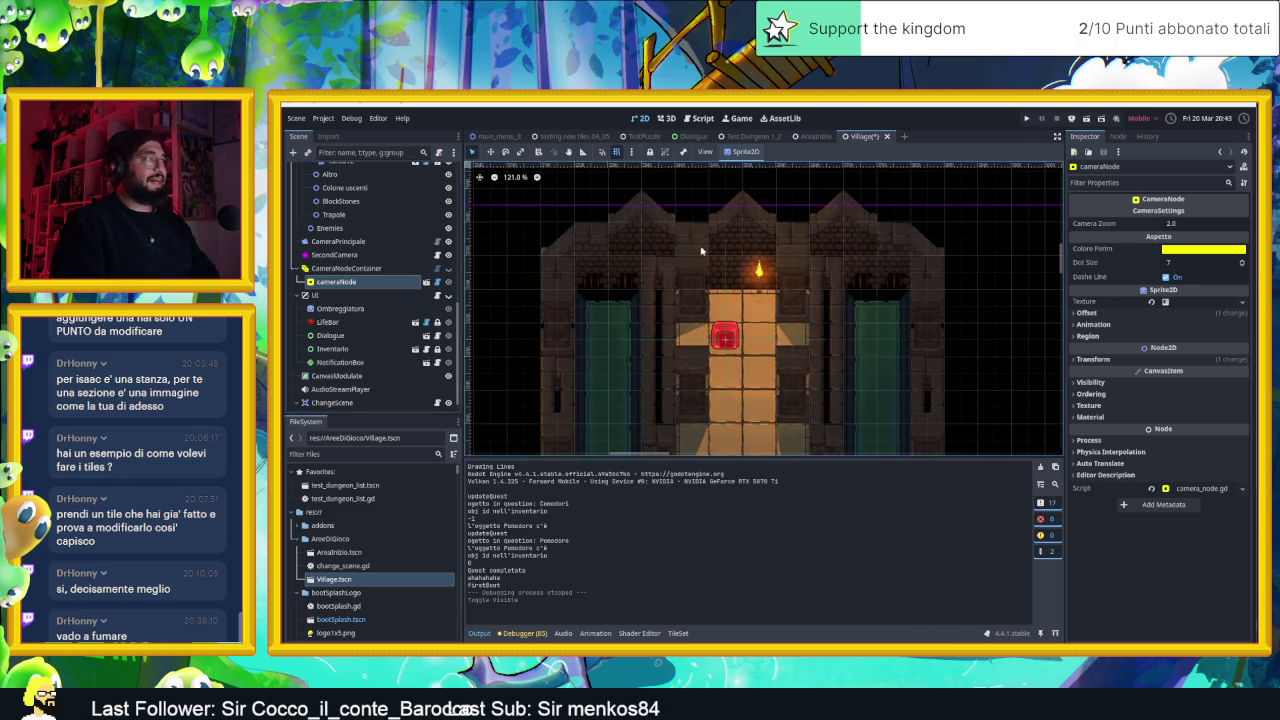
scroll(349, 206, up, 3)
scroll(349, 206, up, 5)
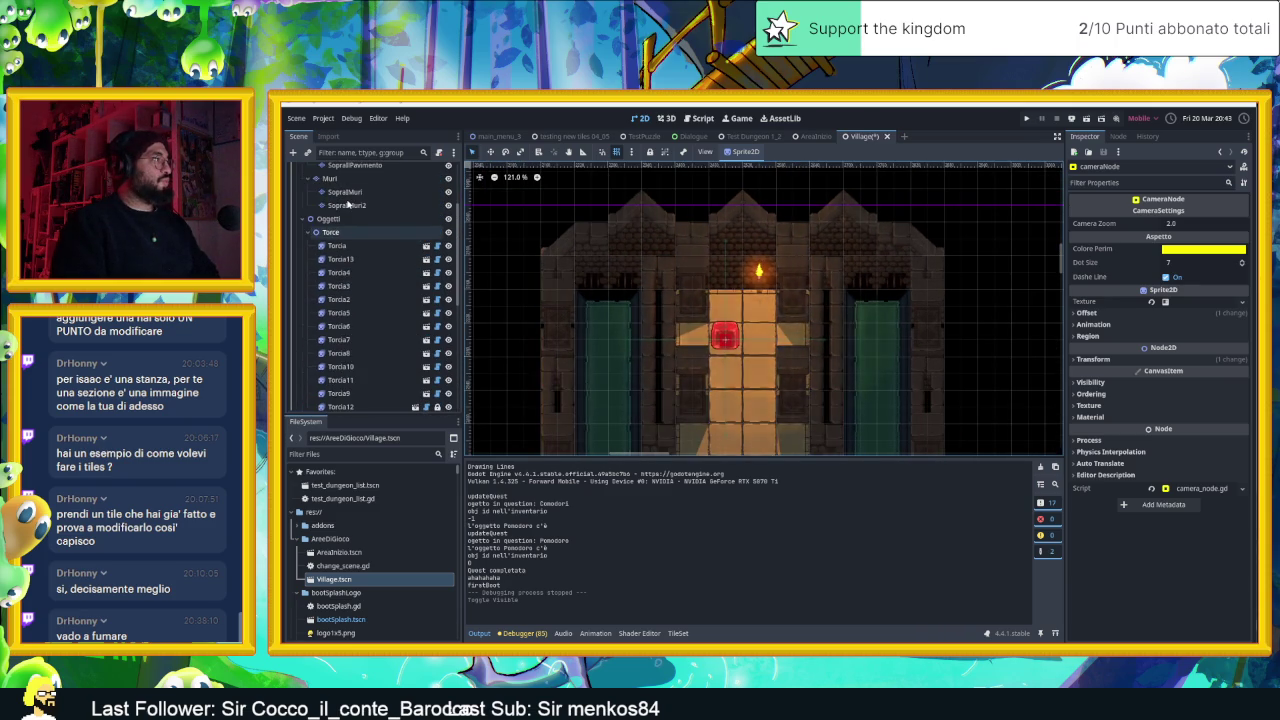
scroll(348, 204, up, 1)
click(330, 209)
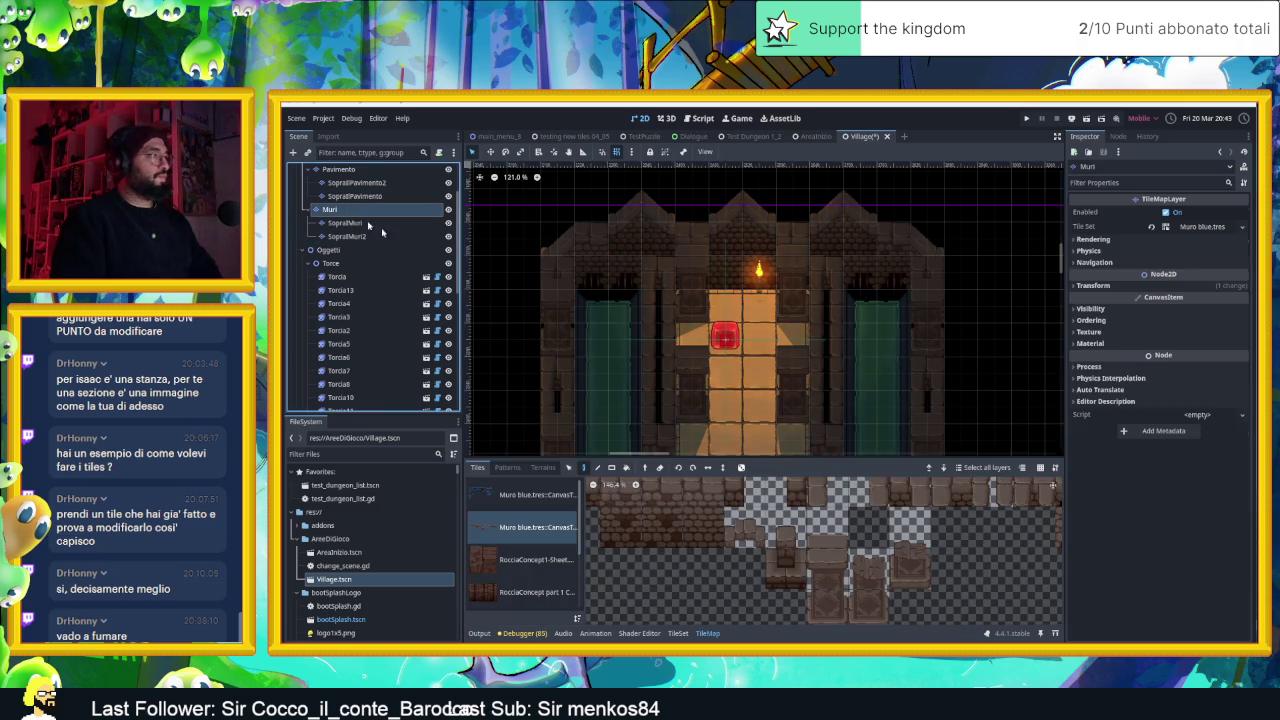
Pick a blue wall tile with random placement on and paint tiles left of the building
click(520, 494)
scroll(886, 505, up, 3)
drag(921, 541, 744, 541)
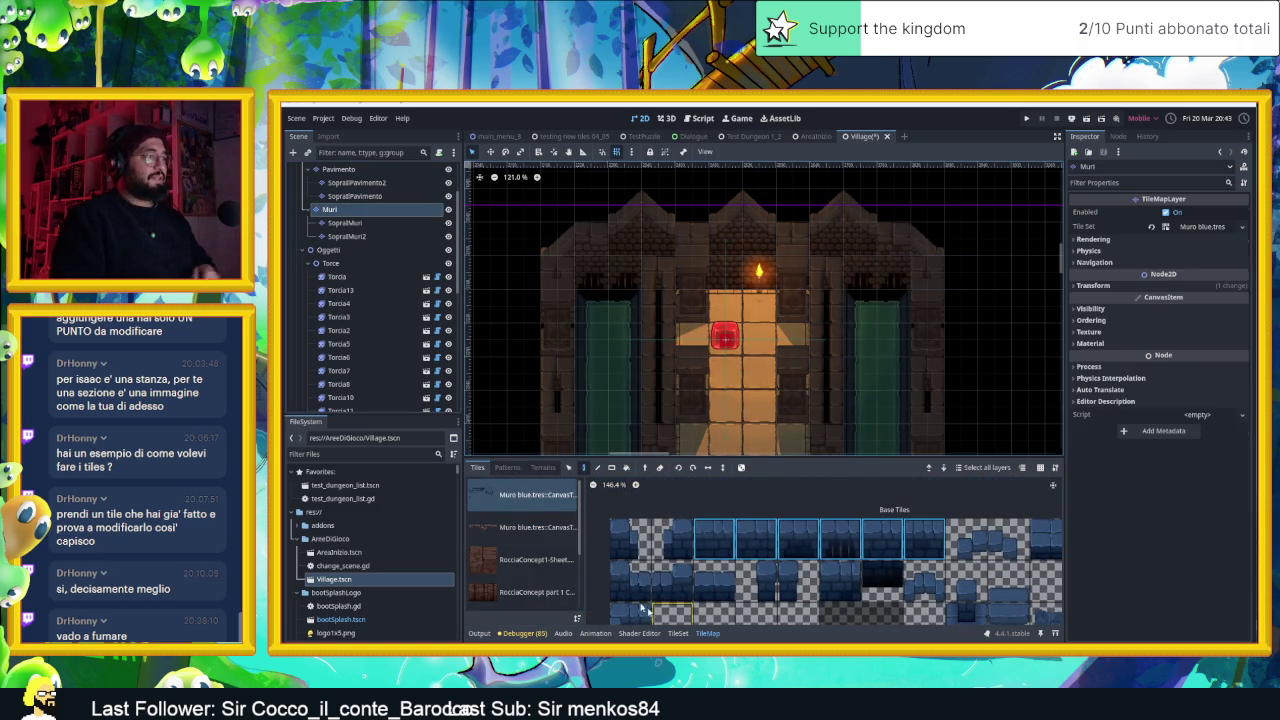
click(698, 573)
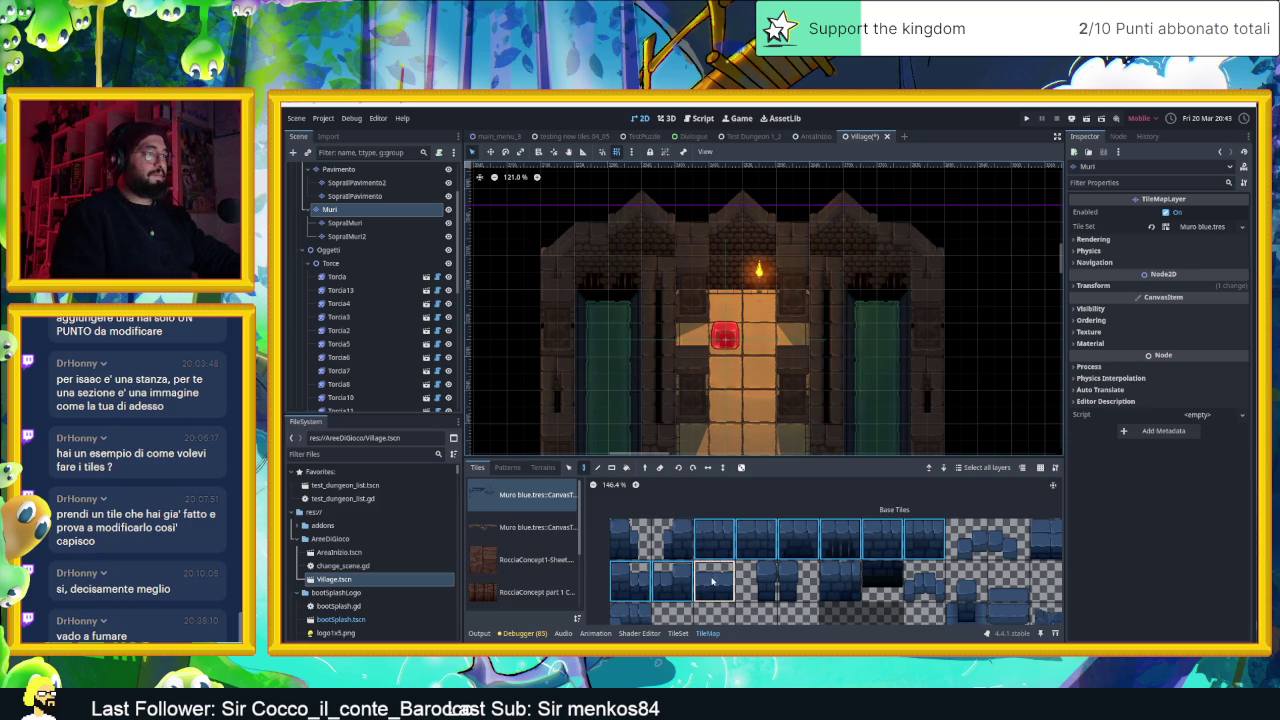
click(741, 467)
click(970, 272)
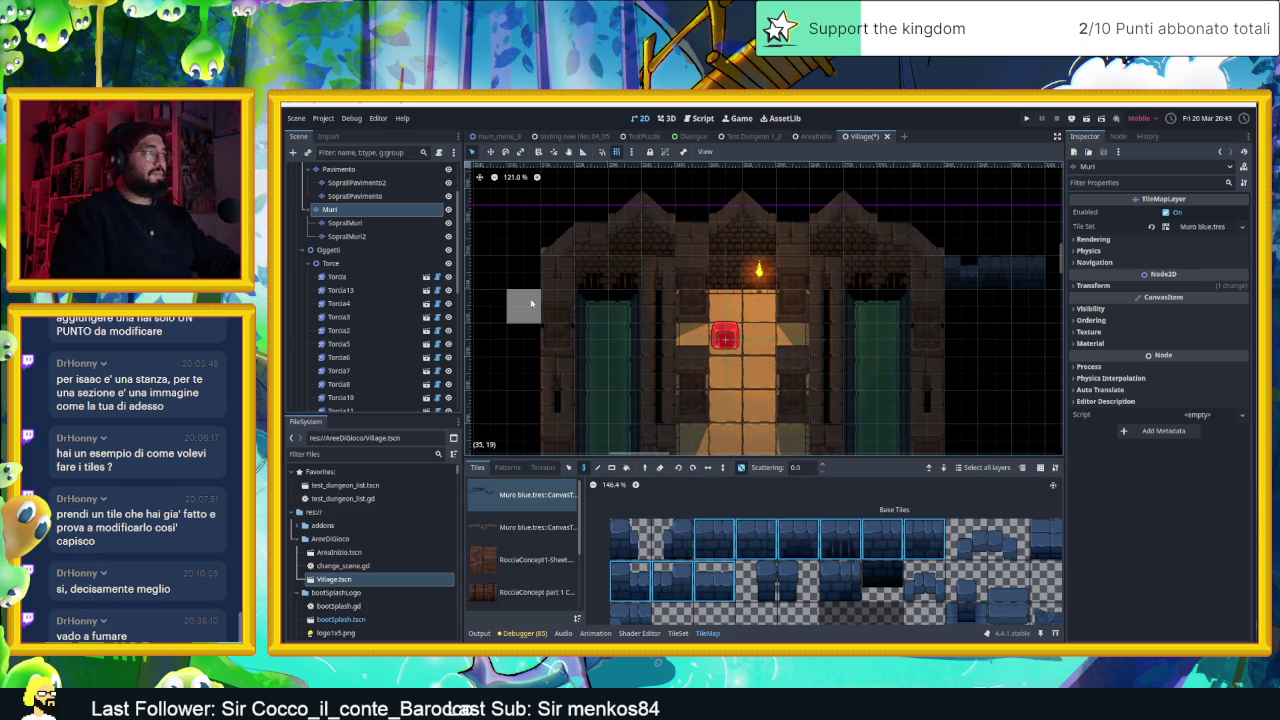
drag(524, 272, 460, 283)
Paint a thin blue wall tile to the right of the building
scroll(560, 280, down, 3)
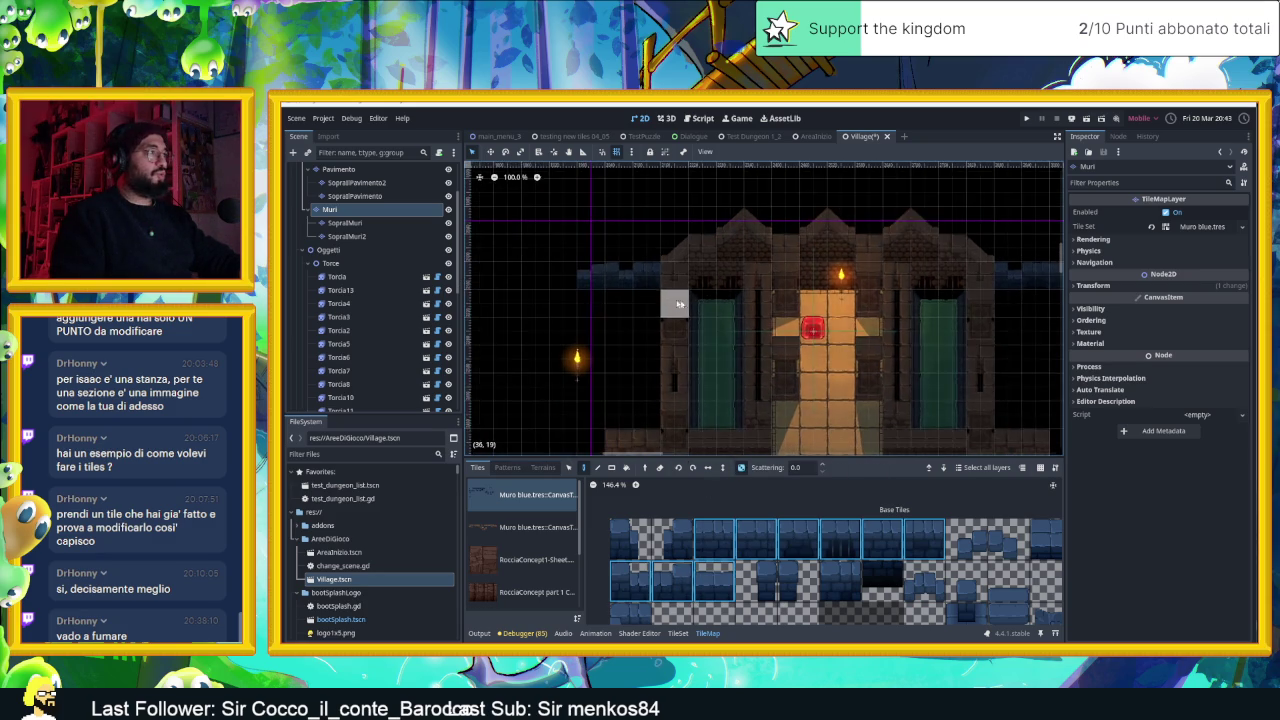
drag(1014, 274, 888, 303)
scroll(523, 283, up, 2)
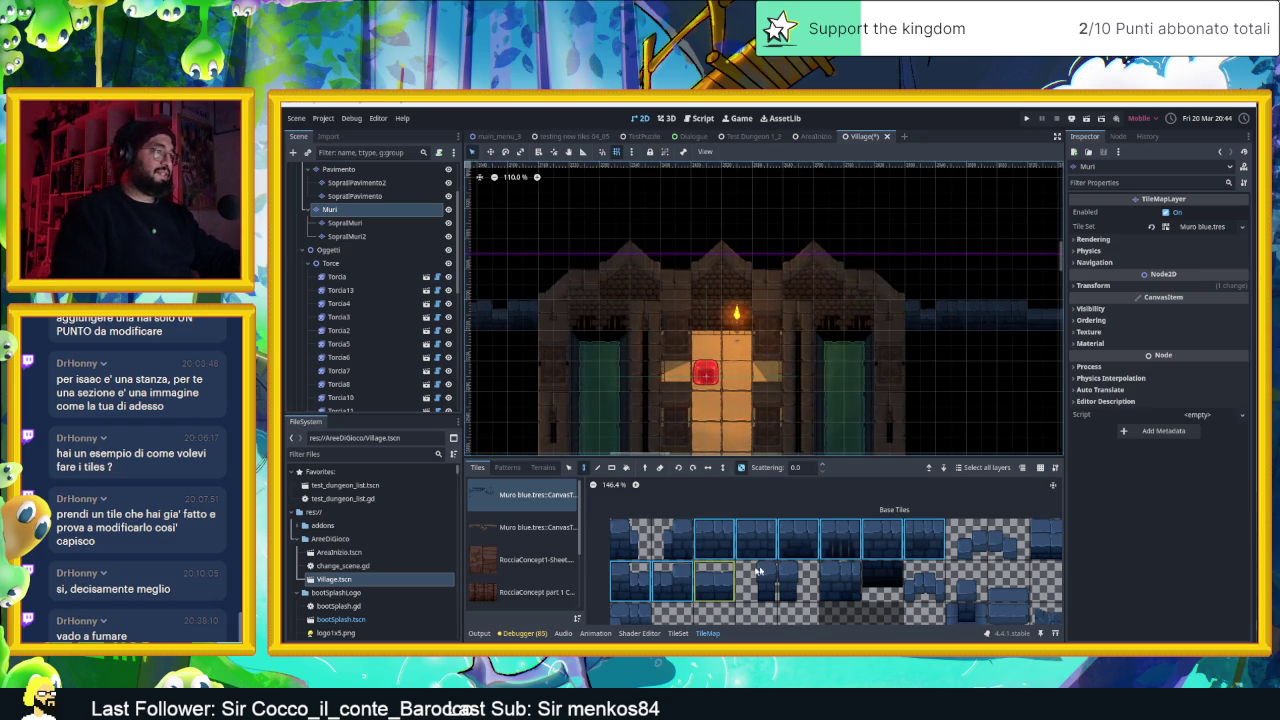
scroll(760, 570, down, 3)
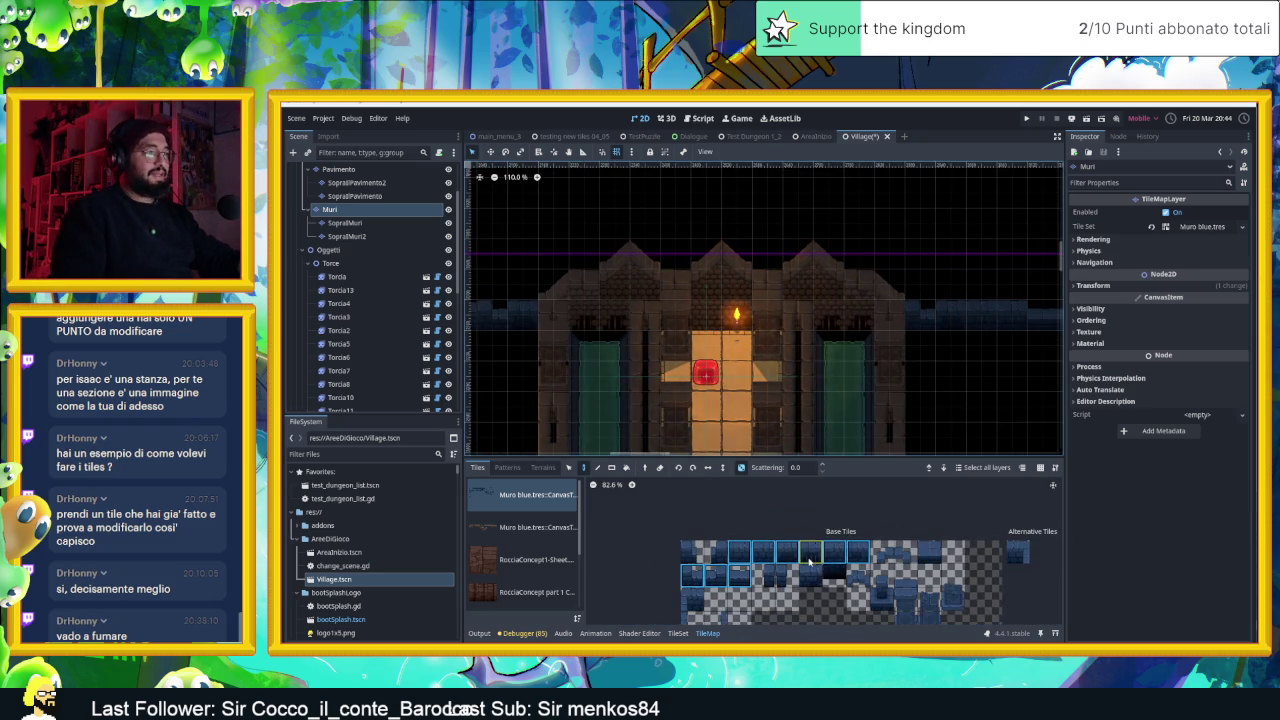
drag(810, 562, 810, 539)
click(690, 601)
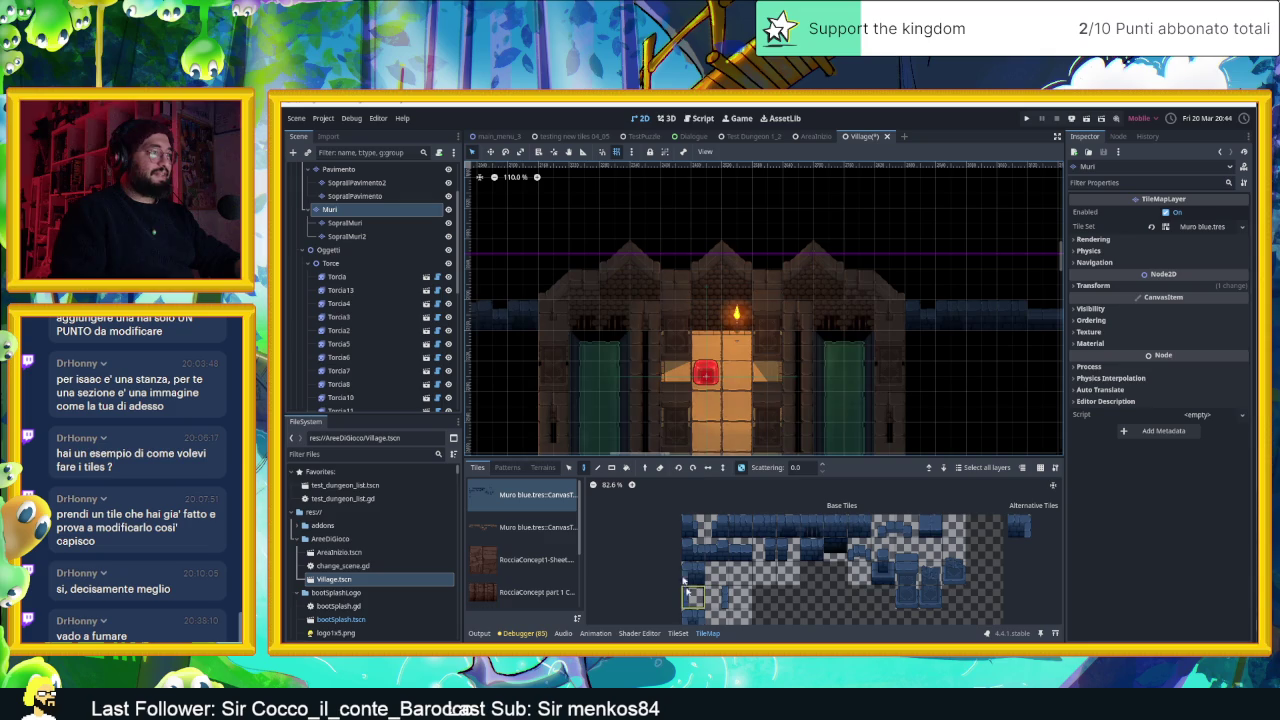
drag(910, 285, 910, 254)
Paint another wall tile into two stacked cells on the left edge
click(716, 597)
drag(520, 316, 517, 282)
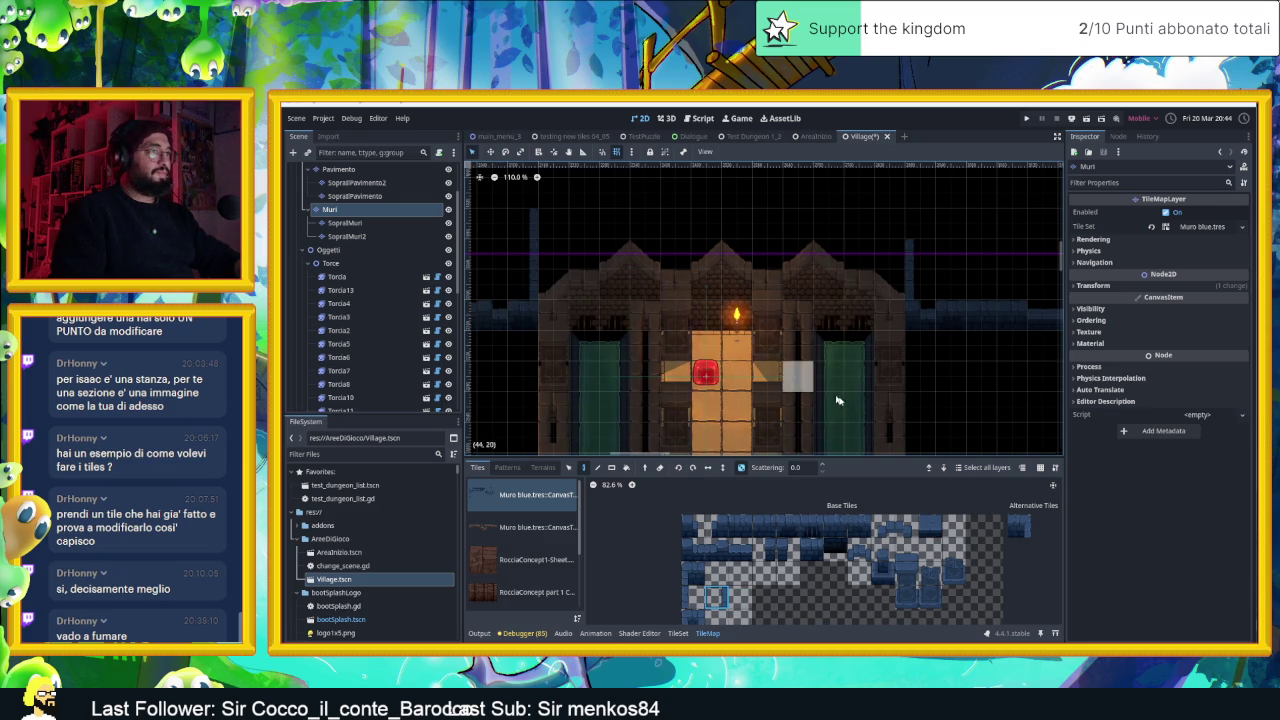
scroll(752, 408, up, 3)
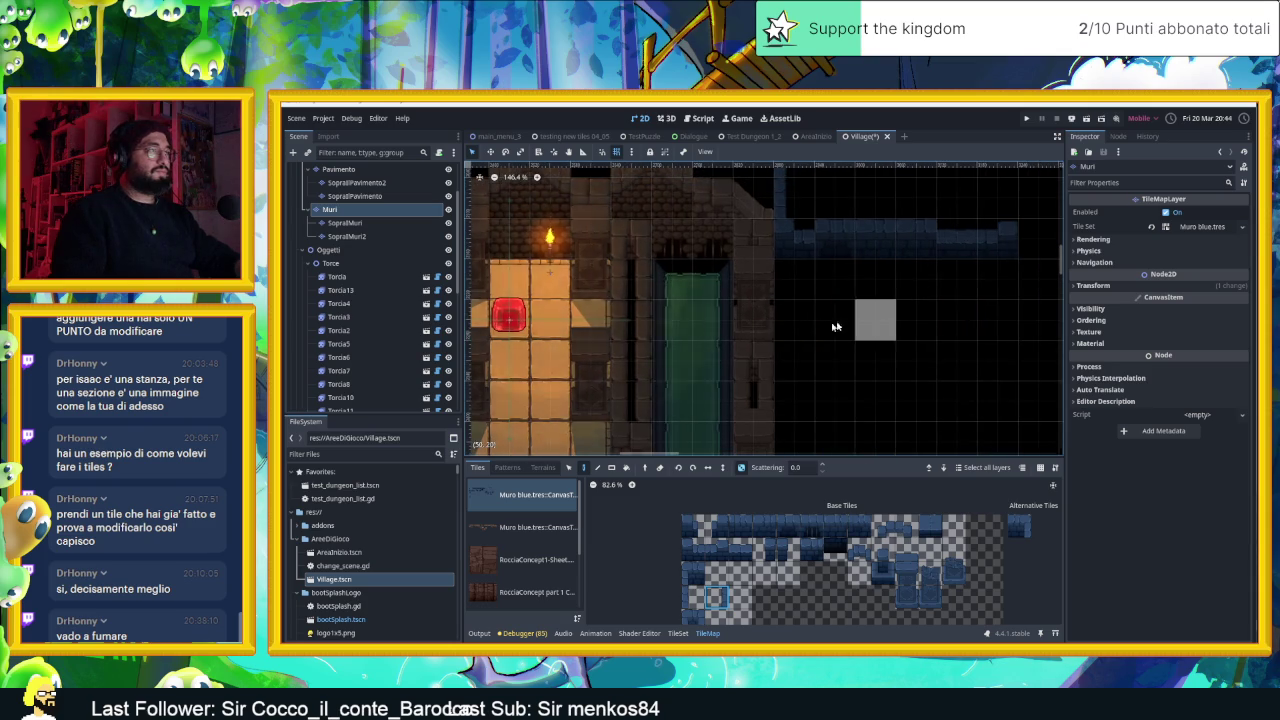
scroll(866, 318, down, 4)
scroll(900, 355, up, 3)
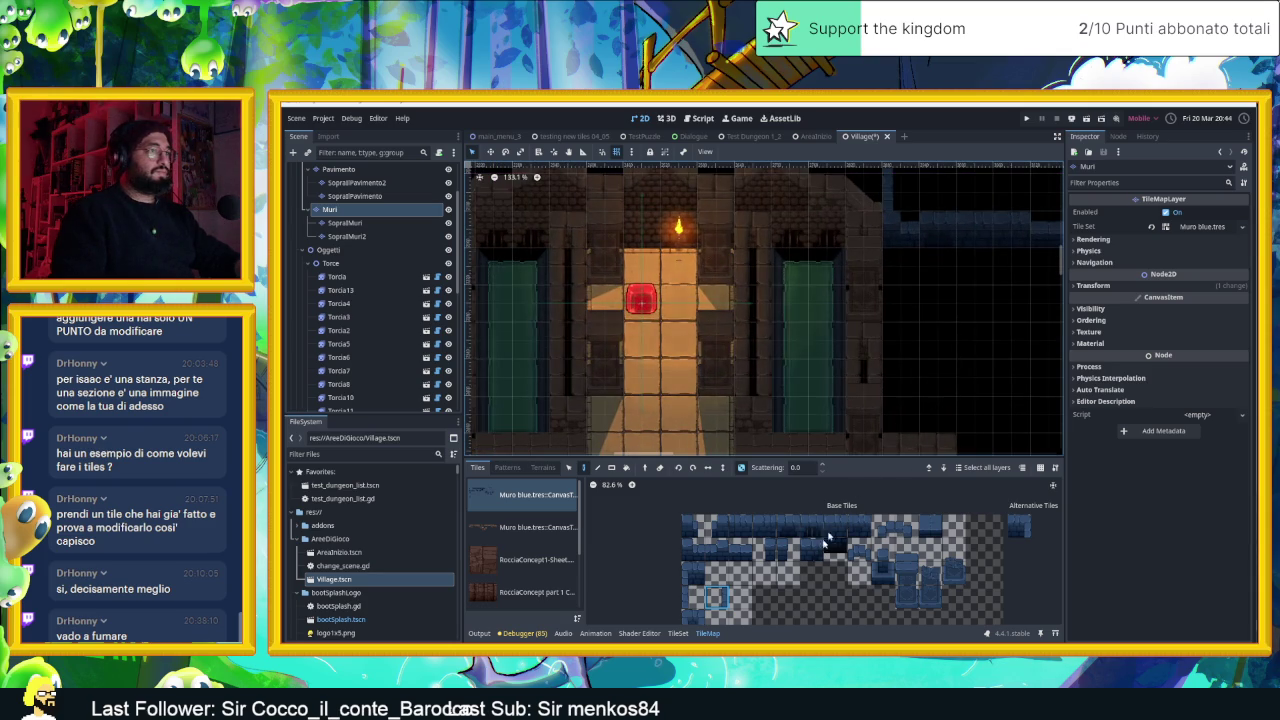
Paint two wall tiles with a different atlas tile along the top row
click(690, 598)
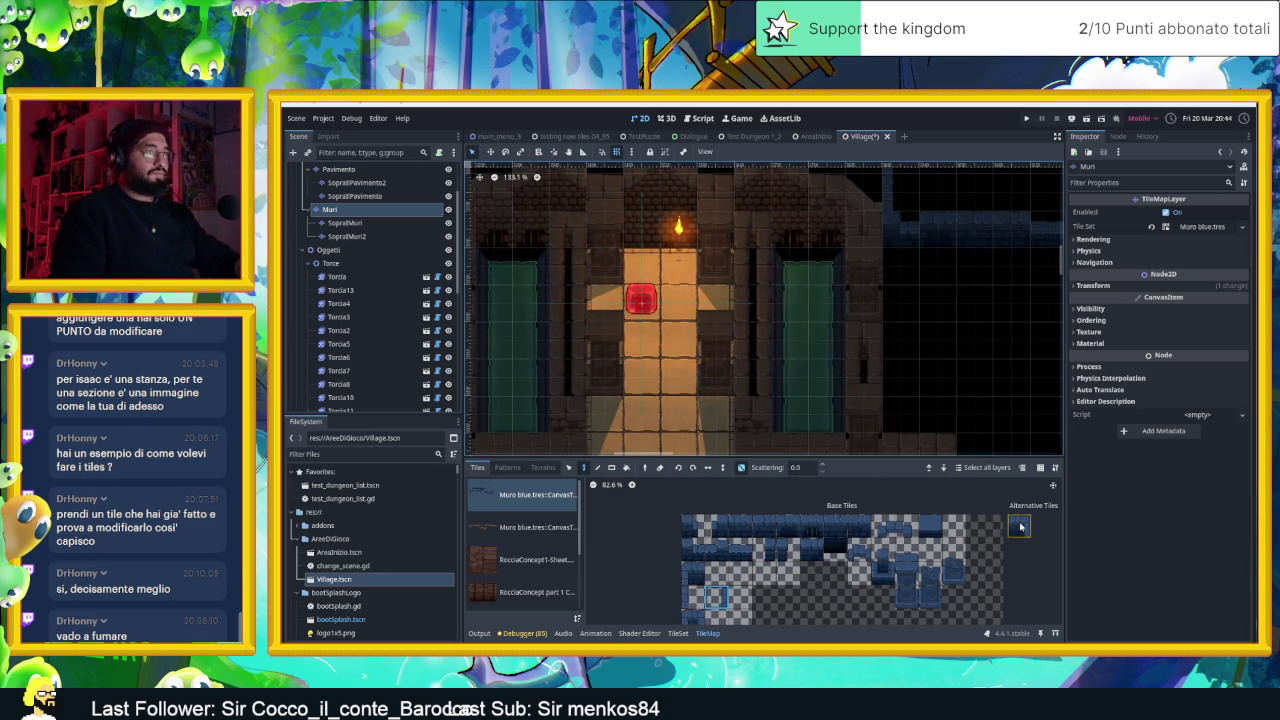
mouse_move(720, 262)
mouse_down()
mouse_move(820, 270)
mouse_move(804, 350)
mouse_move(789, 333)
mouse_move(797, 343)
mouse_up()
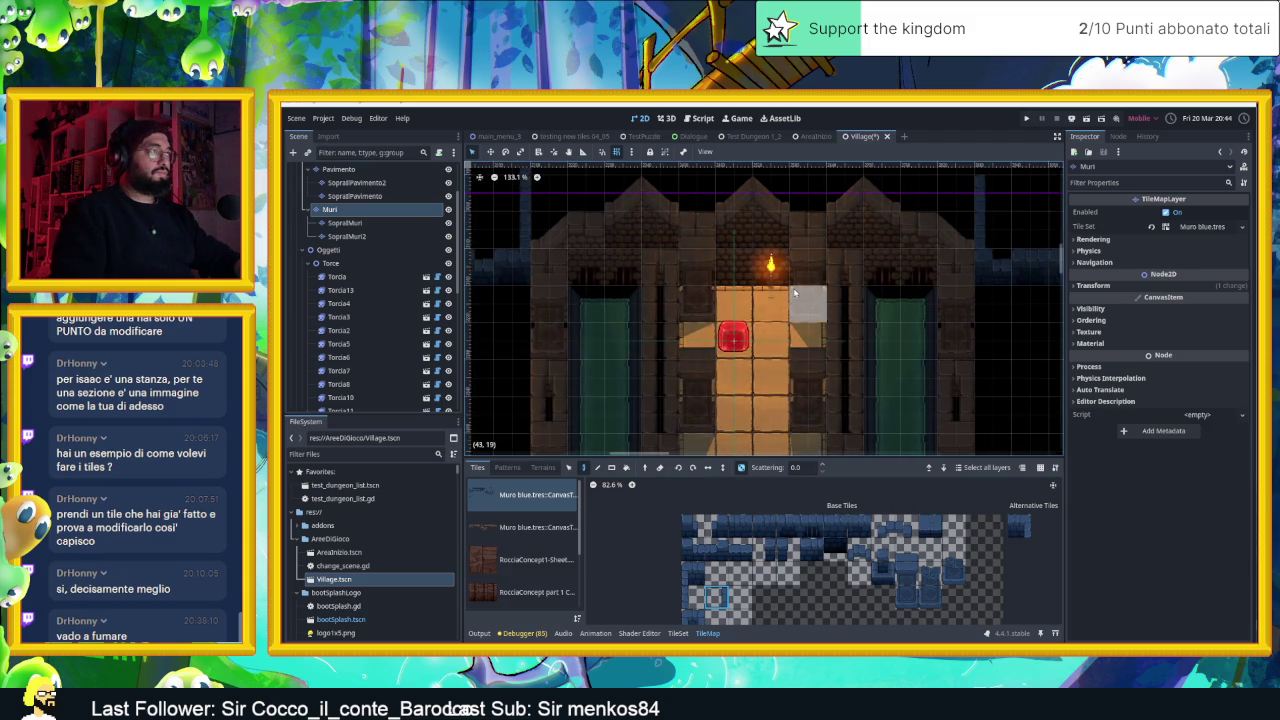
click(560, 210)
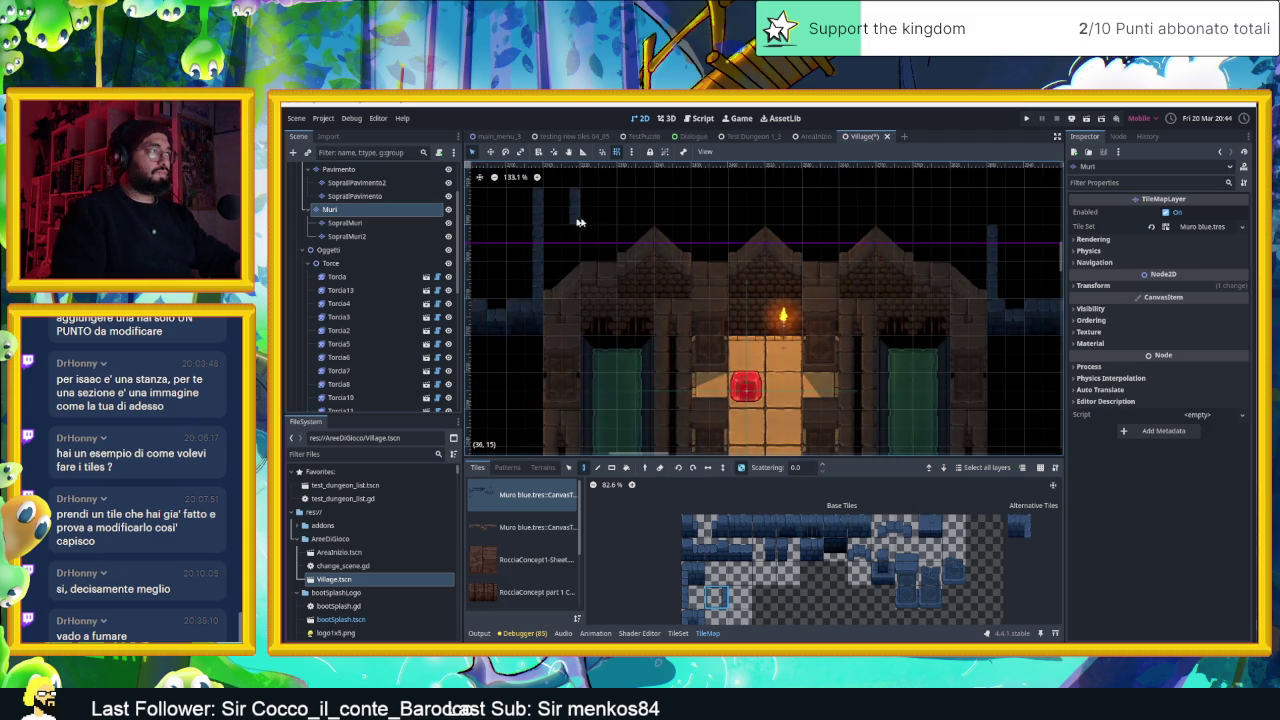
click(626, 217)
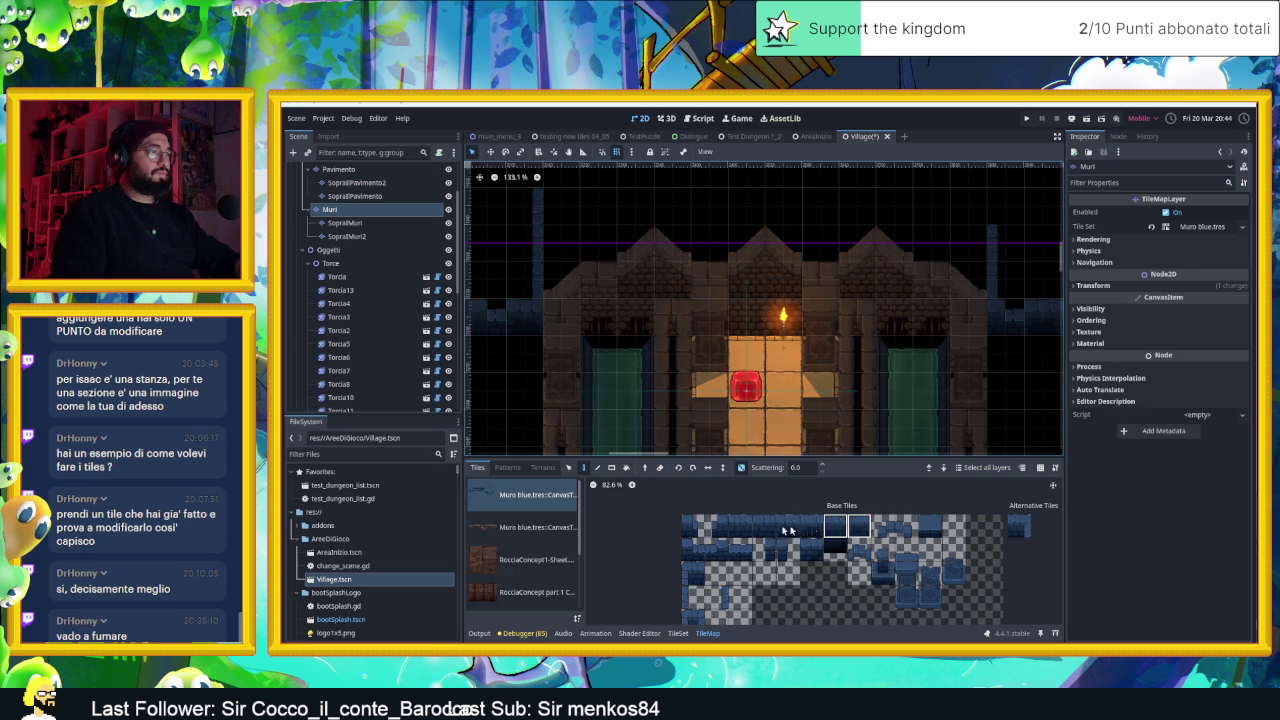
Fill the top row with a strip of blue wall tiles and pick another single wall tile
drag(740, 530, 860, 528)
drag(557, 206, 965, 212)
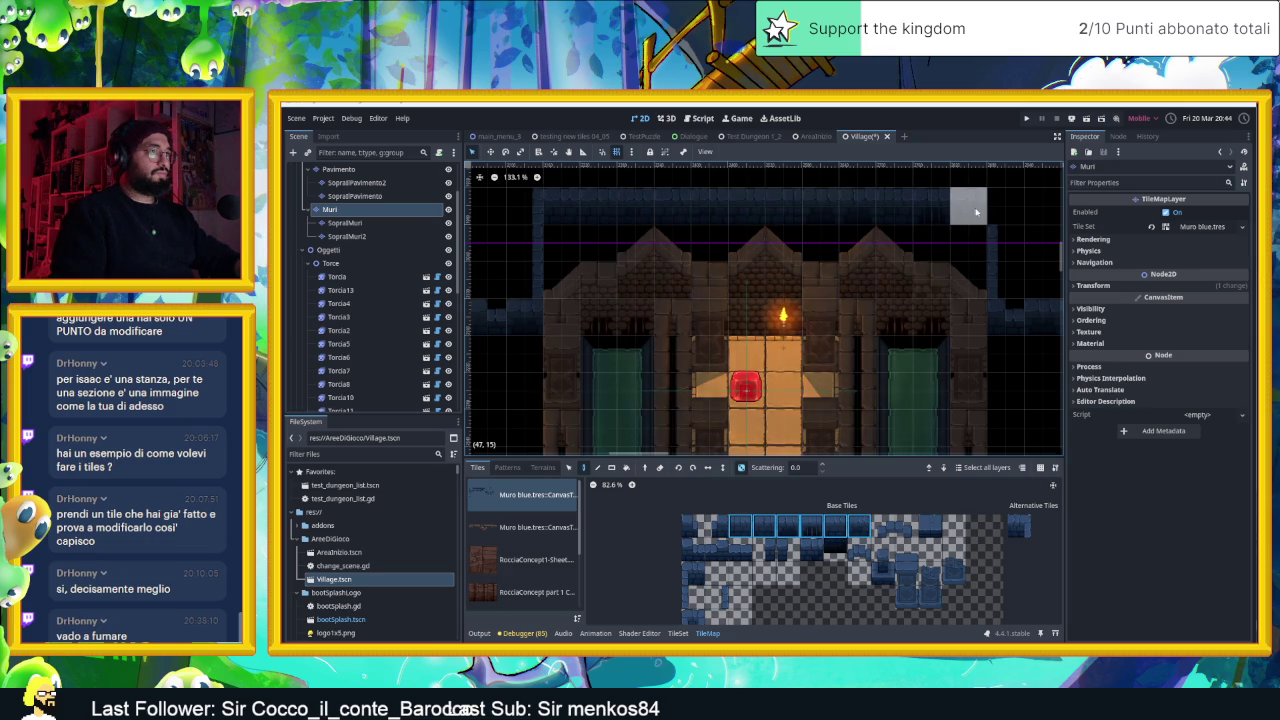
click(692, 597)
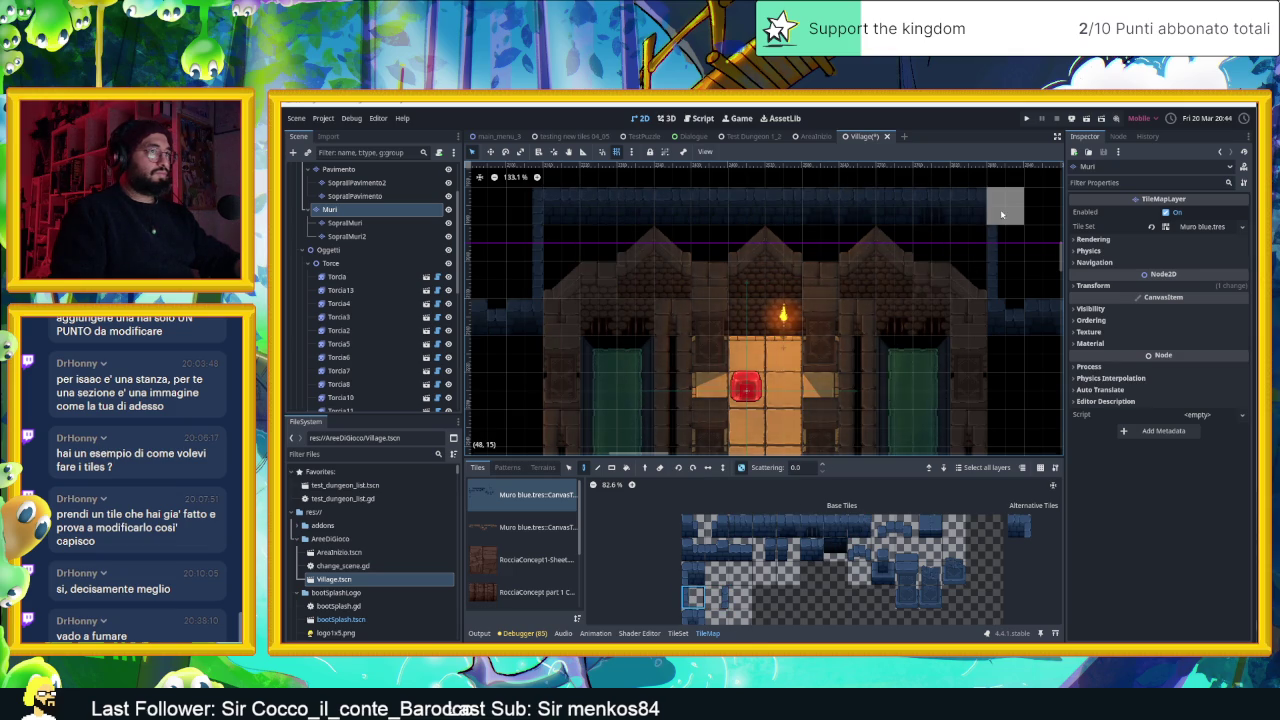
scroll(790, 380, down, 3)
scroll(800, 300, up, 1)
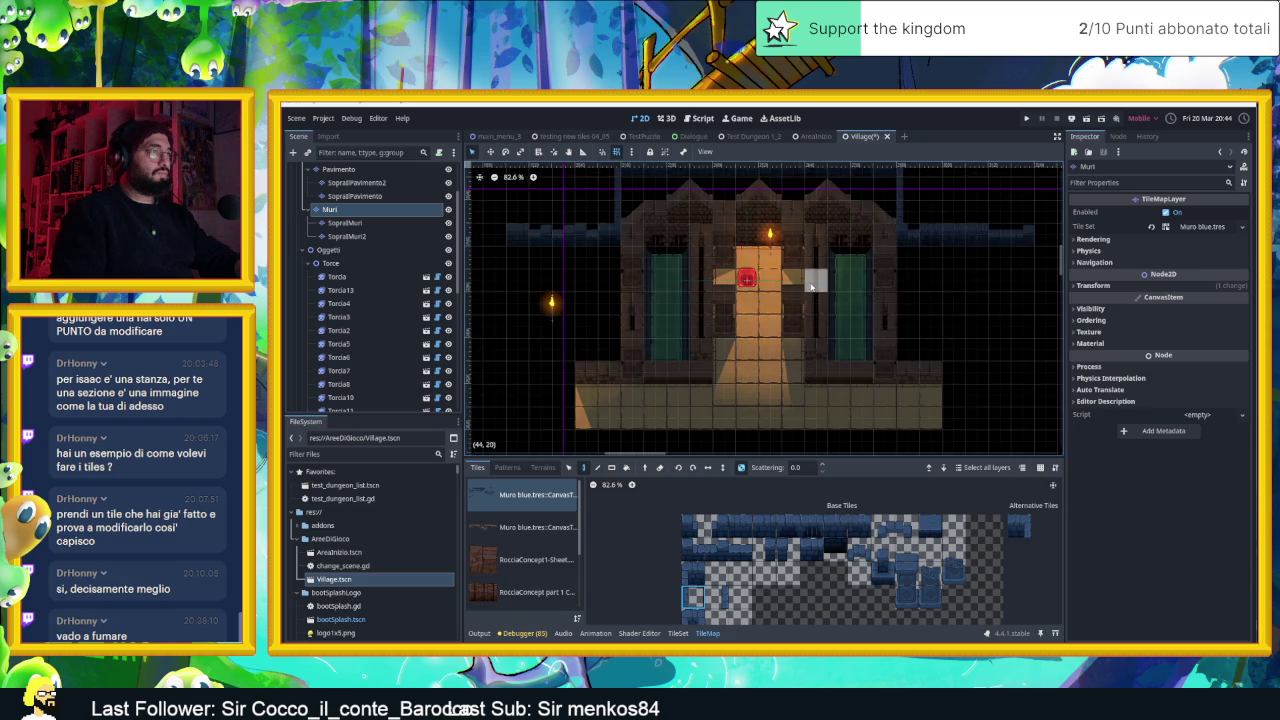
scroll(762, 256, up, 2)
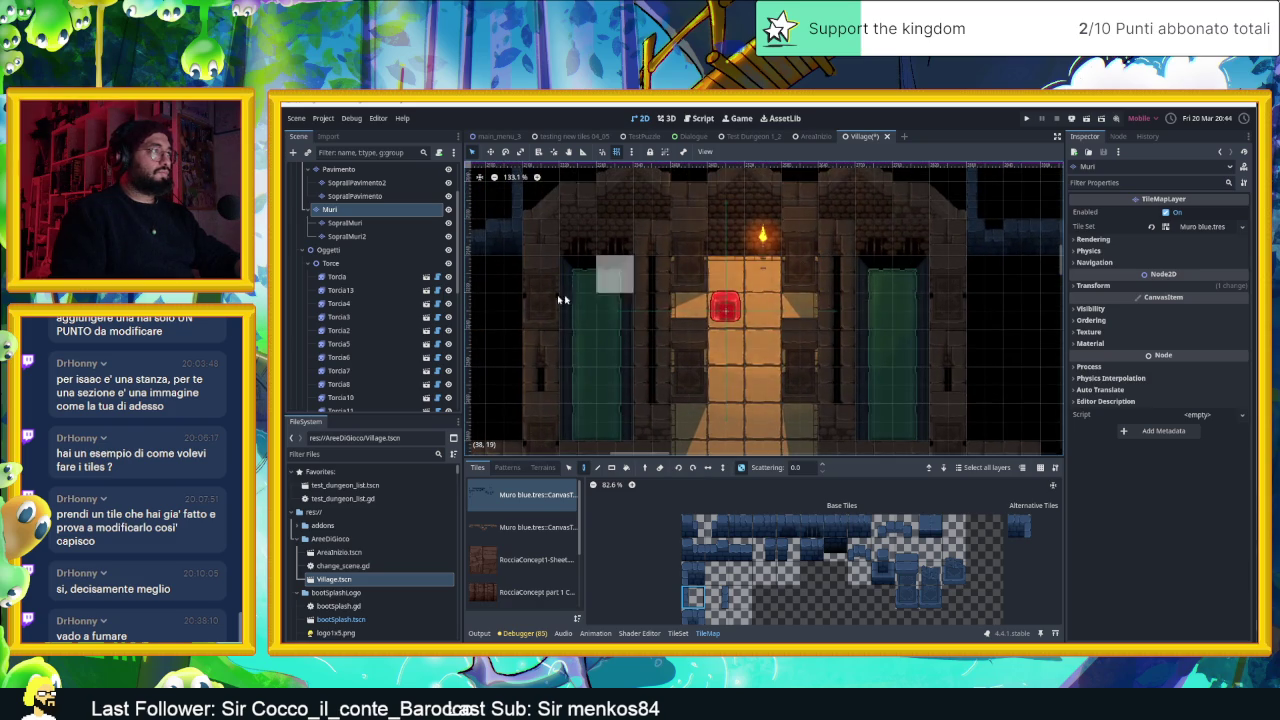
drag(581, 297, 632, 324)
scroll(694, 323, down, 2)
scroll(694, 323, left, 4)
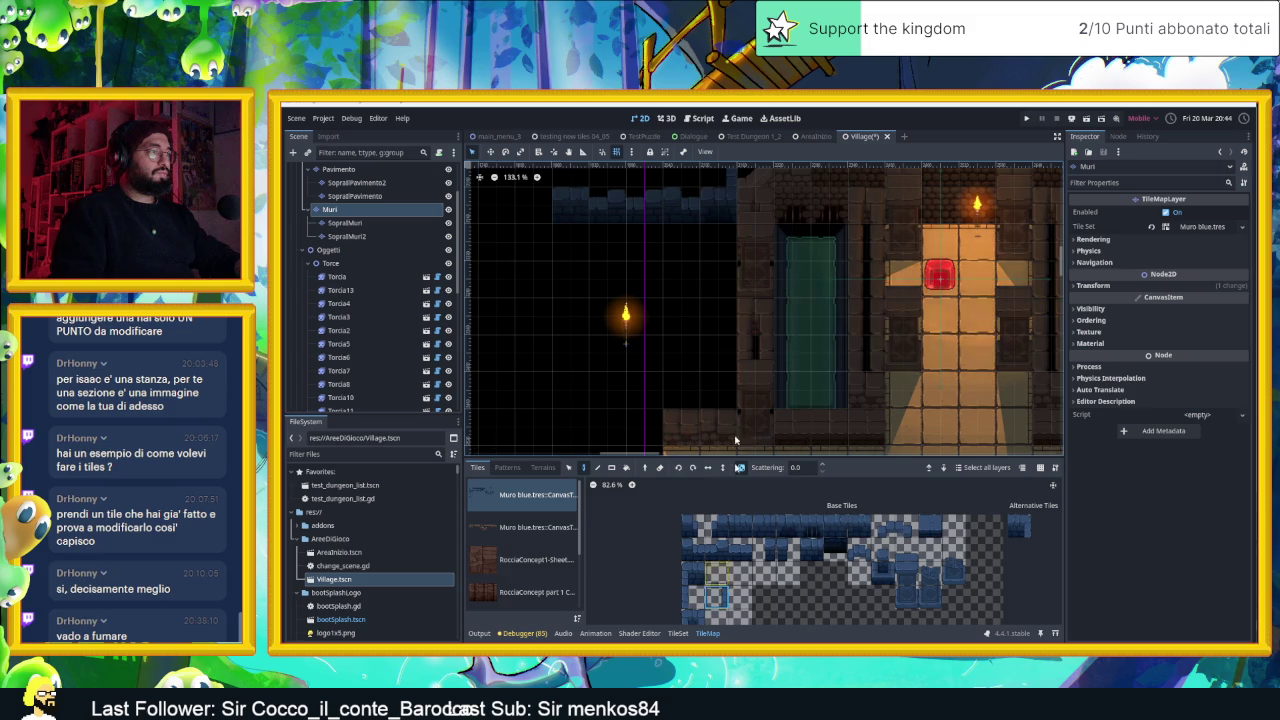
click(1017, 530)
Centre the torch-lit room with the red block, then save and run Village.tscn
scroll(714, 400, right, 5)
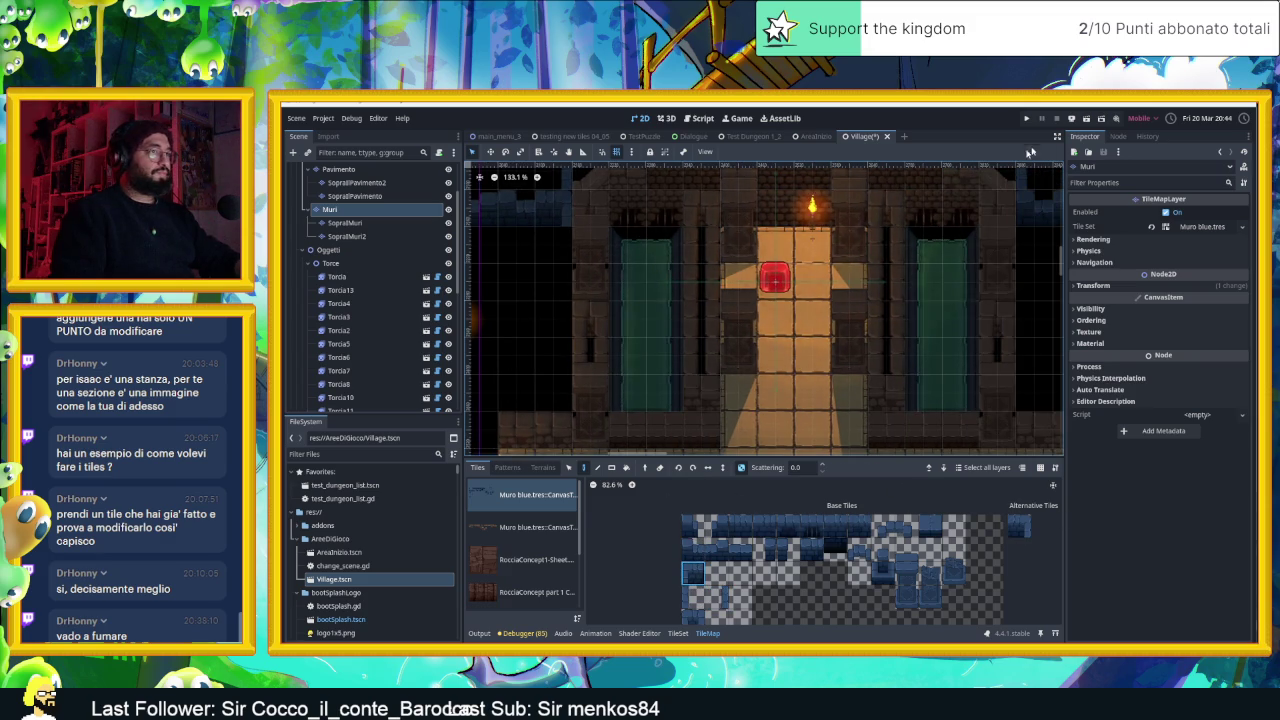
scroll(928, 228, down, 2)
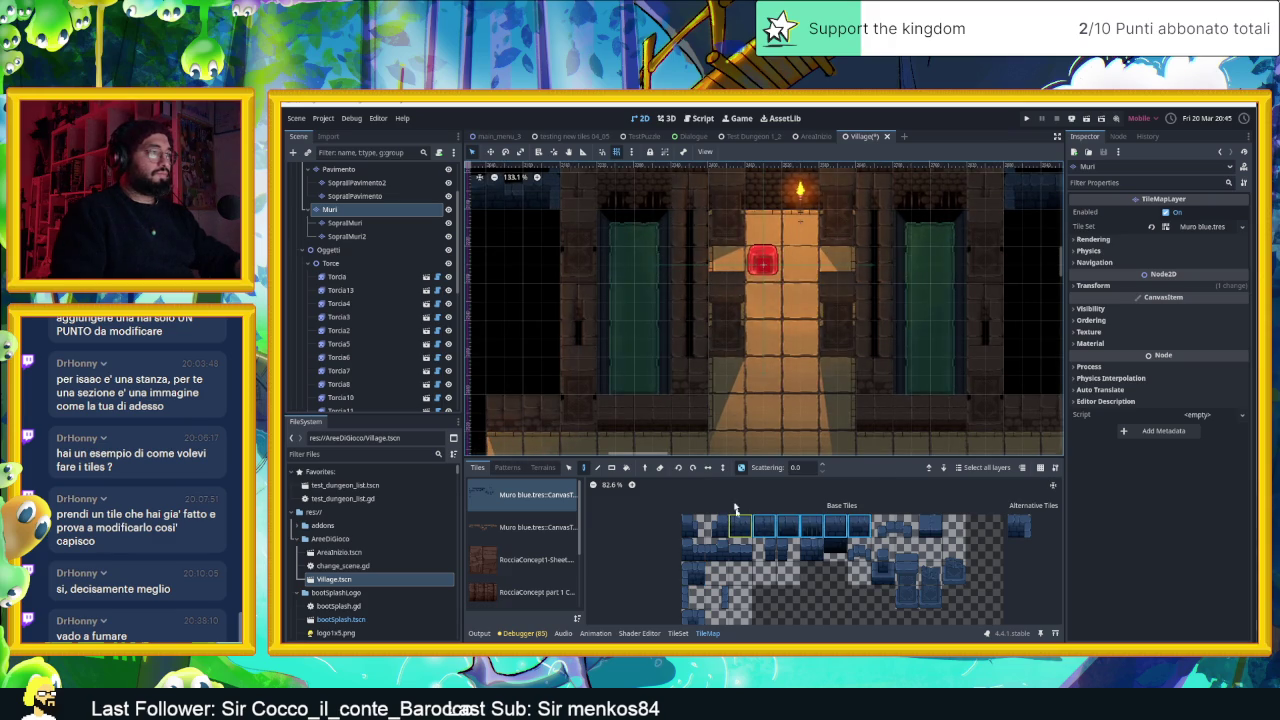
drag(579, 191, 725, 240)
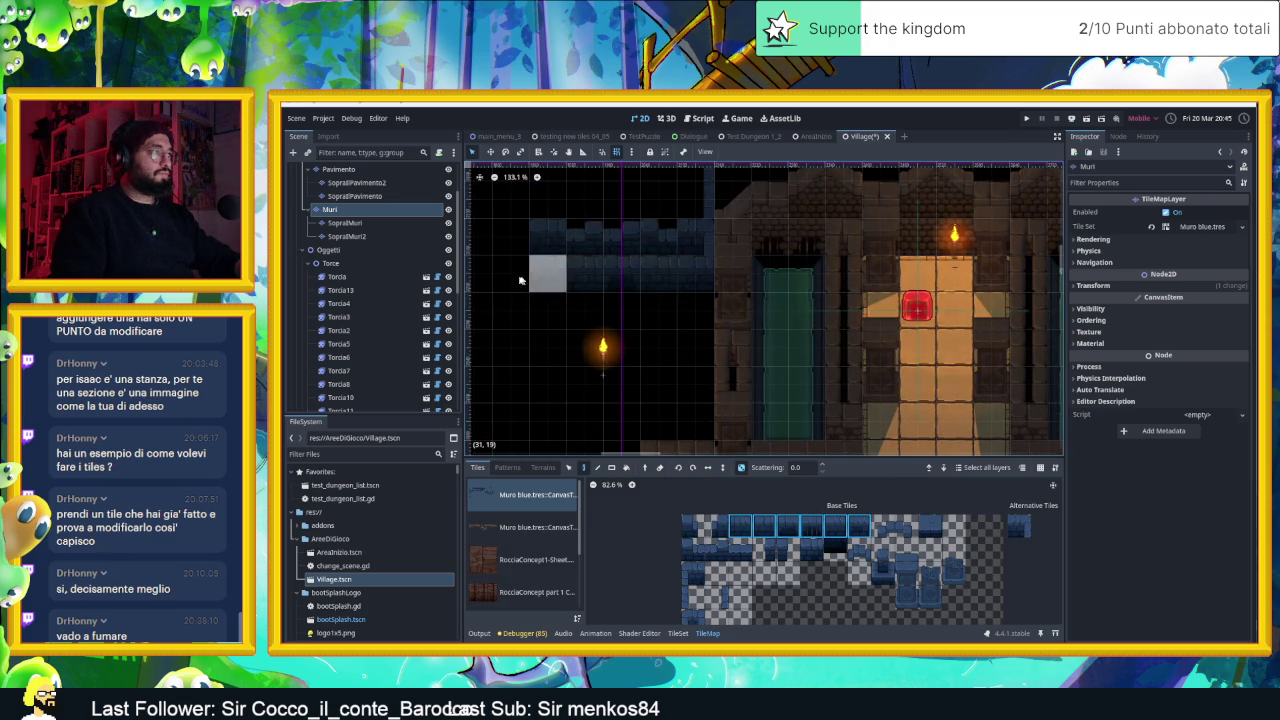
scroll(700, 290, right, 5)
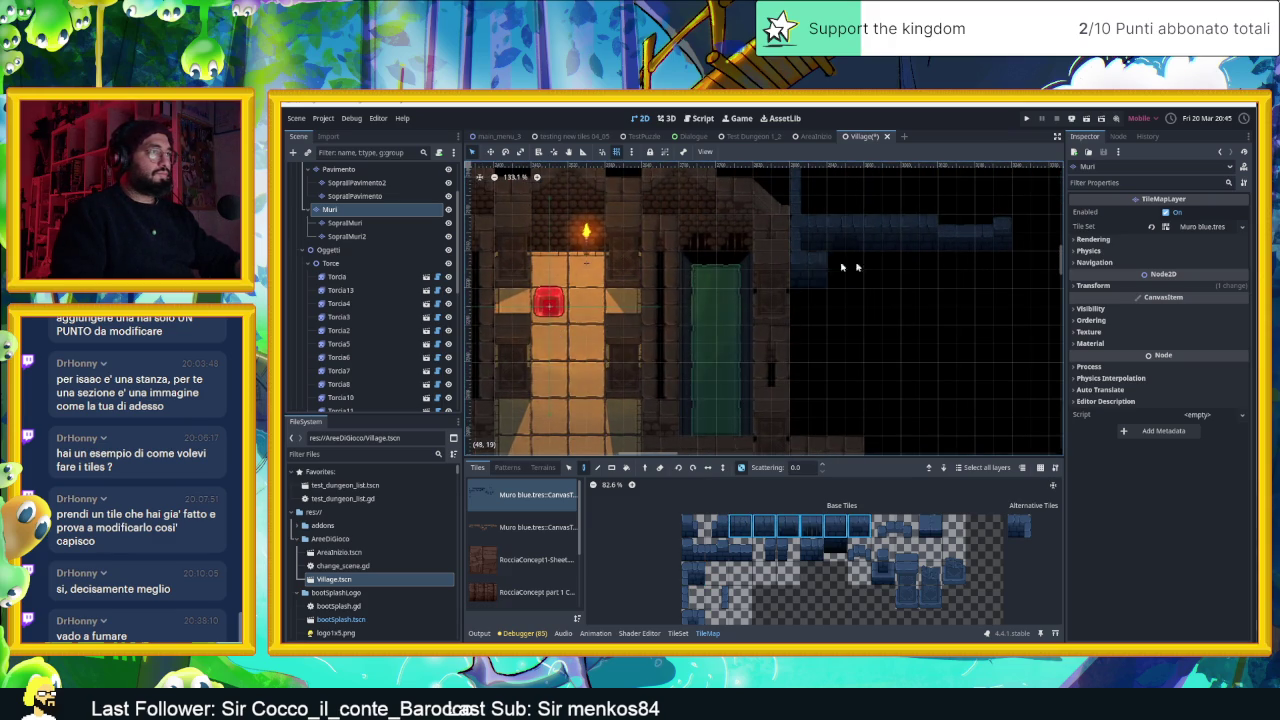
drag(592, 334, 850, 318)
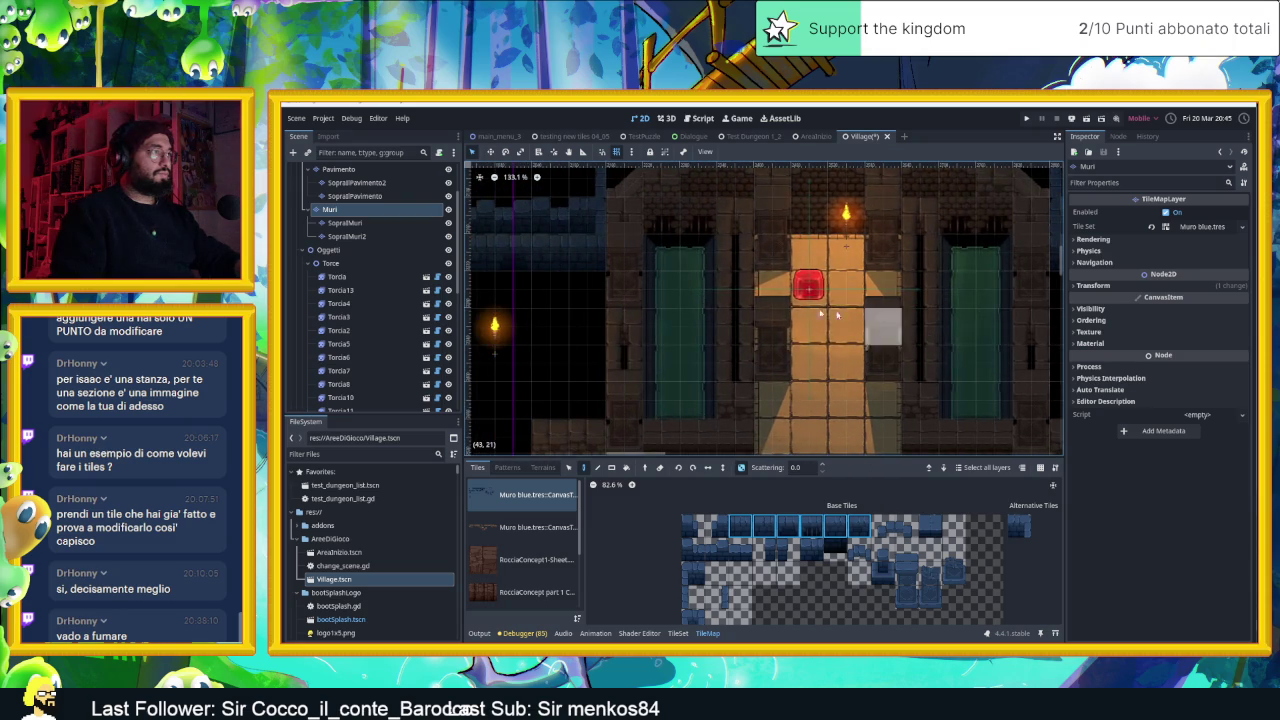
drag(547, 296, 683, 295)
scroll(820, 323, down, 2)
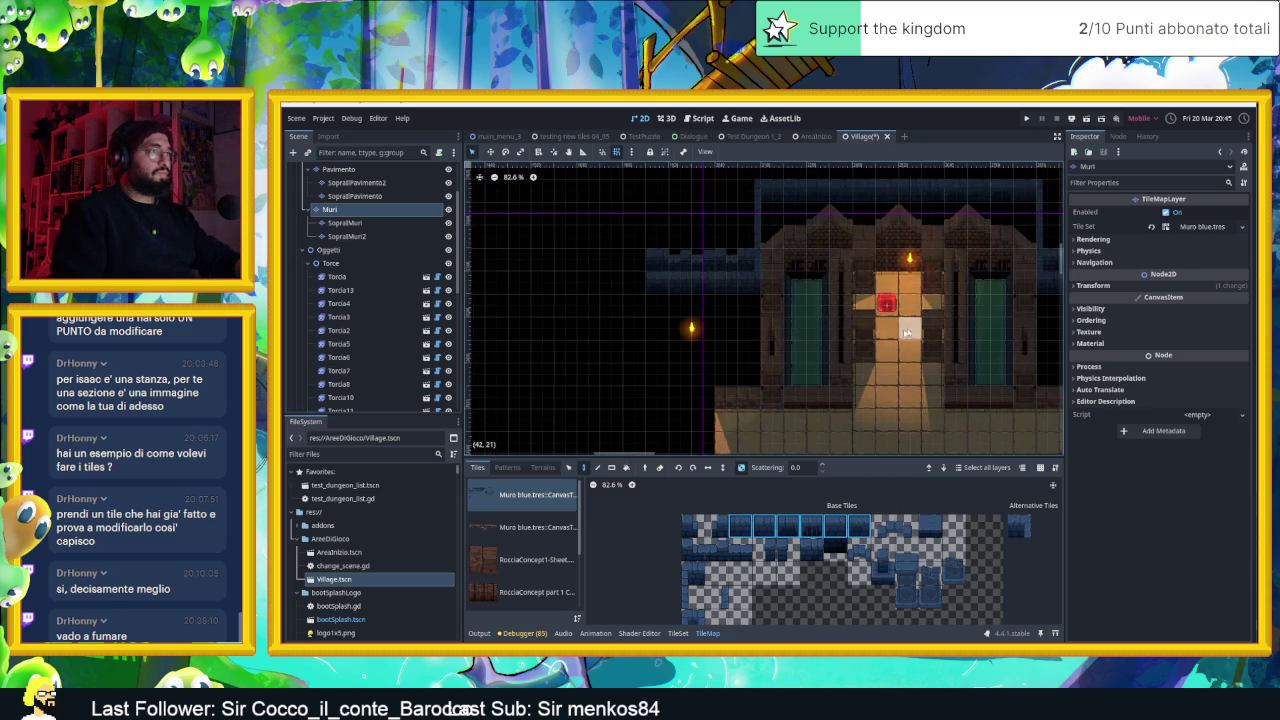
drag(910, 313, 770, 357)
scroll(780, 345, up, 6)
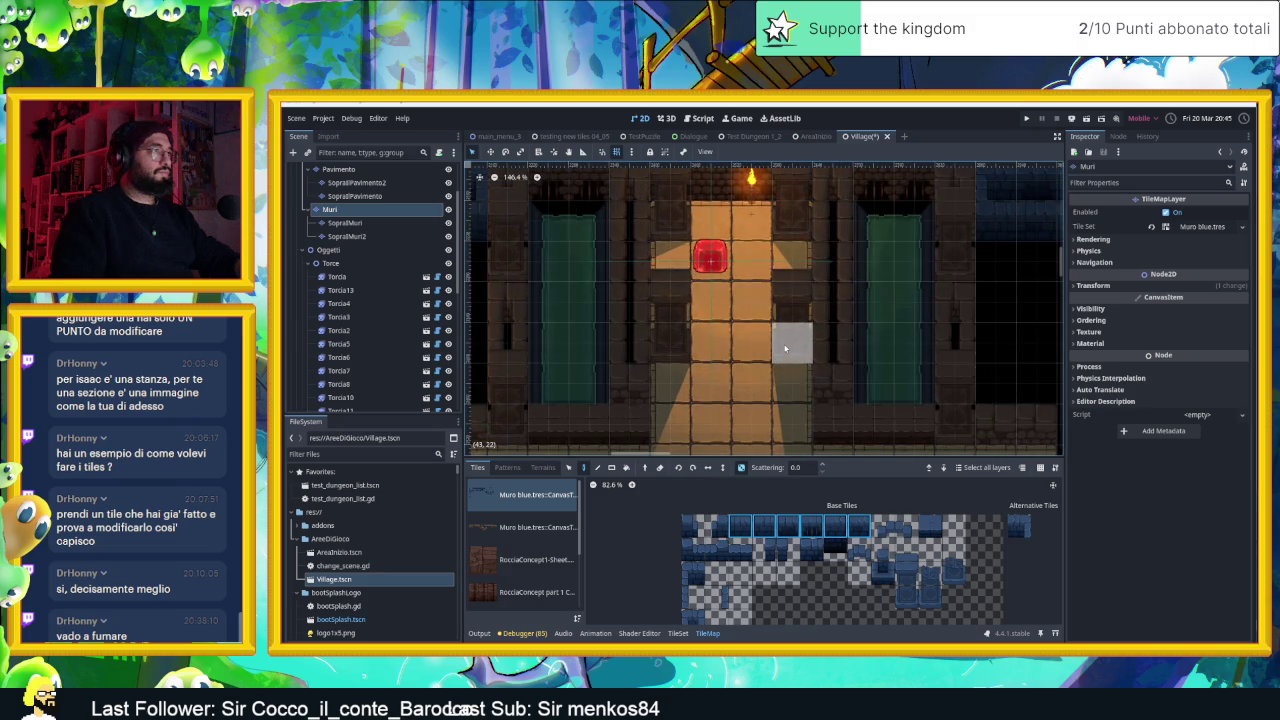
click(1087, 119)
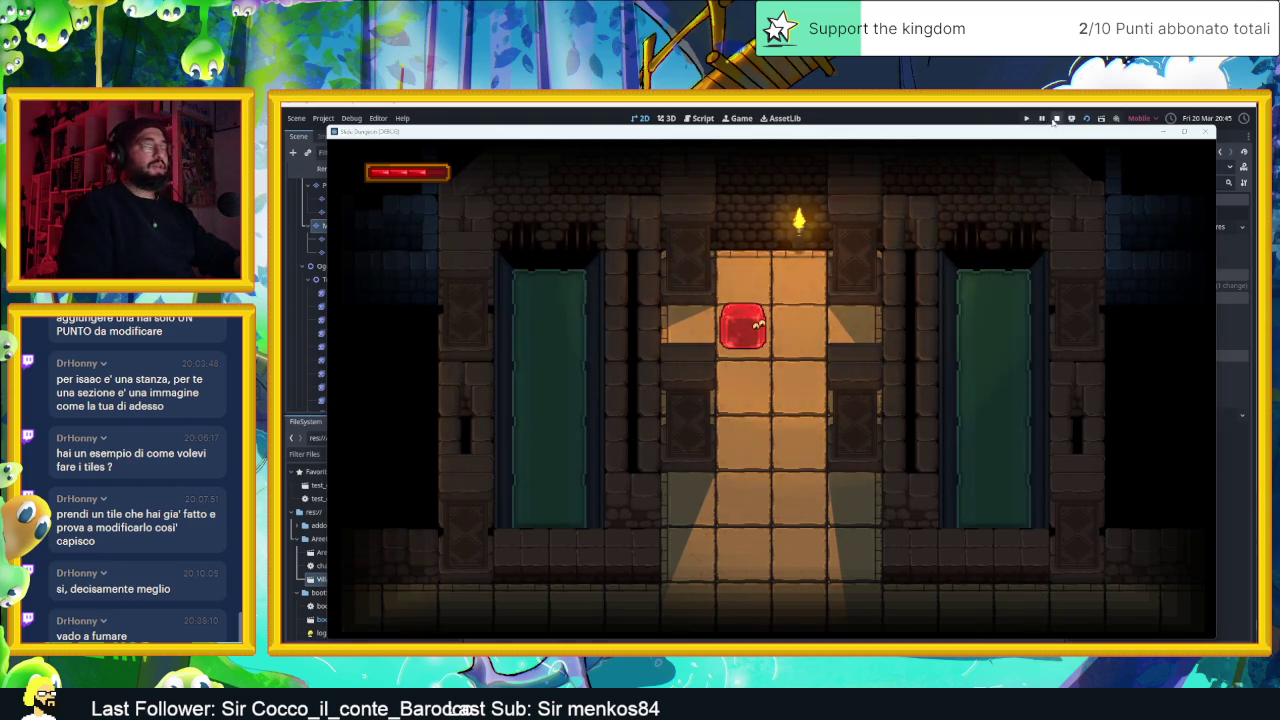
Stop the game and reselect the Muri node to bring back its blue wall tileset
click(1056, 118)
scroll(700, 300, left, 5)
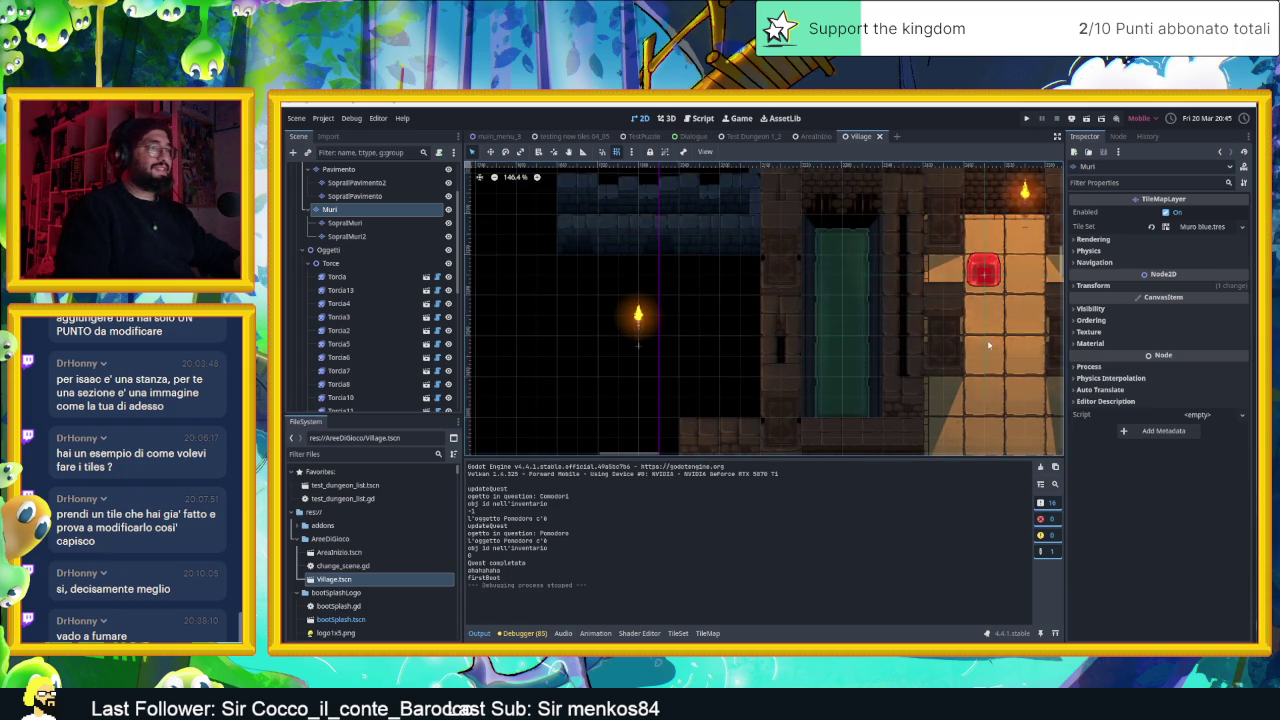
scroll(978, 347, right, 5)
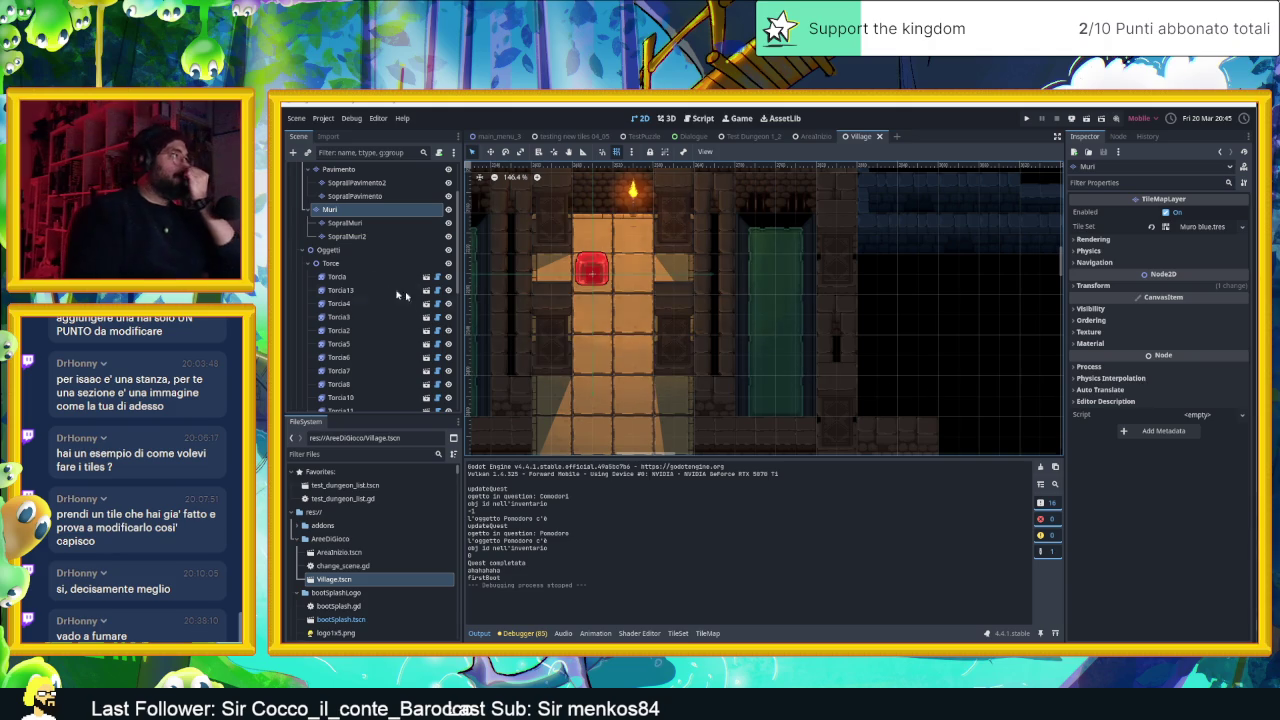
click(366, 209)
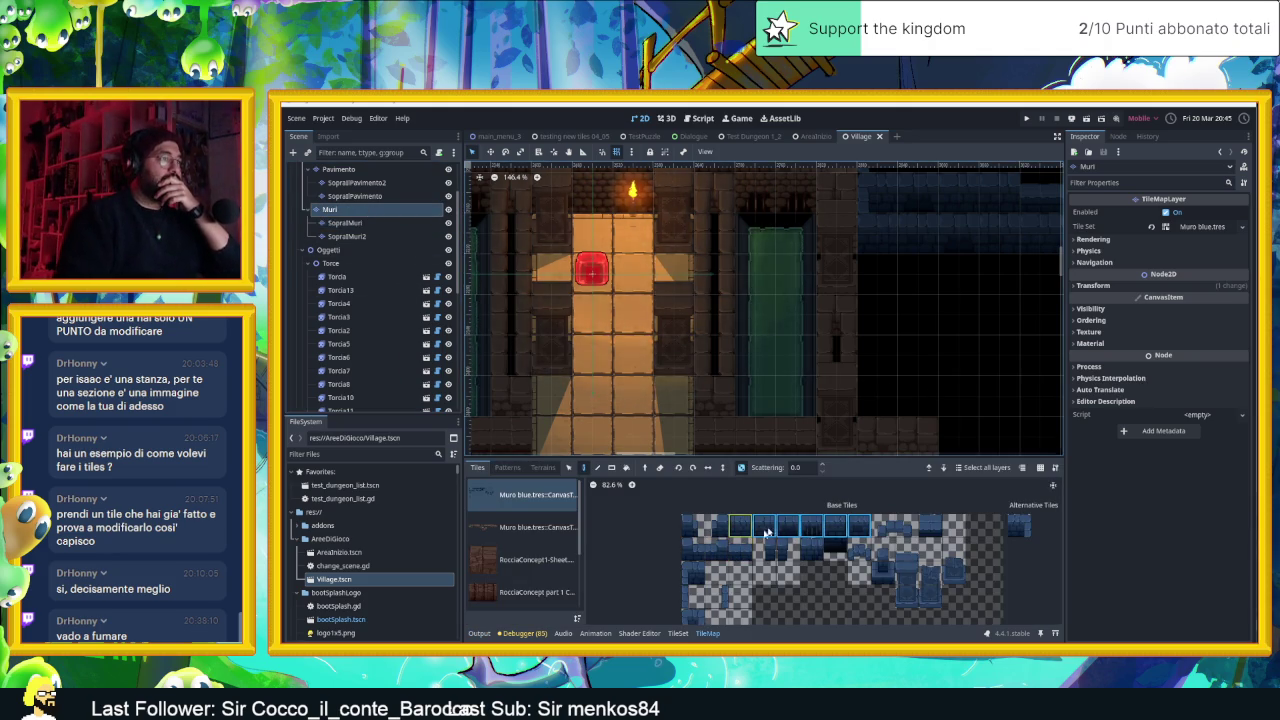
Place a wall tile beside the corridor and try the alternative version of the wall tile
click(877, 396)
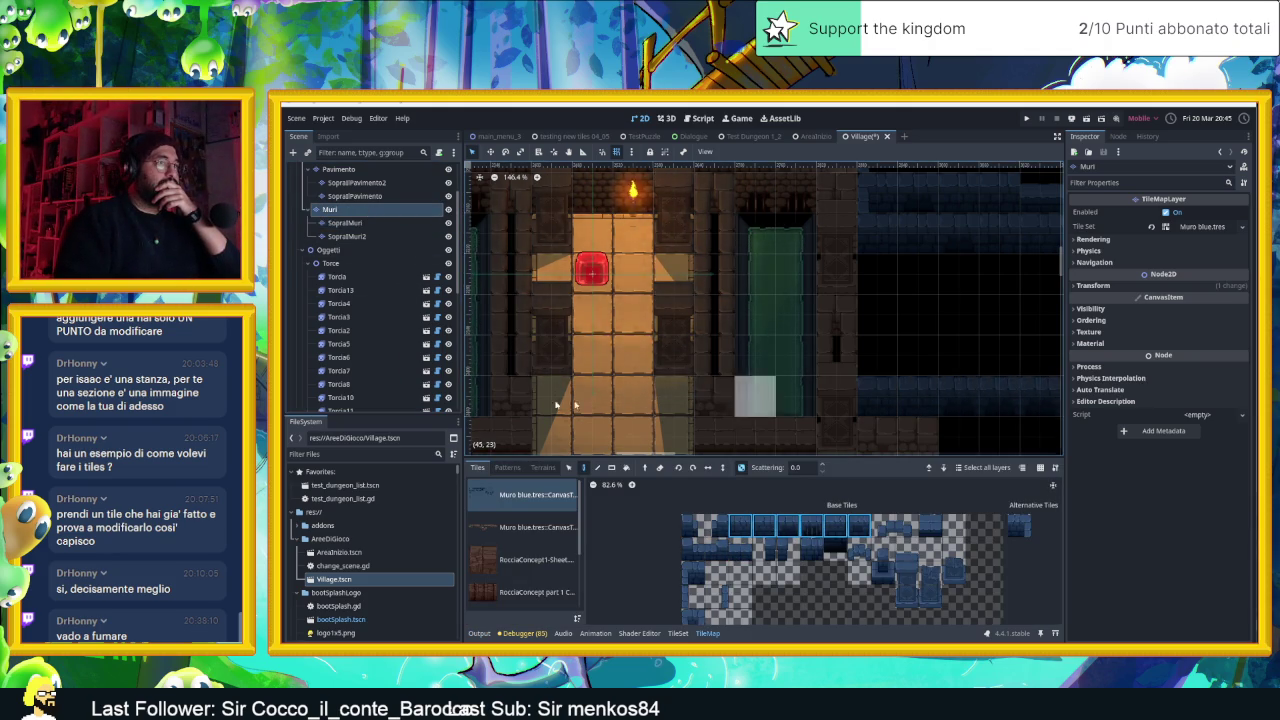
scroll(654, 405, left, 6)
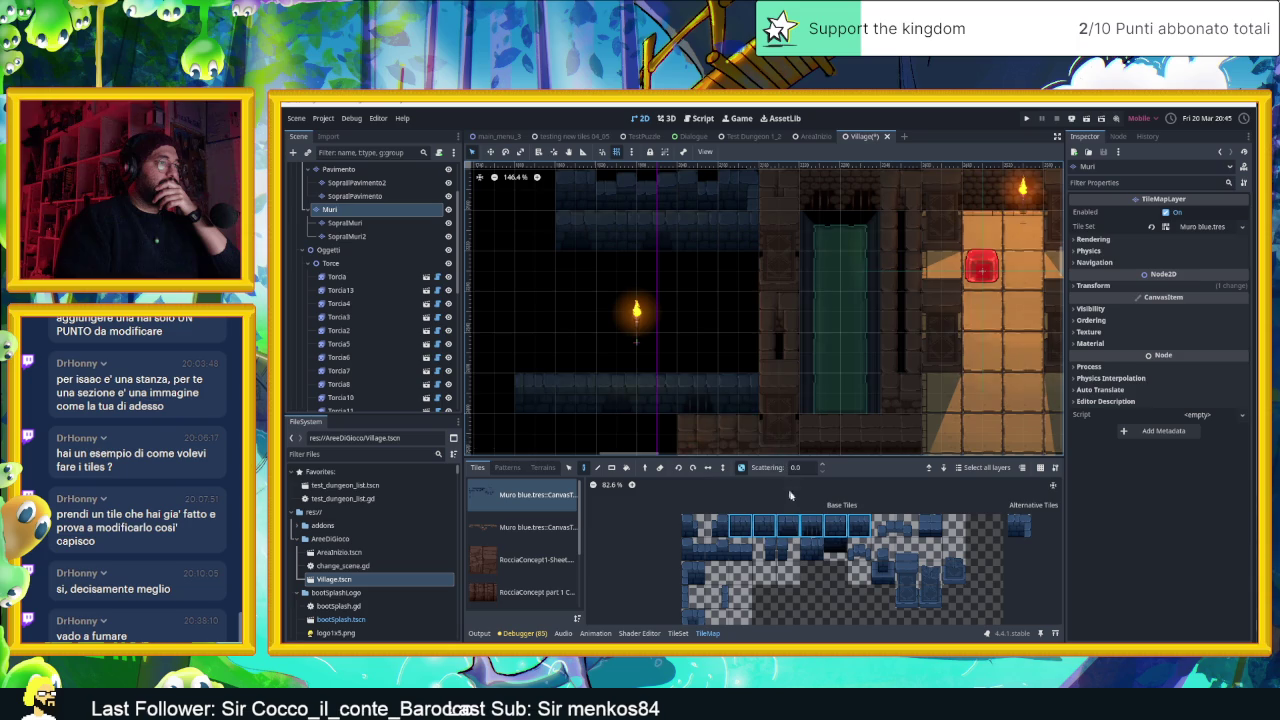
click(717, 596)
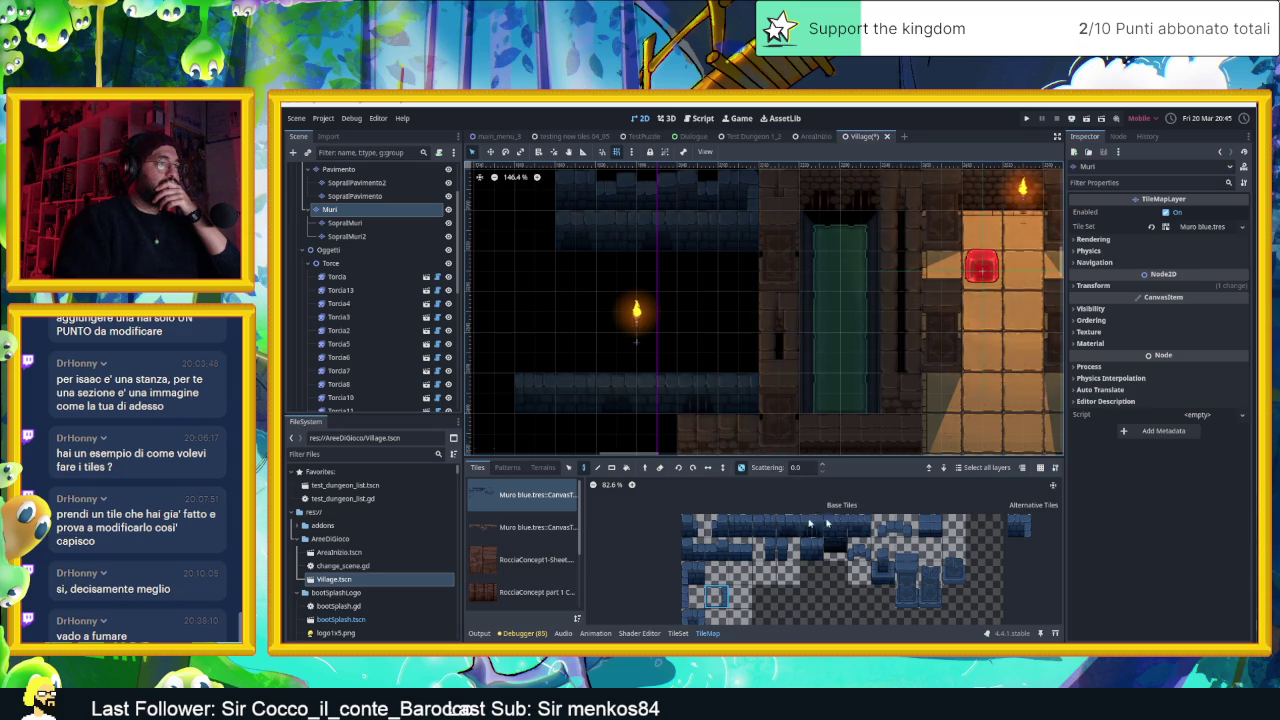
click(1018, 525)
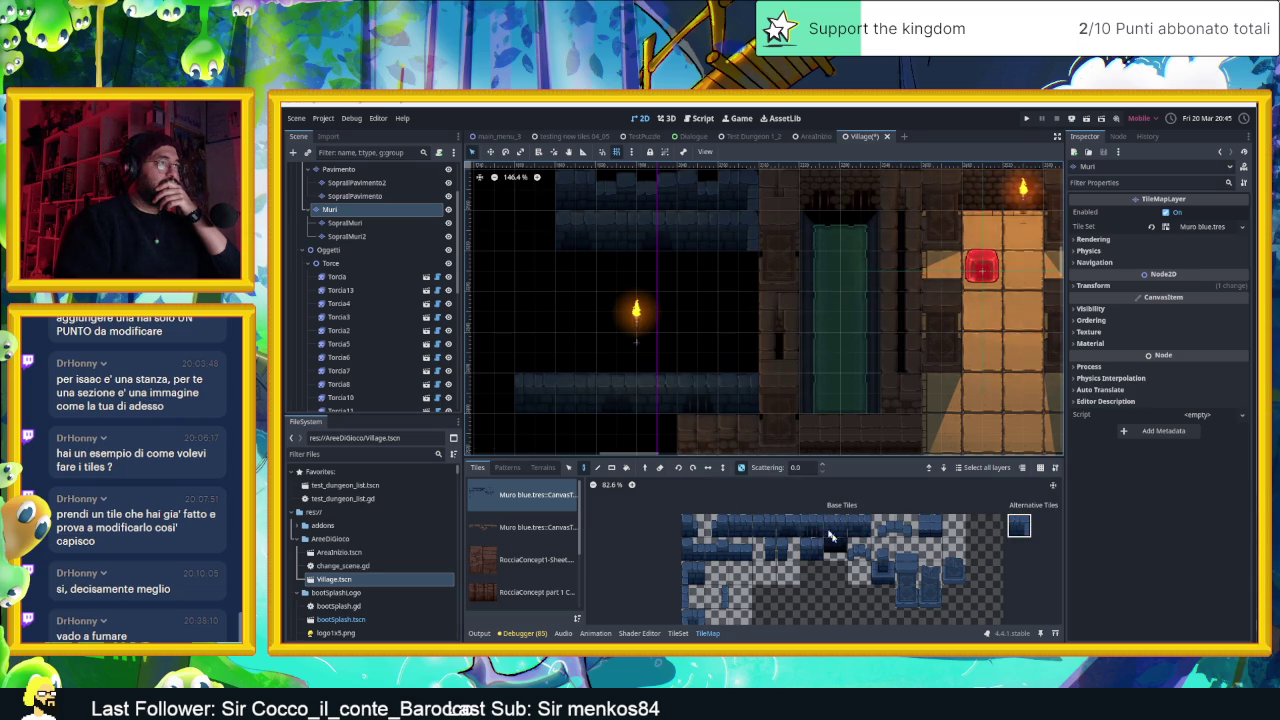
Compare neighbouring single blue wall tiles and settle on the tall blue wall block
click(722, 594)
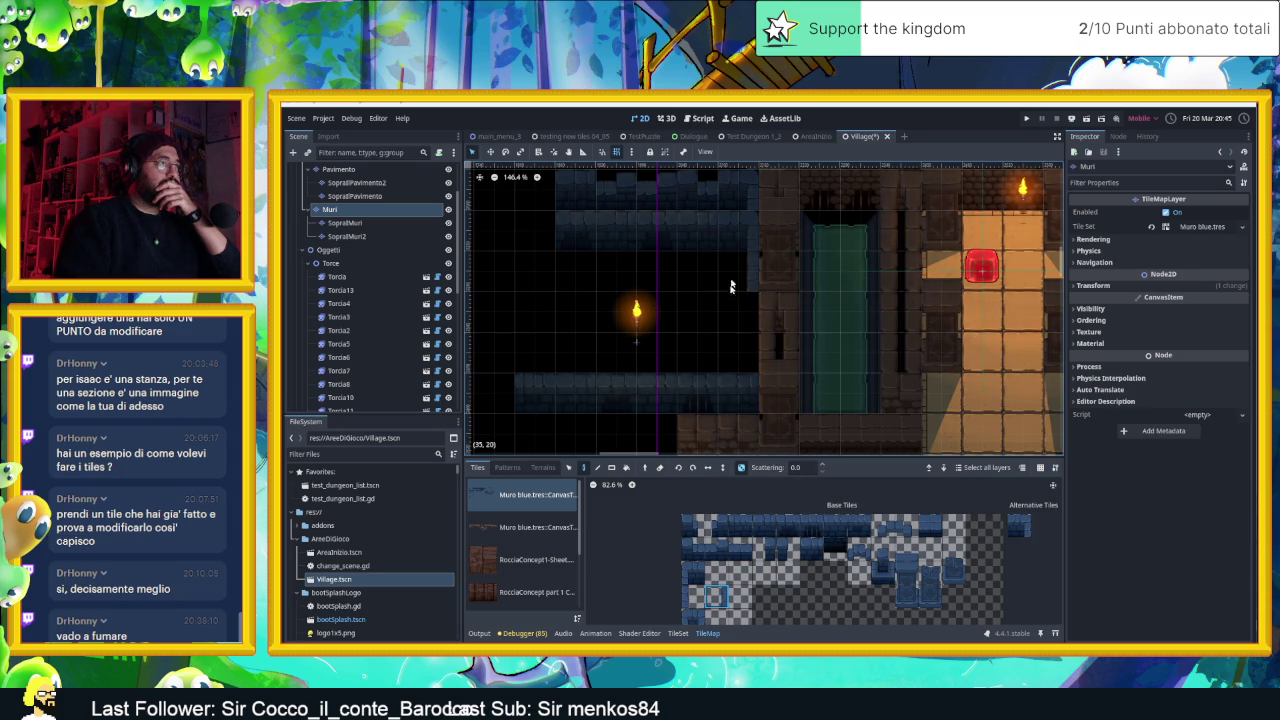
scroll(589, 354, right, 5)
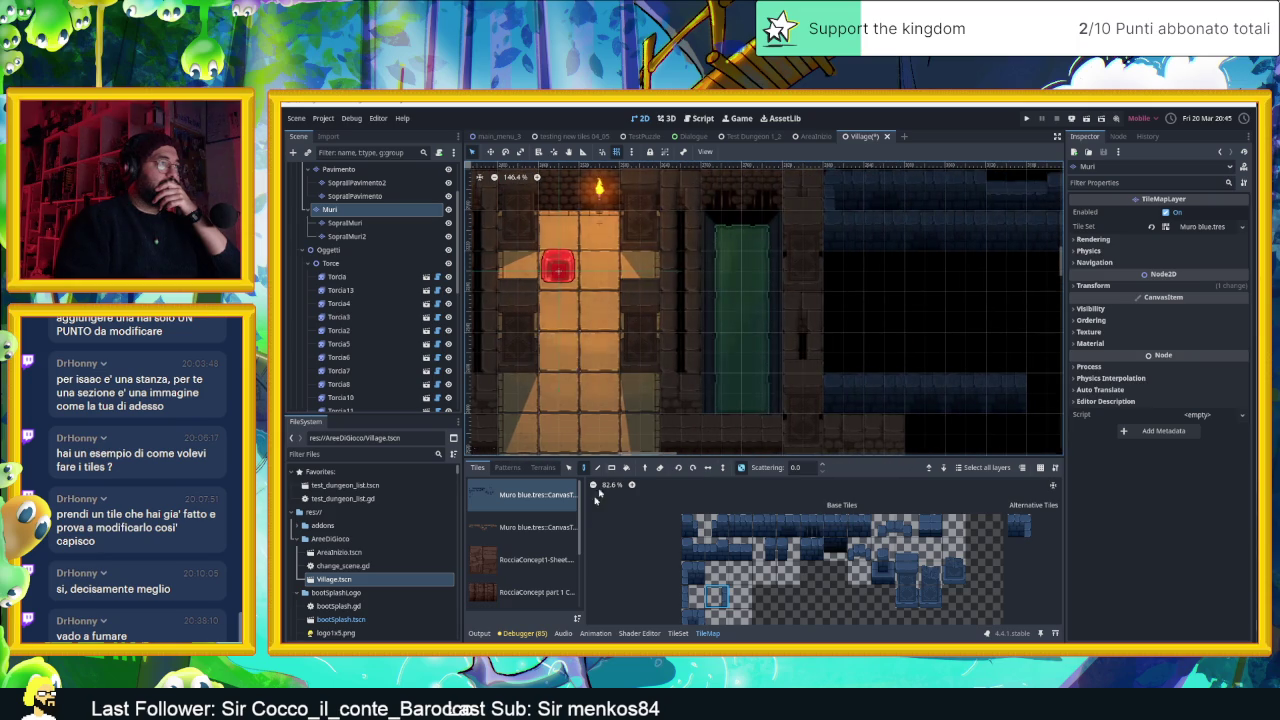
click(686, 592)
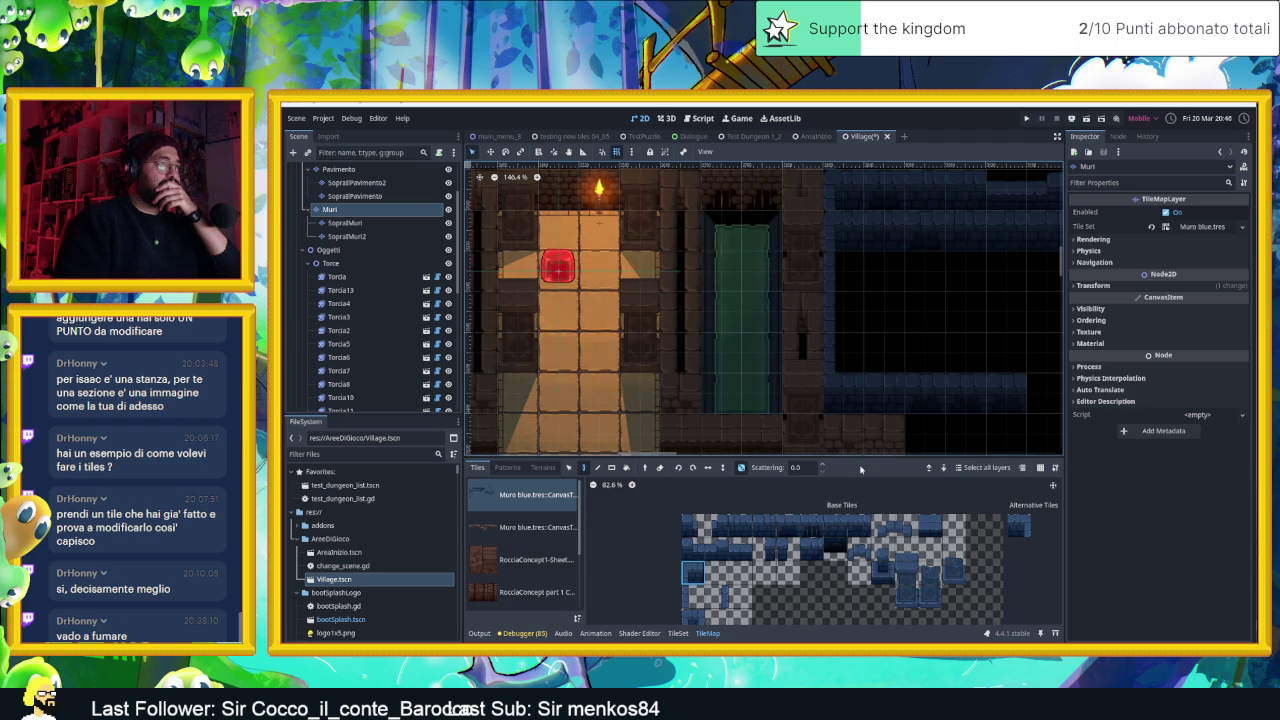
scroll(846, 391, left, 2)
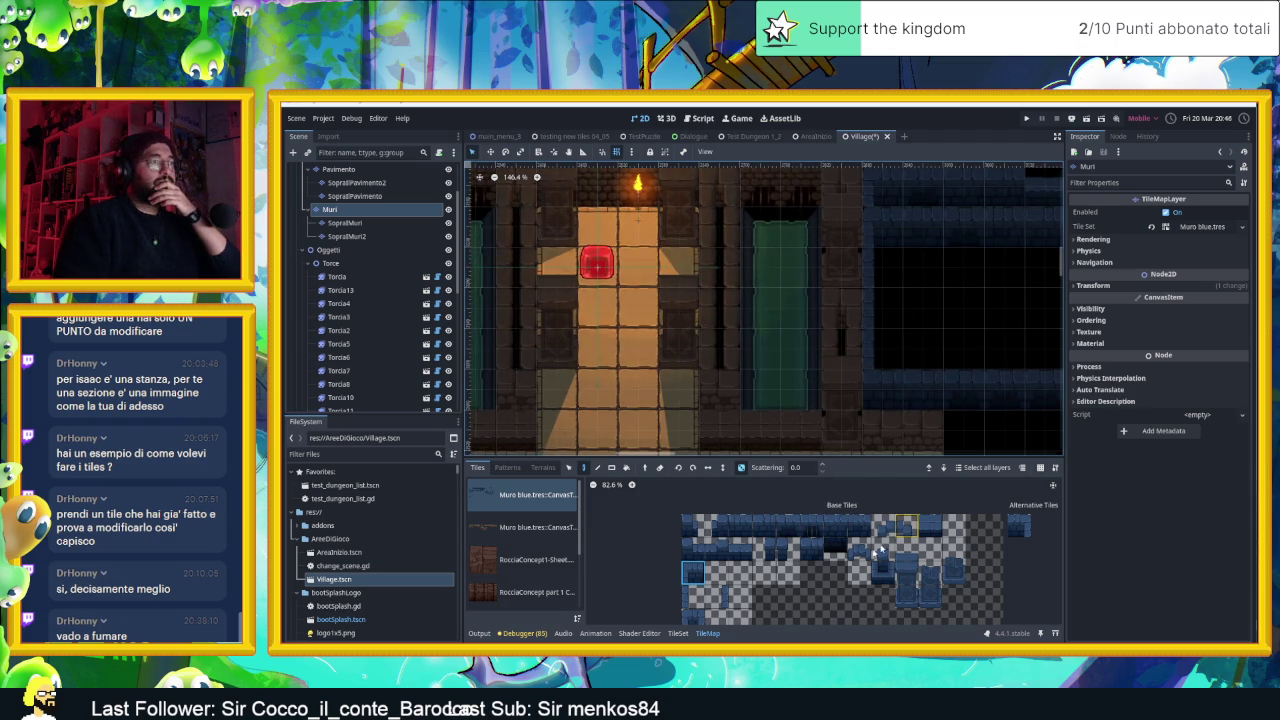
click(908, 575)
Switch to the SopraMuri overlay layer and frame the dark left wall area
click(345, 222)
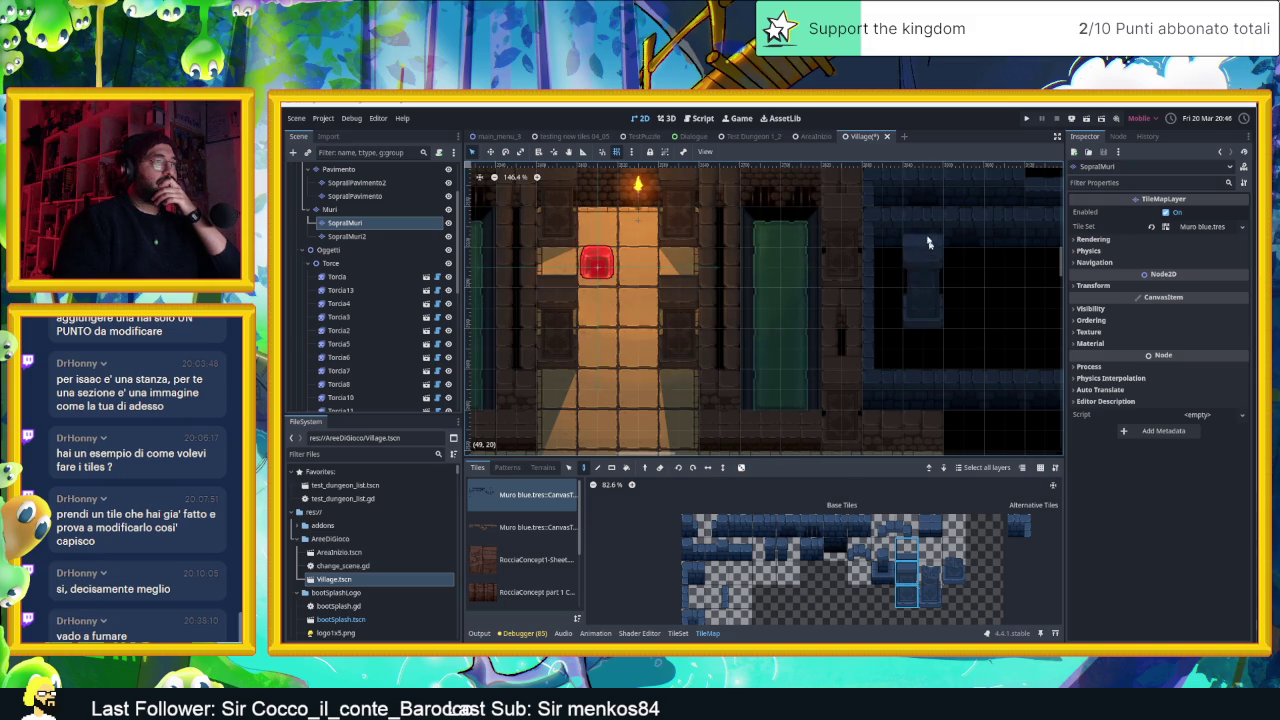
drag(672, 265, 1017, 281)
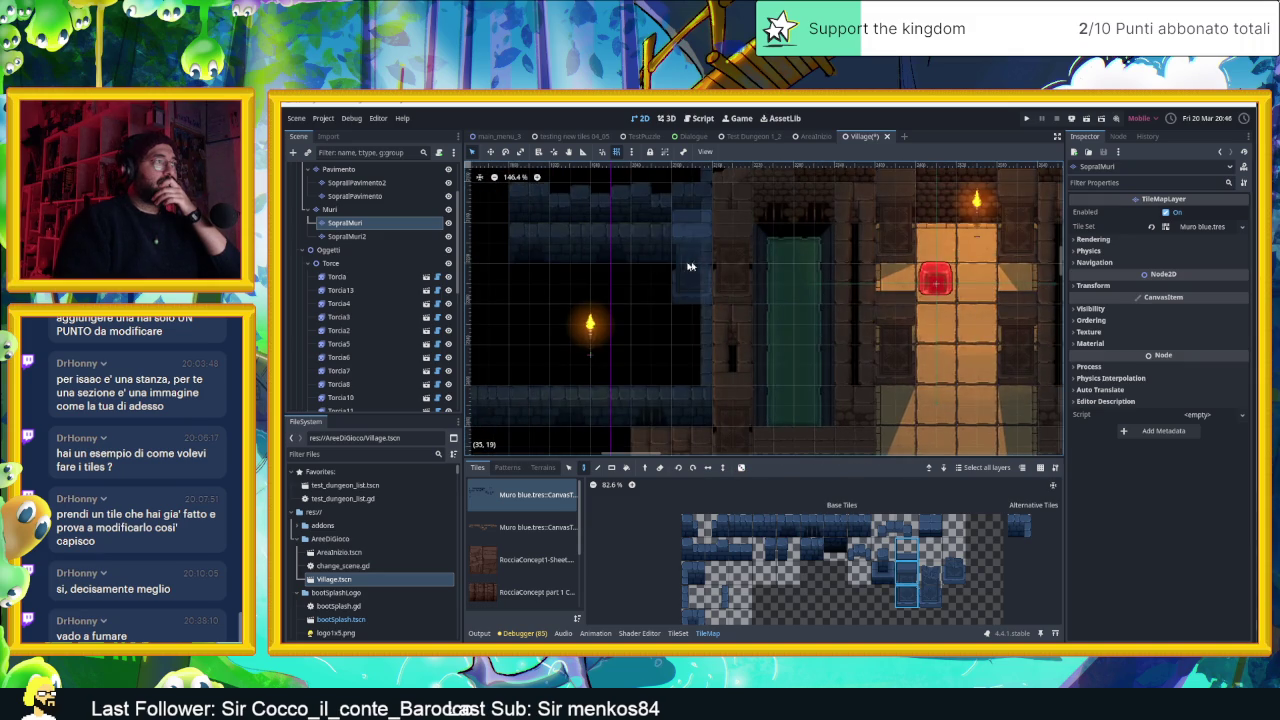
drag(887, 269, 750, 257)
scroll(750, 257, down, 3)
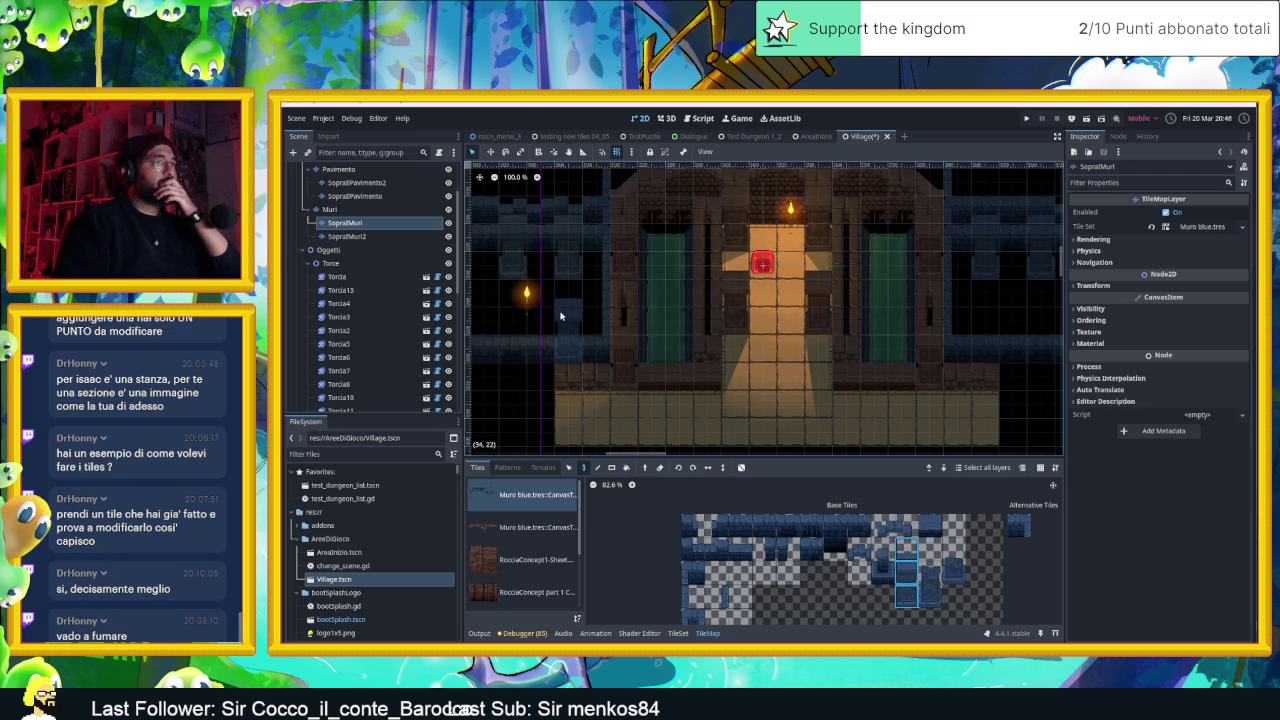
Switch to SopraMuri2, review the walled building, then save and run the scene
click(347, 236)
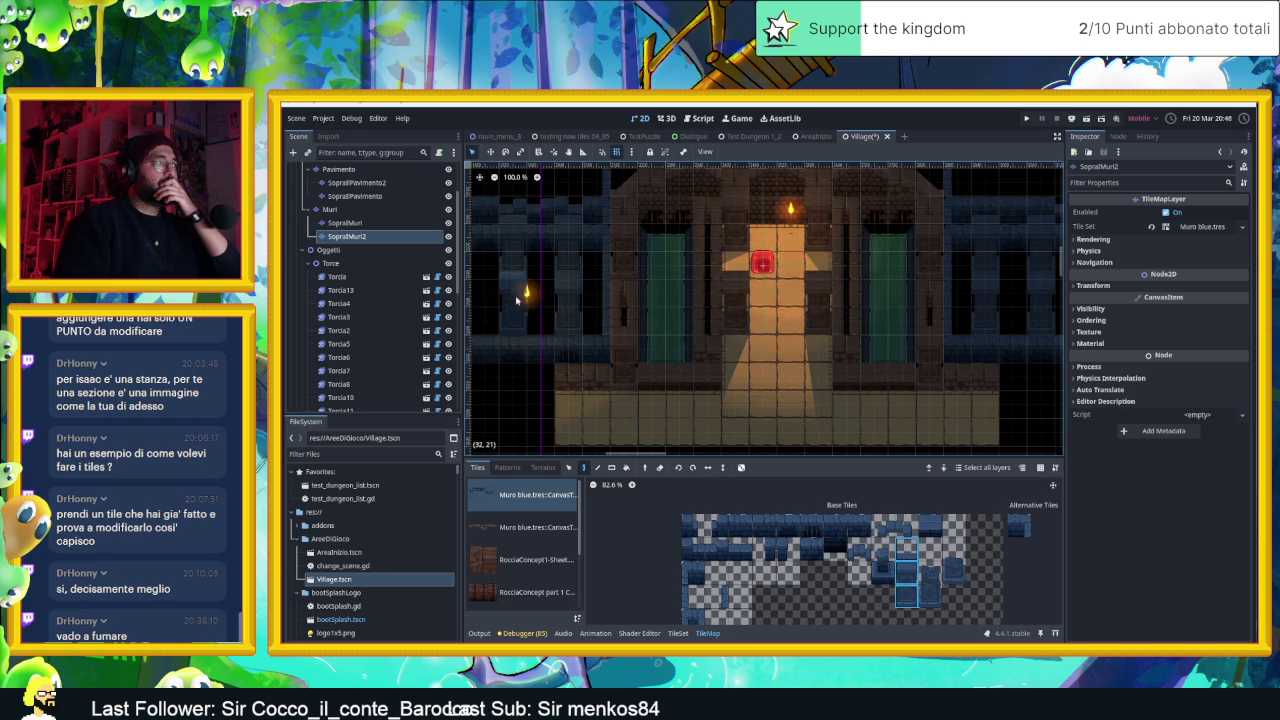
scroll(735, 355, right, 2)
scroll(712, 338, up, 3)
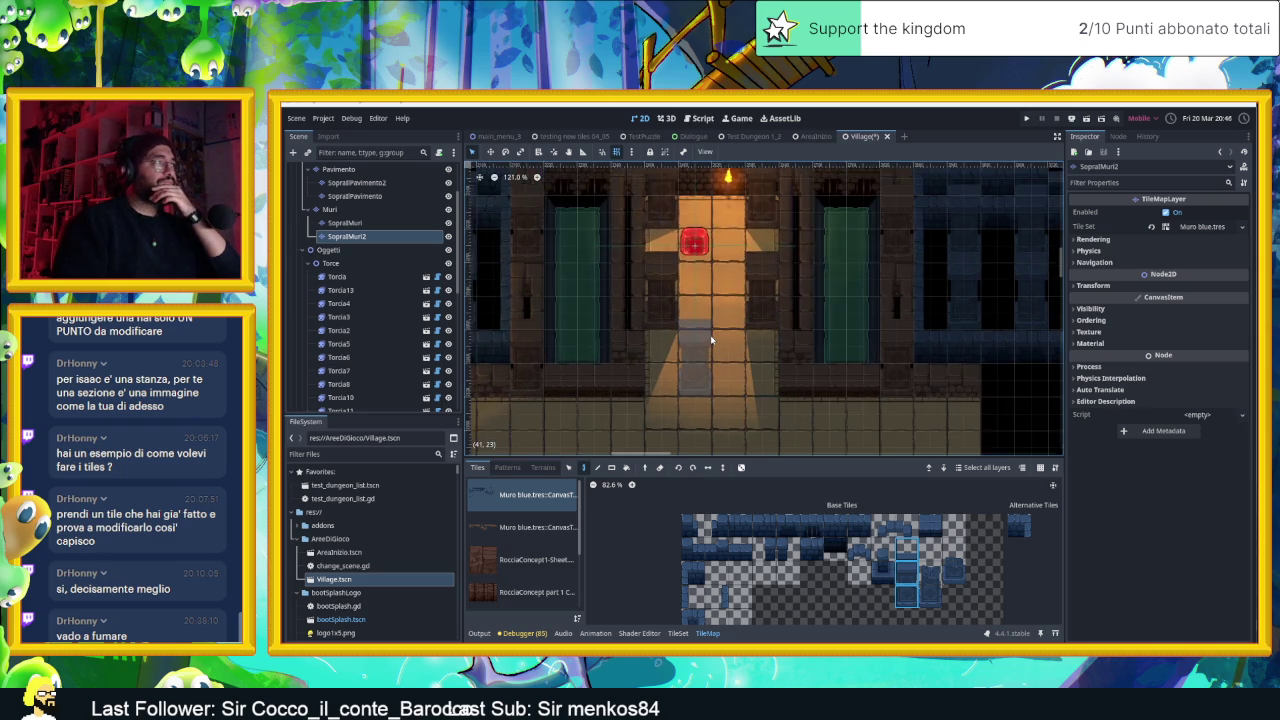
scroll(830, 305, down, 3)
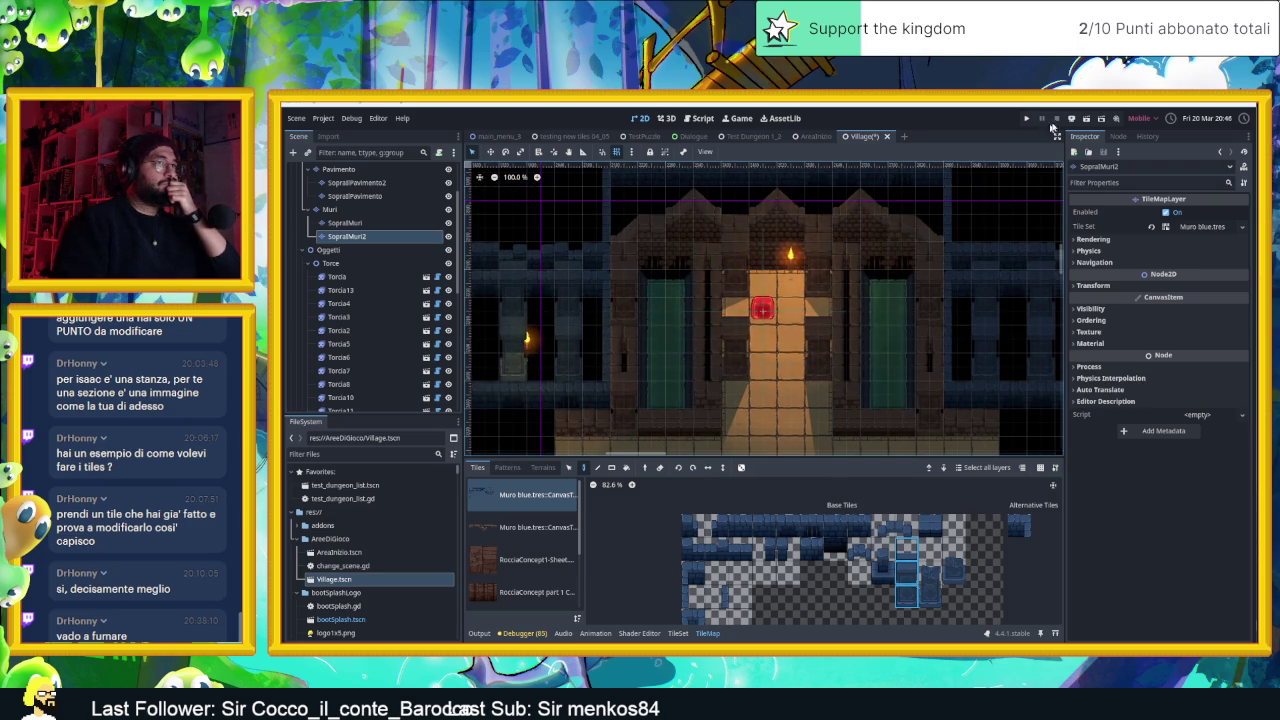
click(1089, 118)
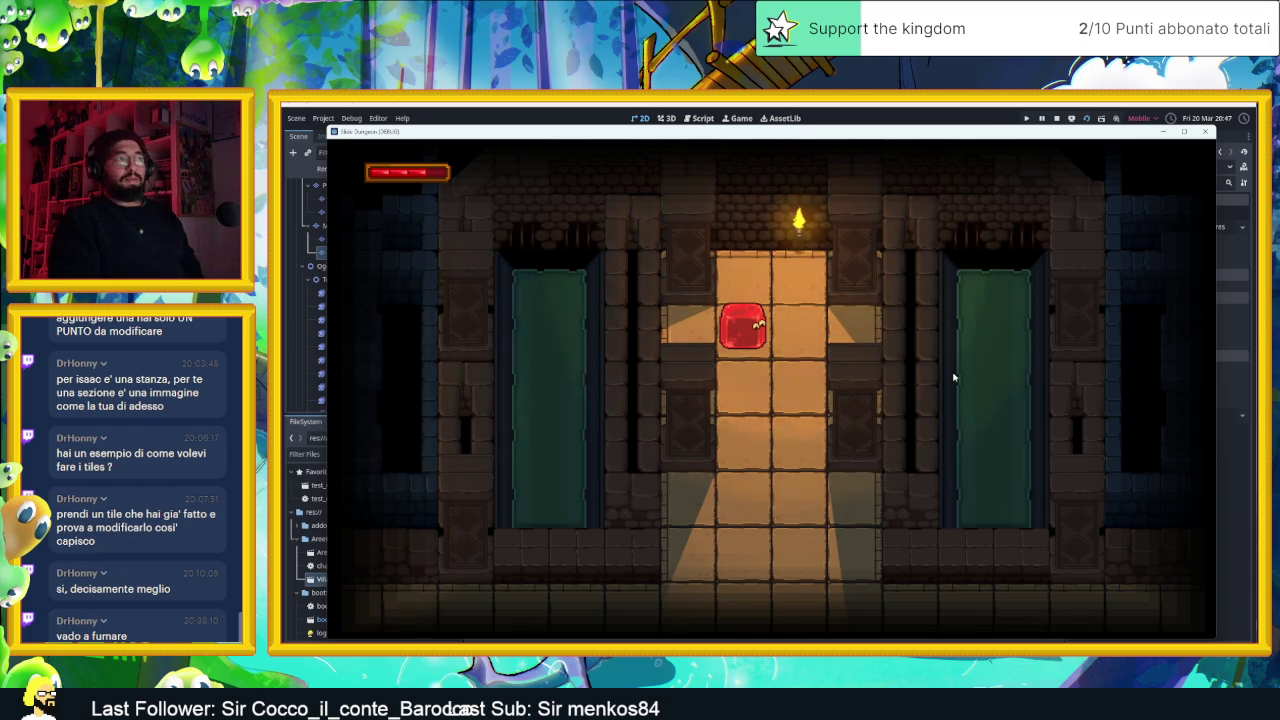
Close the running game window and return to the Village scene editor
click(1057, 118)
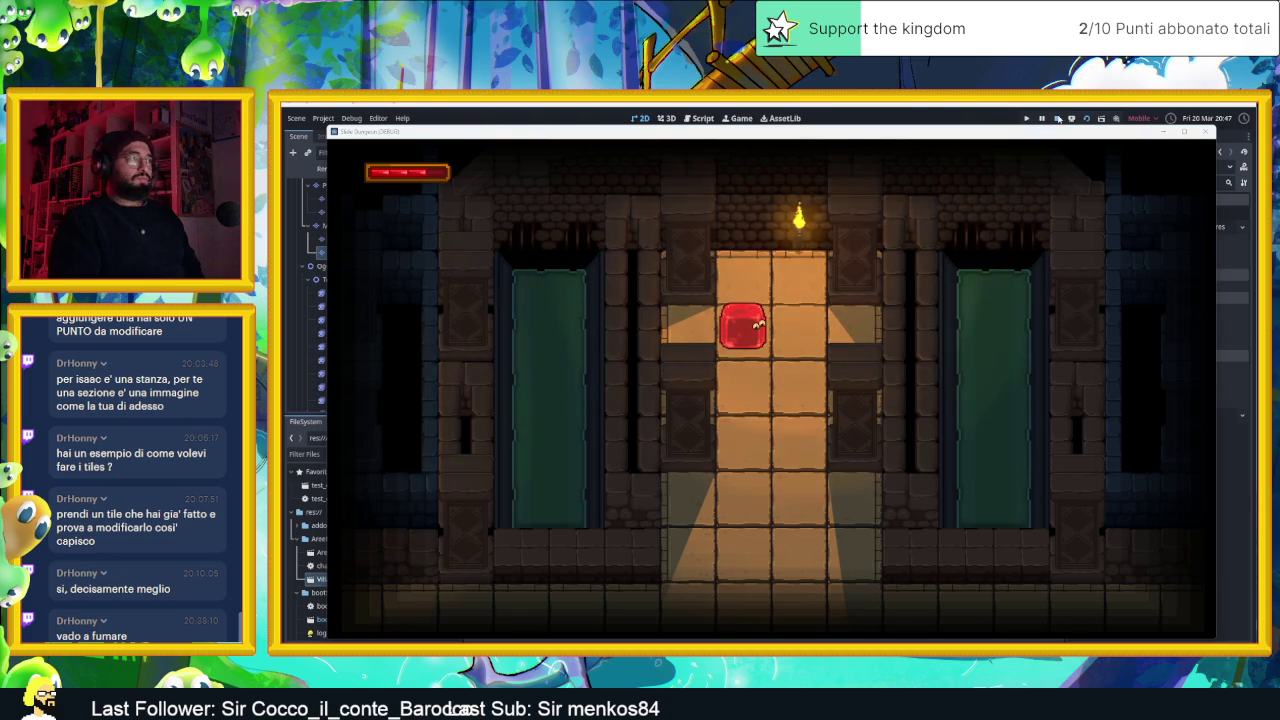
scroll(625, 366, up, 3)
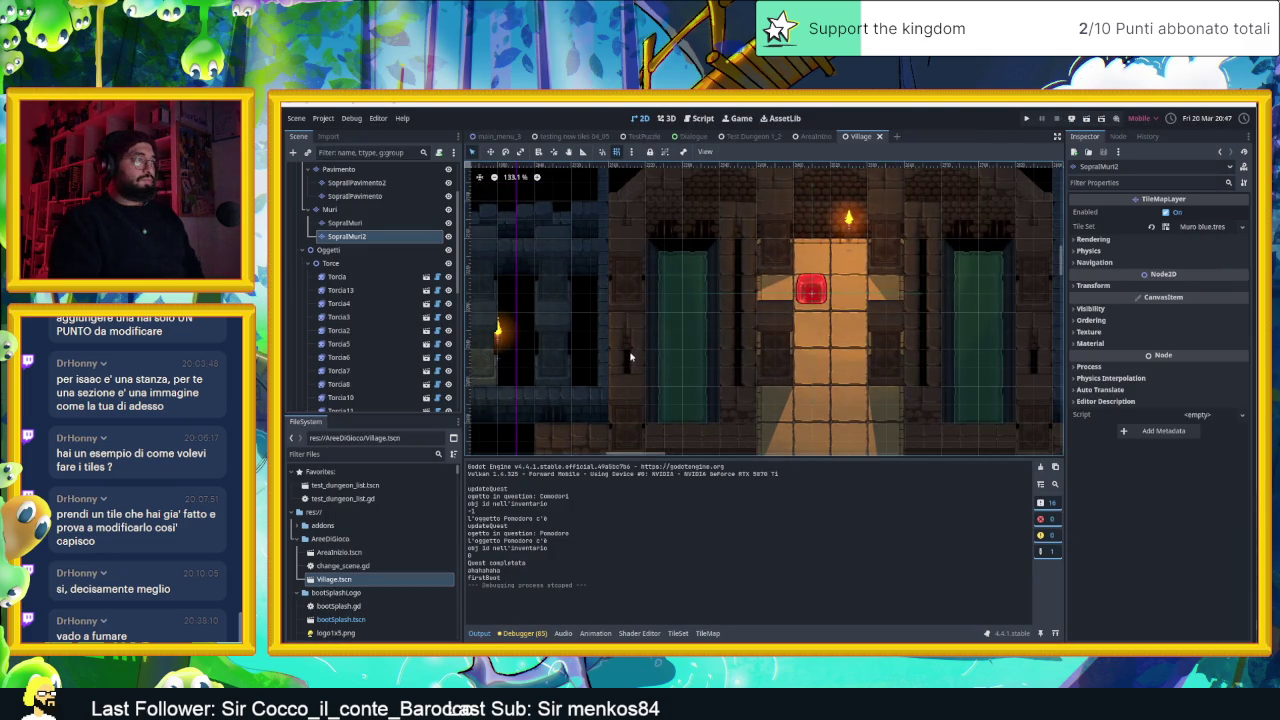
Toggle SopraMuri's visibility off and on twice, then open SopraMuri2's second Muro blue tile source
scroll(636, 364, up, 1)
click(352, 223)
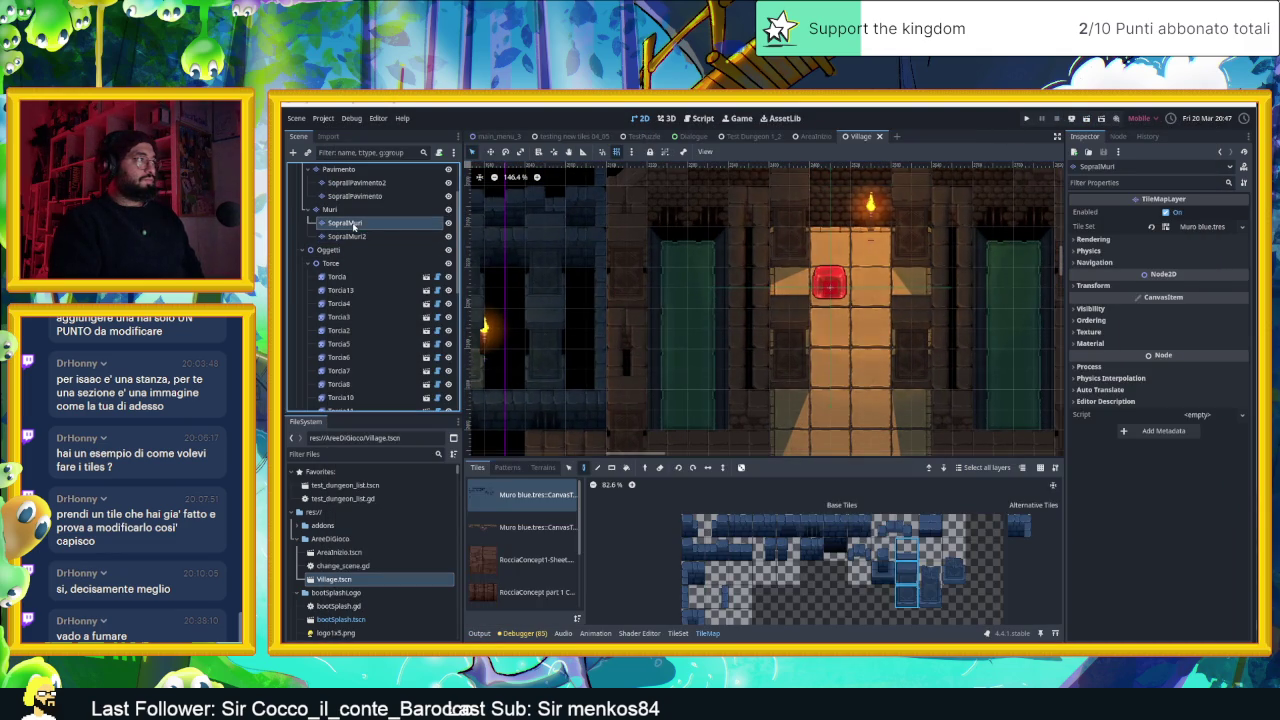
click(448, 223)
click(448, 223)
click(448, 223)
click(448, 223)
click(350, 236)
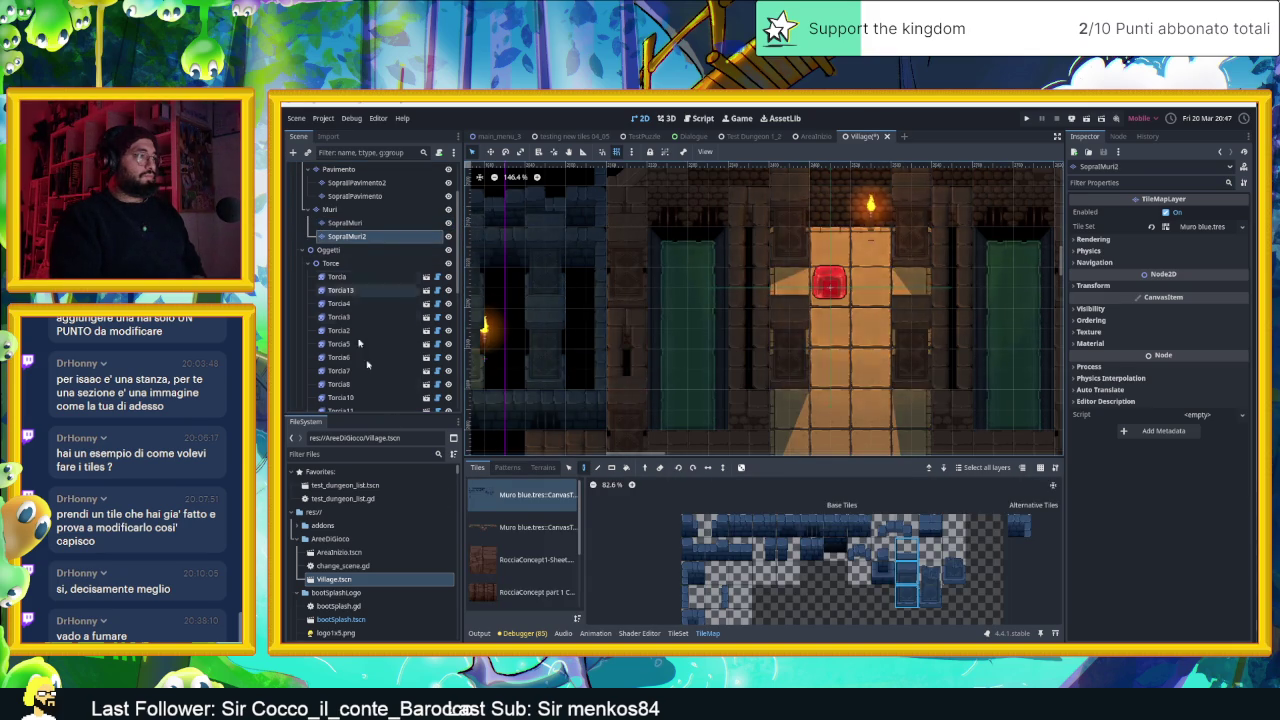
click(537, 537)
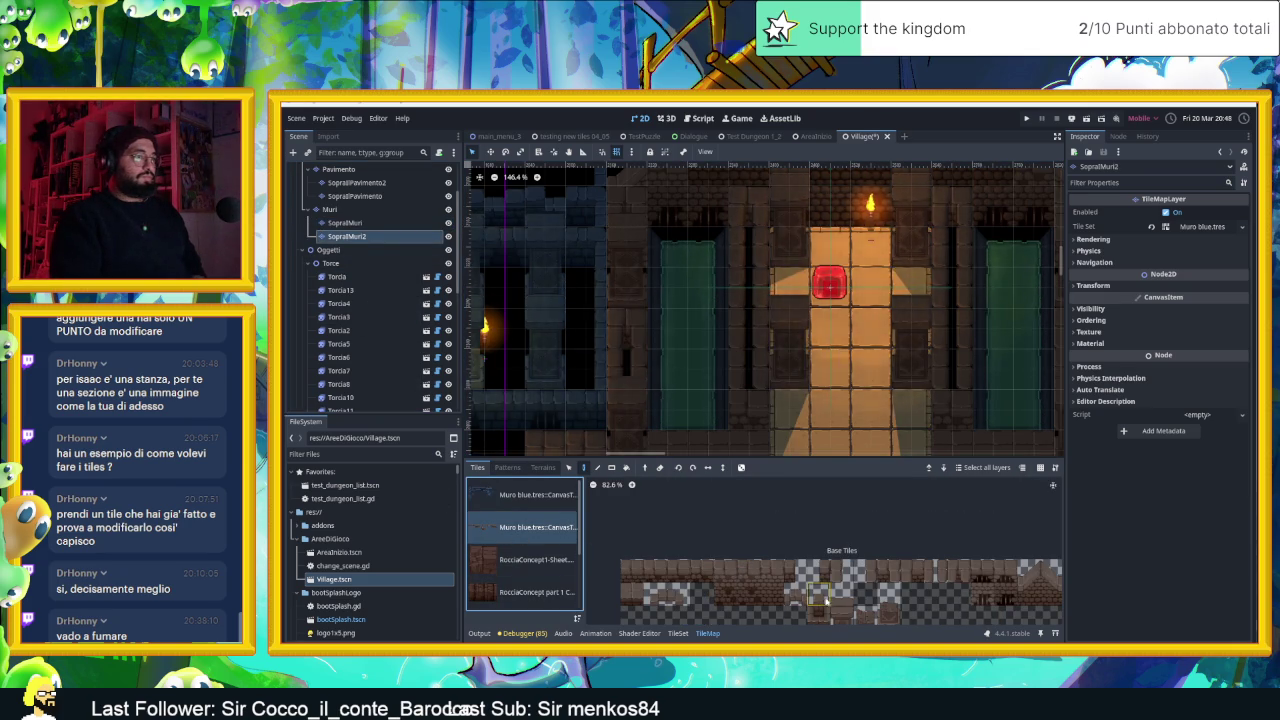
Try two wall tiles from the brown stone palette
click(958, 571)
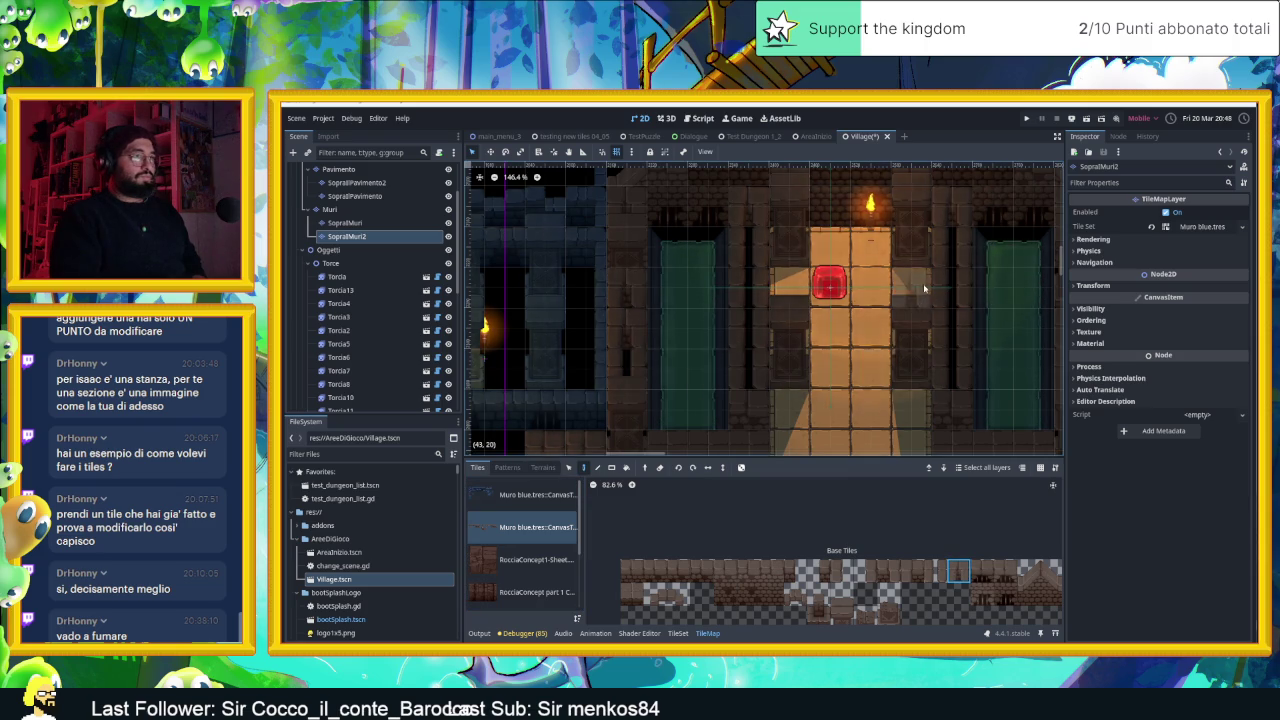
scroll(960, 300, right, 3)
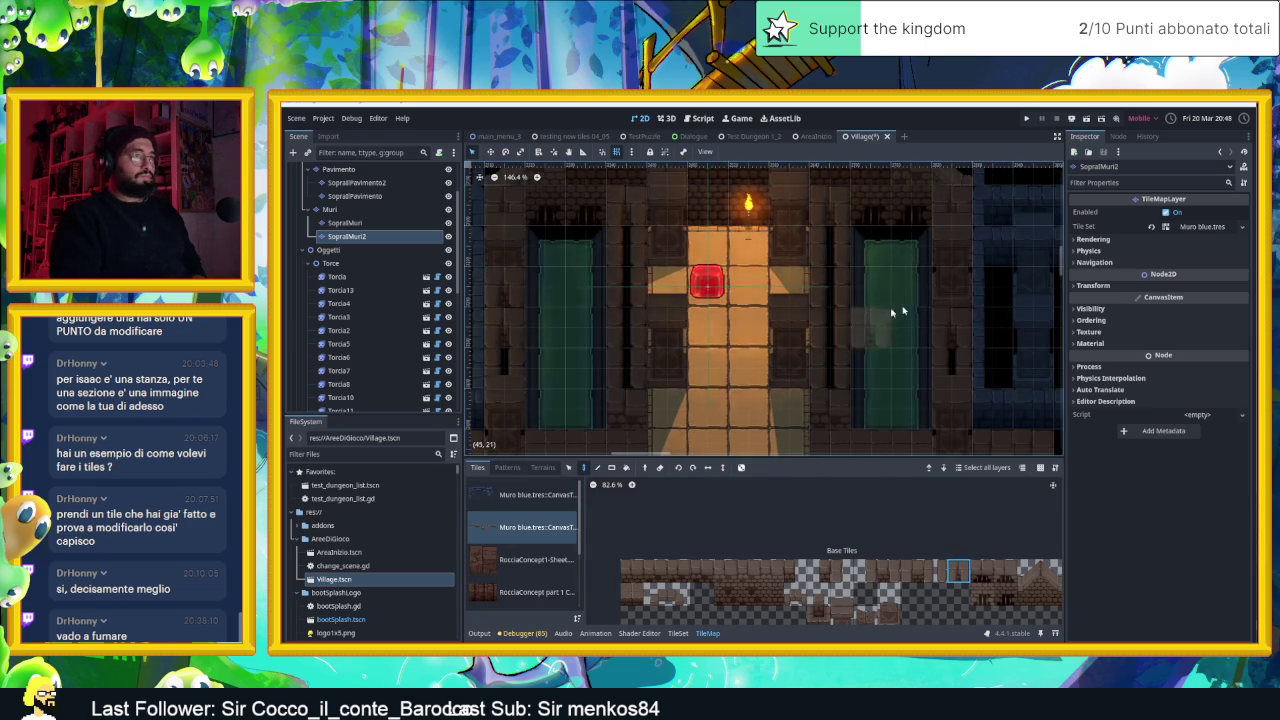
scroll(798, 376, left, 4)
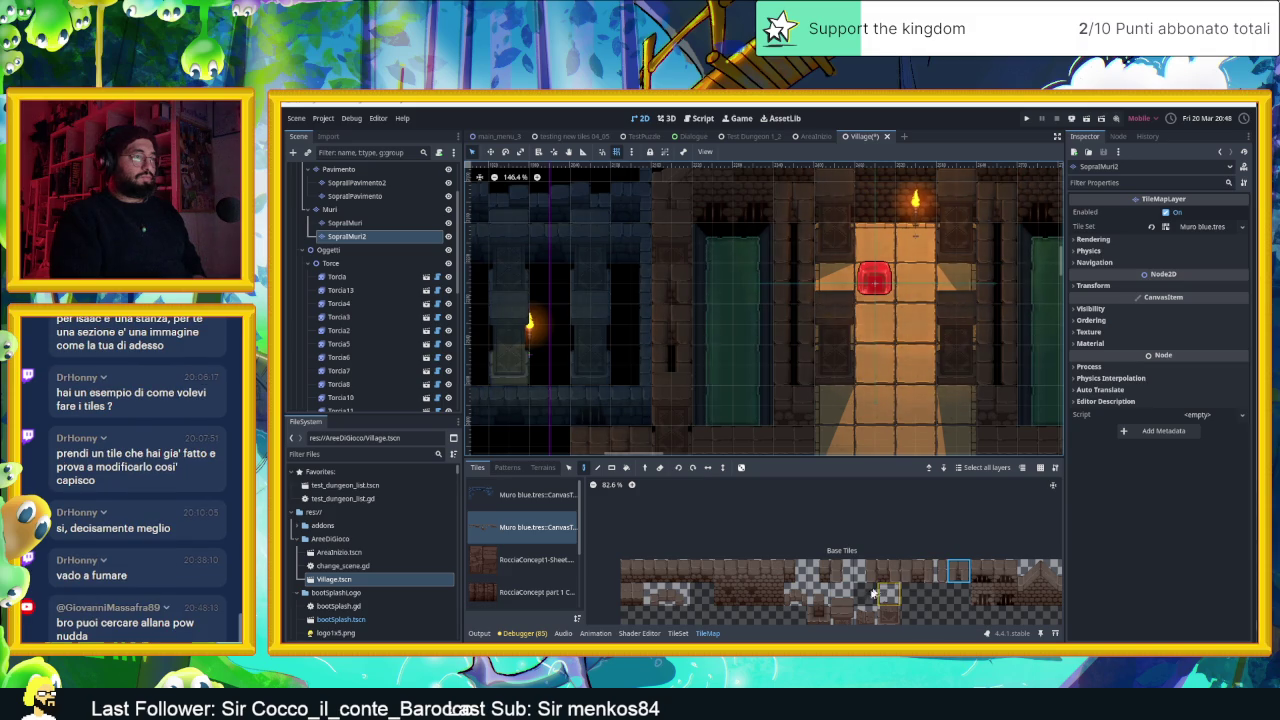
click(934, 571)
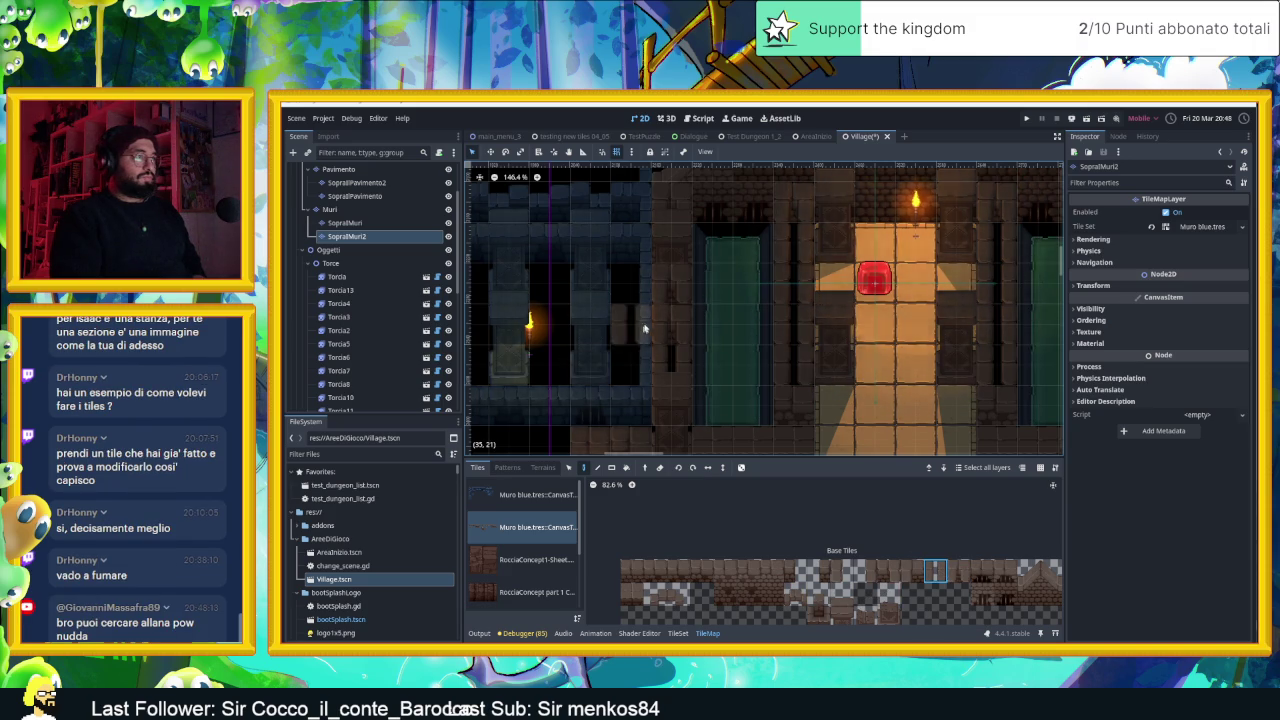
Select the Muri wall layer, pan across the room, then switch to the browser
click(346, 223)
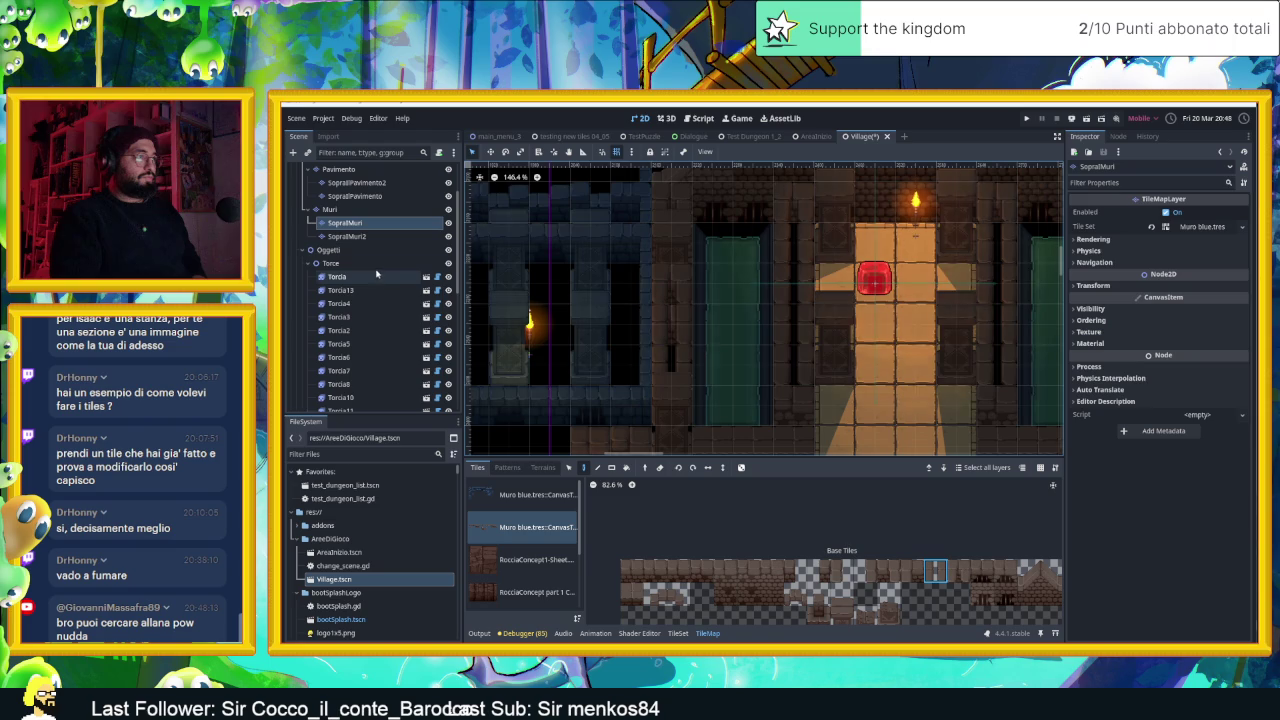
click(338, 209)
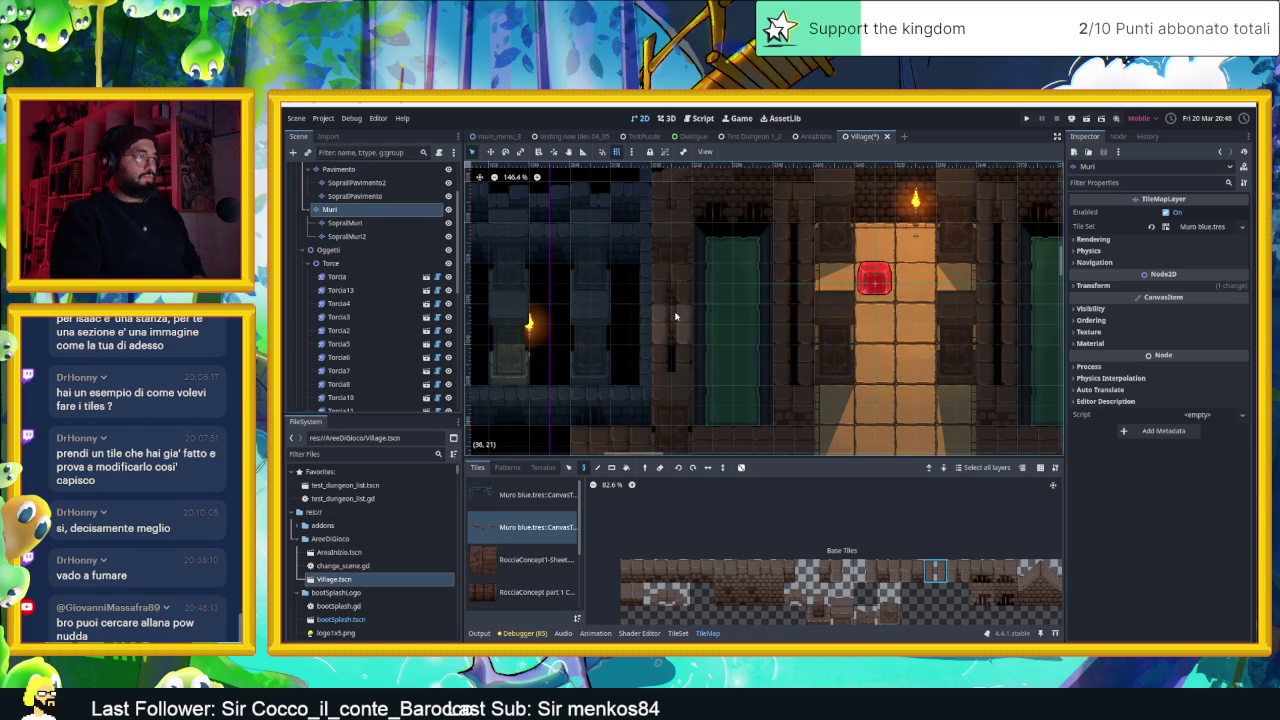
drag(997, 366, 751, 369)
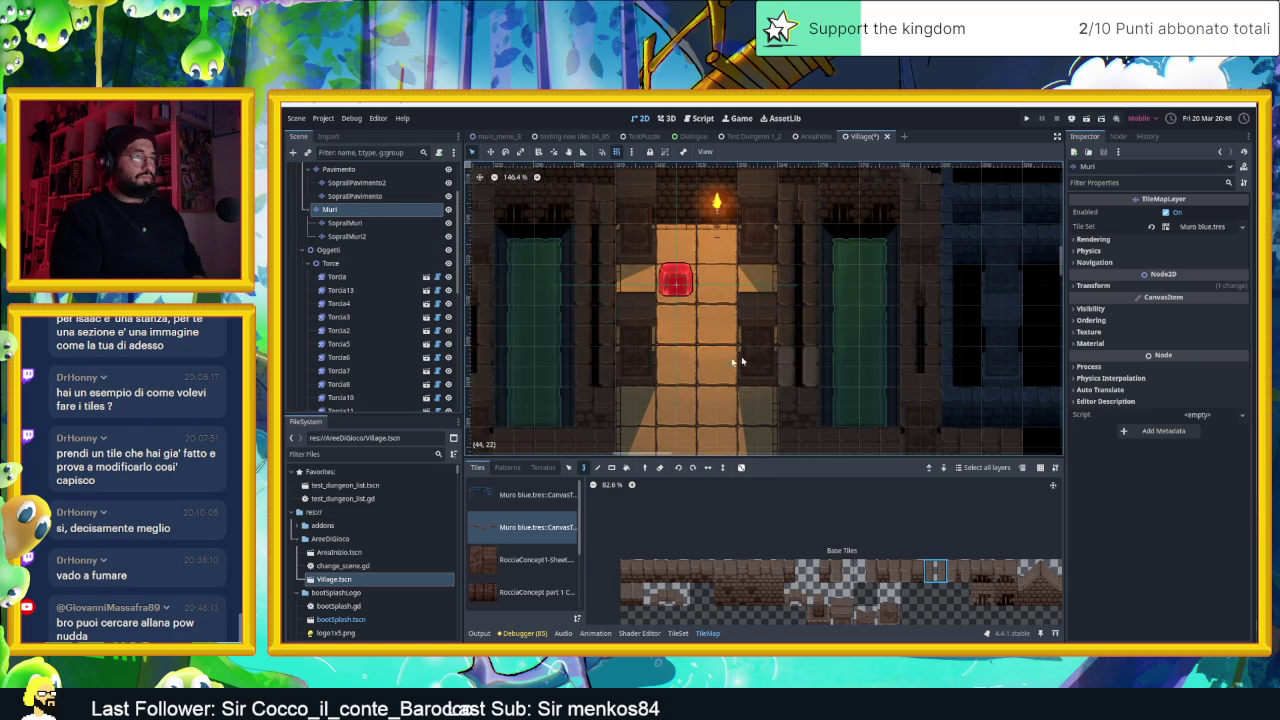
drag(566, 364, 680, 362)
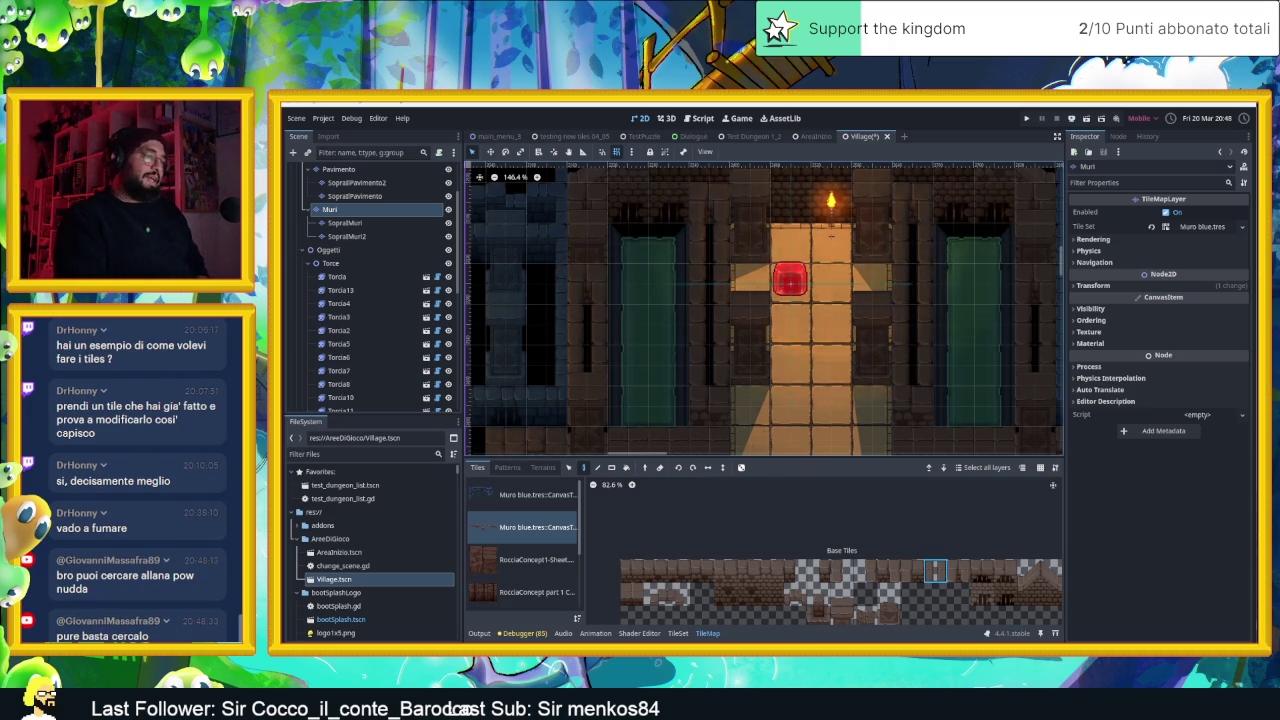
key(alt+Tab)
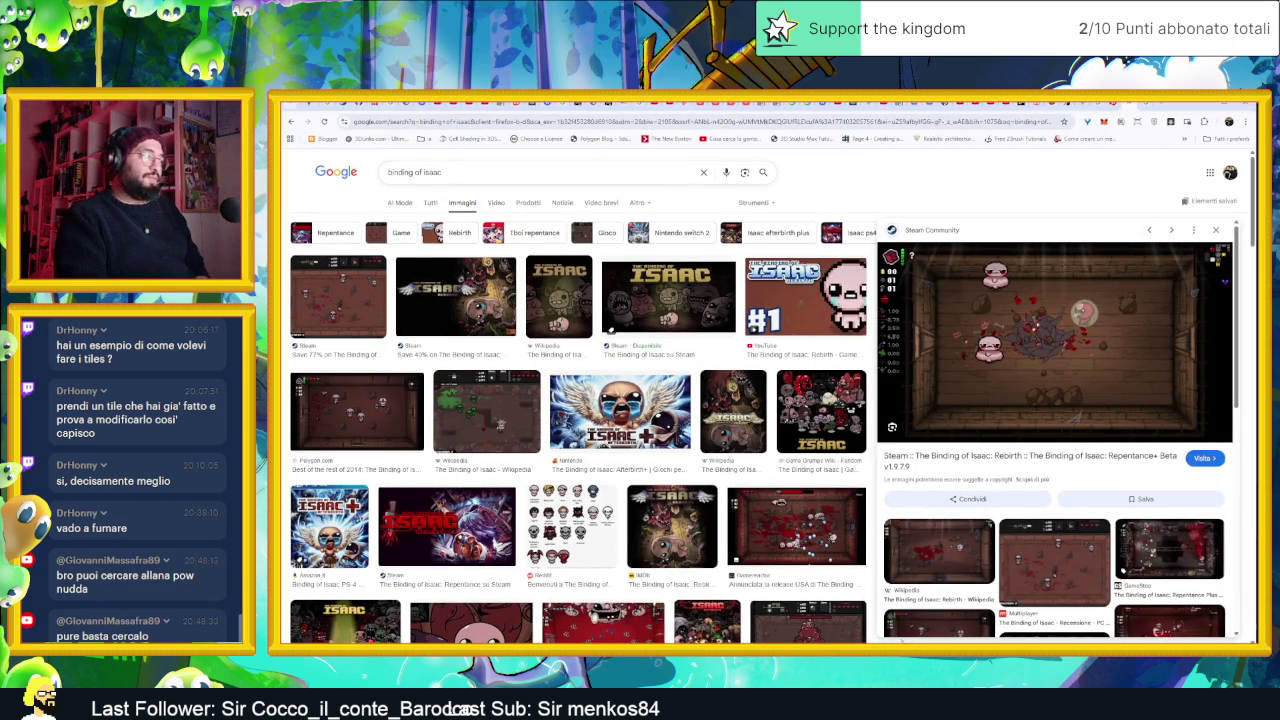
Open a new Chrome tab and load YouTube from its shortcut
click(1160, 106)
click(648, 341)
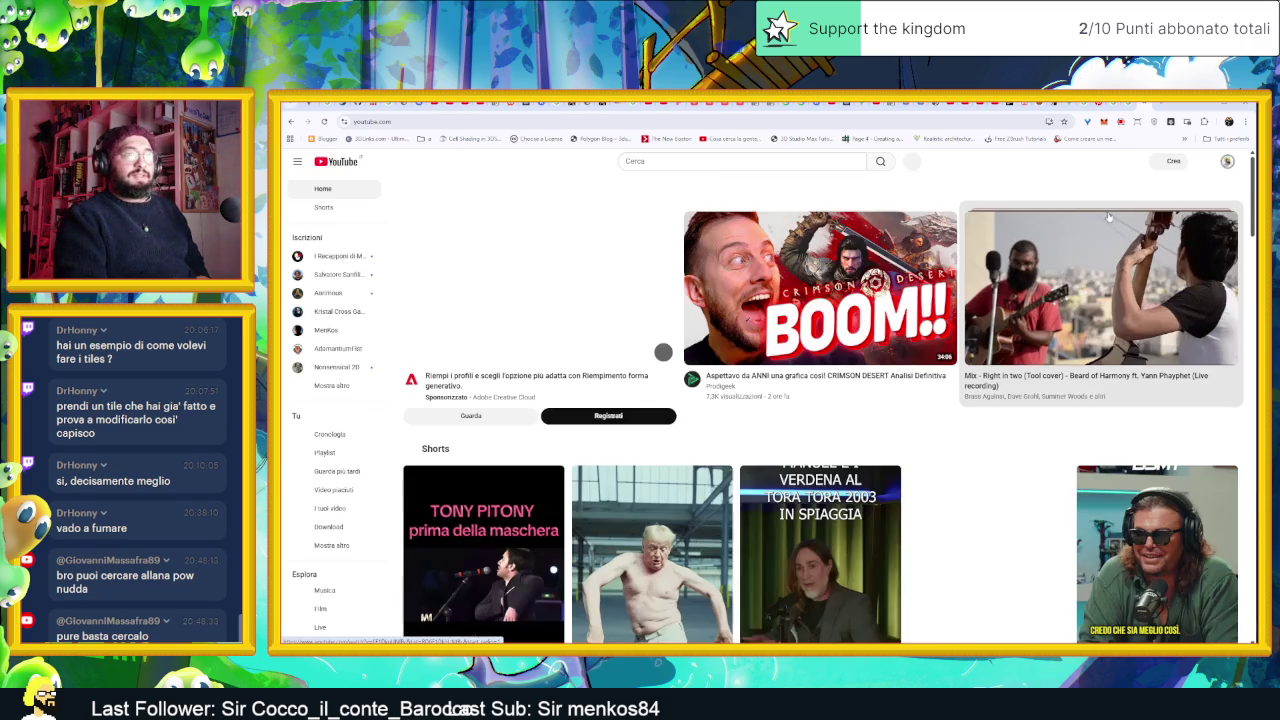
Open YouTube Studio from the account menu after glancing at the account switcher
click(1227, 164)
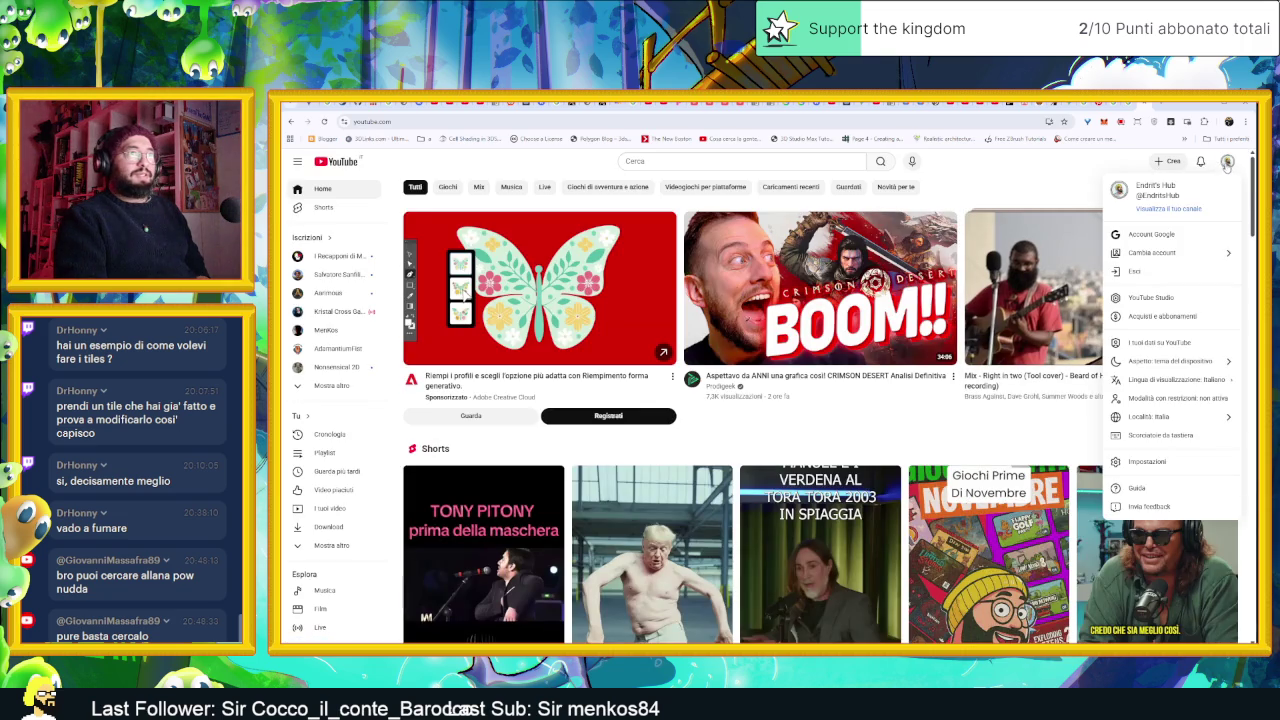
click(1181, 253)
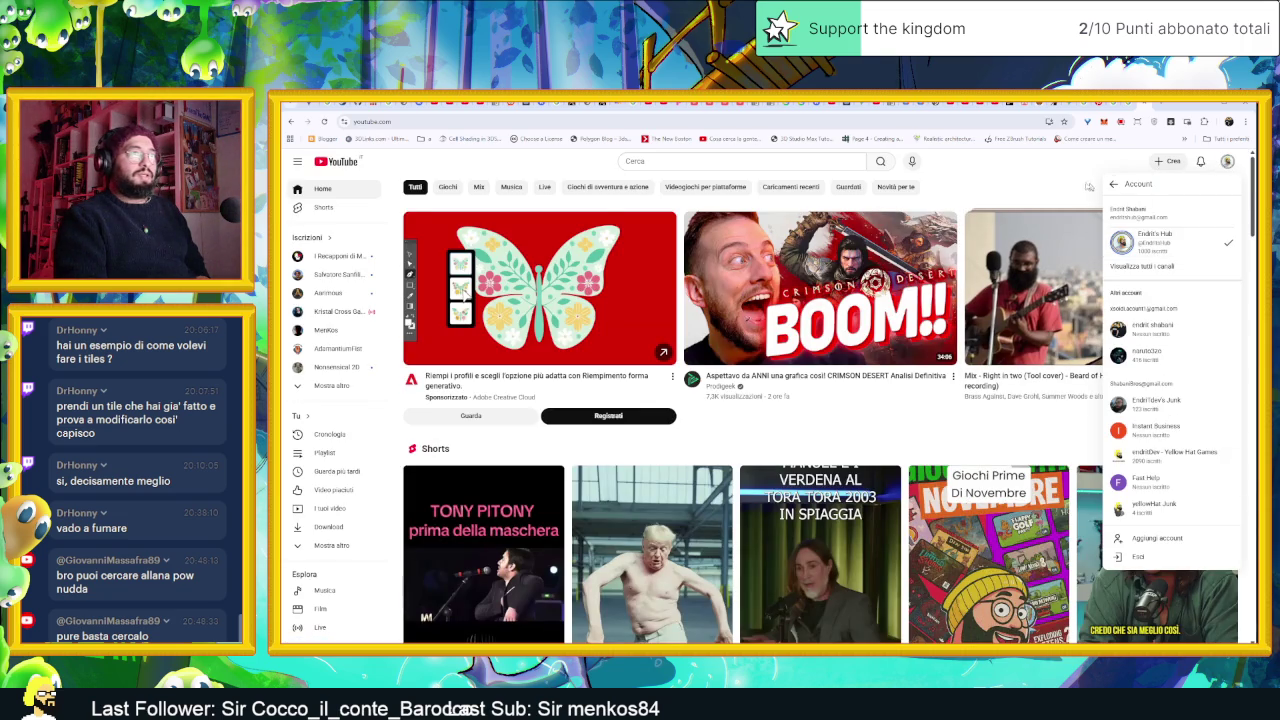
click(1160, 161)
click(1227, 162)
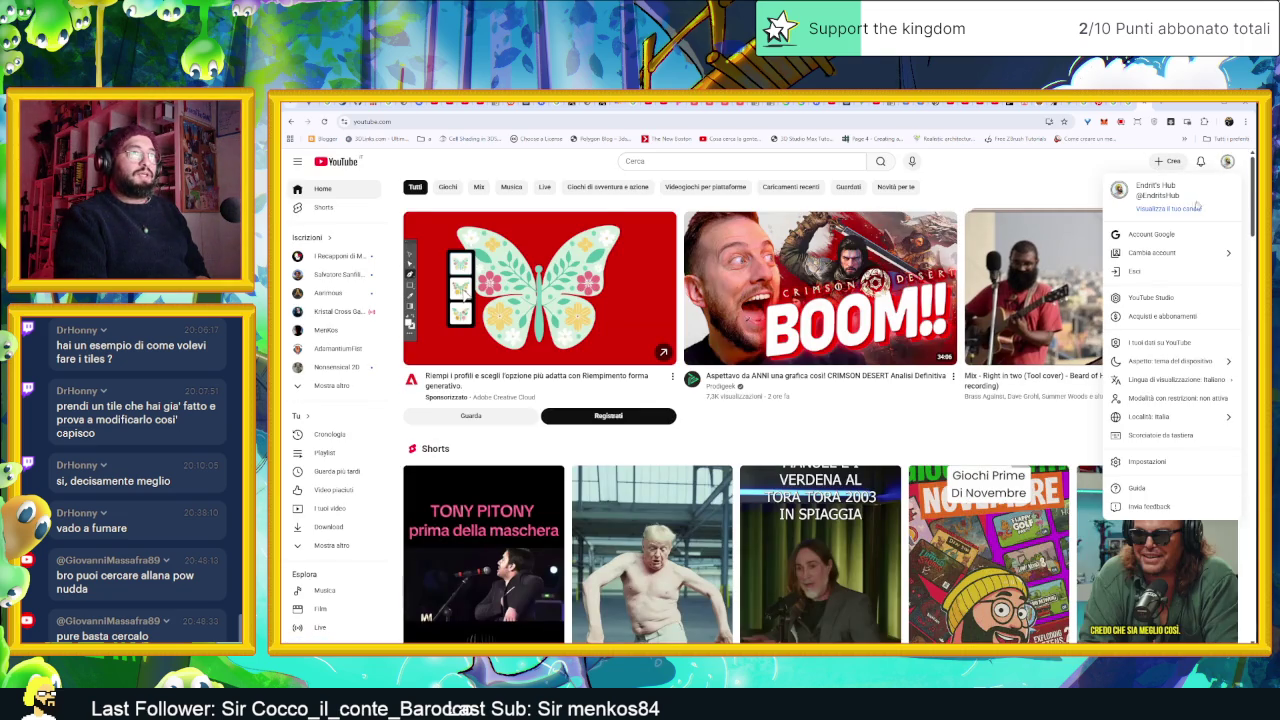
click(1162, 304)
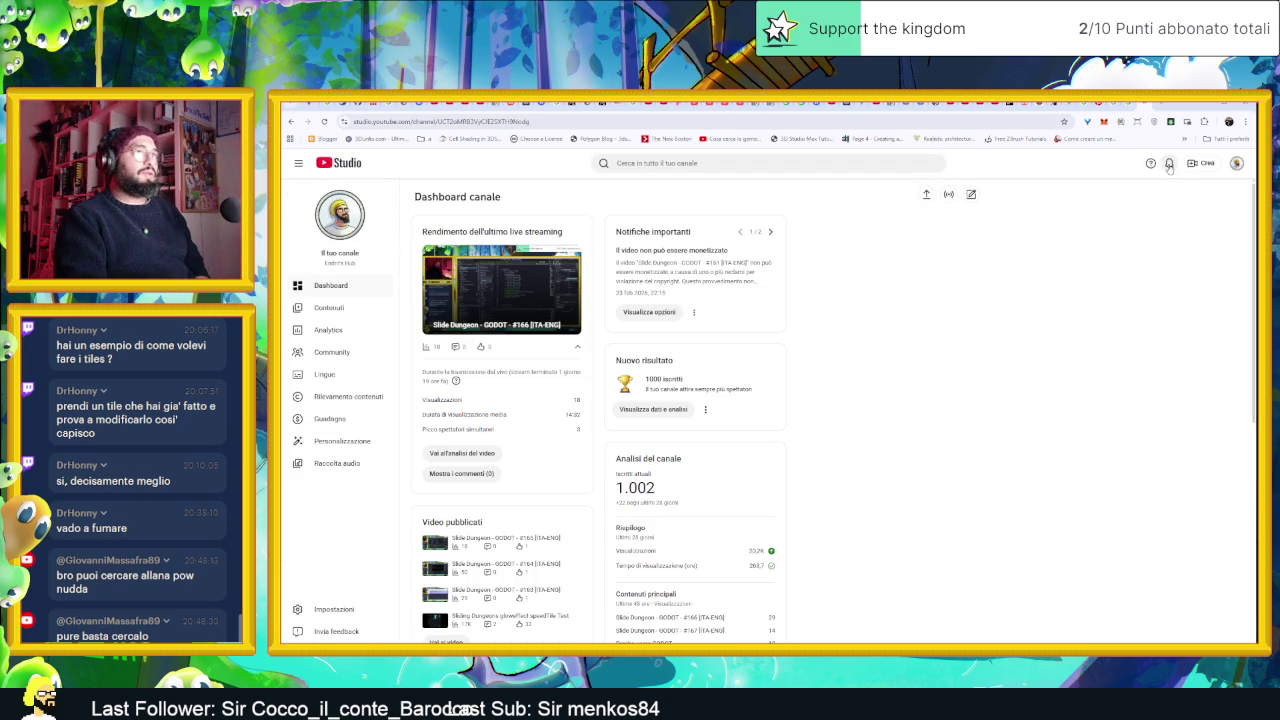
Check notifications, then open Crea > Trasmetti dal vivo and the live stream's control room
click(1171, 164)
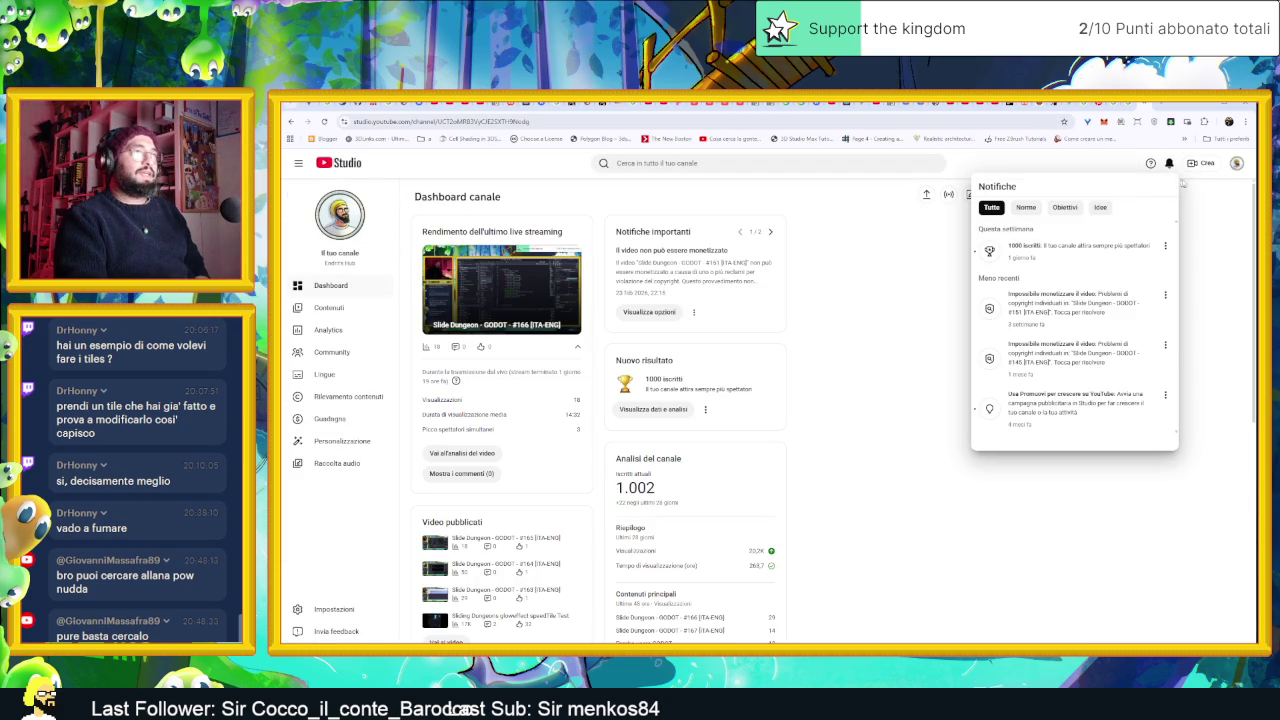
click(1211, 183)
click(1237, 164)
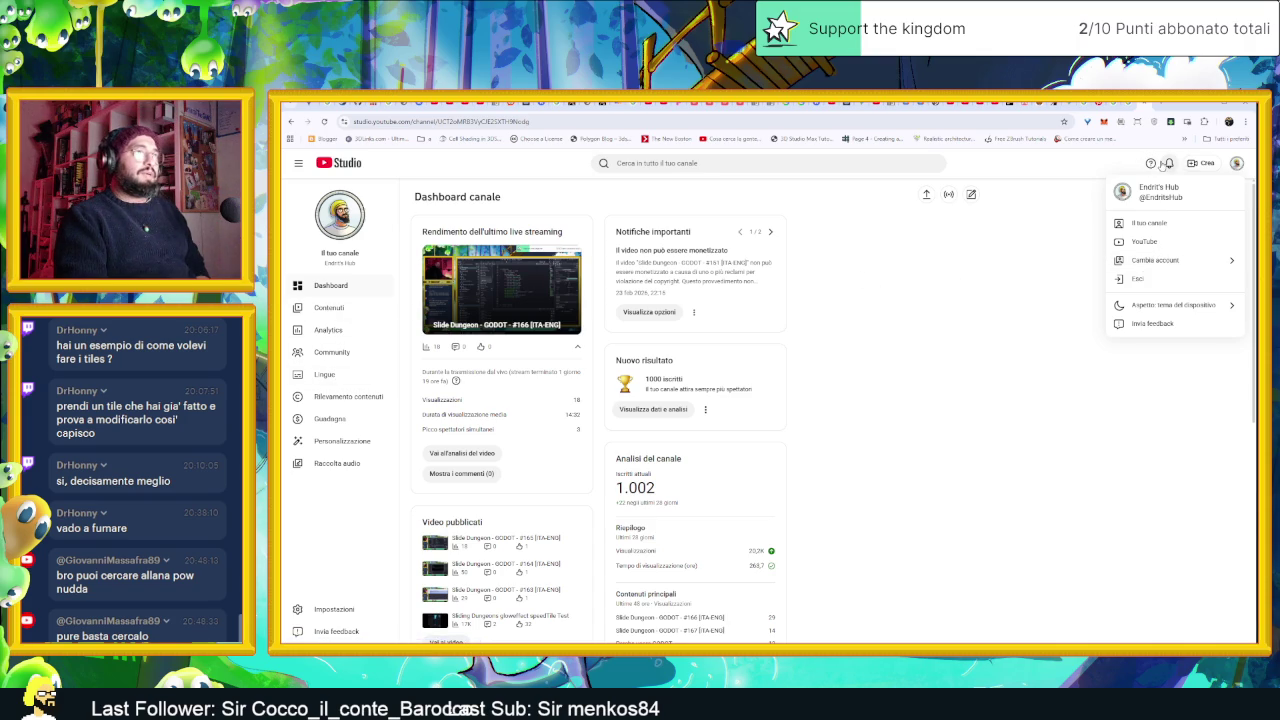
click(1196, 164)
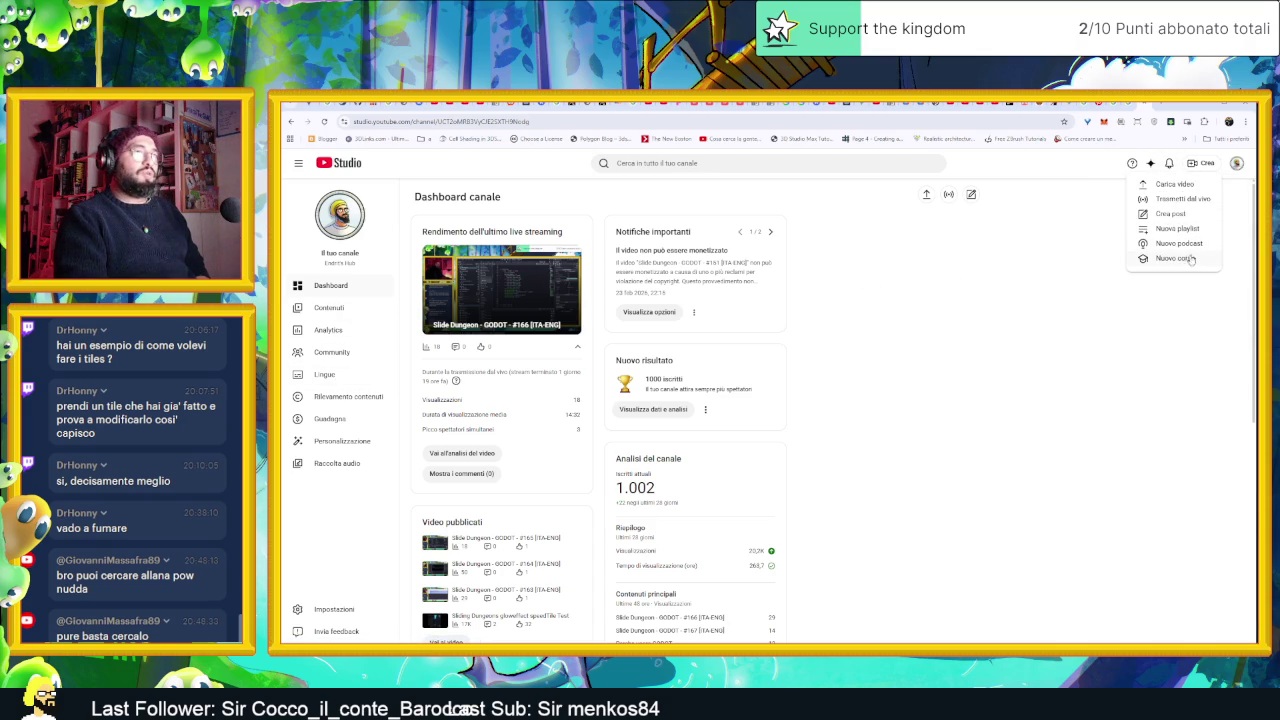
click(1197, 205)
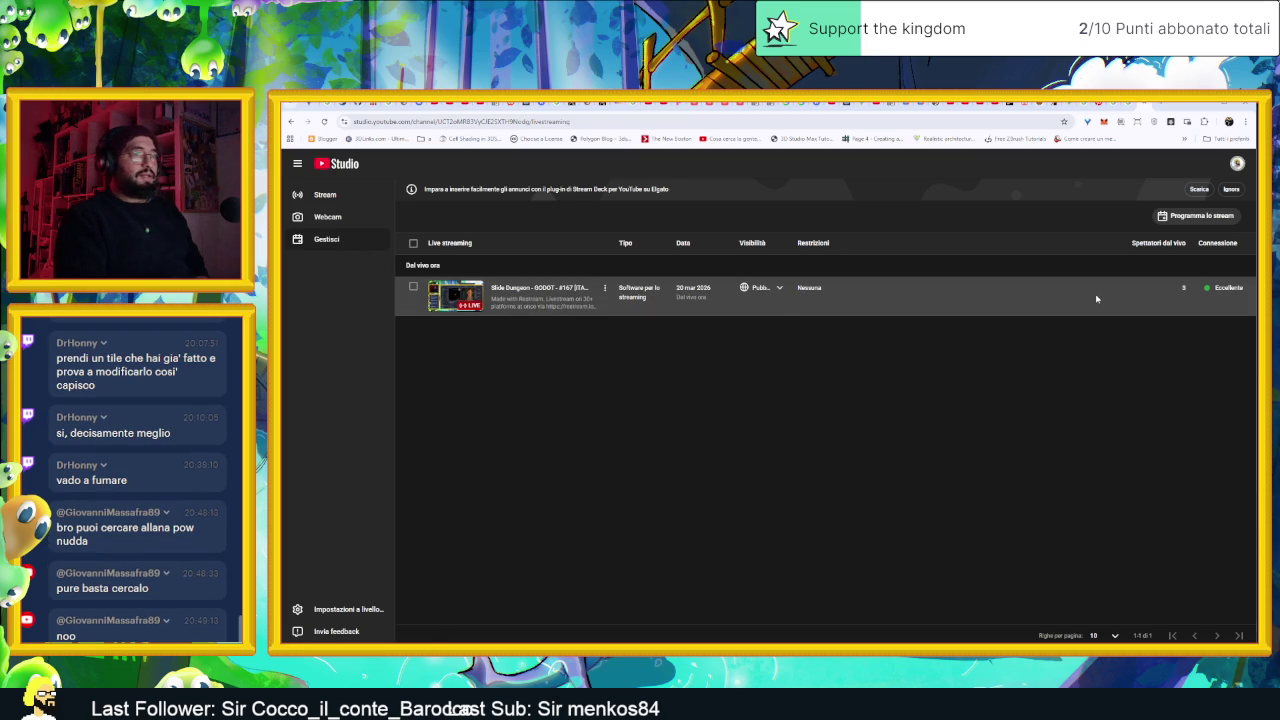
click(549, 289)
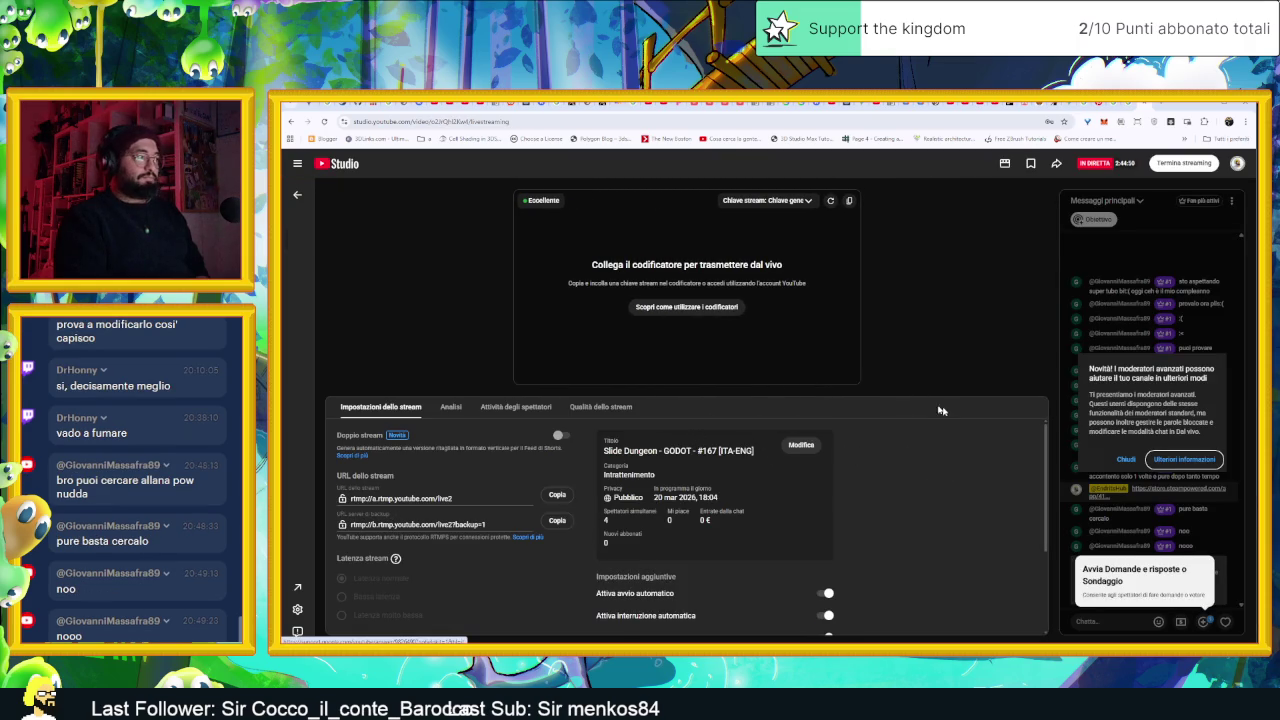
Glance at the stream analytics, then put the offending chat user in a 24-hour timeout
click(1126, 459)
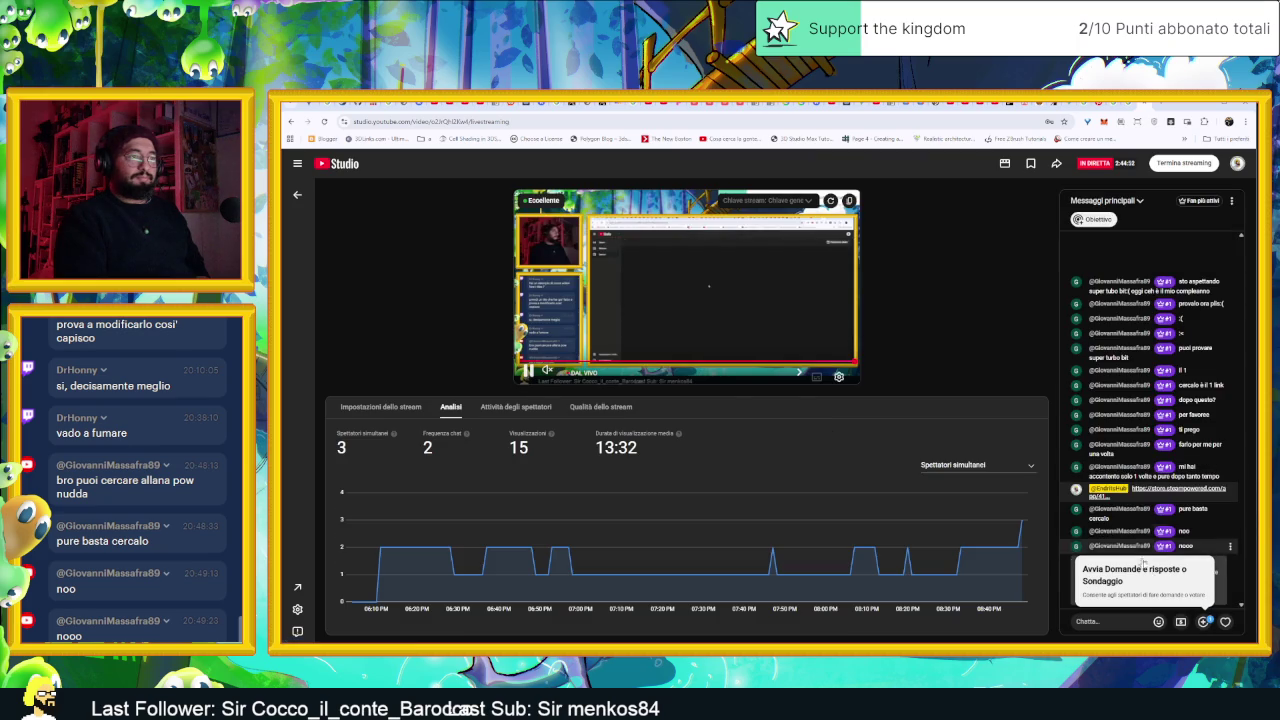
click(1138, 621)
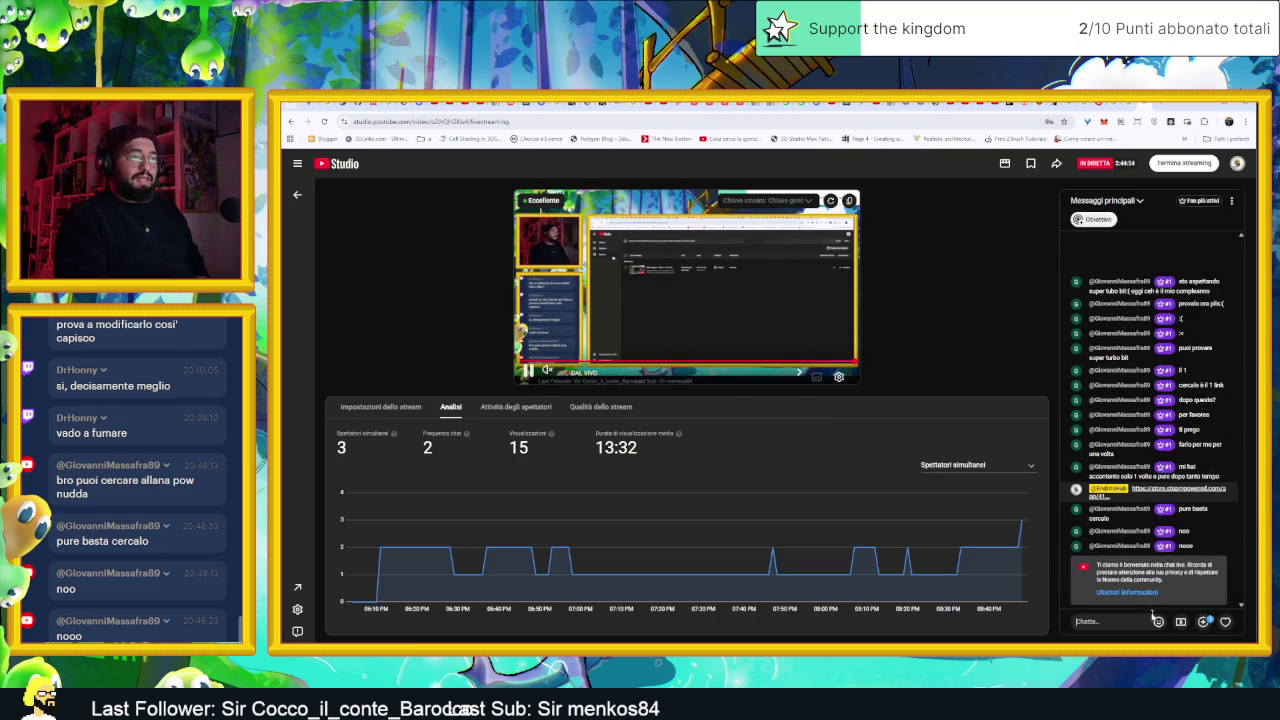
click(1230, 546)
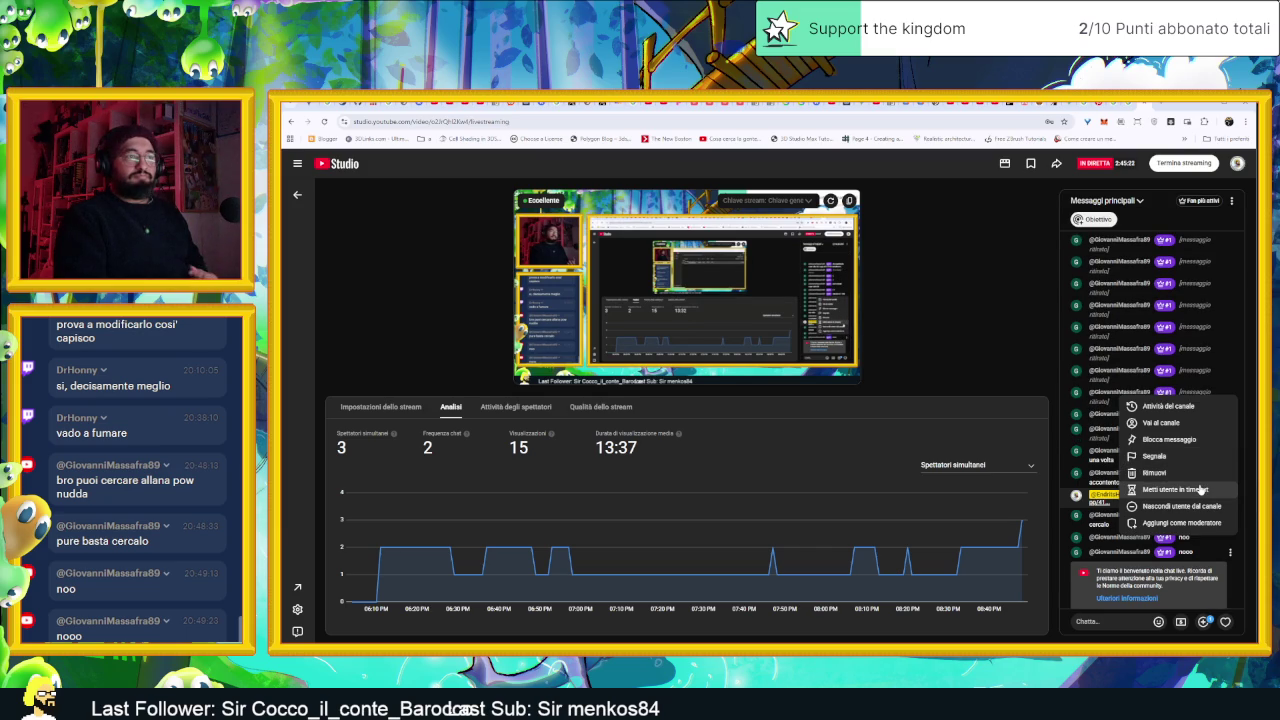
click(1200, 488)
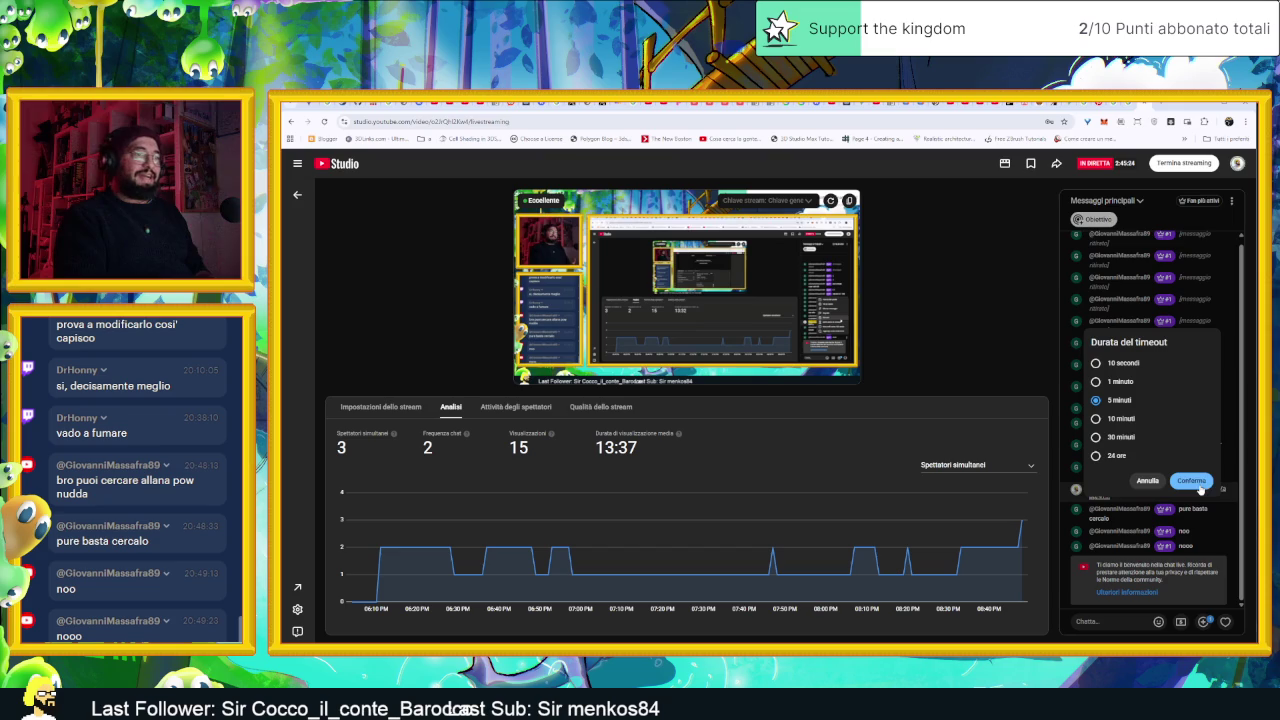
click(1110, 456)
click(1191, 481)
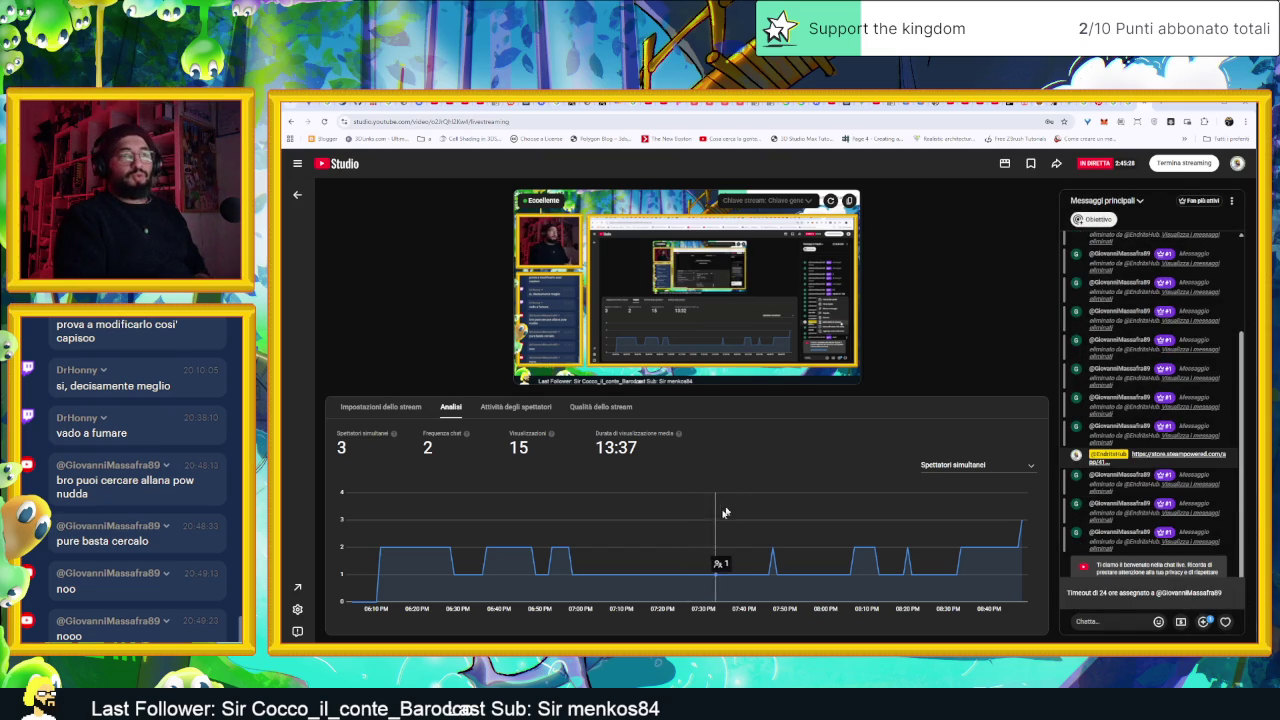
Return to the Godot editor and select the AreaInizio scene file
click(1146, 104)
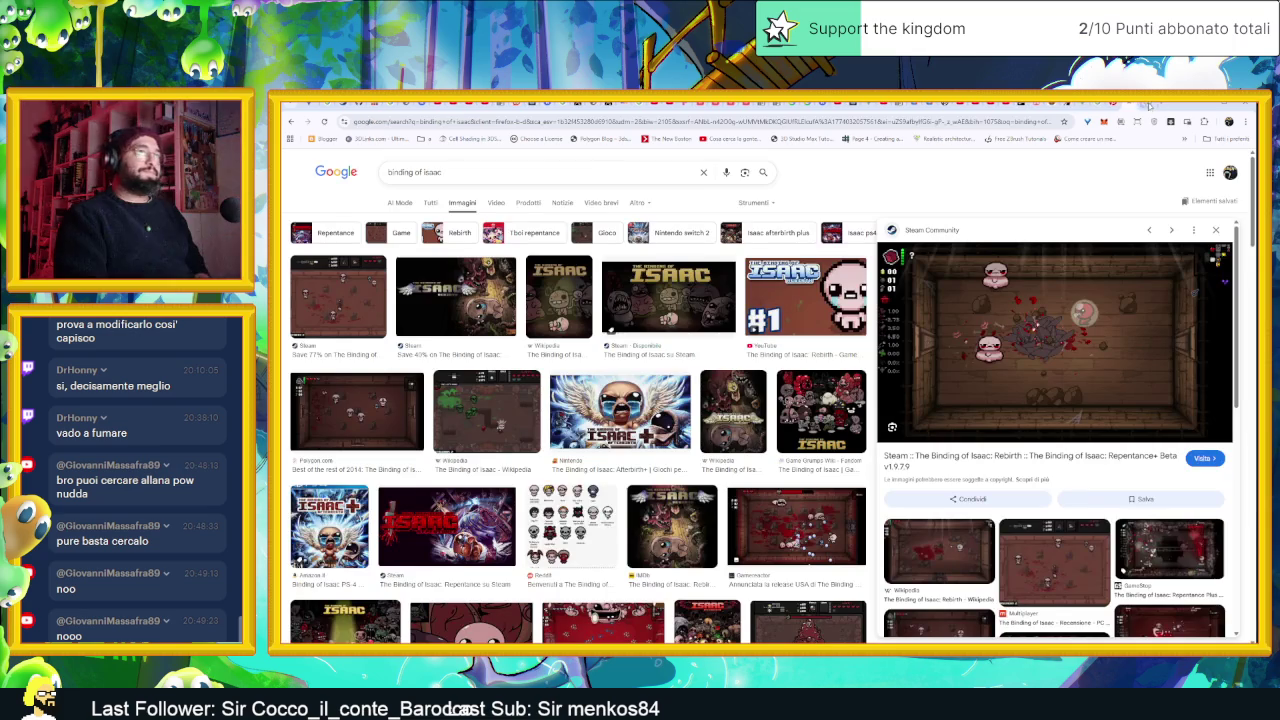
key(alt+Tab)
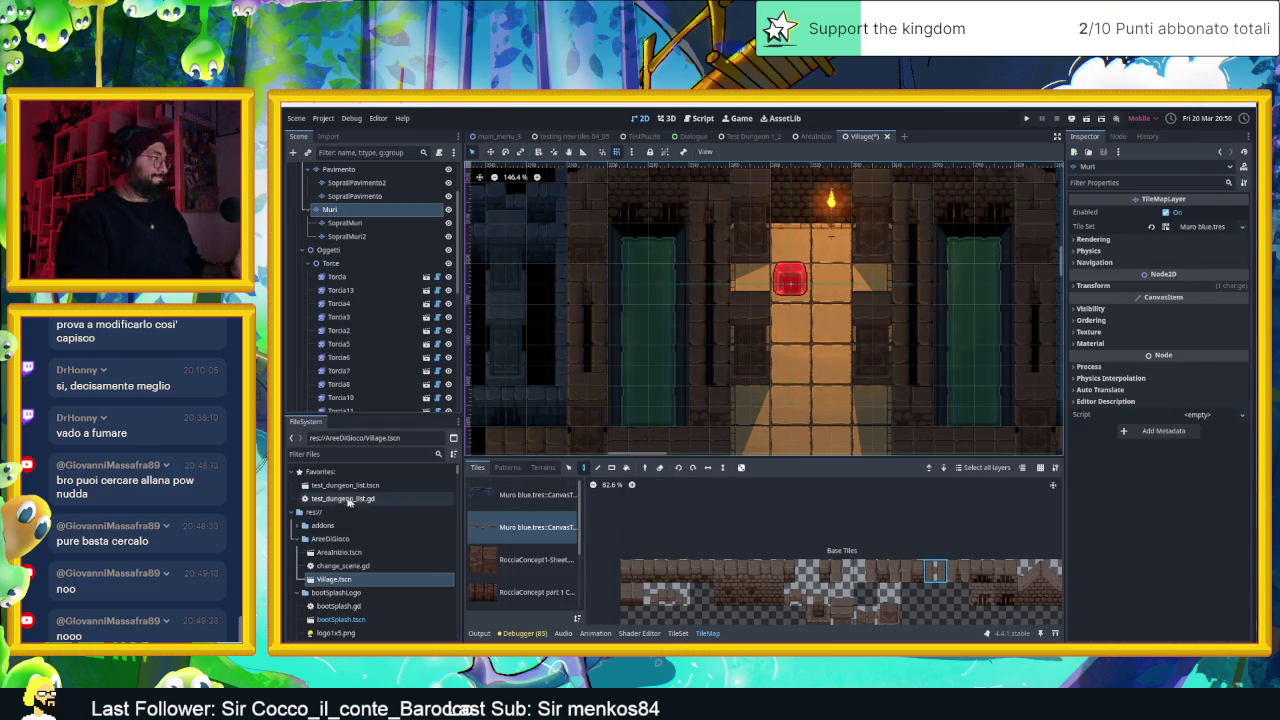
click(339, 552)
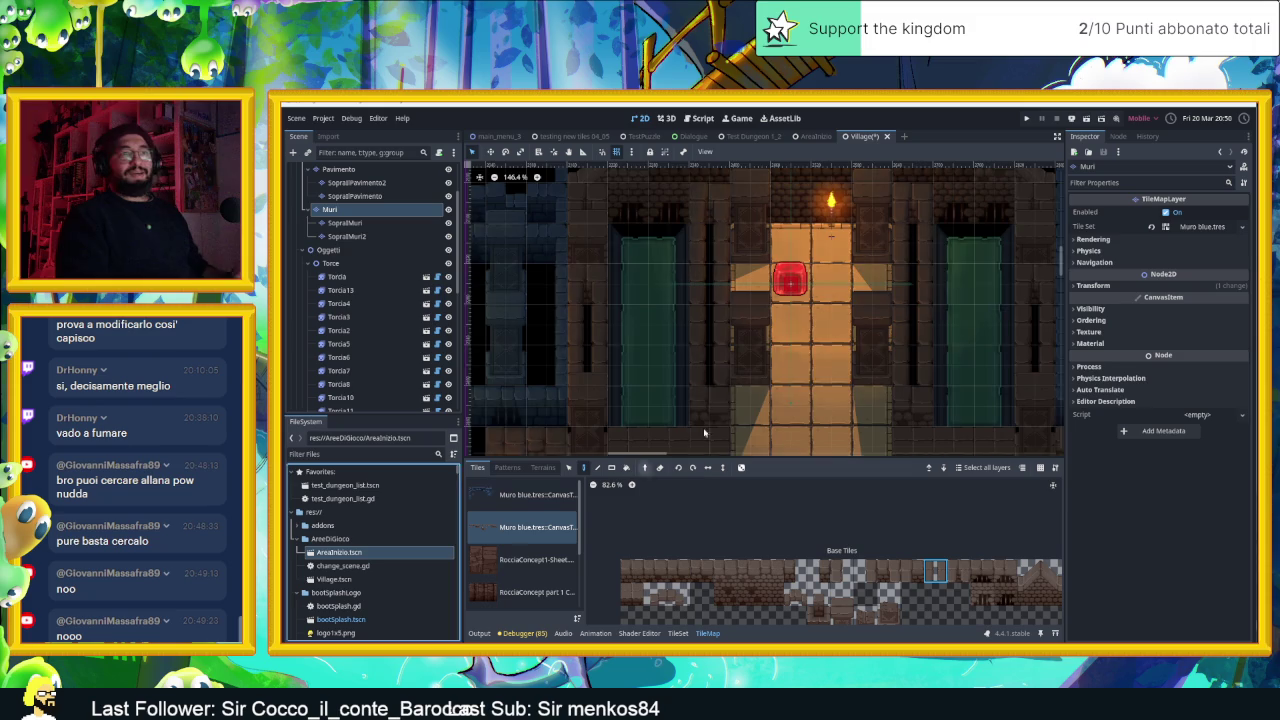
Try several wall-tile selections in the Muri atlas, settling on the atlas's first tile
scroll(821, 346, down, 1)
scroll(860, 333, down, 1)
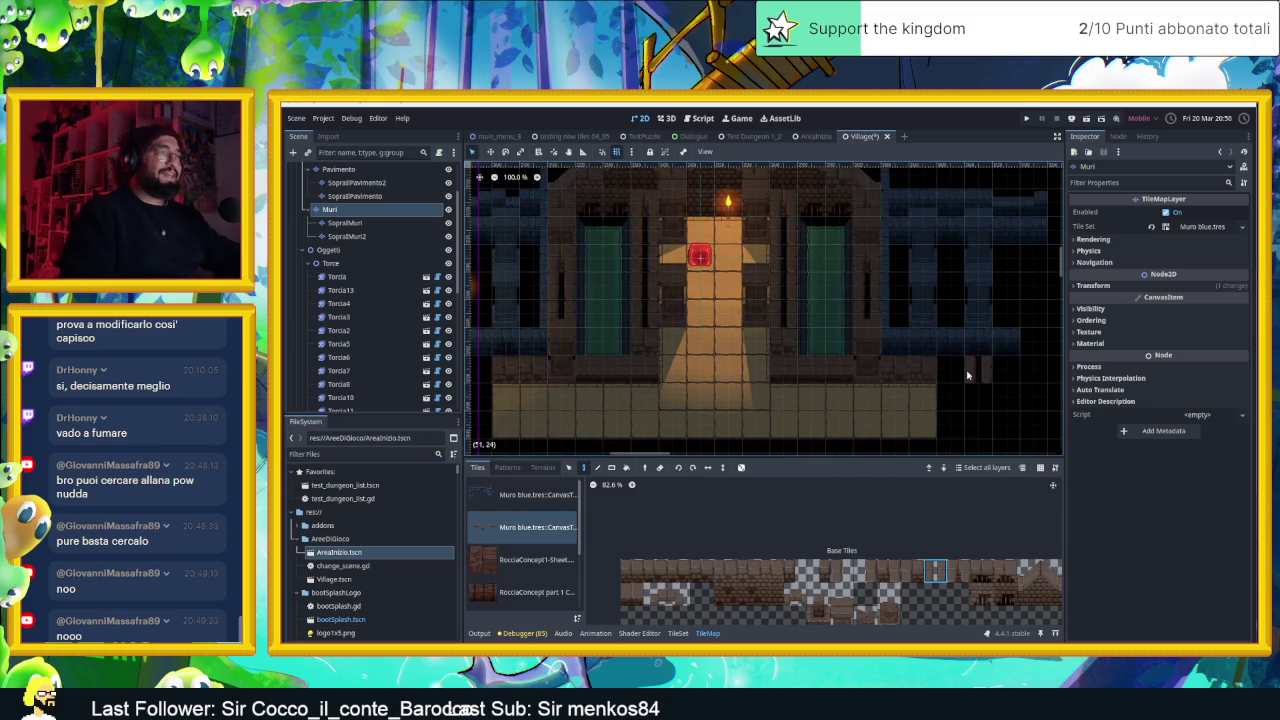
mouse_move(737, 394)
mouse_down()
mouse_move(861, 385)
mouse_move(751, 394)
mouse_up()
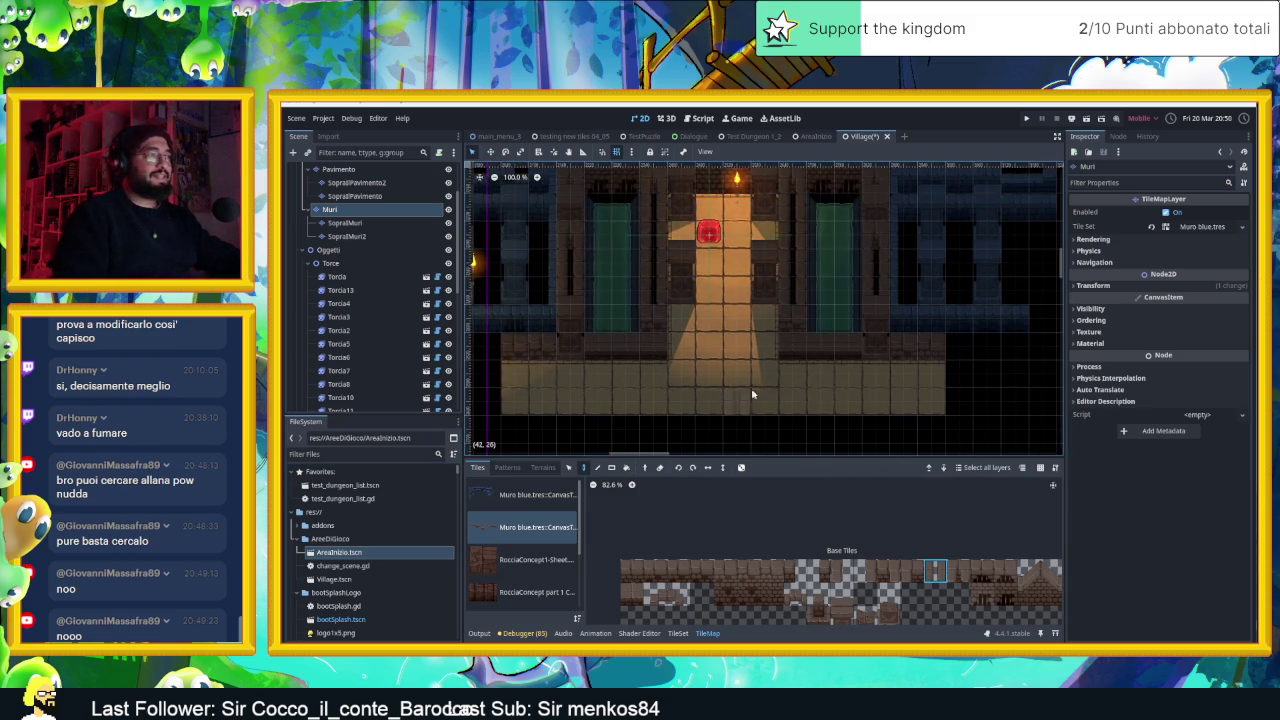
drag(726, 572, 750, 572)
click(765, 577)
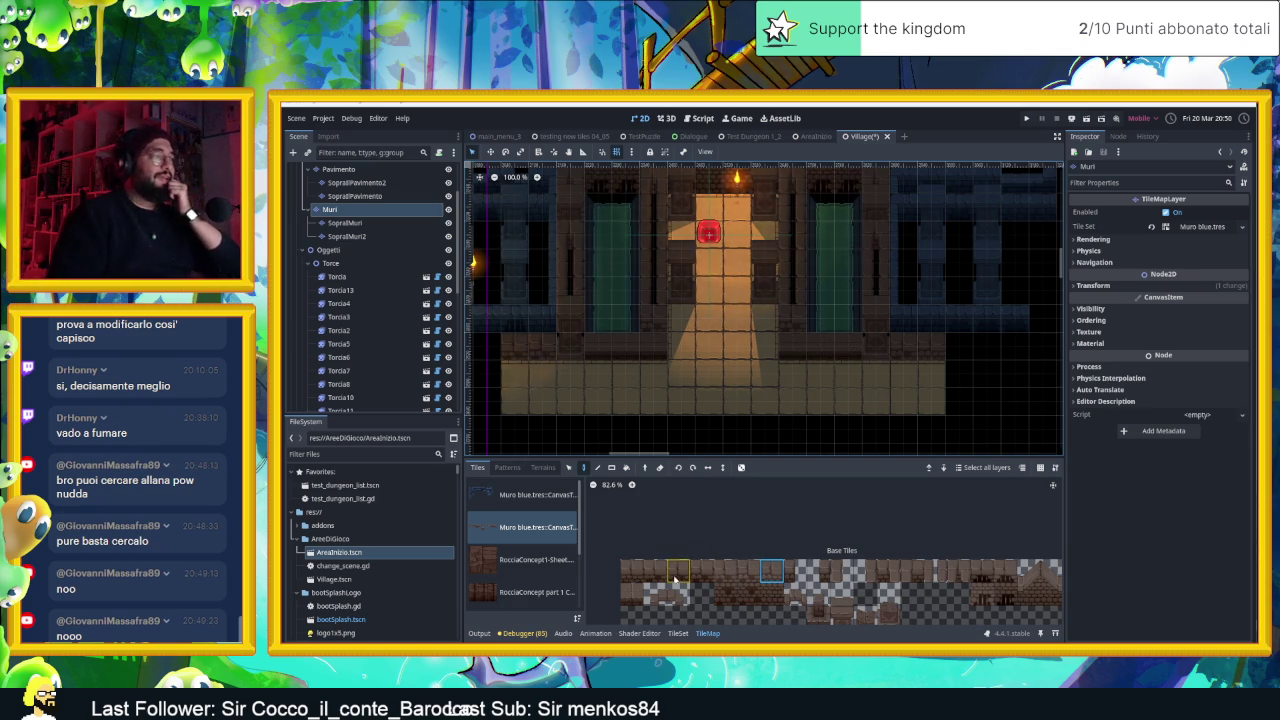
mouse_move(706, 578)
mouse_down()
mouse_move(767, 581)
mouse_move(720, 596)
mouse_up()
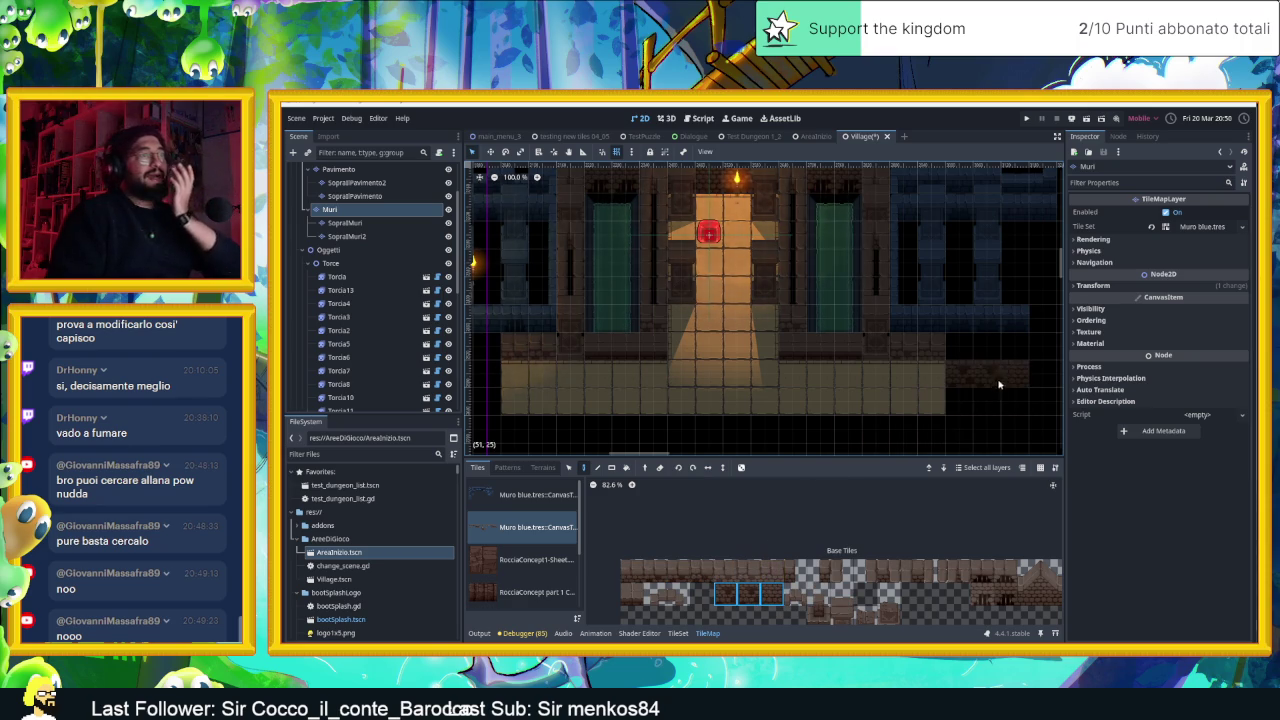
drag(784, 566, 624, 573)
scroll(960, 370, right, 3)
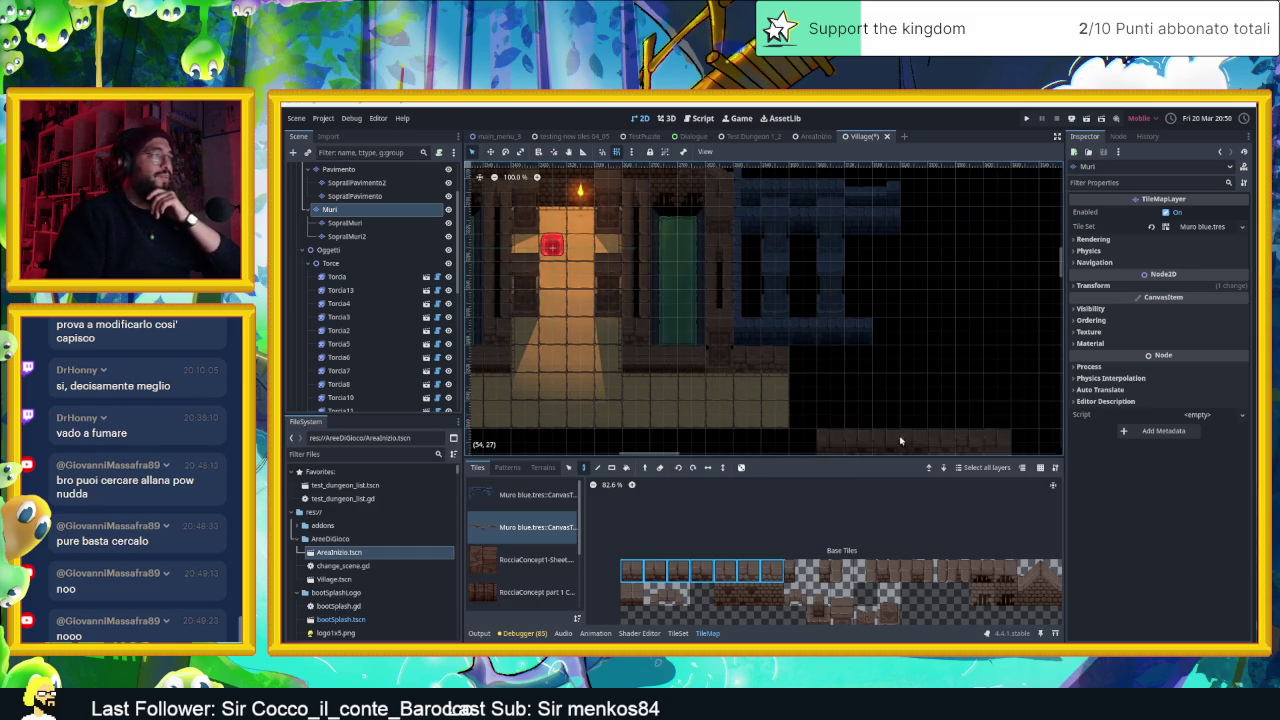
click(633, 573)
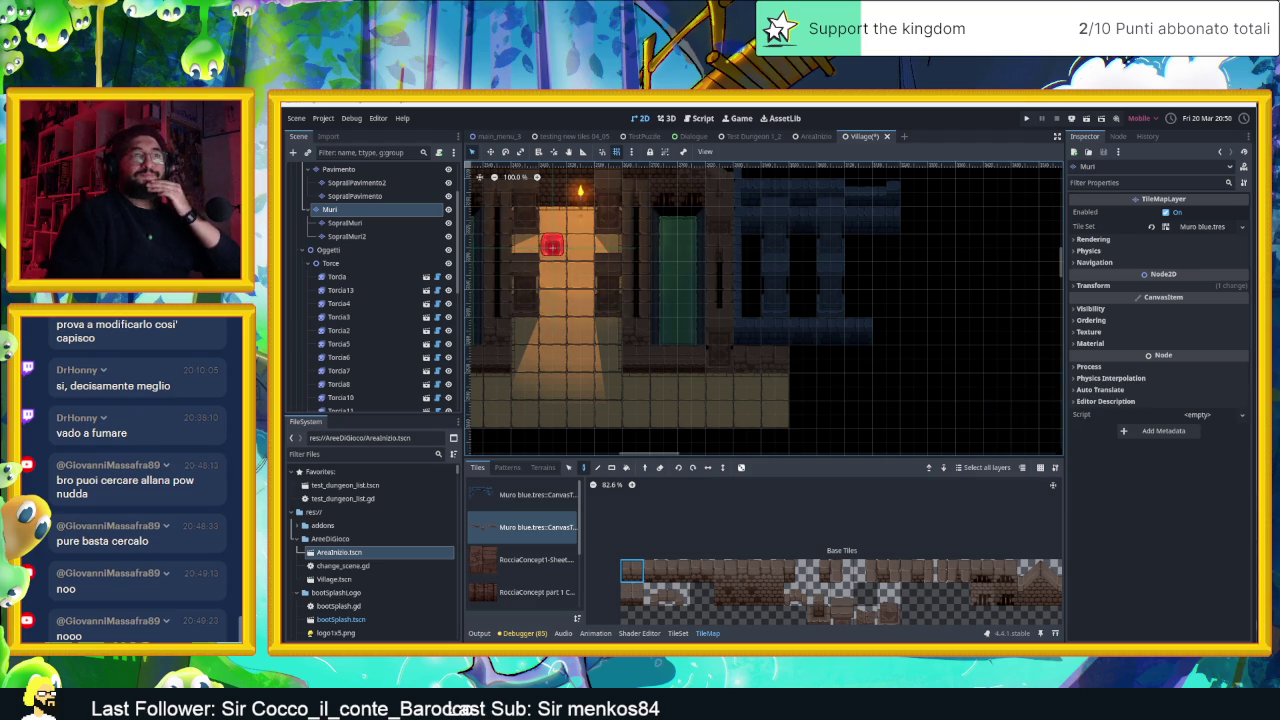
Open and dismiss a chat message's actions, then switch back to Chrome's image results
click(140, 485)
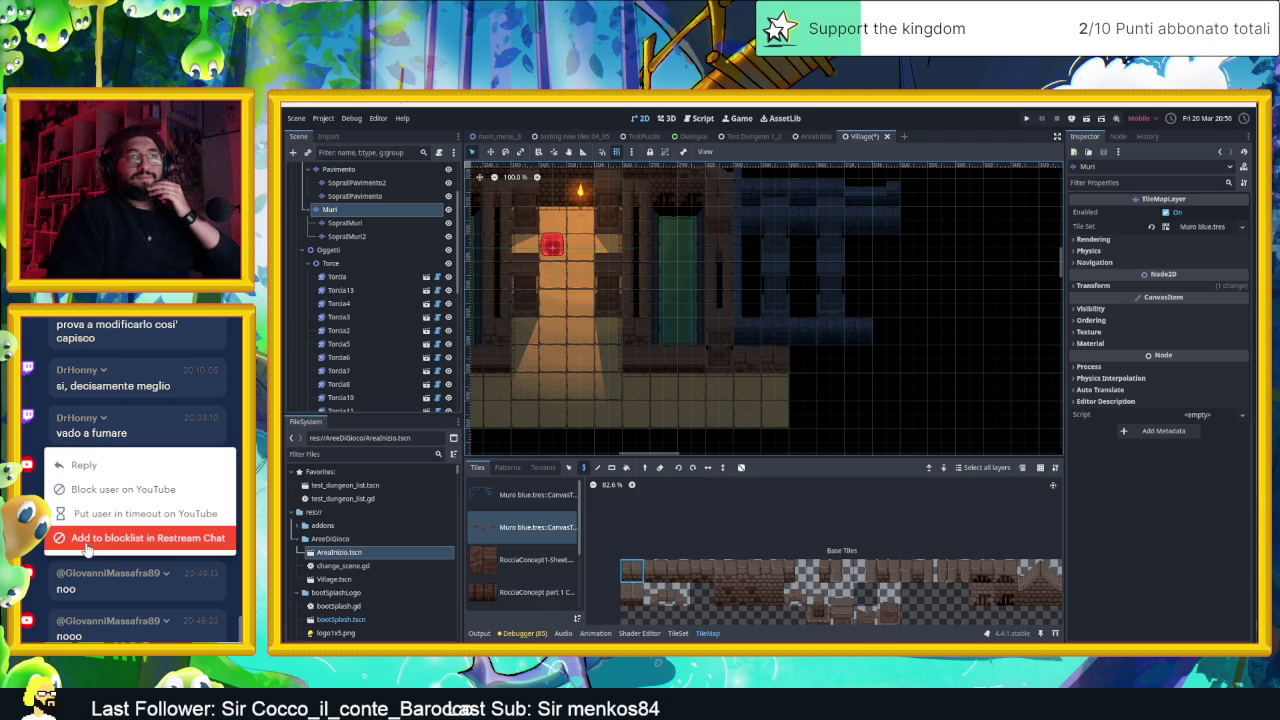
click(123, 588)
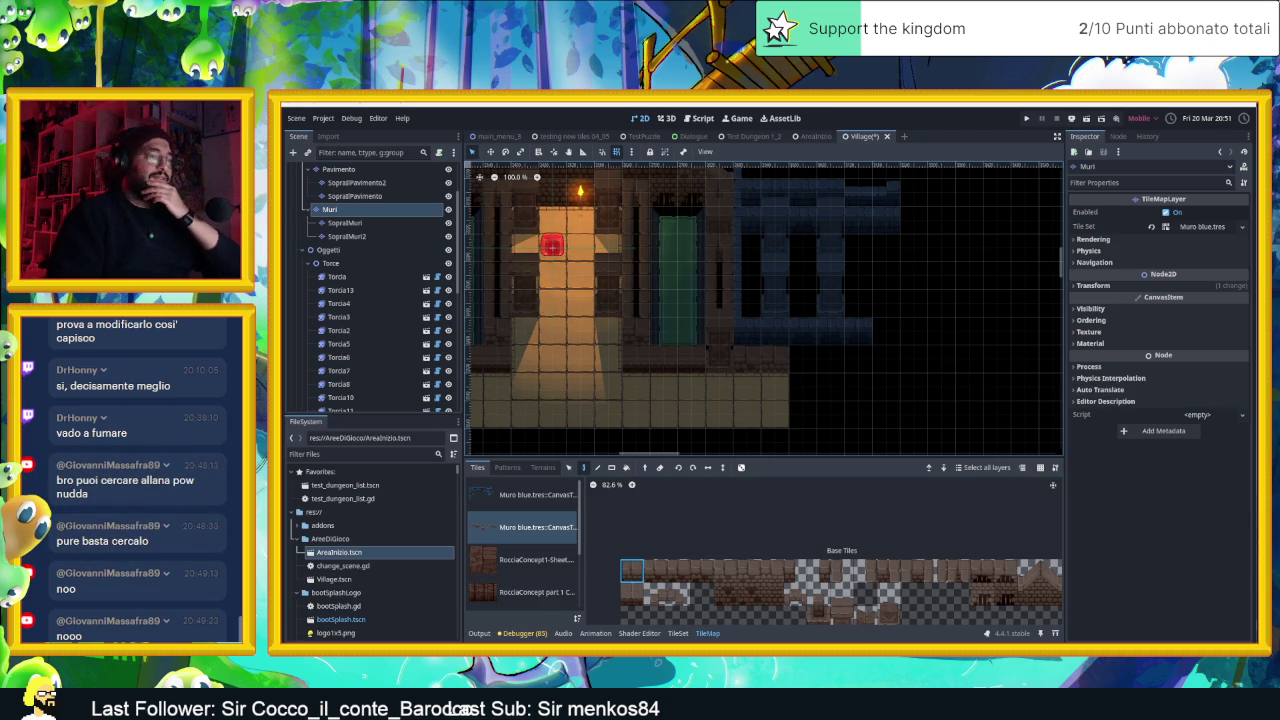
key(alt+Tab)
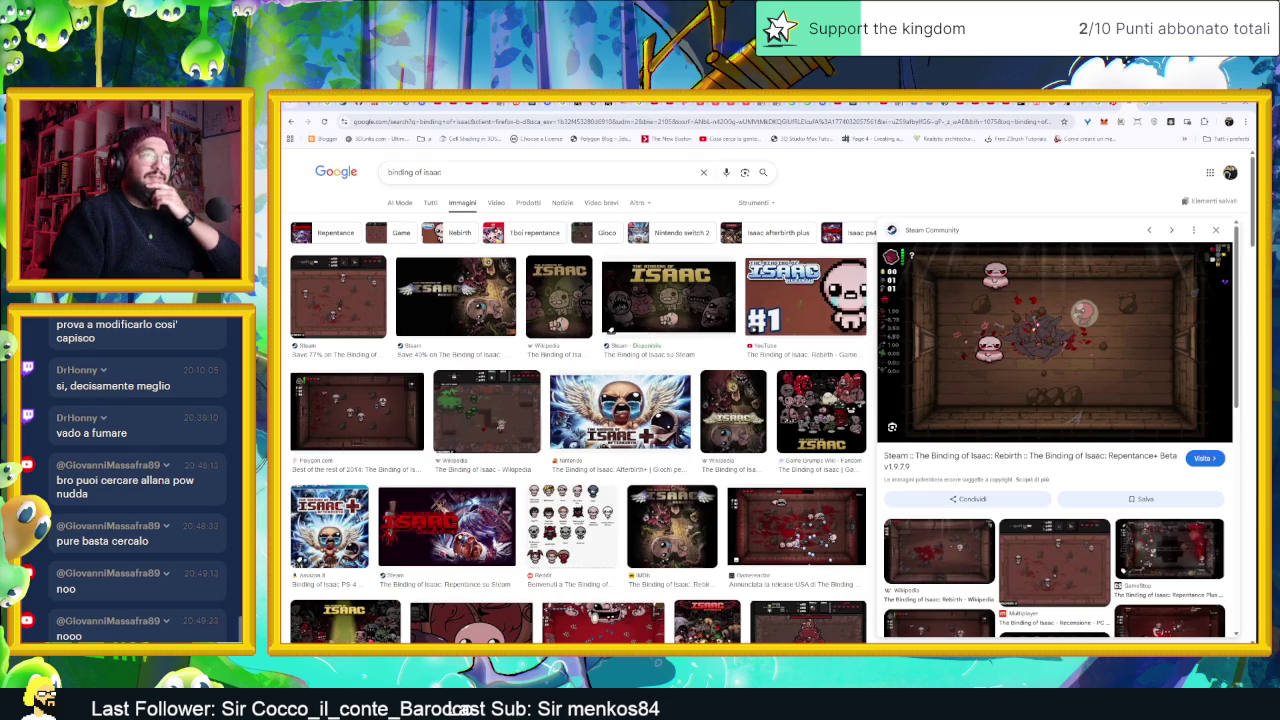
Open YouTube in a new tab and go to YouTube Studio via the account menu
click(1163, 104)
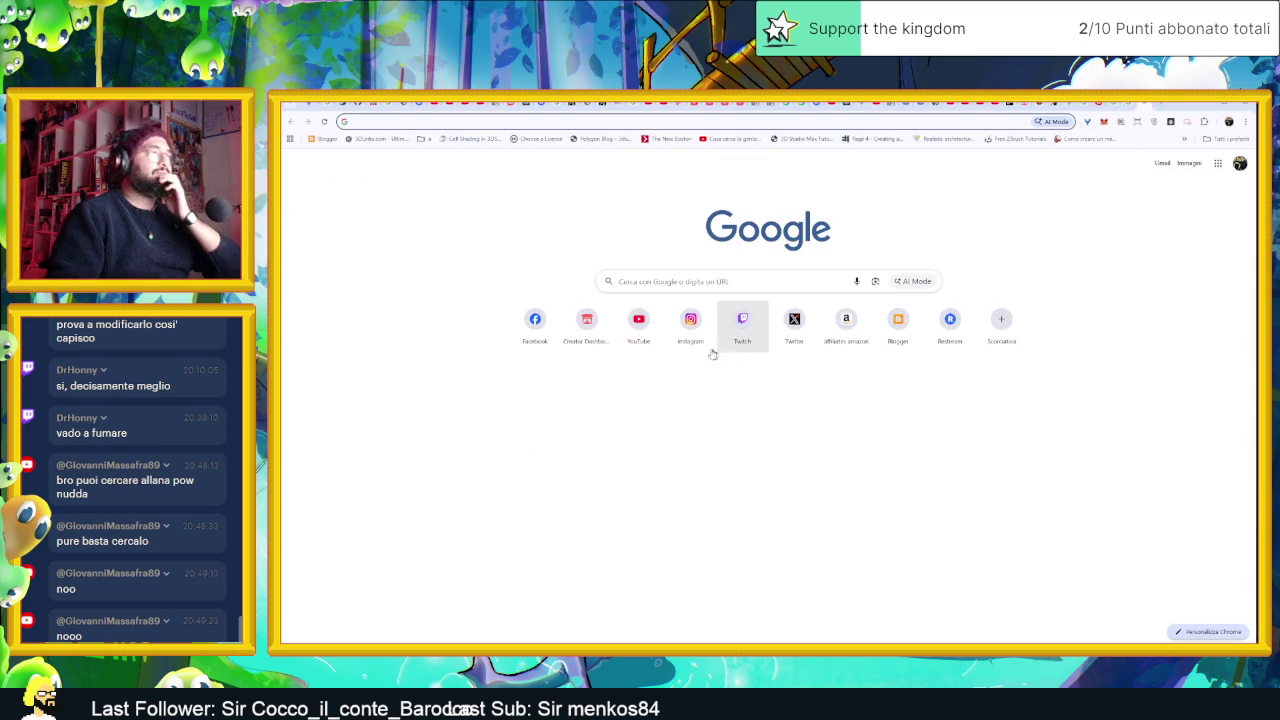
click(652, 330)
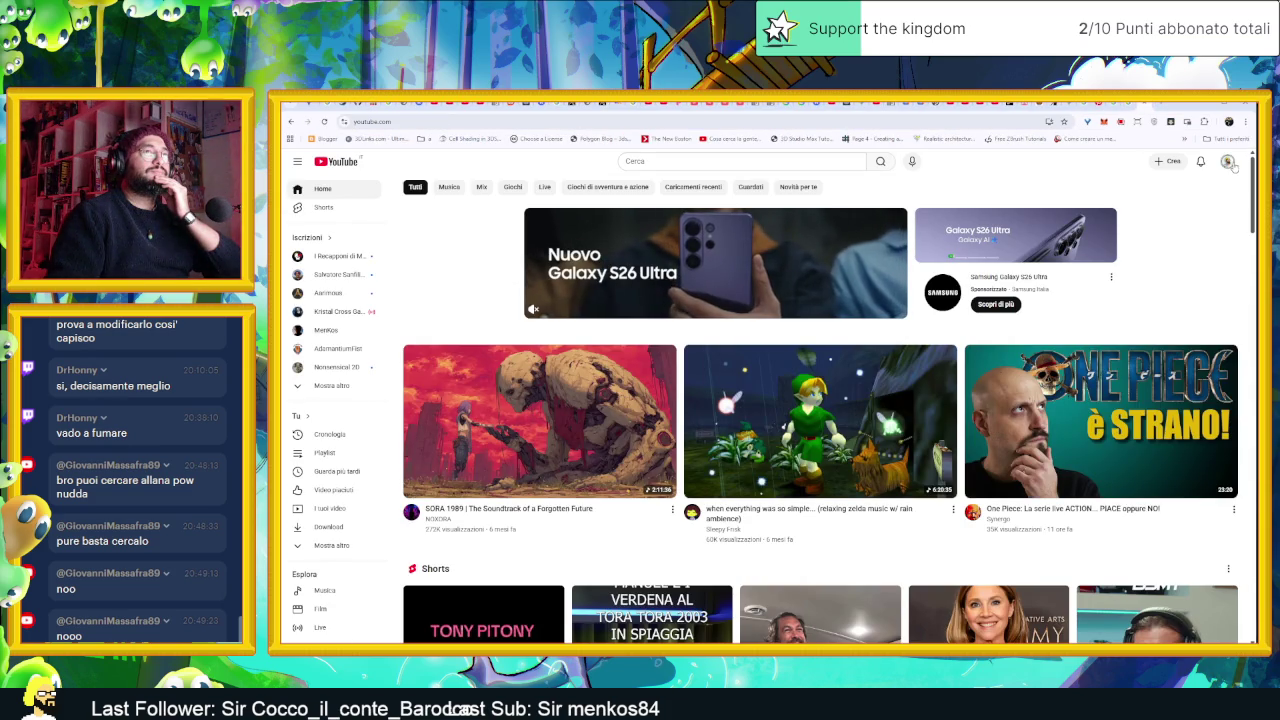
click(1228, 162)
click(1170, 304)
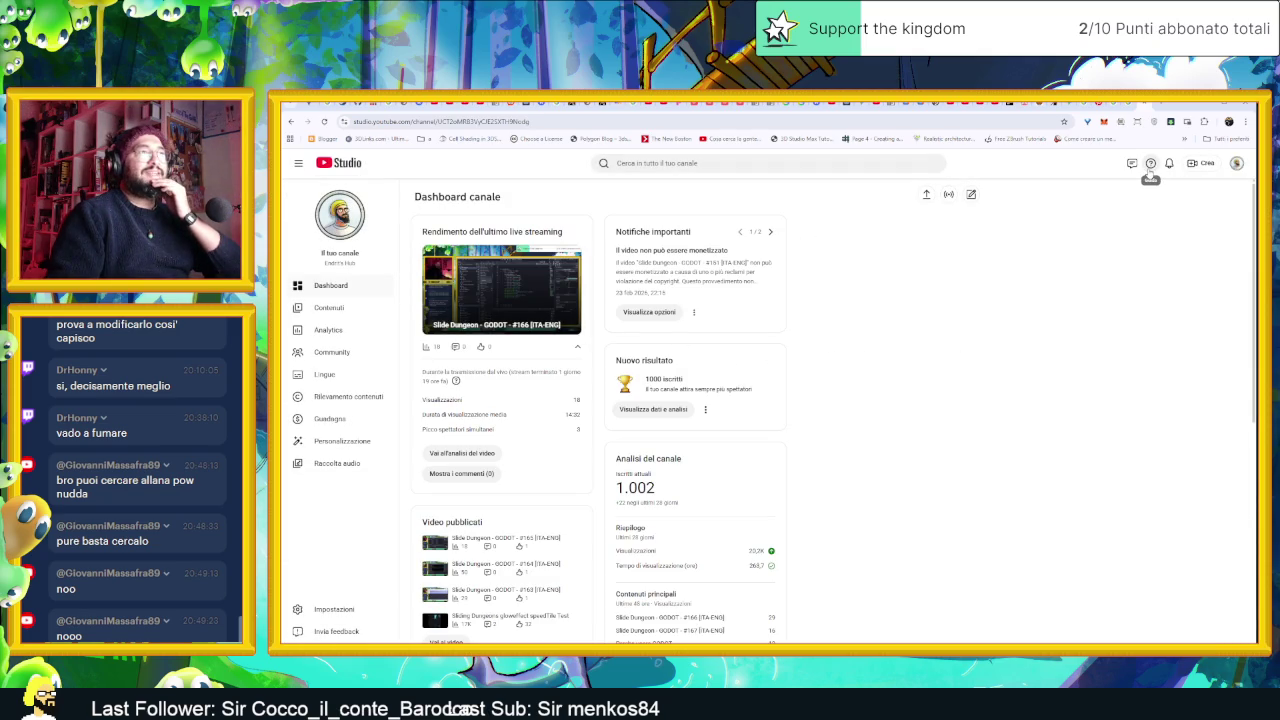
Open the Slide Dungeon stream's control room from the live list, then return to the Isaac images
click(949, 196)
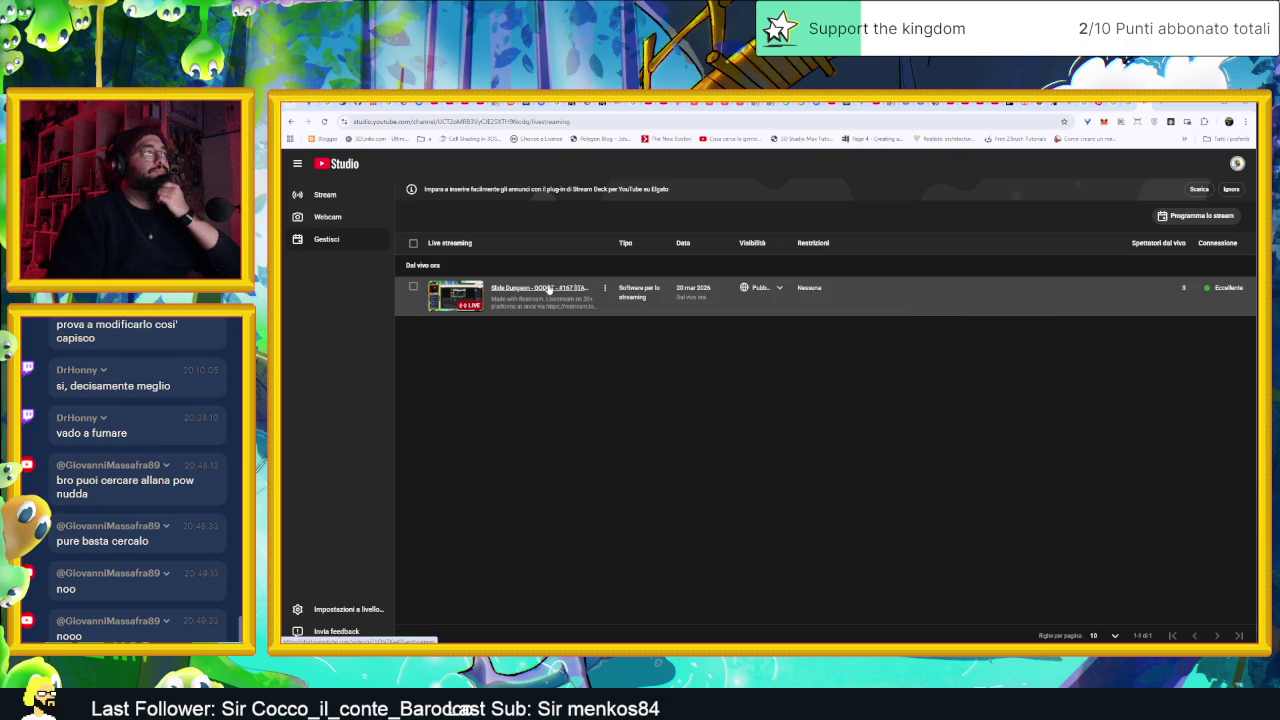
click(583, 292)
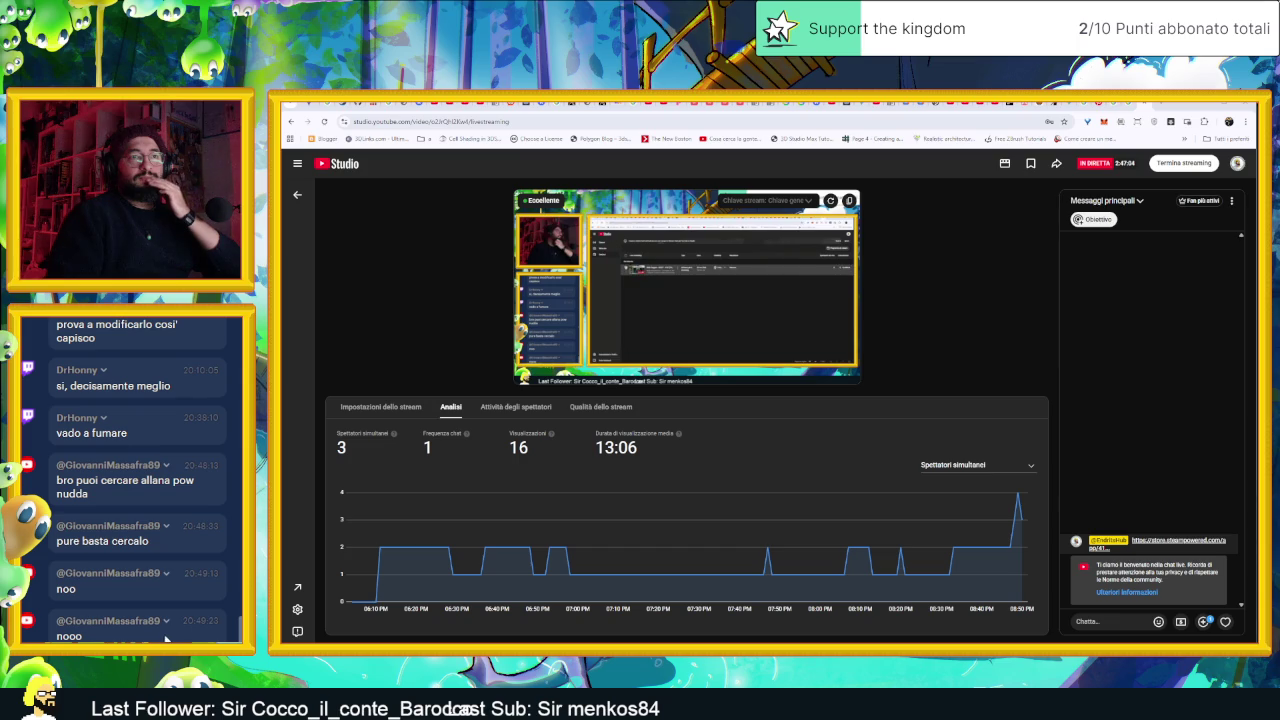
click(1142, 104)
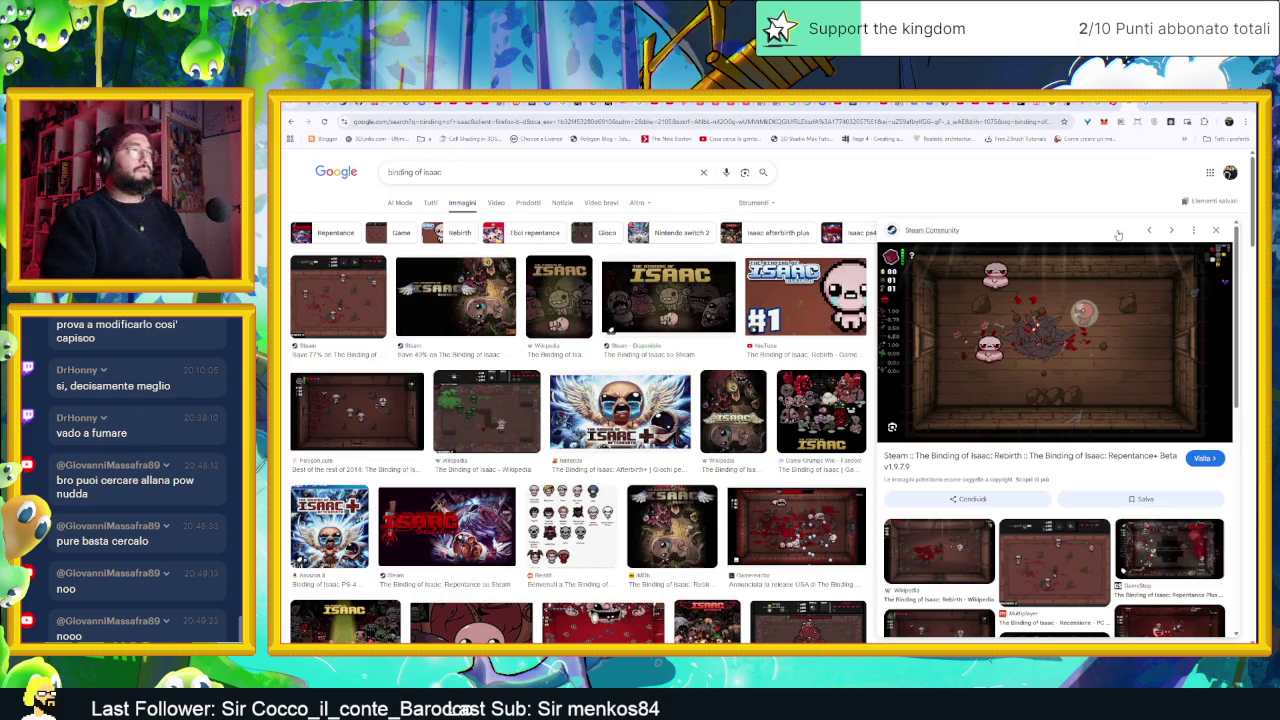
Minimize Chrome and pan the Krita village room sketch into view
click(1200, 105)
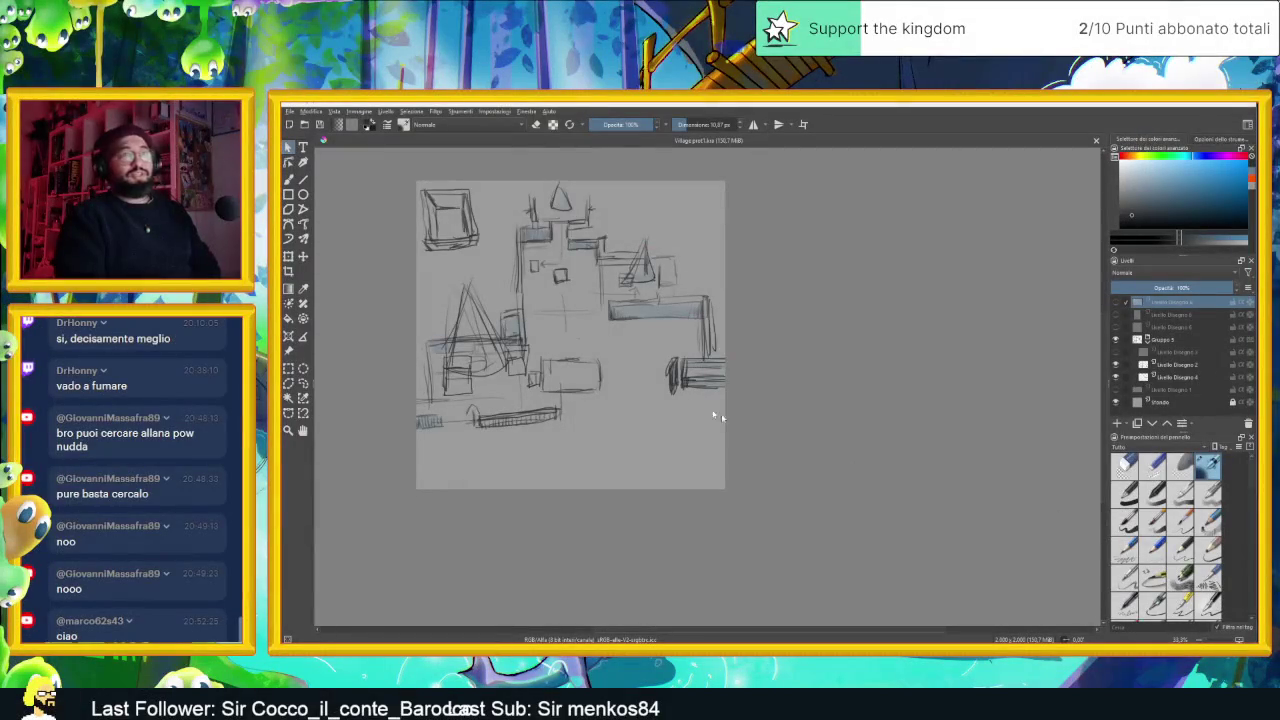
mouse_move(714, 414)
mouse_down()
mouse_move(829, 409)
mouse_move(894, 369)
mouse_up()
Zoom the sketch to 100% and toggle each Gruppo layer's visibility, leaving all hidden
key(1)
scroll(819, 362, down, 3)
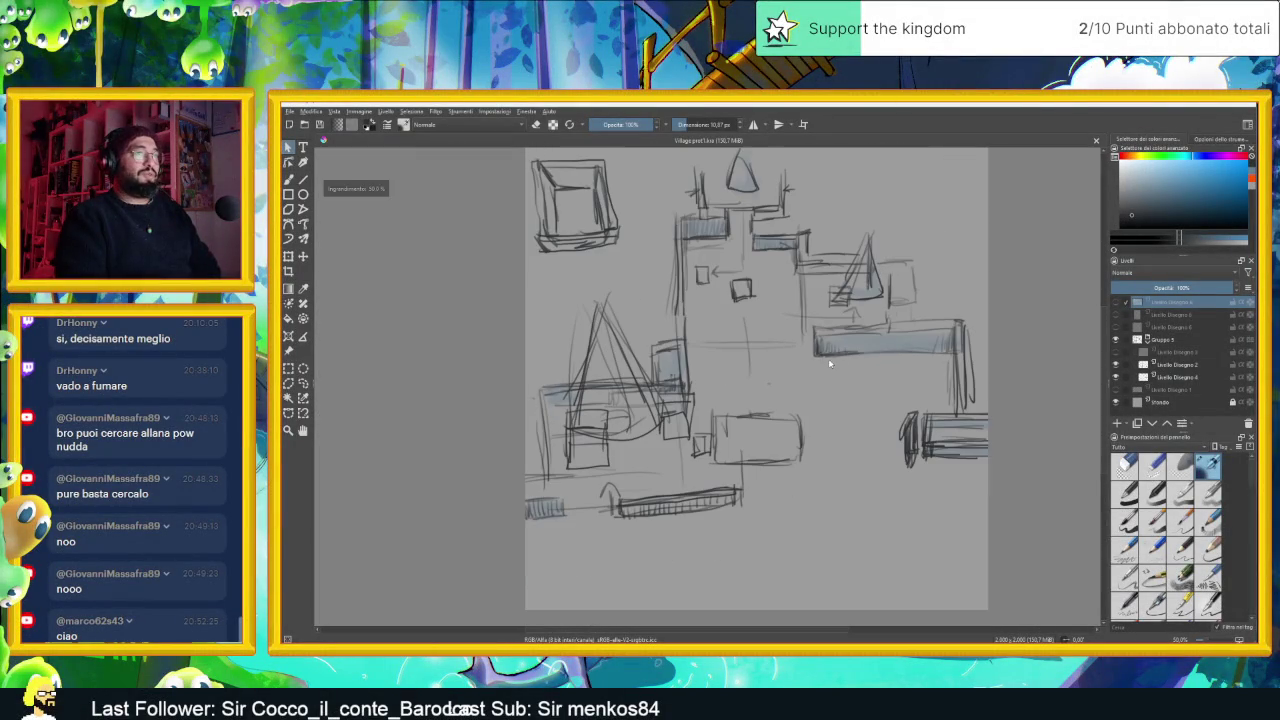
click(1117, 340)
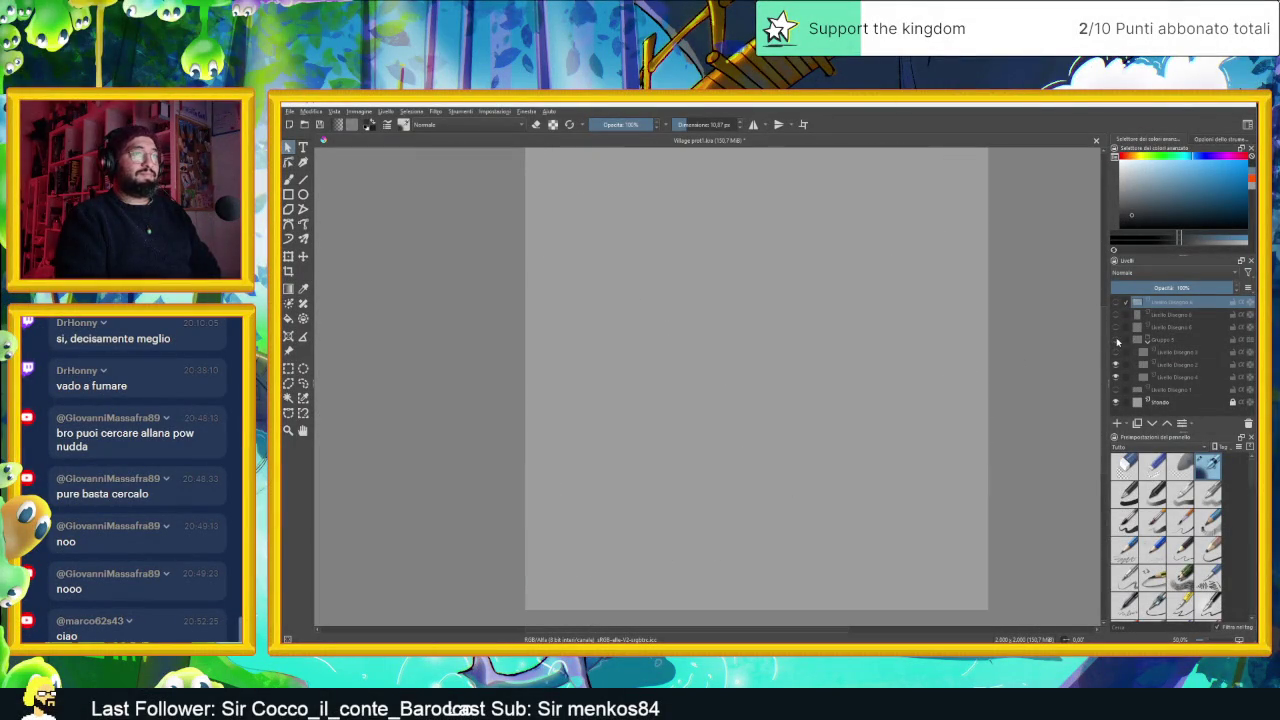
click(1117, 389)
click(1117, 389)
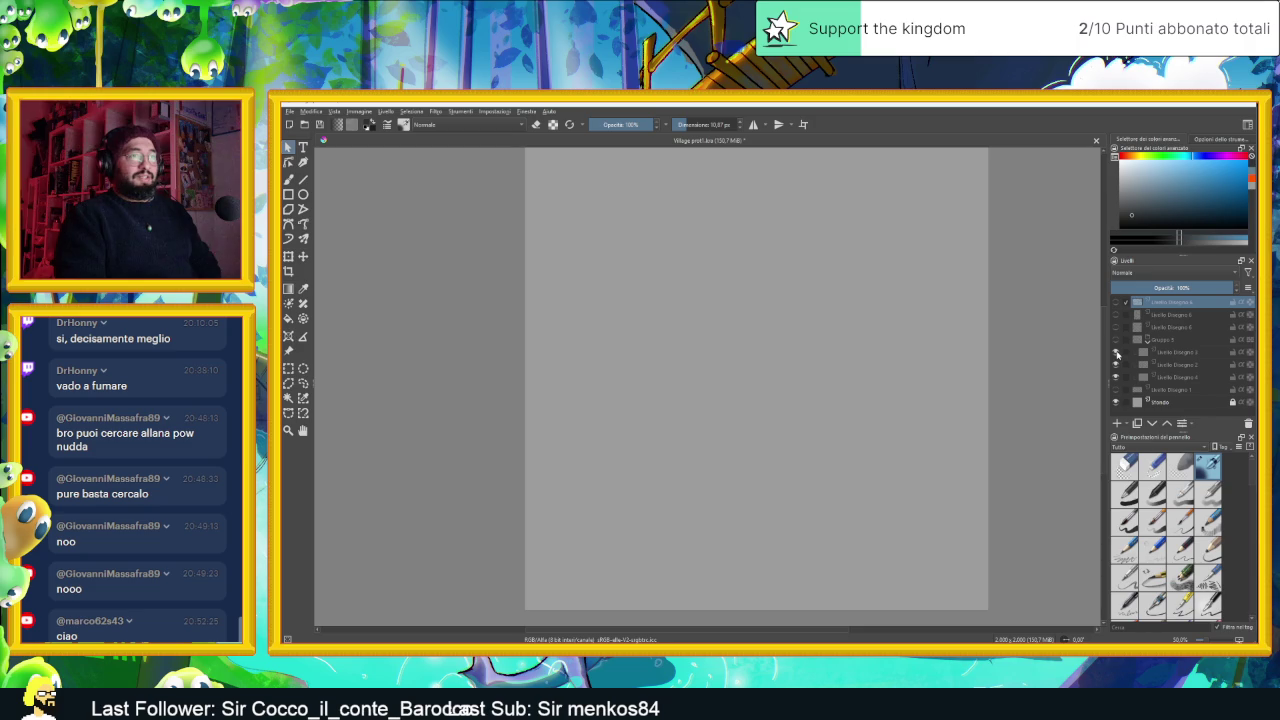
click(1117, 340)
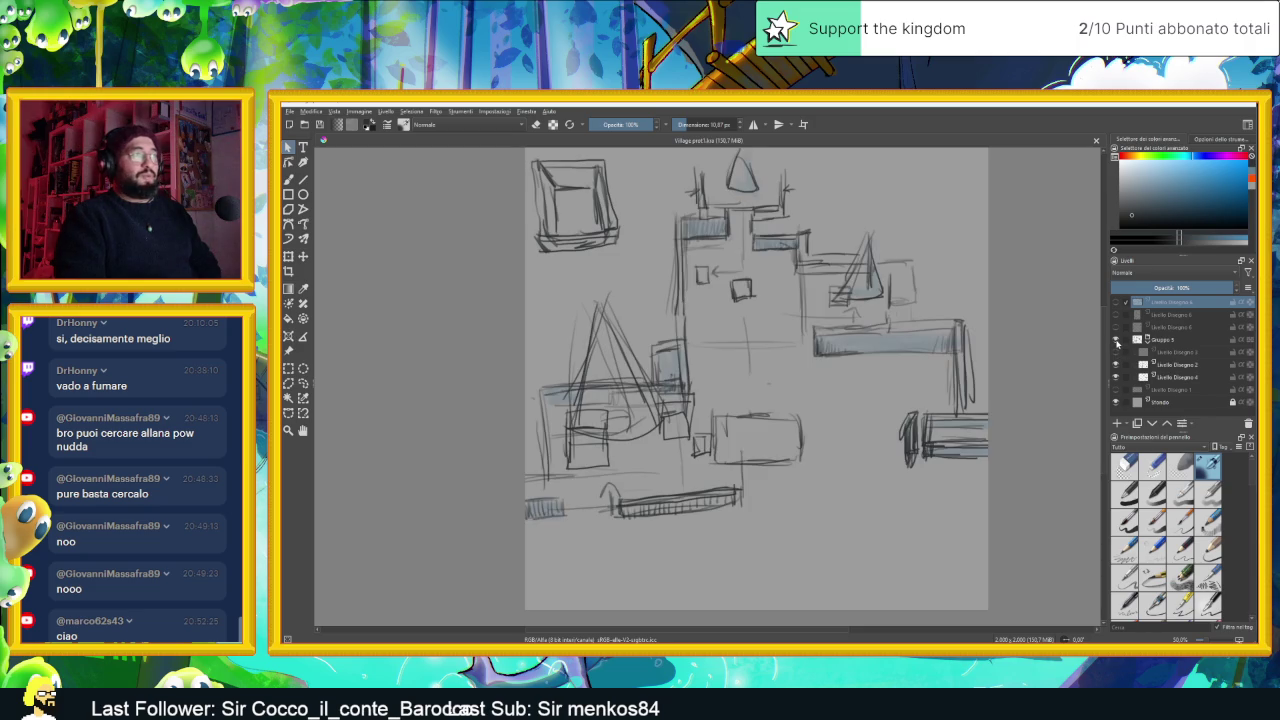
click(1117, 340)
click(1116, 327)
click(1116, 327)
click(1116, 315)
click(1116, 315)
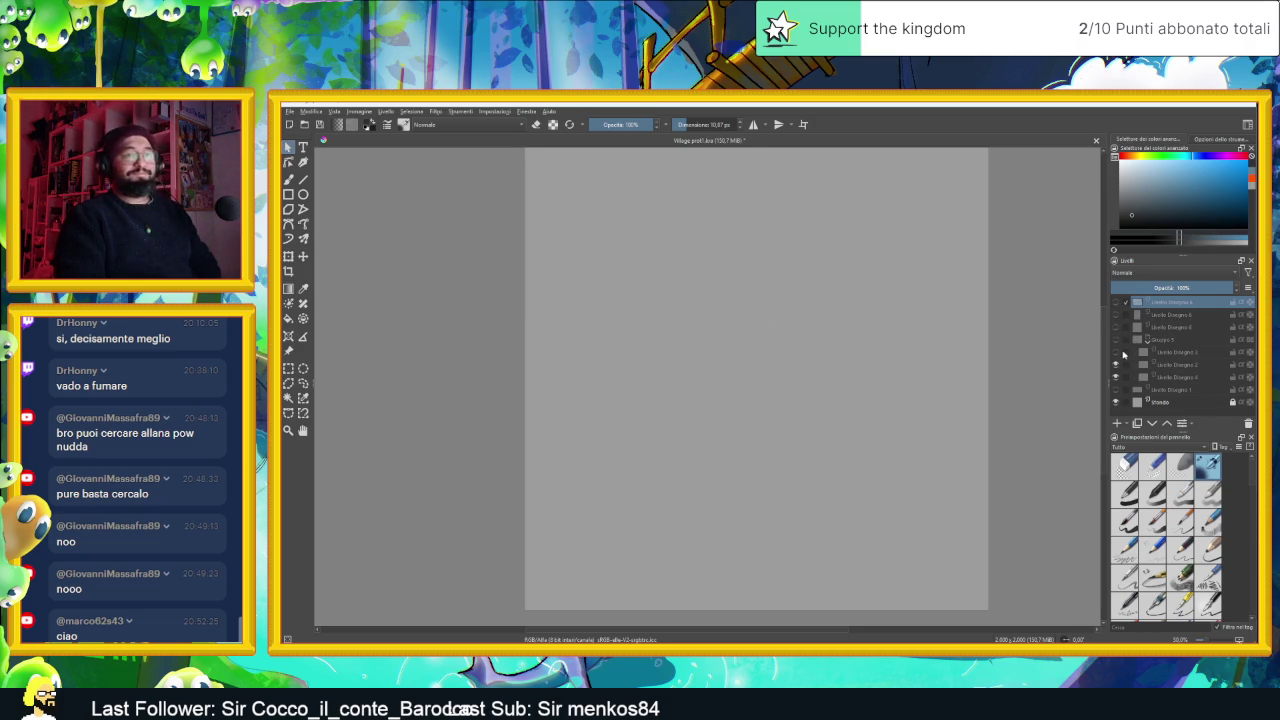